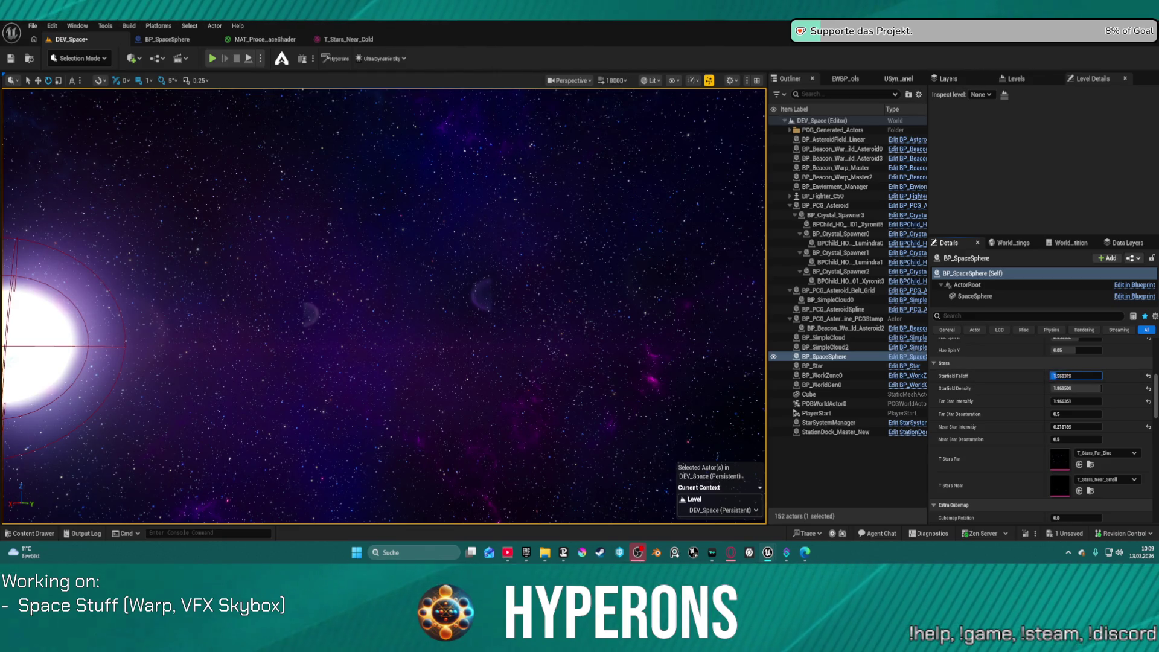
Lower BP_SpaceSphere's Extra Cubemap Power to about 0.85.
scroll(1030, 446, down, 4)
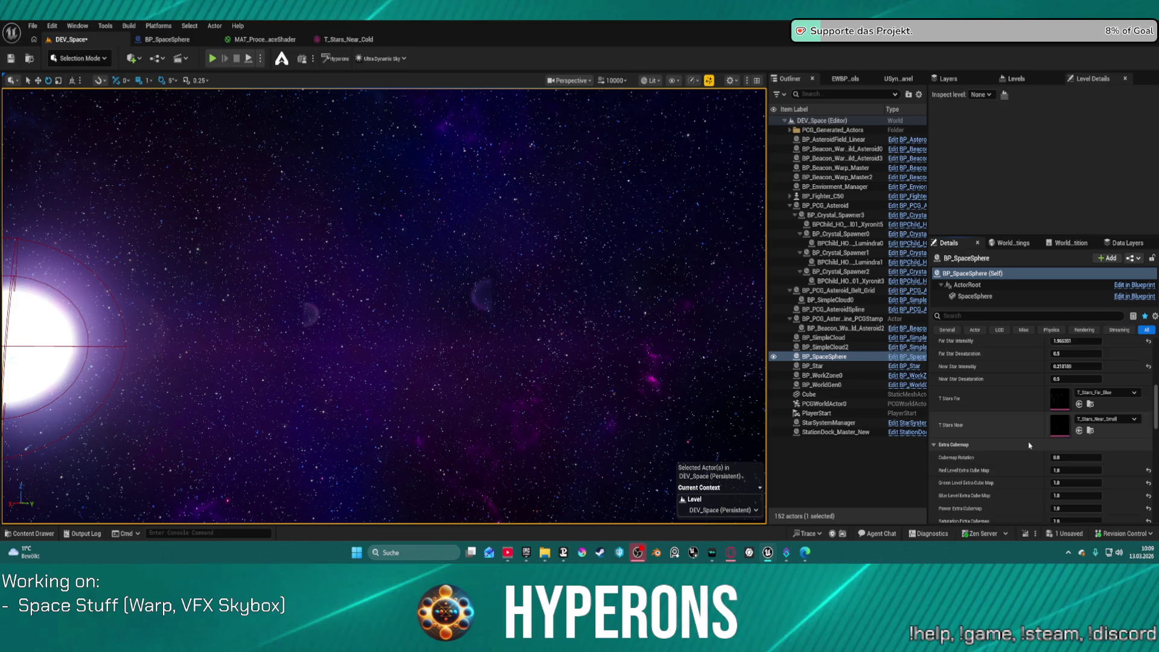
scroll(1031, 446, down, 1)
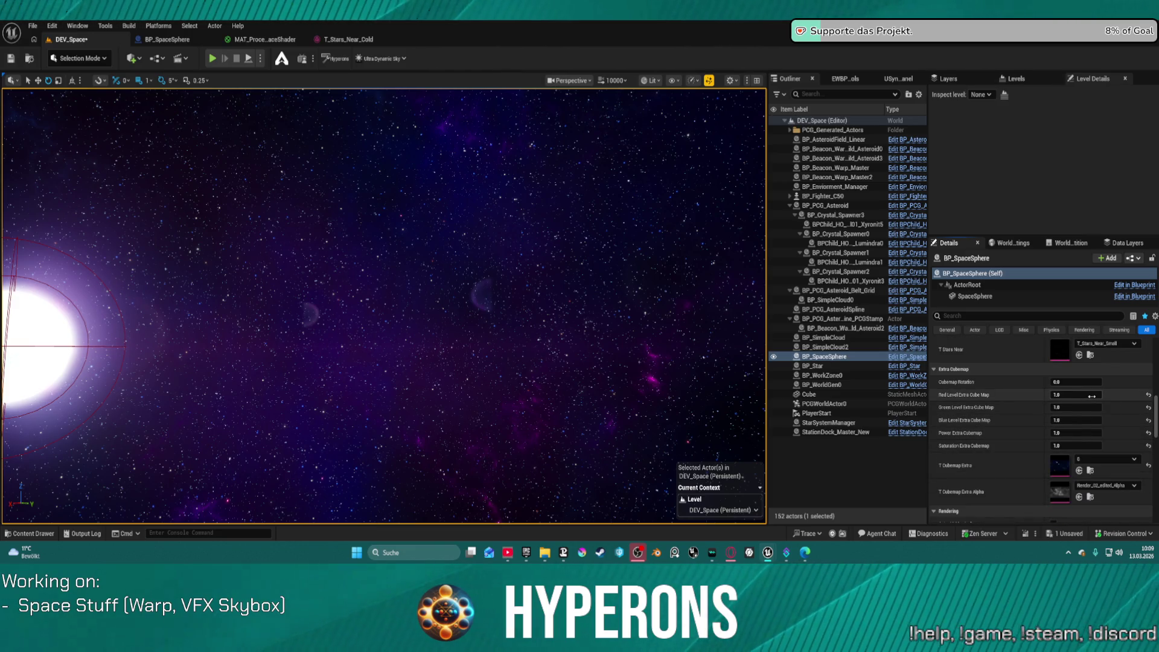
drag(1093, 433, 1097, 433)
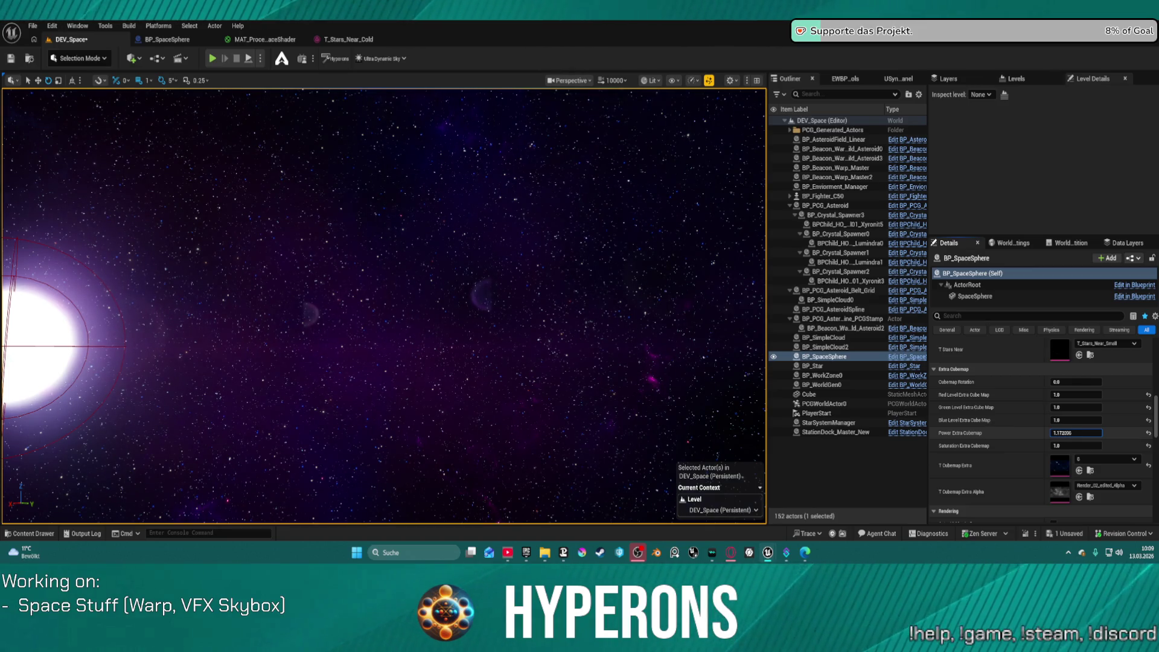
drag(1096, 433, 1069, 420)
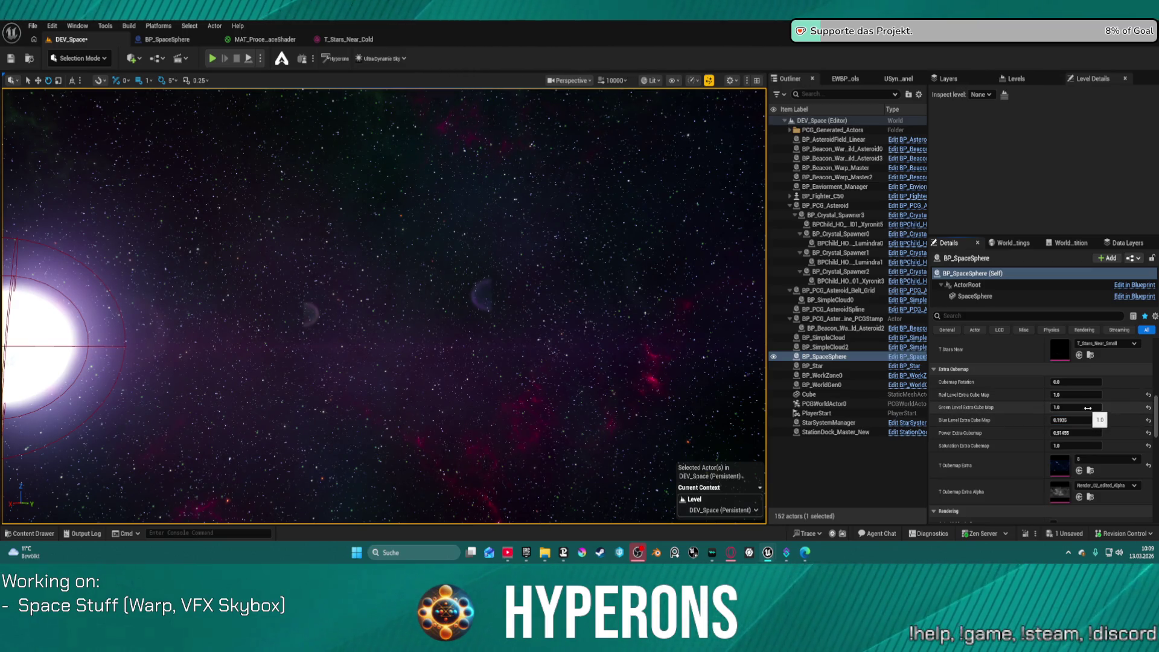
Adjust the extra cubemap green level, raise red to about 1.15, and cut saturation to 0.7312.
drag(1078, 407, 1083, 407)
mouse_move(618, 316)
mouse_down()
mouse_move(592, 302)
mouse_move(670, 315)
mouse_move(626, 314)
mouse_up()
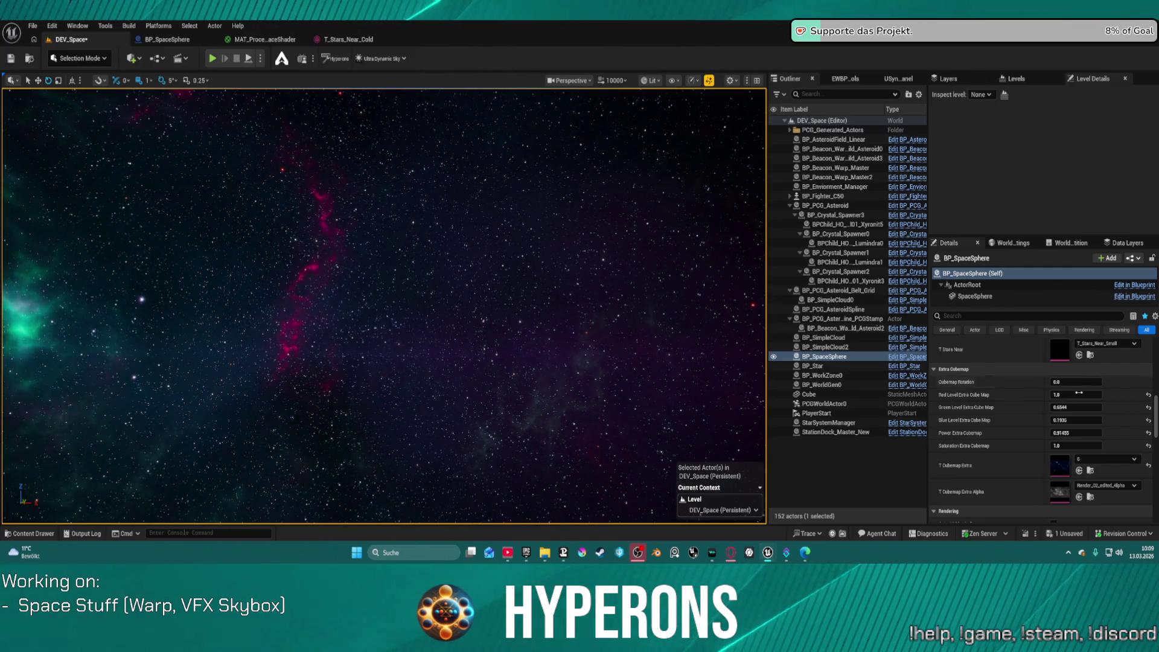
drag(1069, 395, 1118, 395)
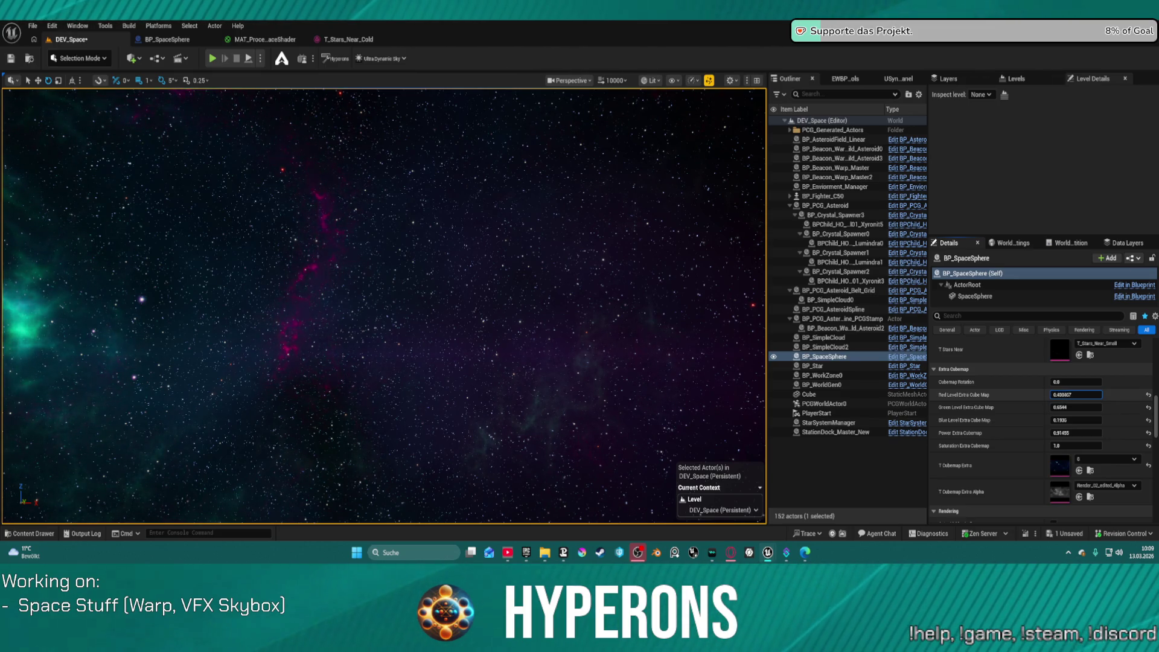
drag(1075, 395, 1087, 395)
drag(1074, 446, 1058, 446)
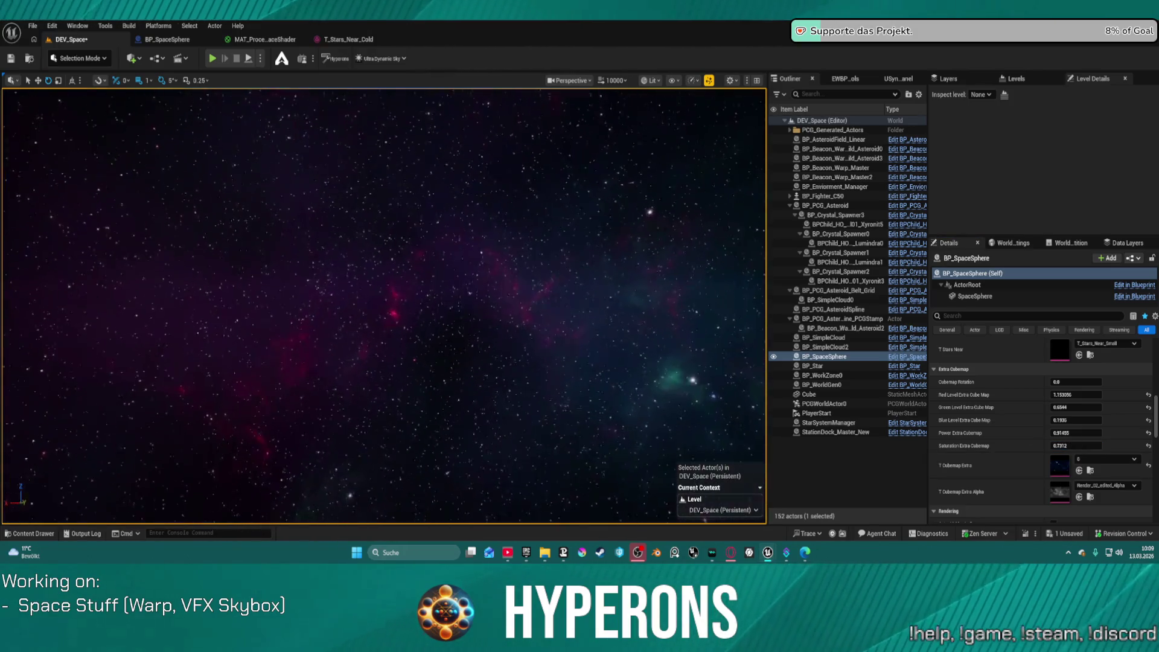
key(f)
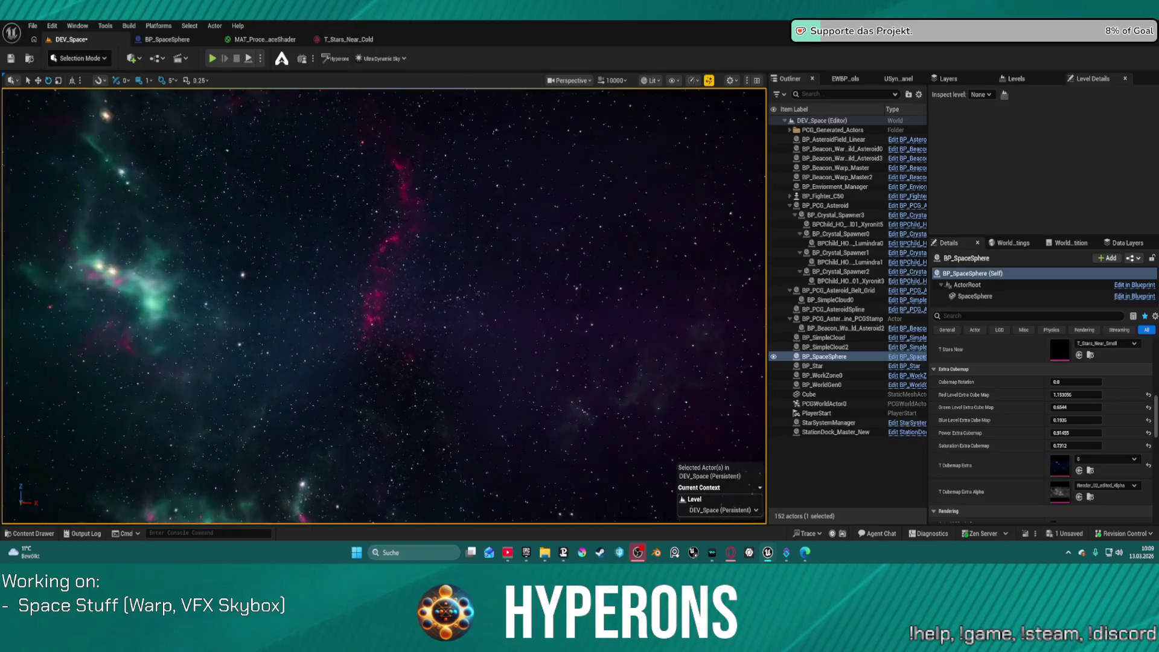
drag(286, 207, 286, 208)
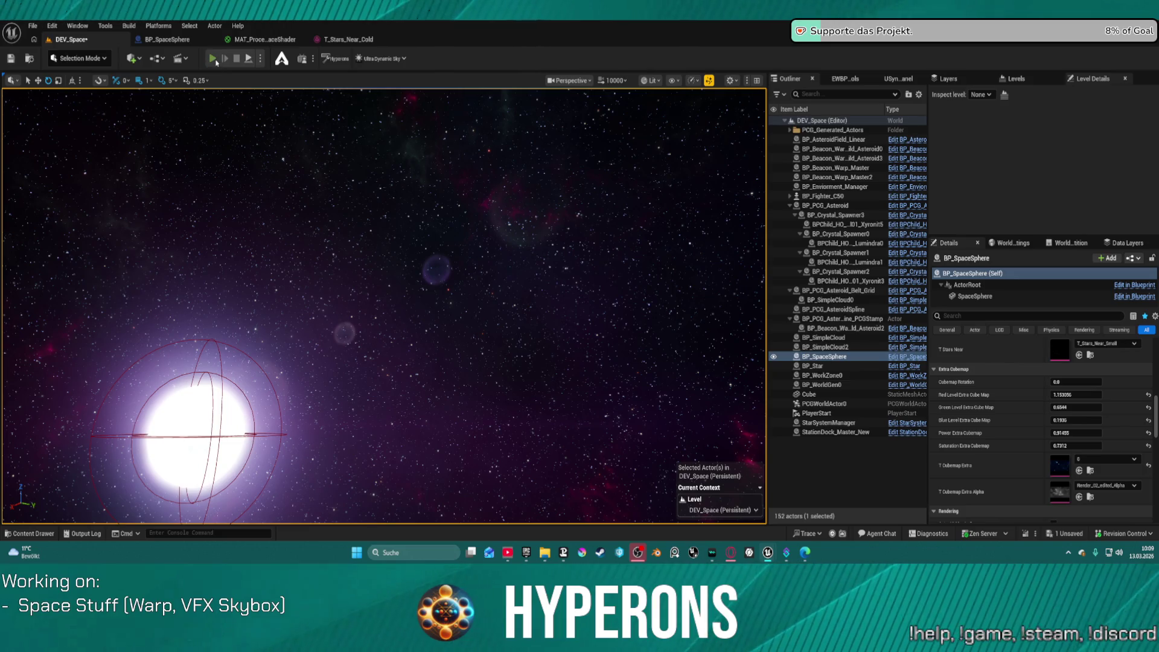
click(212, 58)
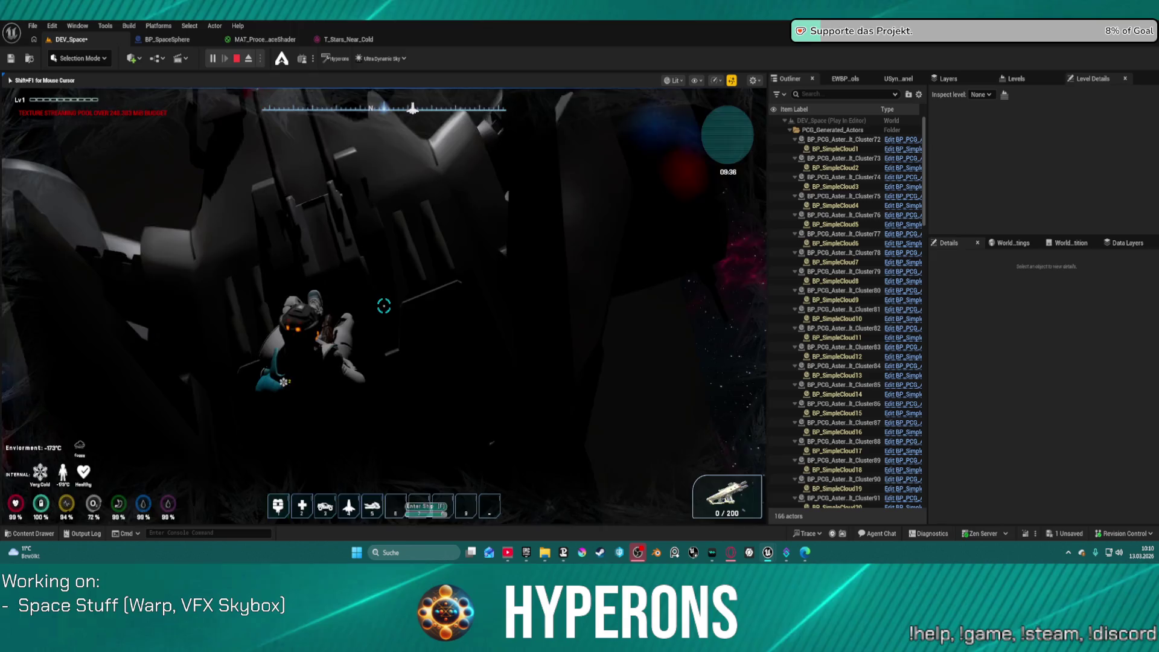
key(f)
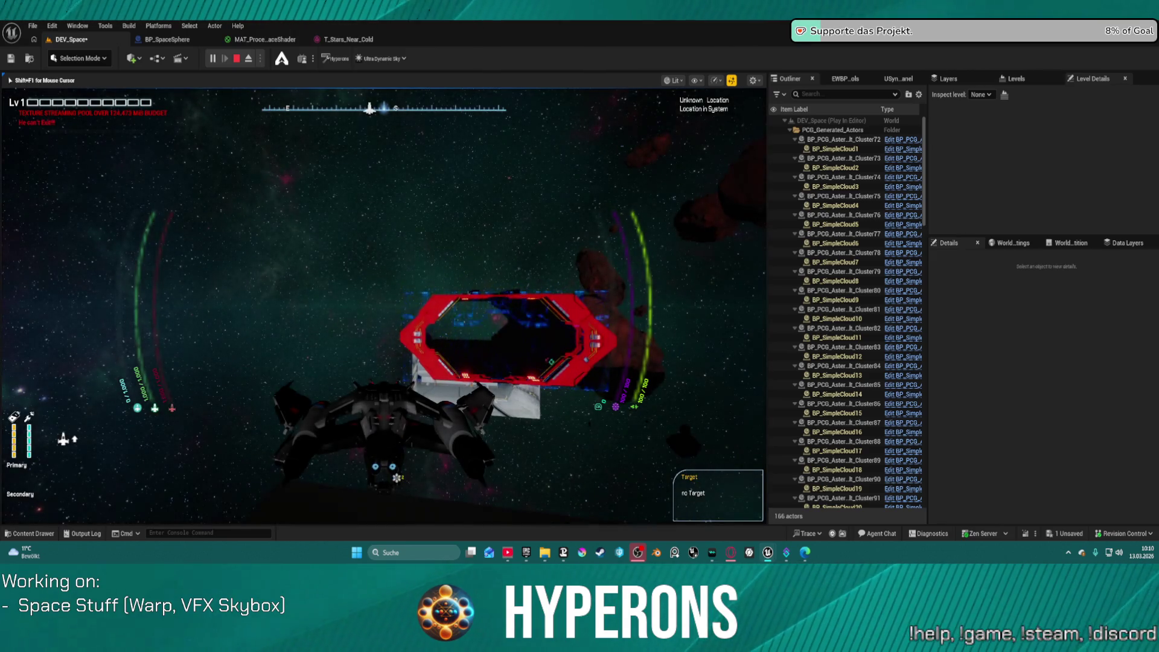
key(w)
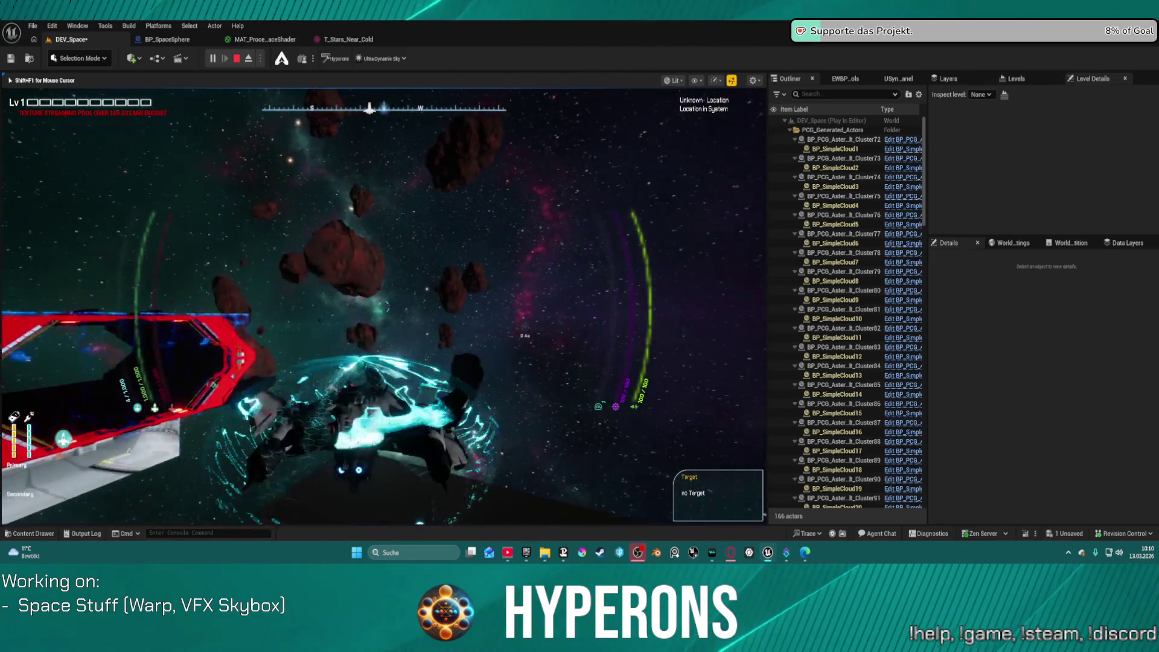
key(d)
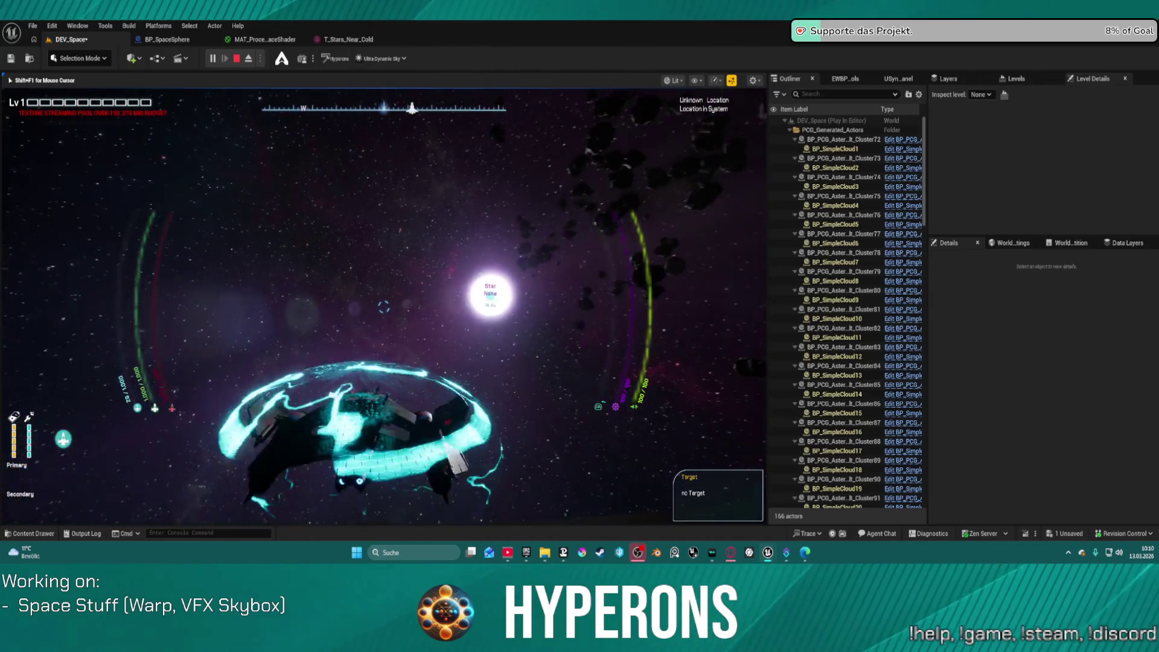
key(d)
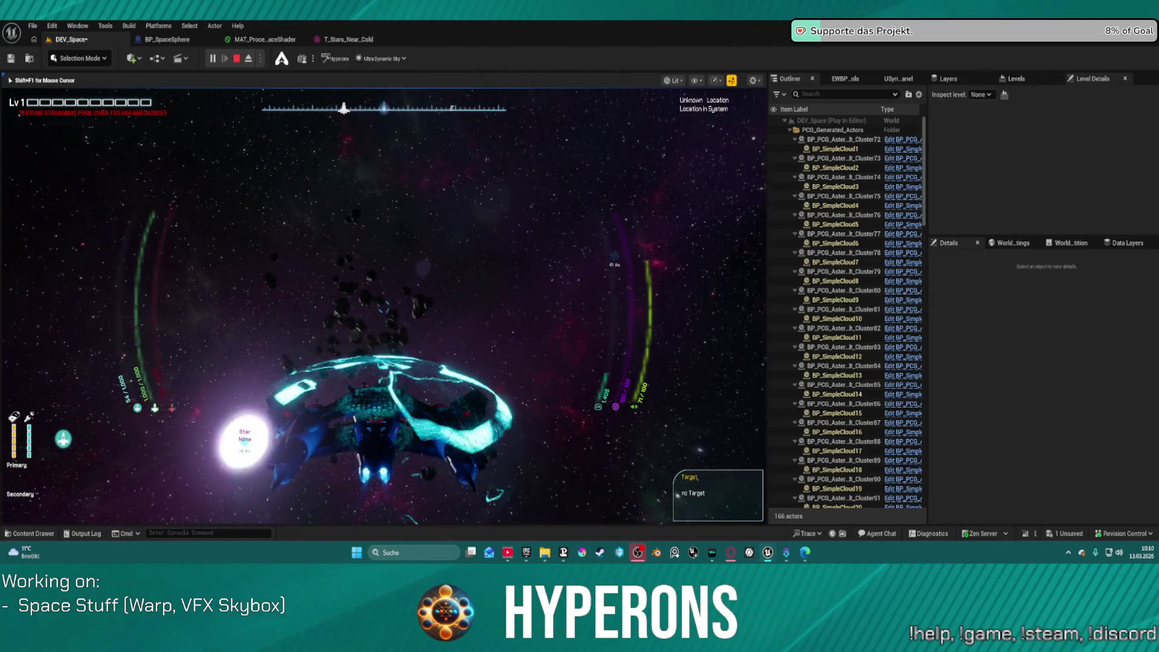
key(a)
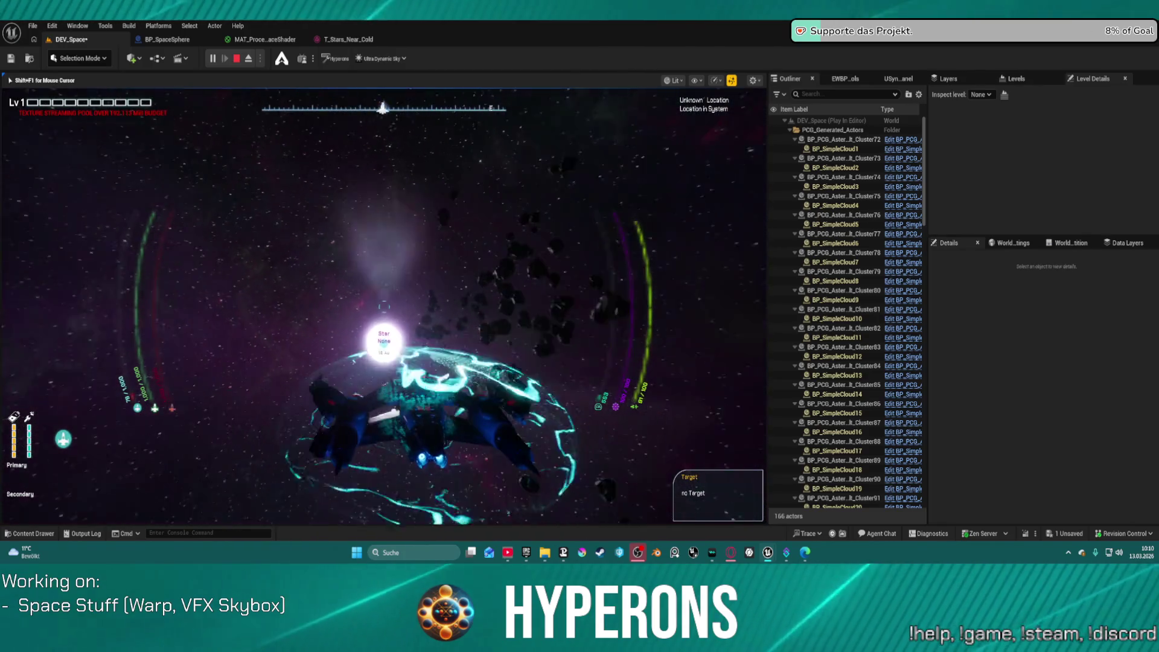
key(Escape)
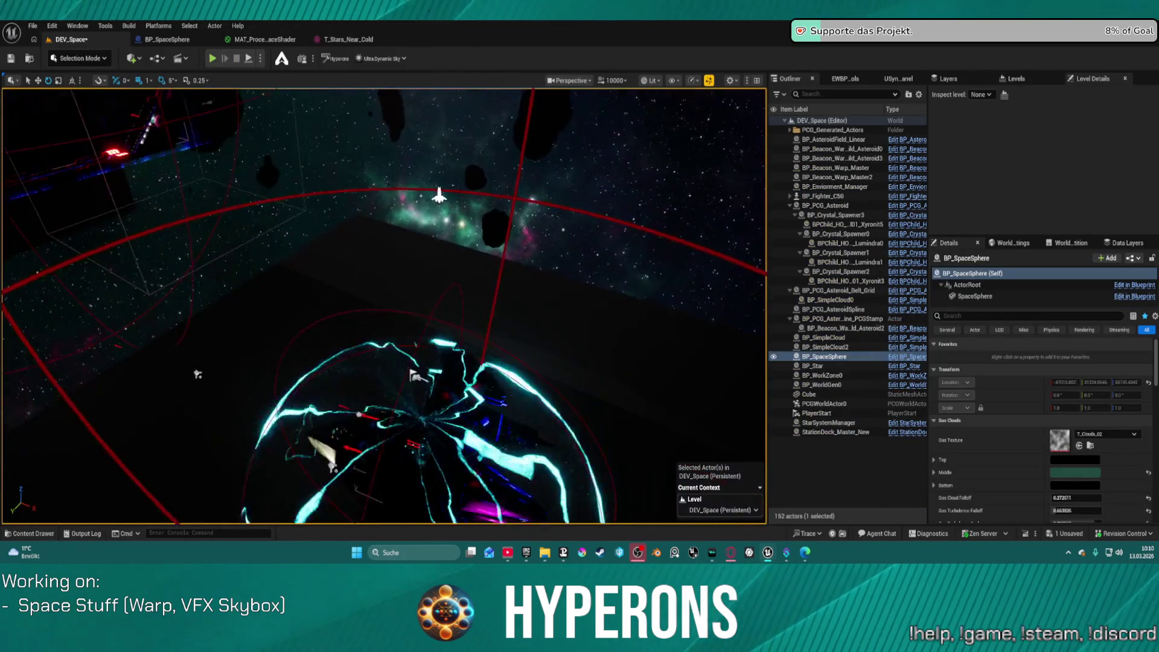
Enable Cheat Equipment on BP_Fighter_C50 via a 'che' Details search, then start a play session.
click(189, 285)
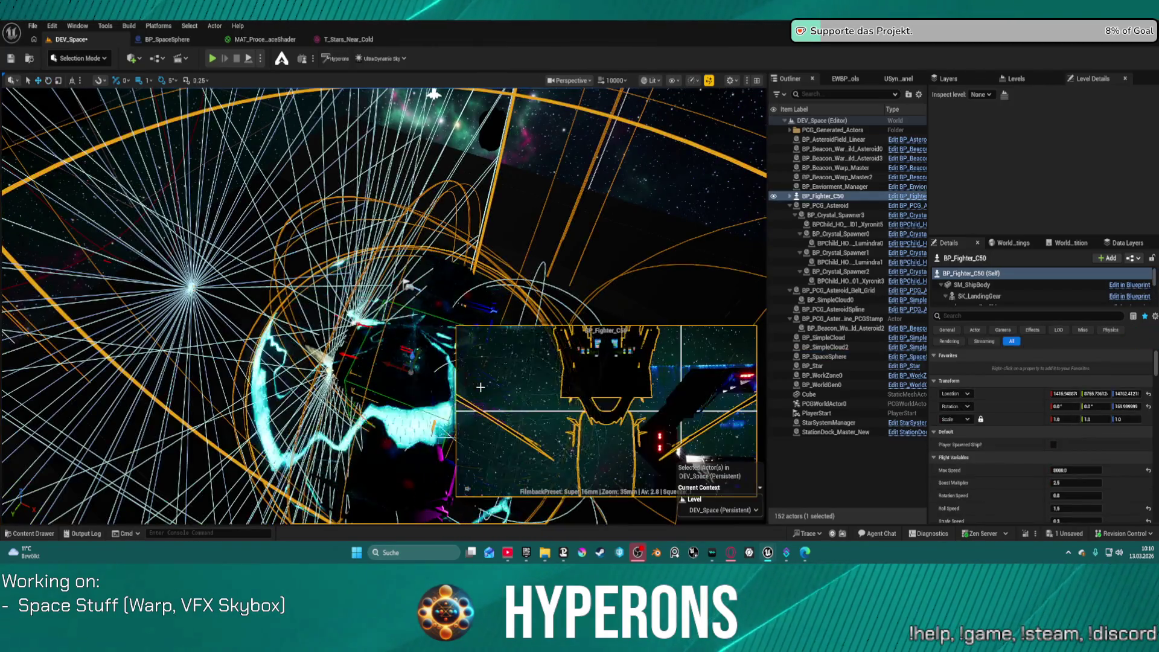
scroll(995, 402, down, 5)
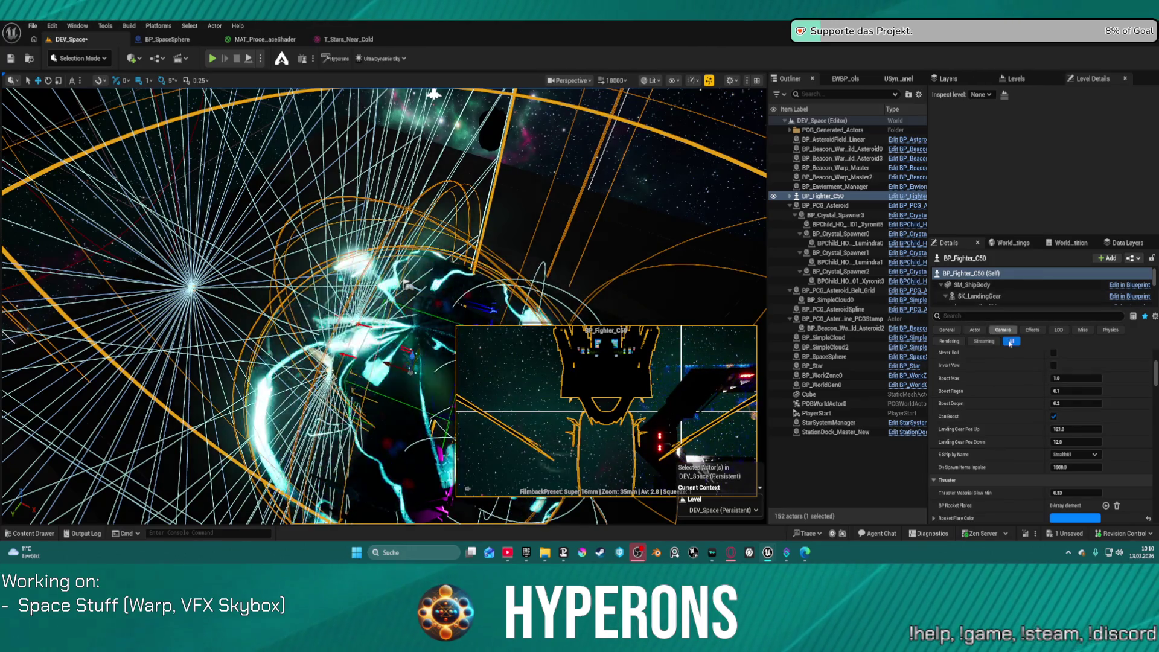
click(976, 315)
text(che)
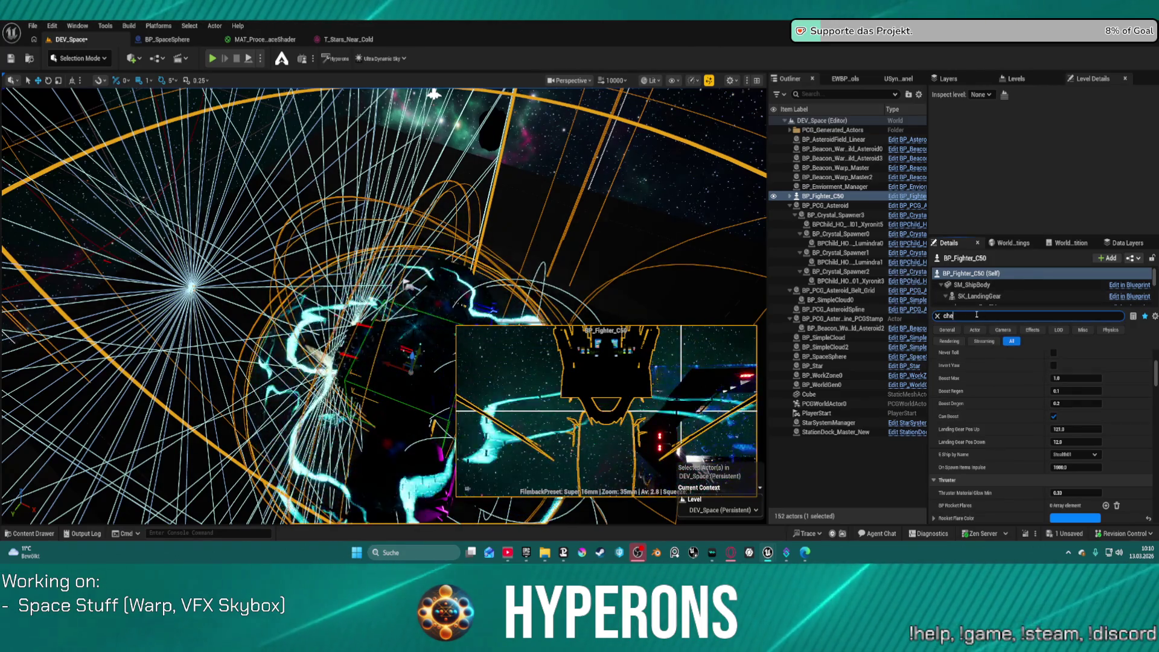
click(1057, 368)
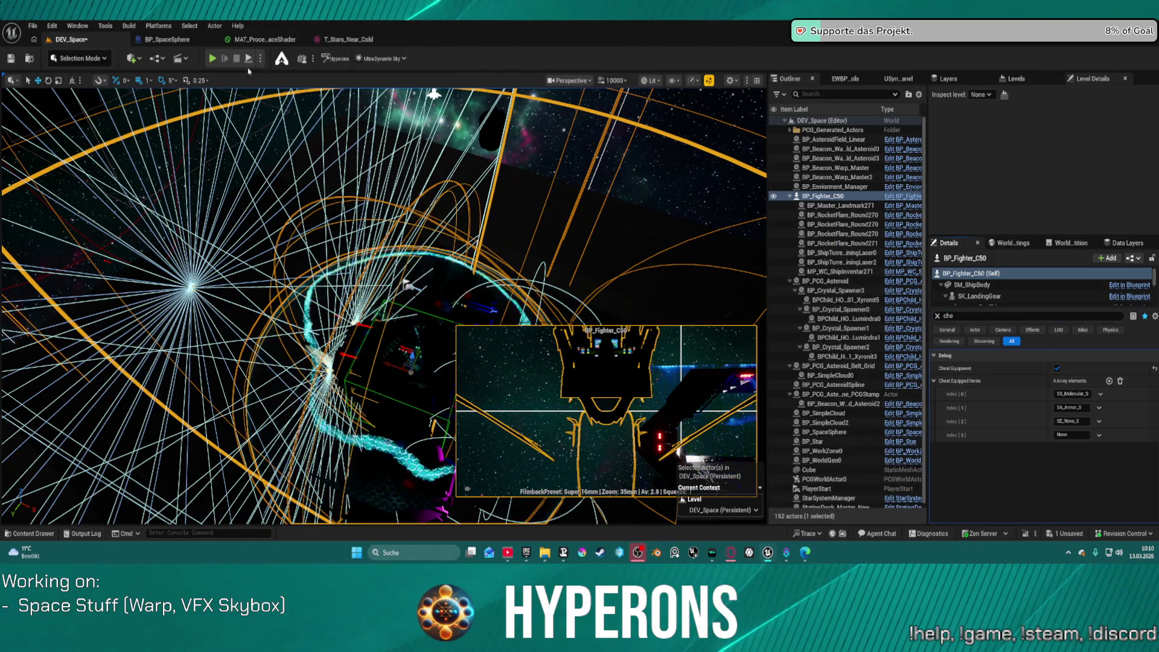
key(alt+p)
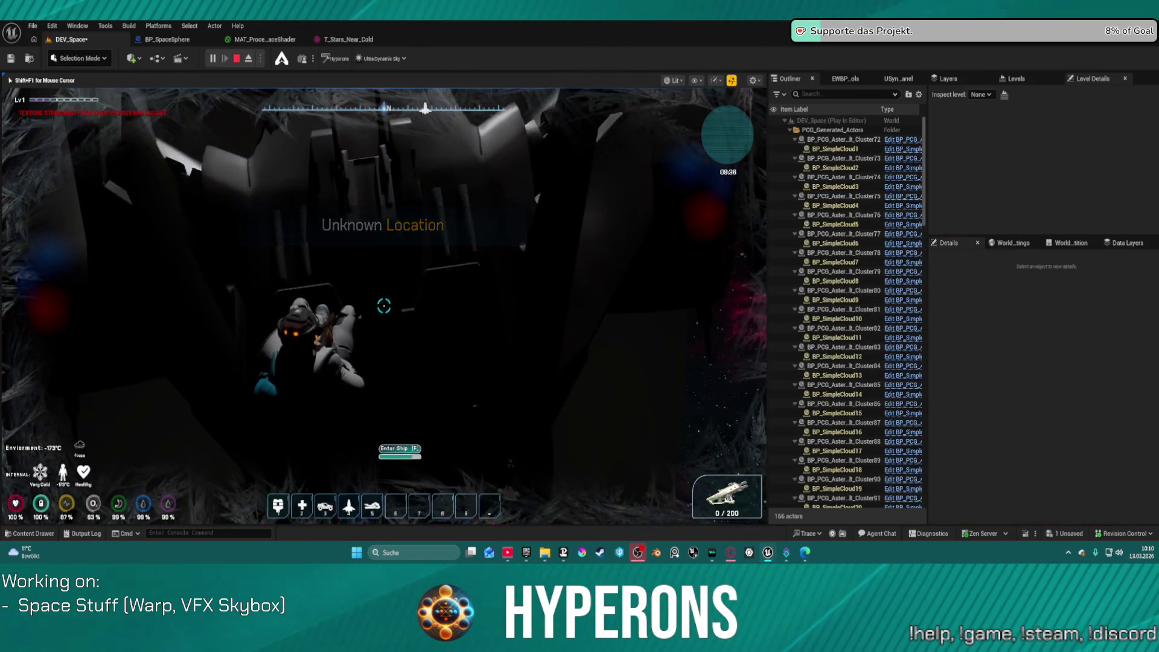
Board the fighter and fly forward, banking left past the asteroids to view the nebula sky.
key(f)
key(w)
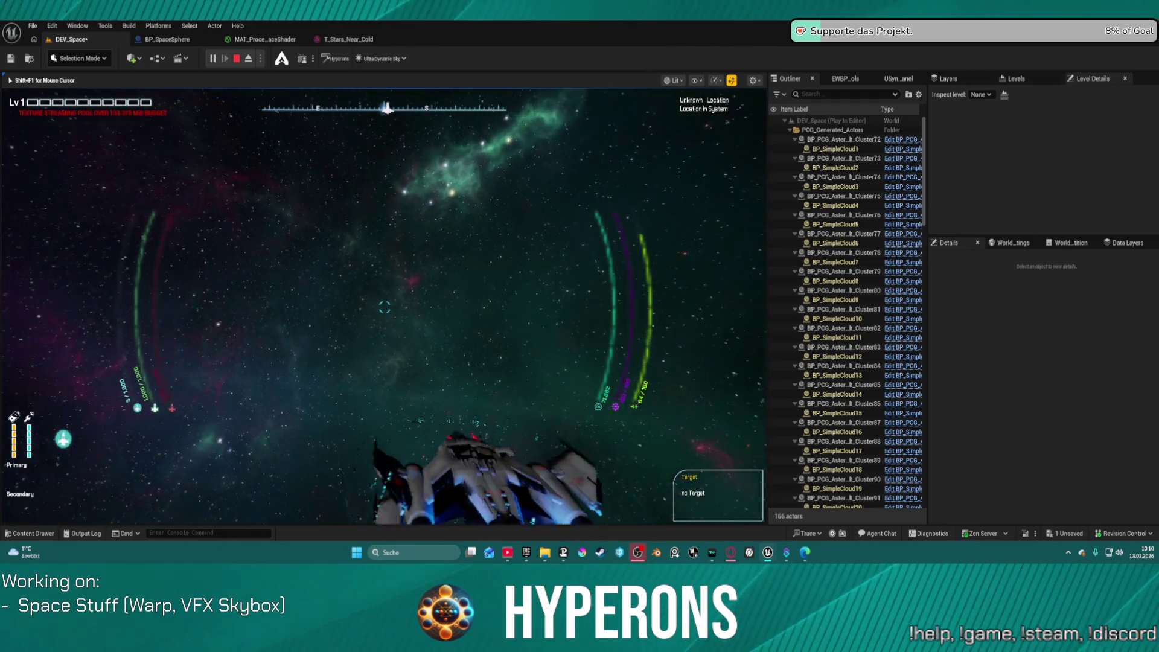
key(a)
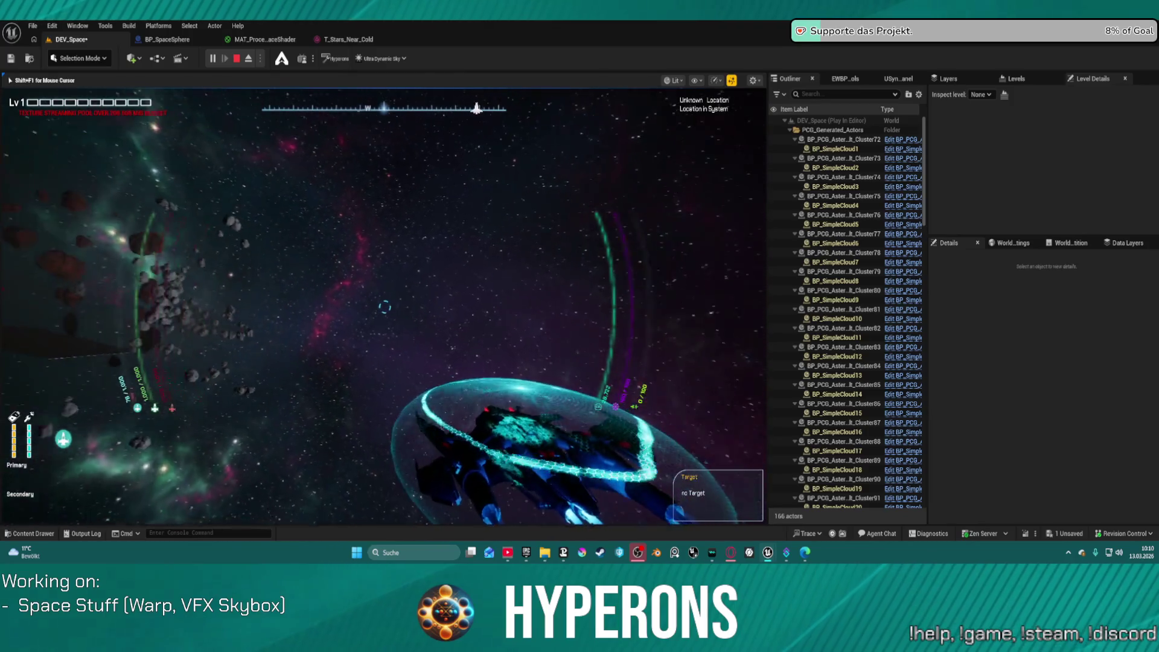
key(a)
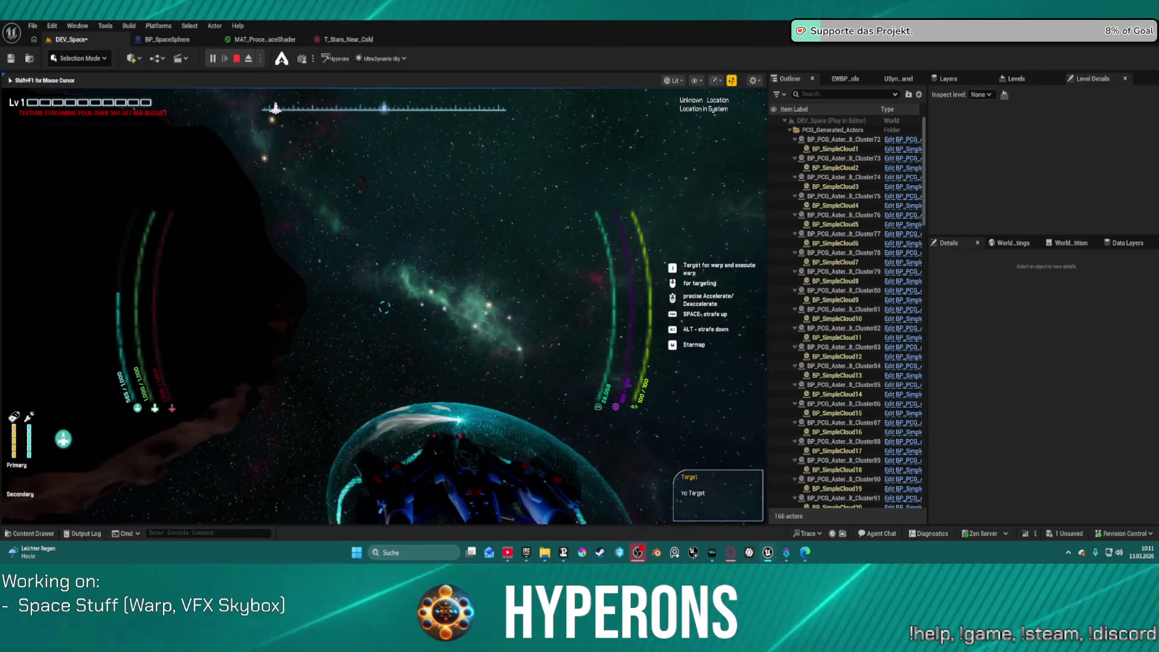
key(super)
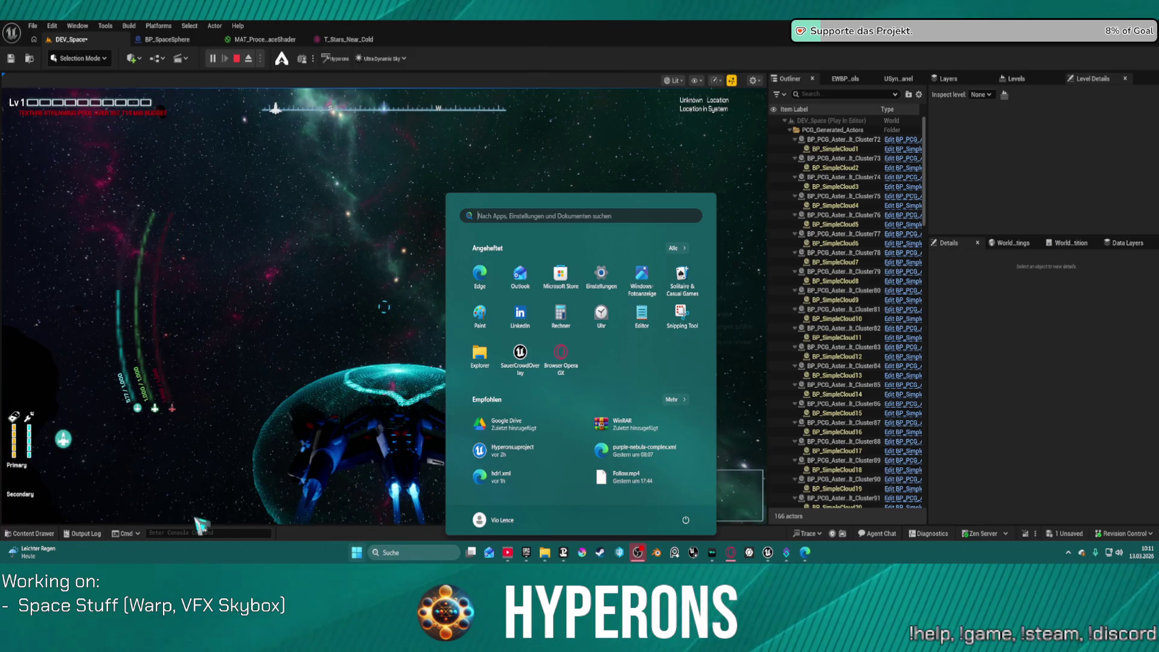
Dismiss the Start menu, lock onto a target with J, and stop the play session.
click(199, 533)
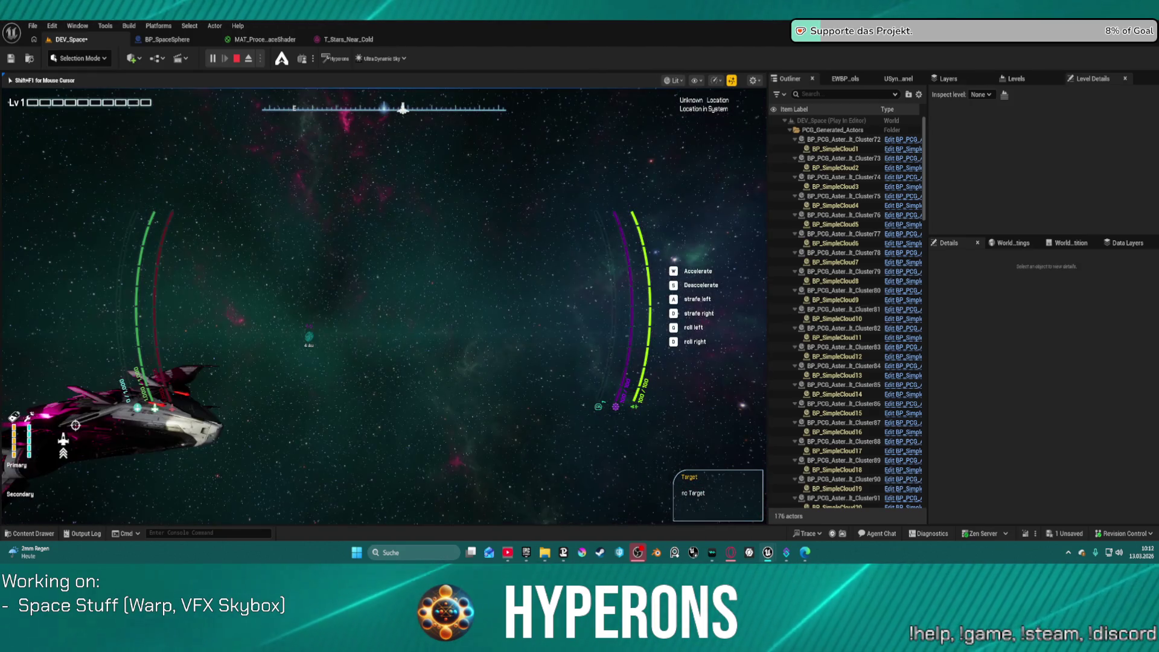
key(j)
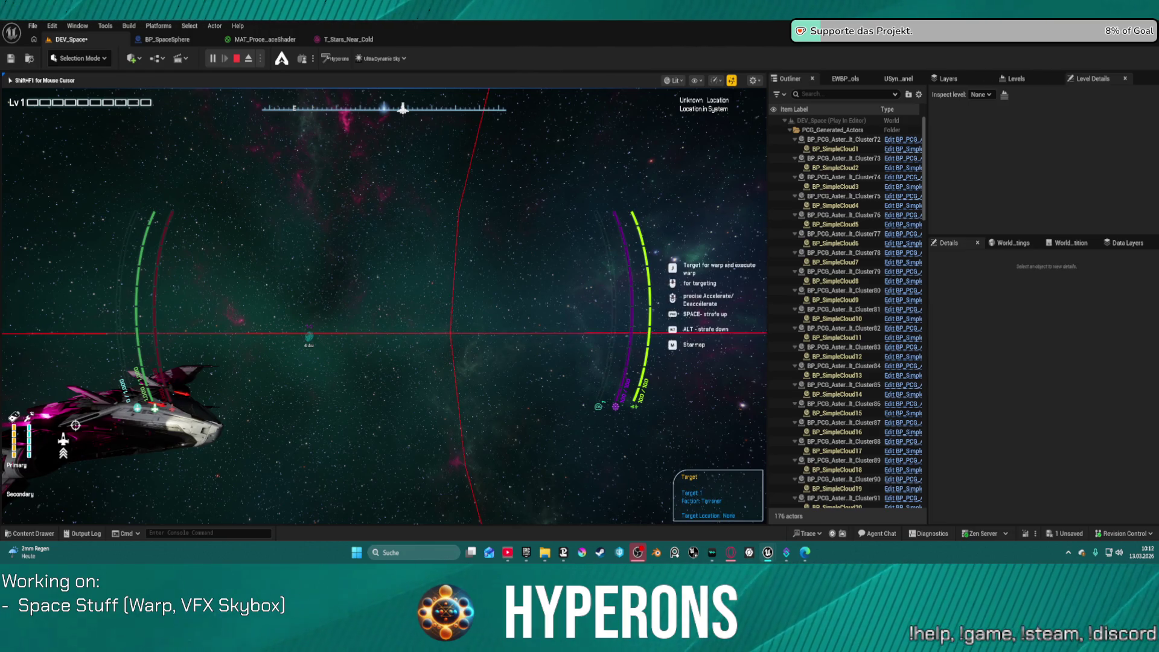
key(Escape)
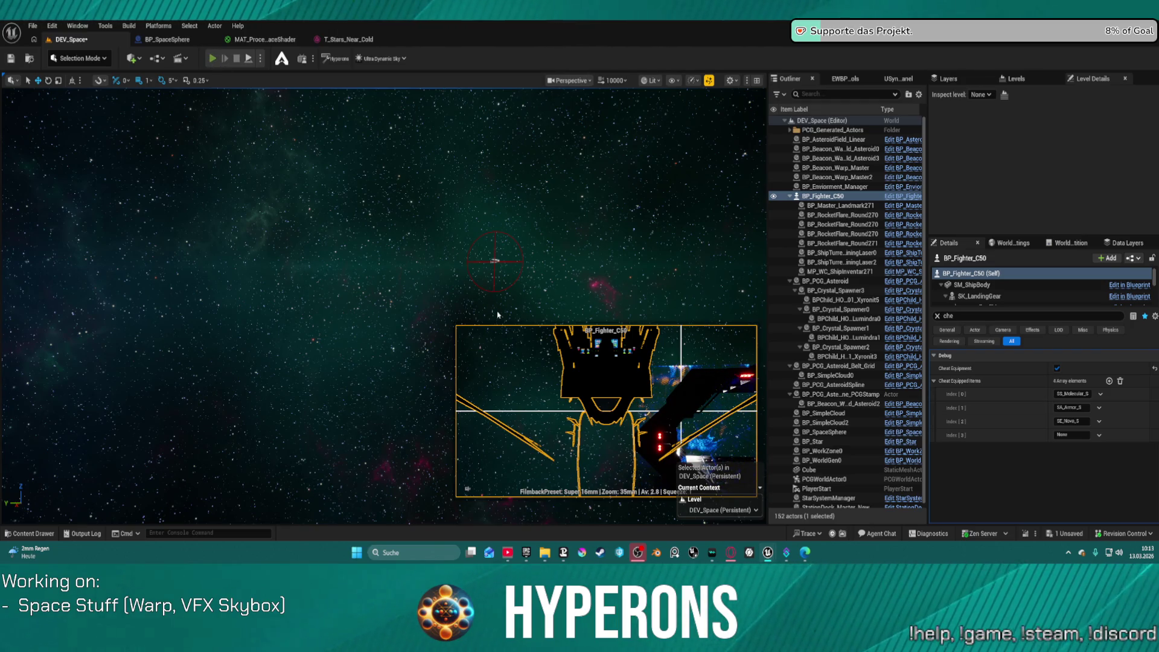
Start another play session, board the fighter with E, fly around, then stop playing.
key(alt+p)
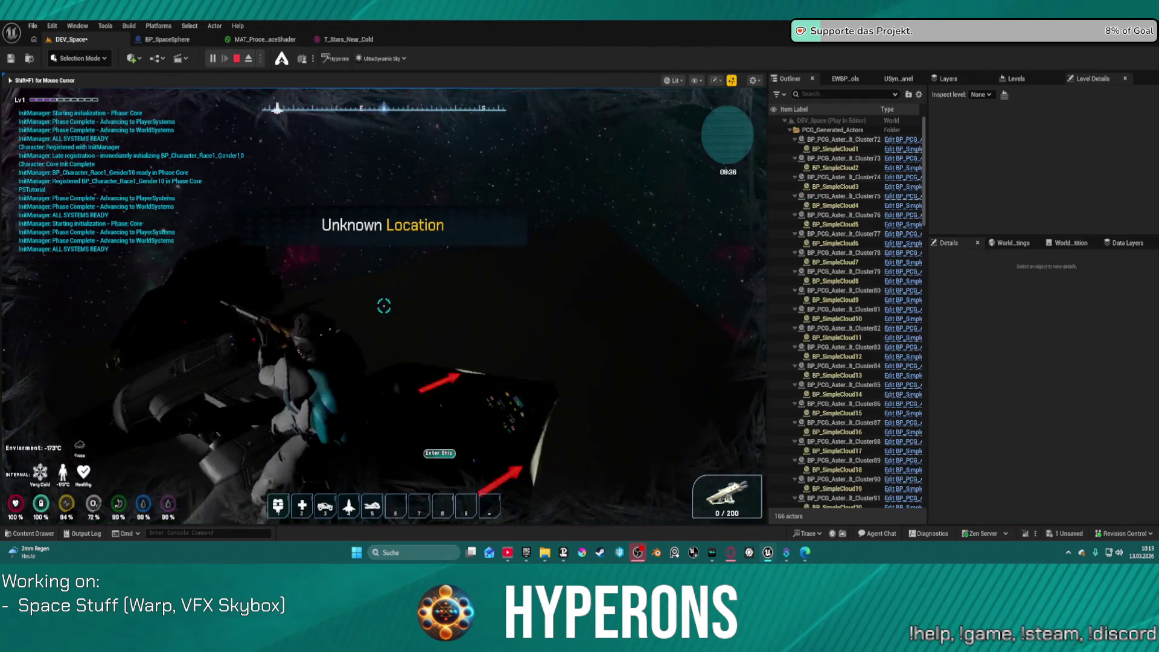
key(e)
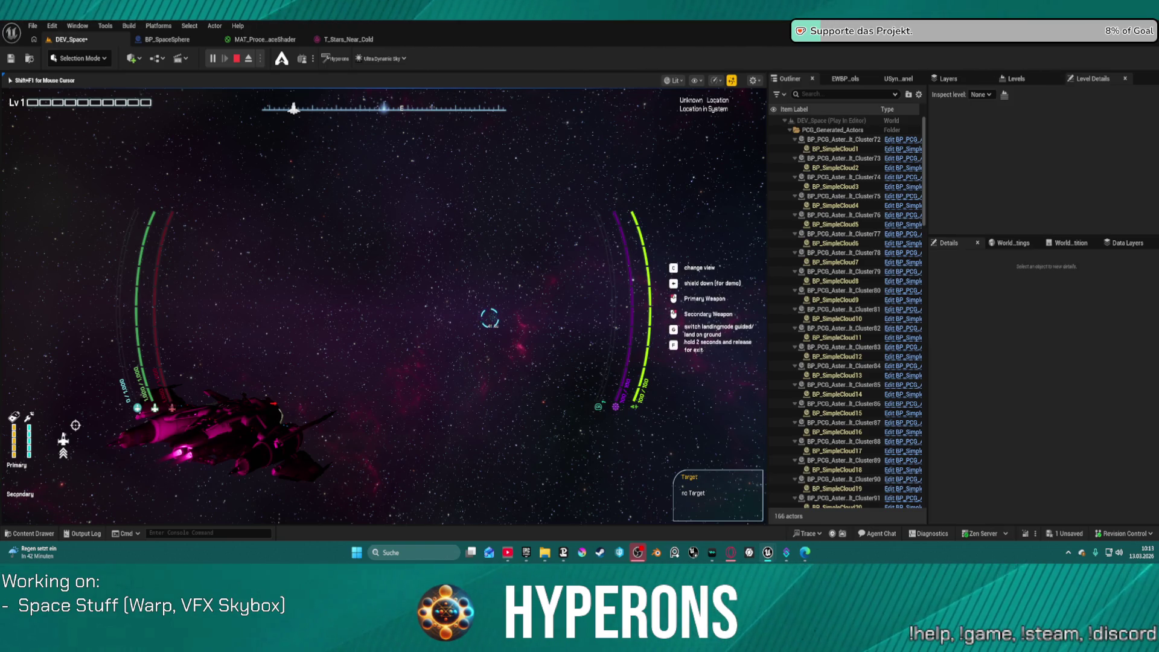
key(Escape)
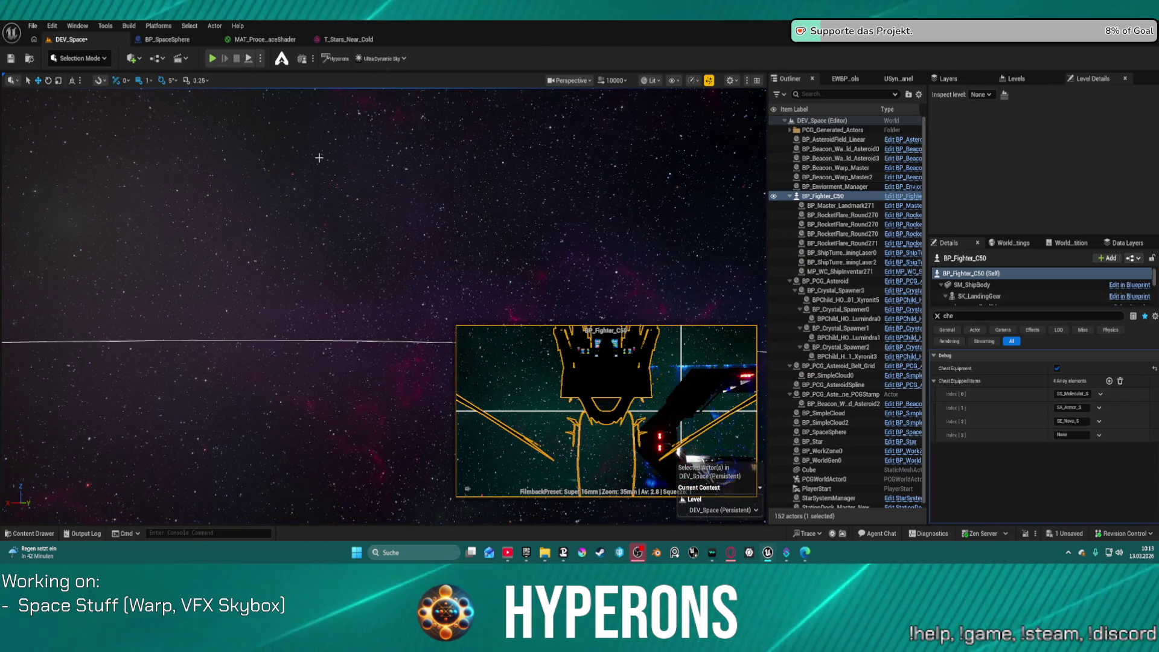
Toggle the Cheat Equipment checkbox on BP_Fighter_C50 so it ends switched off.
click(1057, 368)
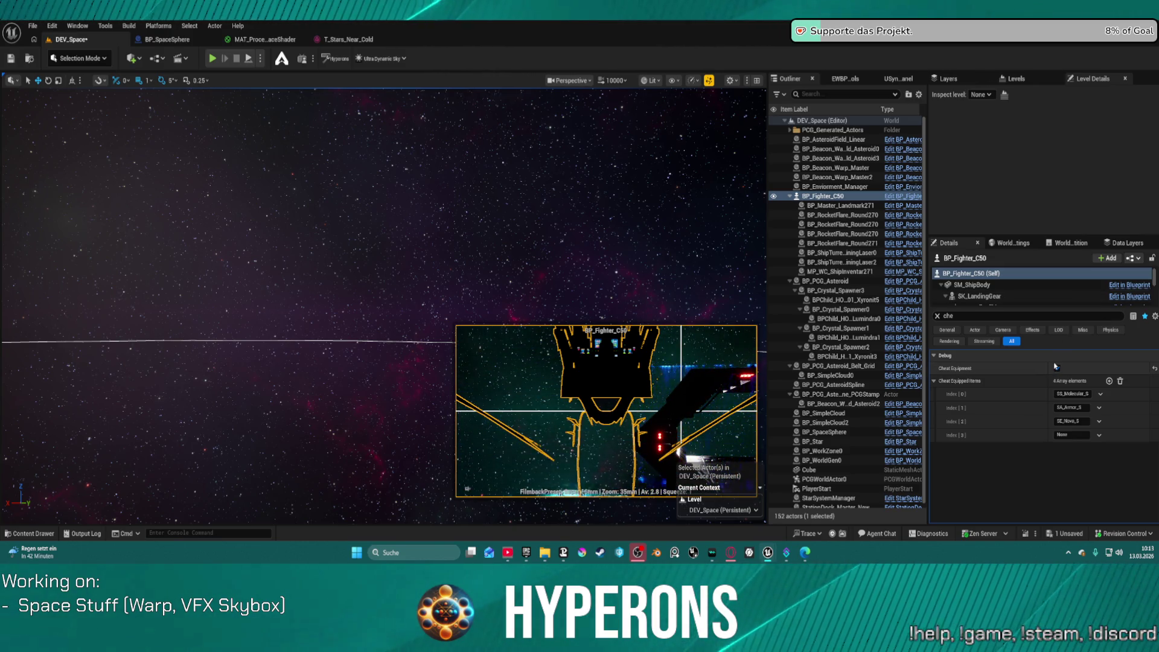
click(1058, 368)
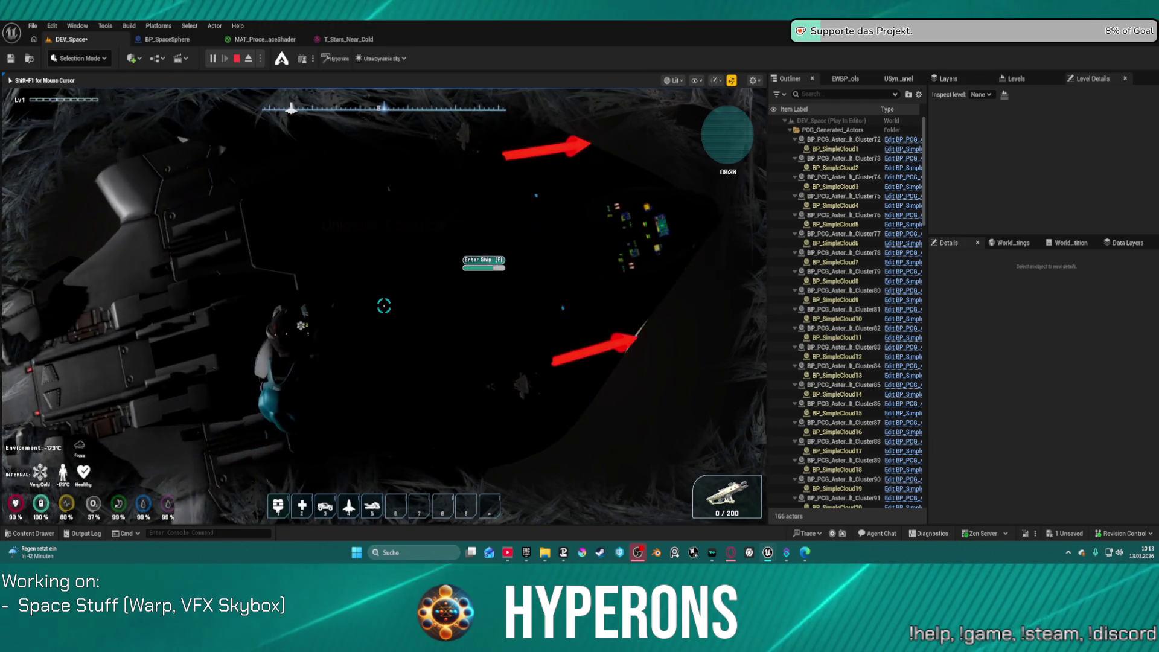
Board the fighter with E, fly through the gas-cloud nebula, then stop the play session.
key(e)
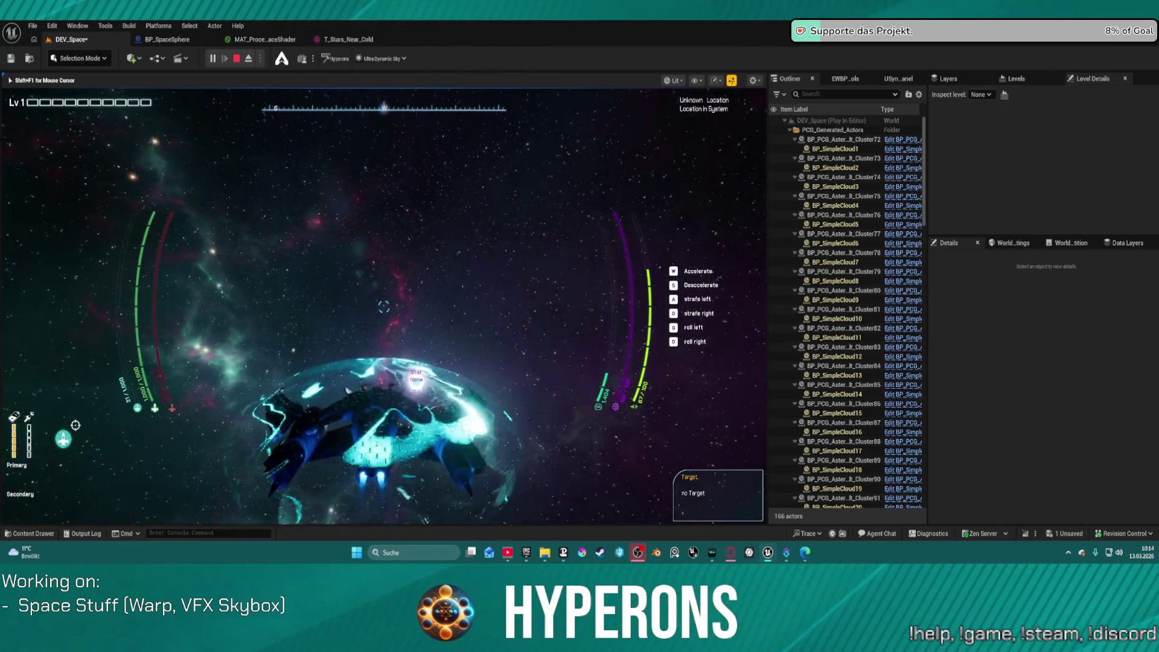
key(Escape)
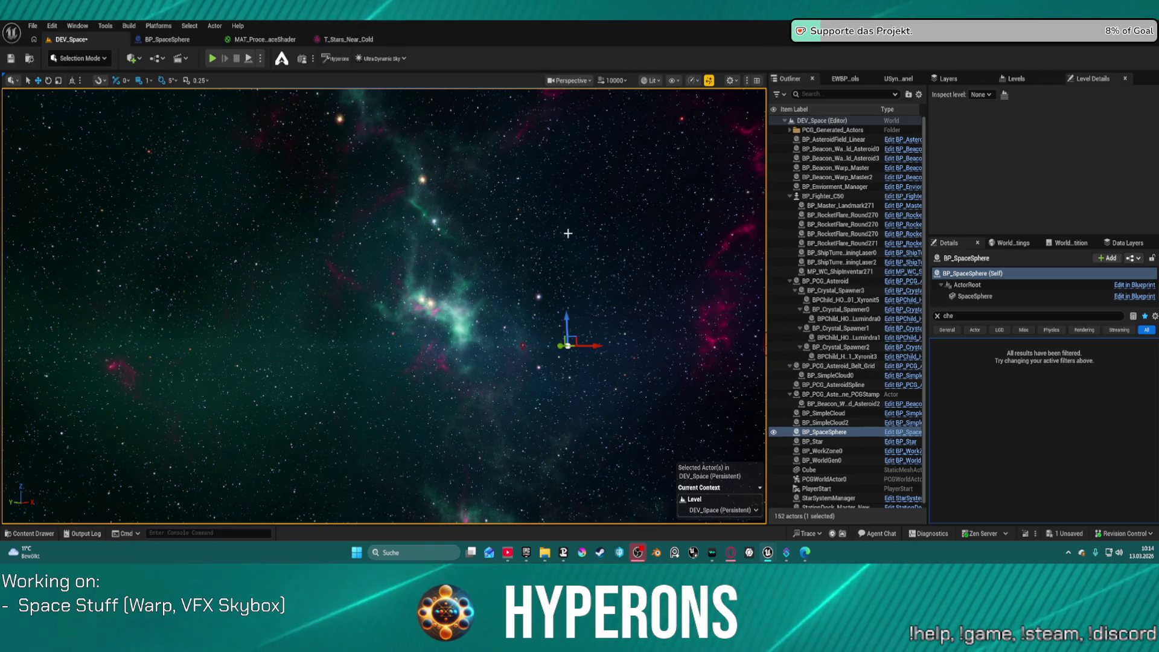
Clear the BP_SpaceSphere Details search and scroll to its Stars and Extra Cubemap settings.
click(937, 316)
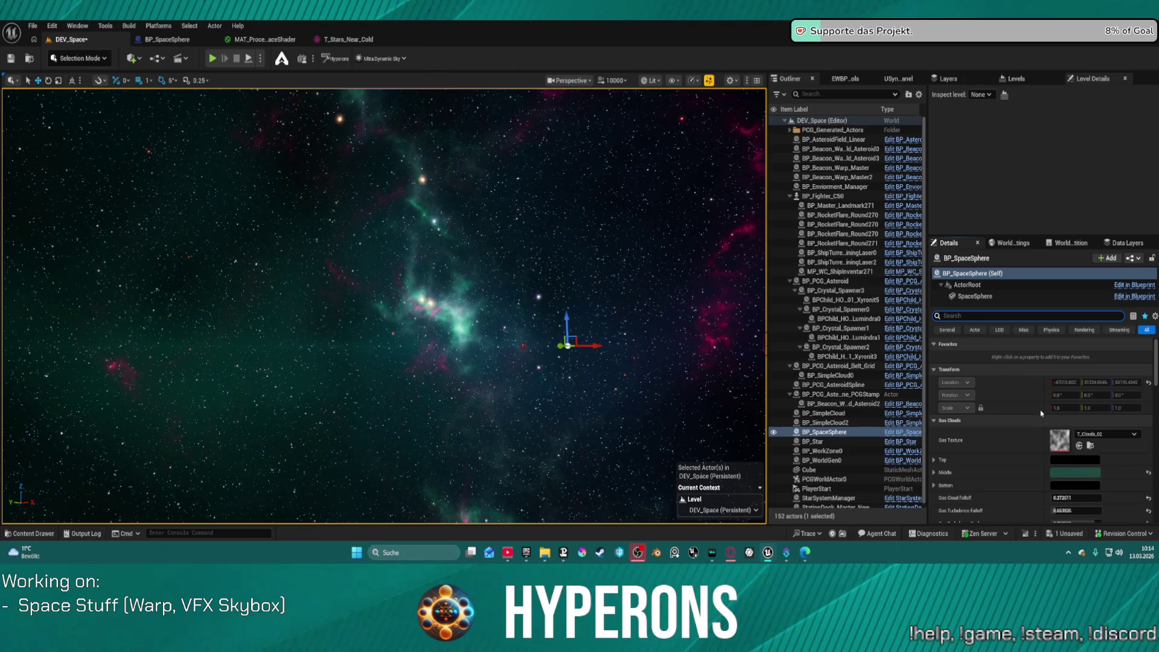
scroll(1066, 446, down, 10)
scroll(1067, 456, up, 2)
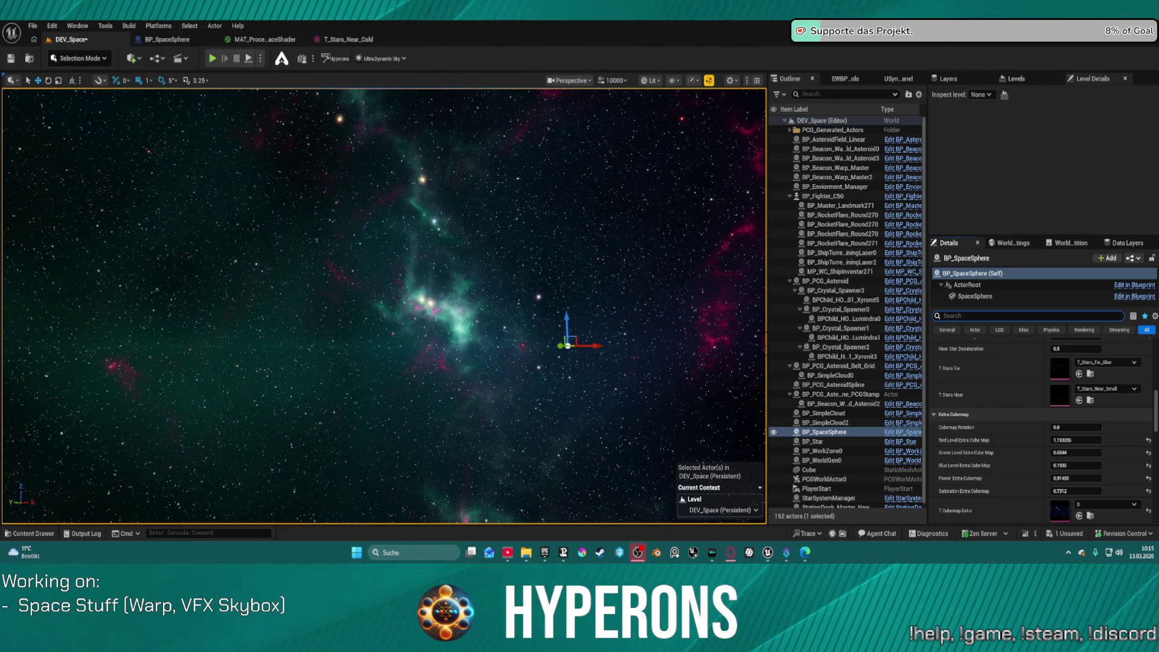
key(super+d)
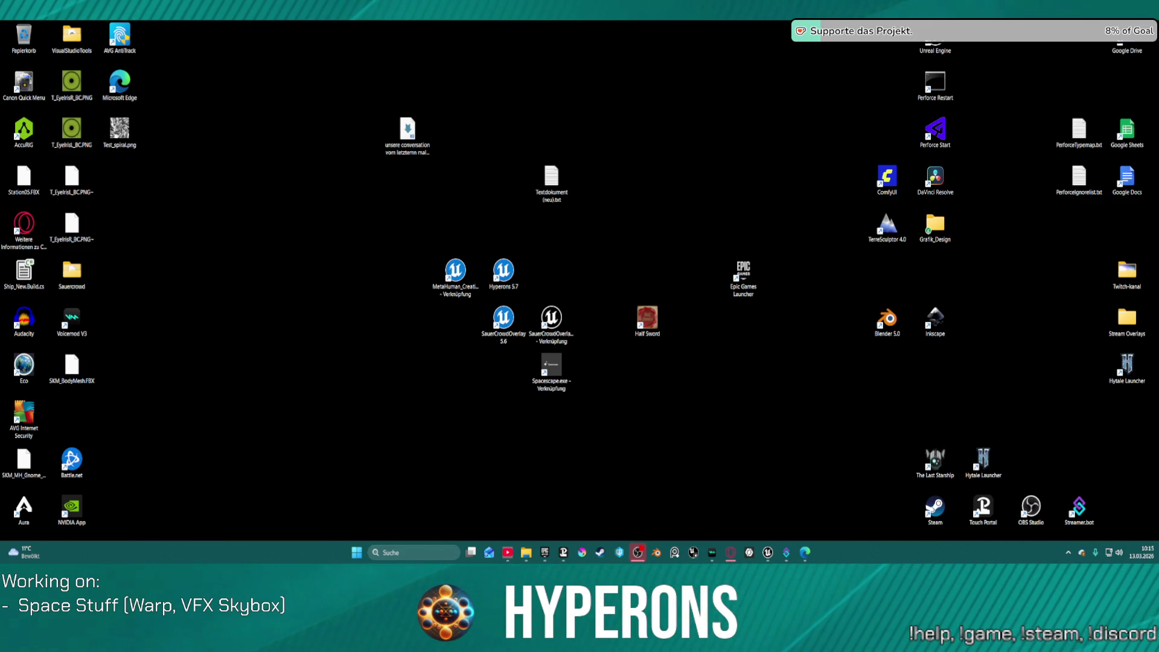
key(super+d)
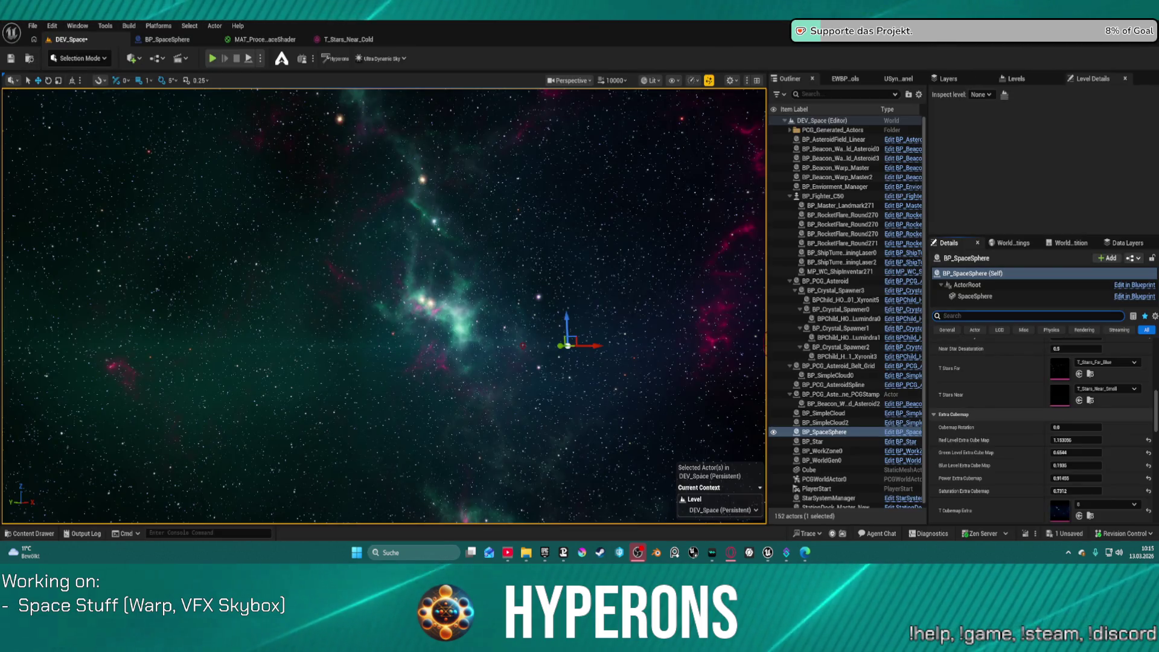
key(super+d)
key(super+d)
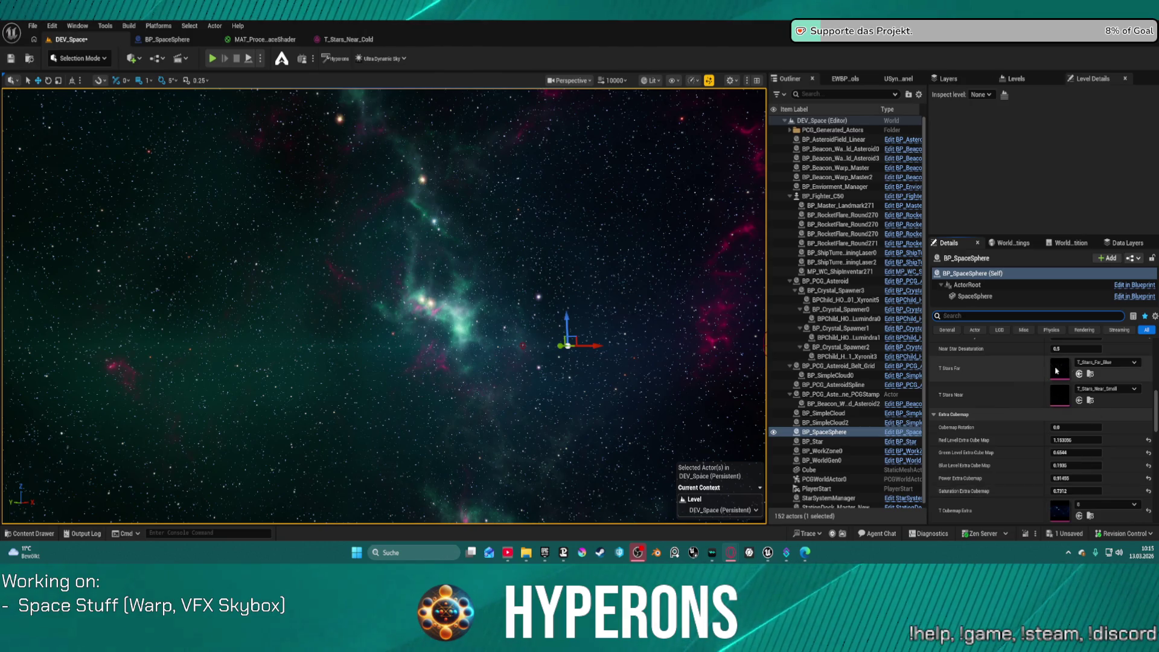
scroll(1017, 405, down, 10)
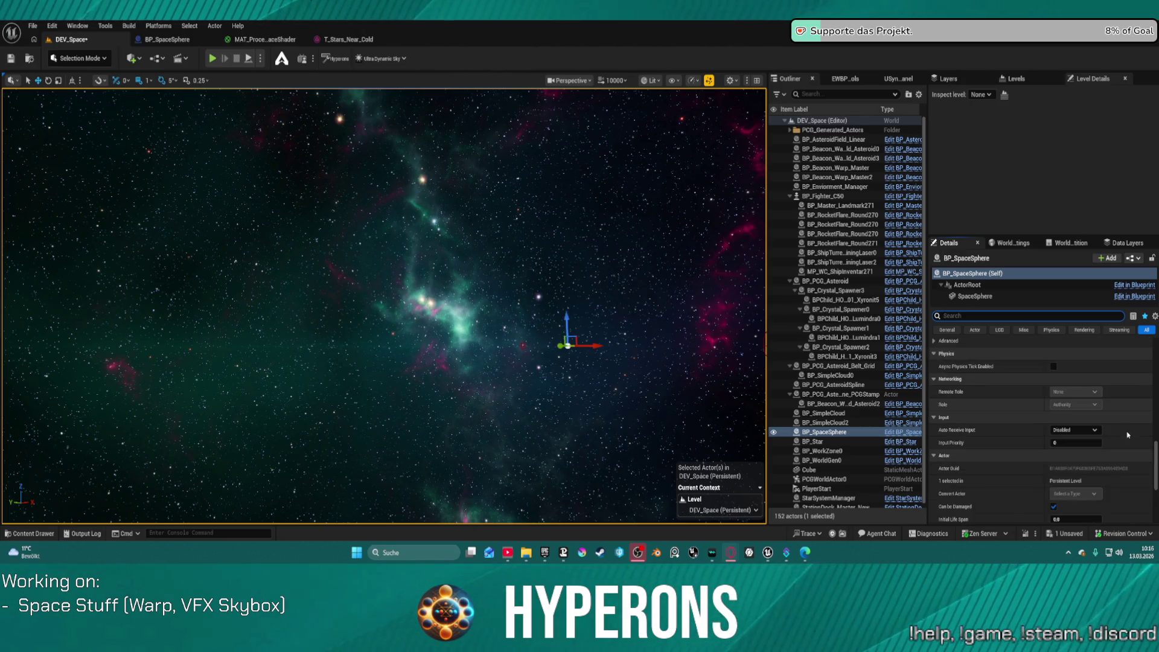
scroll(1128, 433, down, 4)
scroll(1110, 445, up, 8)
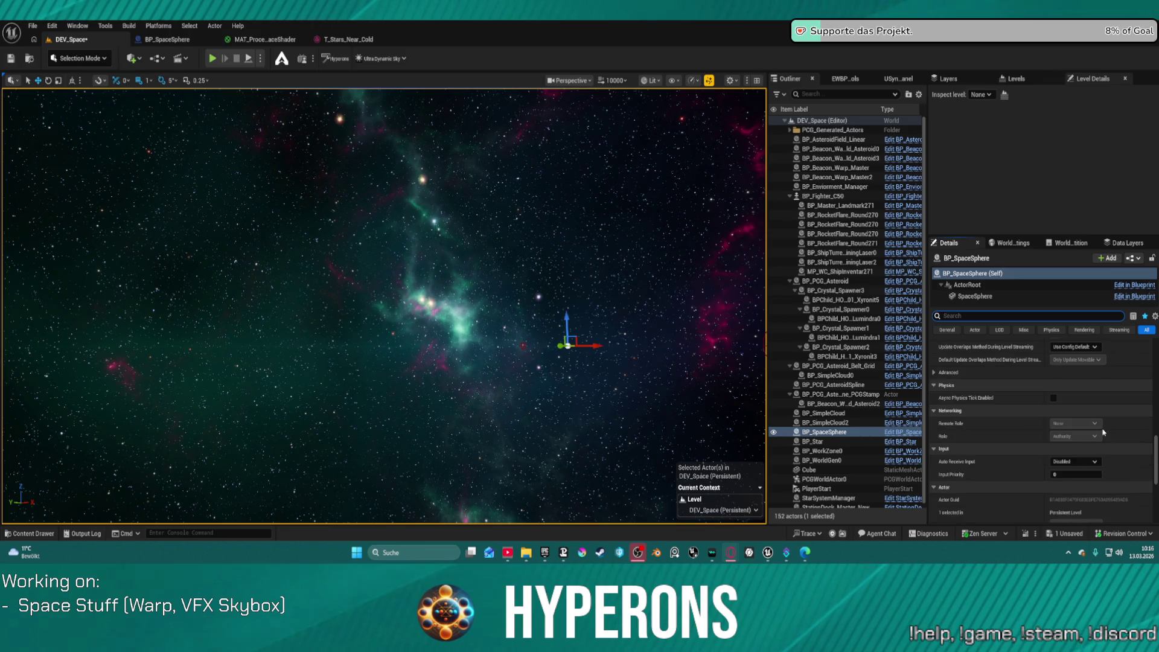
scroll(1102, 426, down, 4)
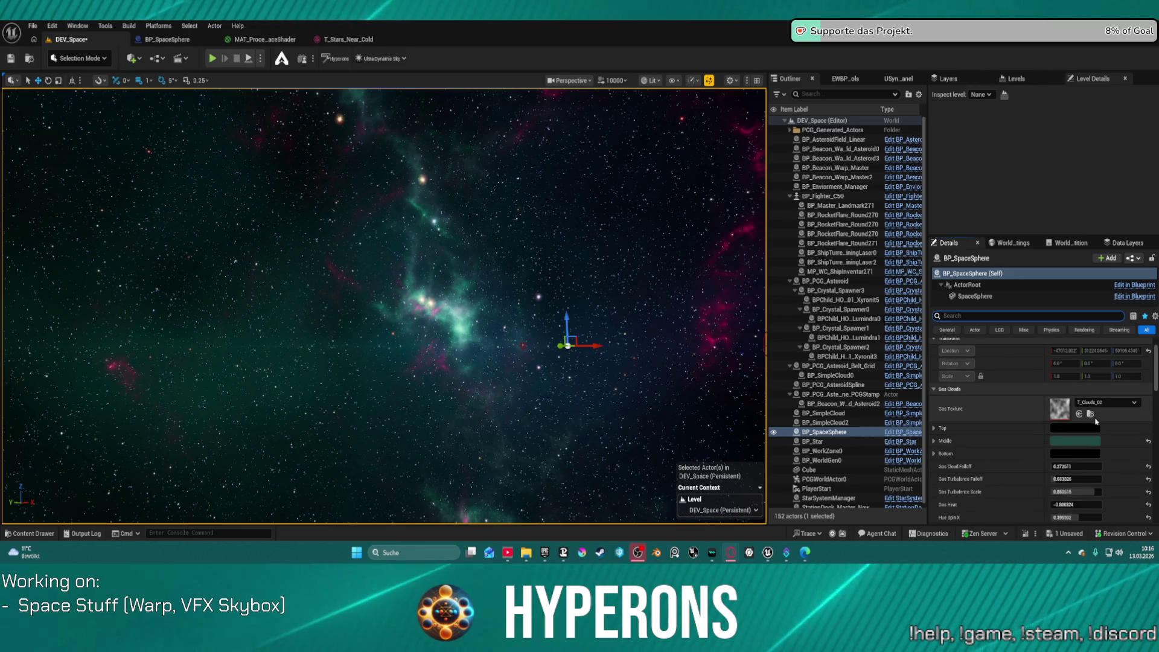
scroll(1090, 430, down, 2)
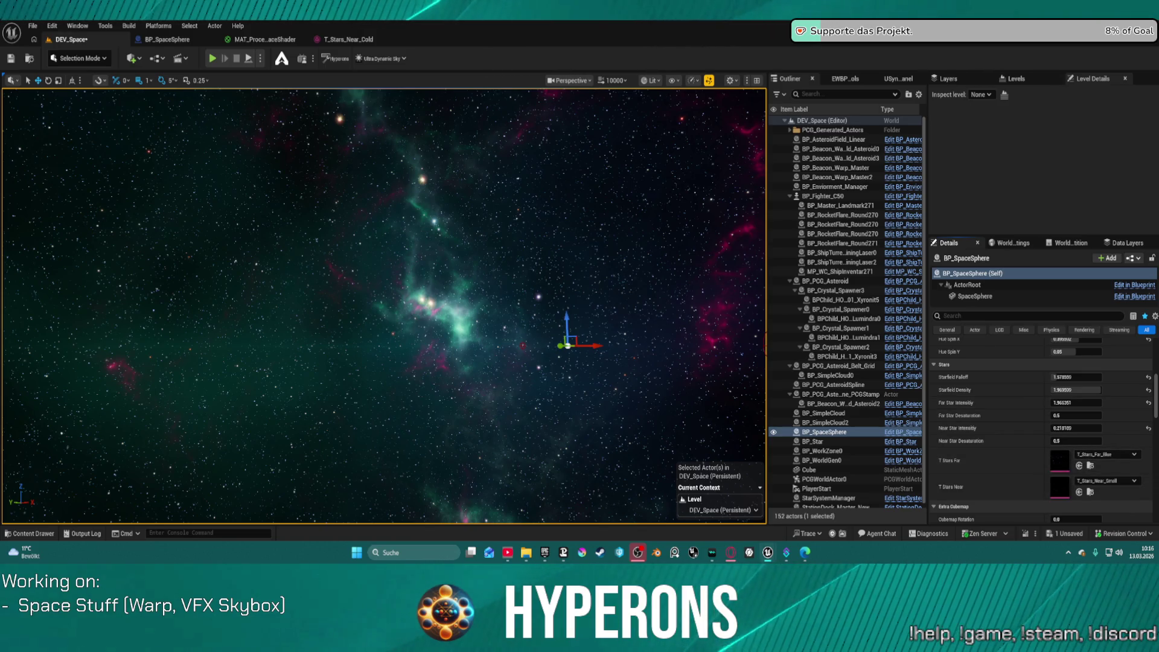
Open the T_Stars_Far_Blue texture from the far stars slot and toggle its green channel preview.
double_click(1059, 461)
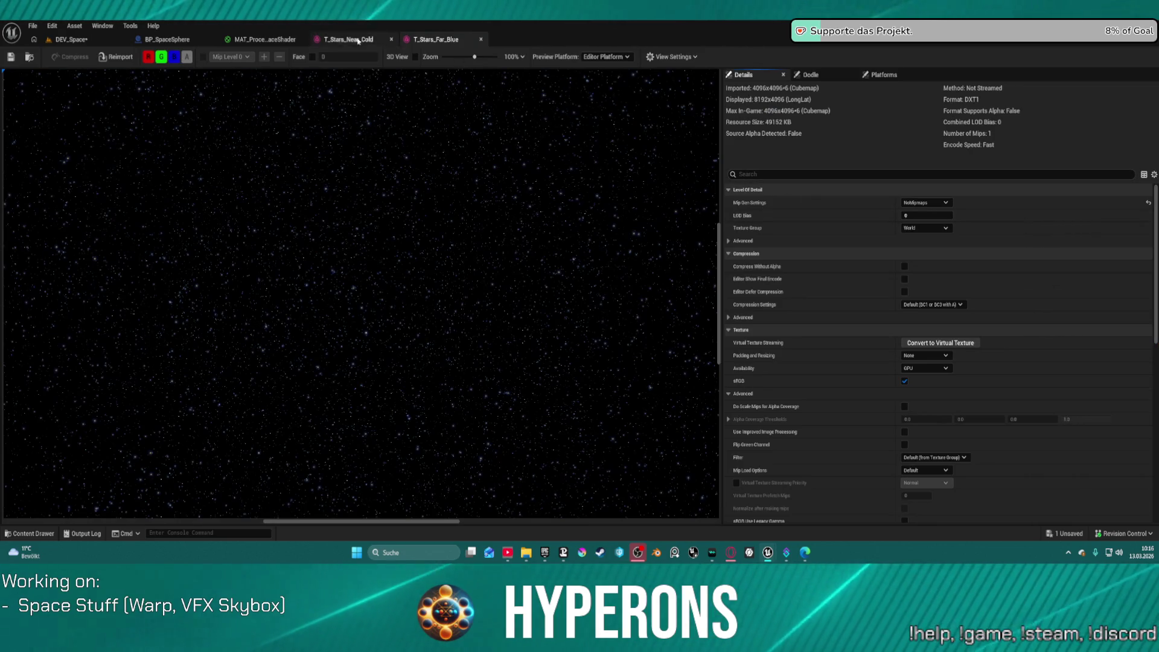
click(161, 56)
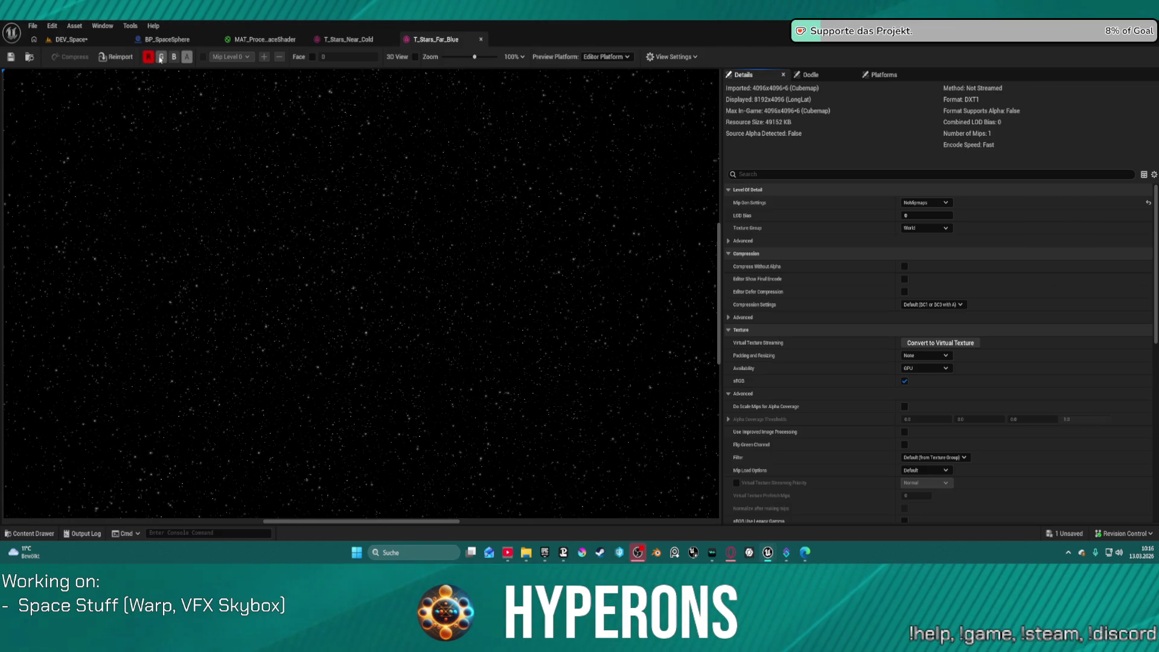
click(71, 39)
click(436, 39)
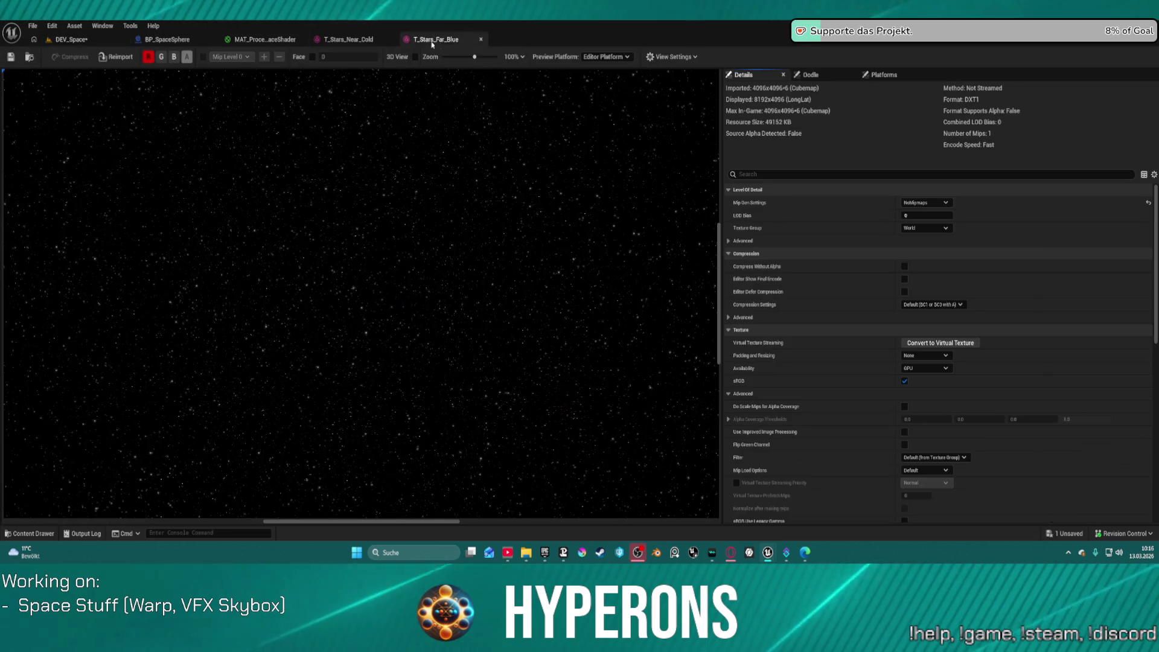
click(161, 57)
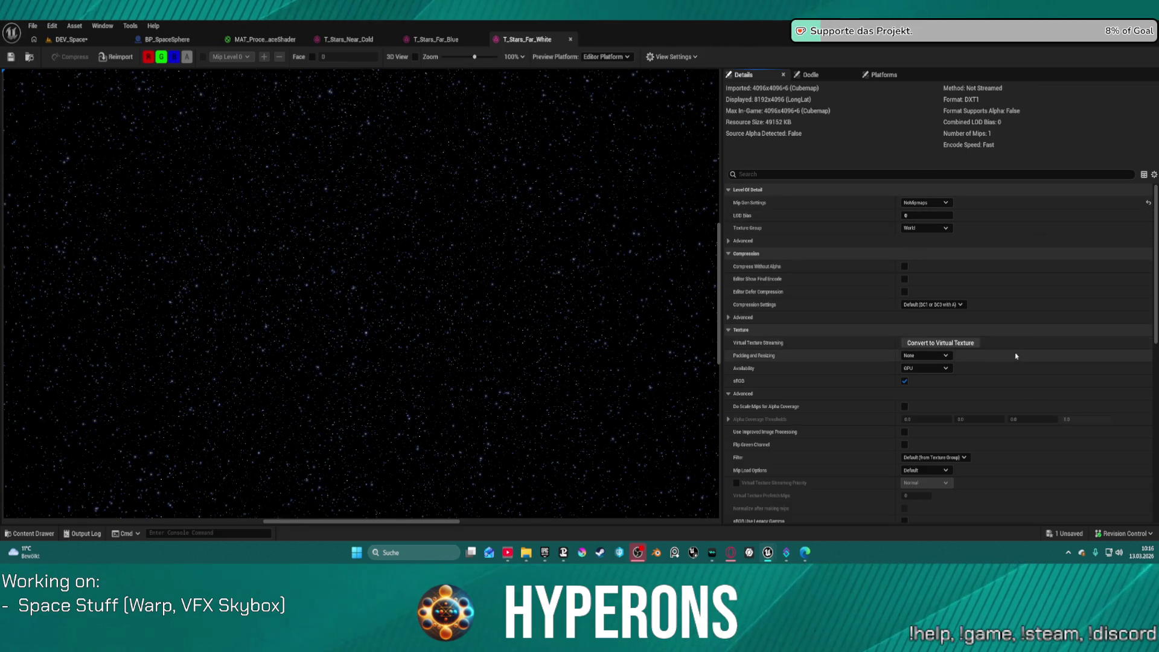
Enter 01 as the star texture's RGBCurve value.
scroll(1014, 356, down, 3)
scroll(1015, 357, down, 10)
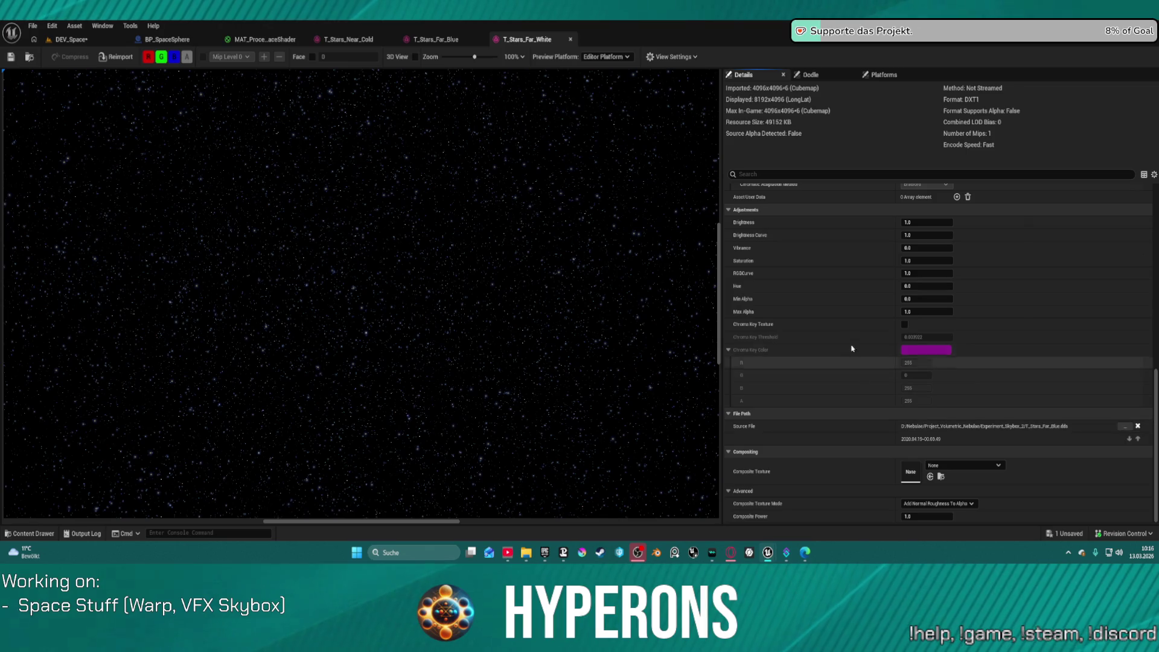
click(919, 274)
text(0)
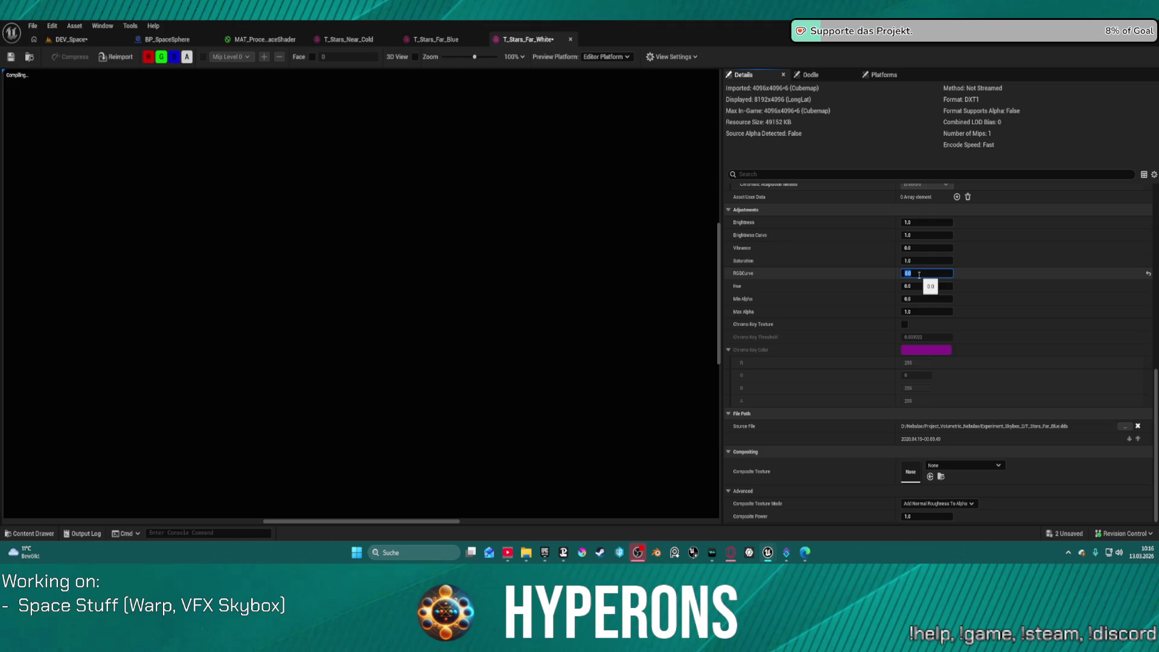
text(1)
key(Return)
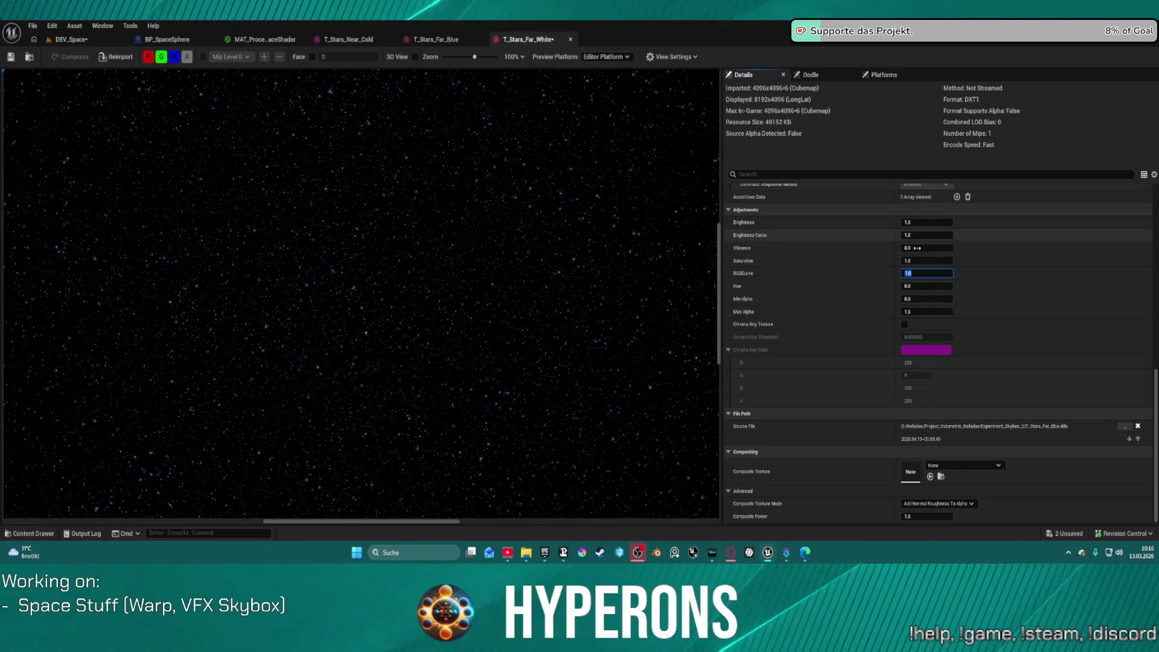
Set the texture's Saturation to 0 so the stars turn white.
scroll(870, 363, up, 5)
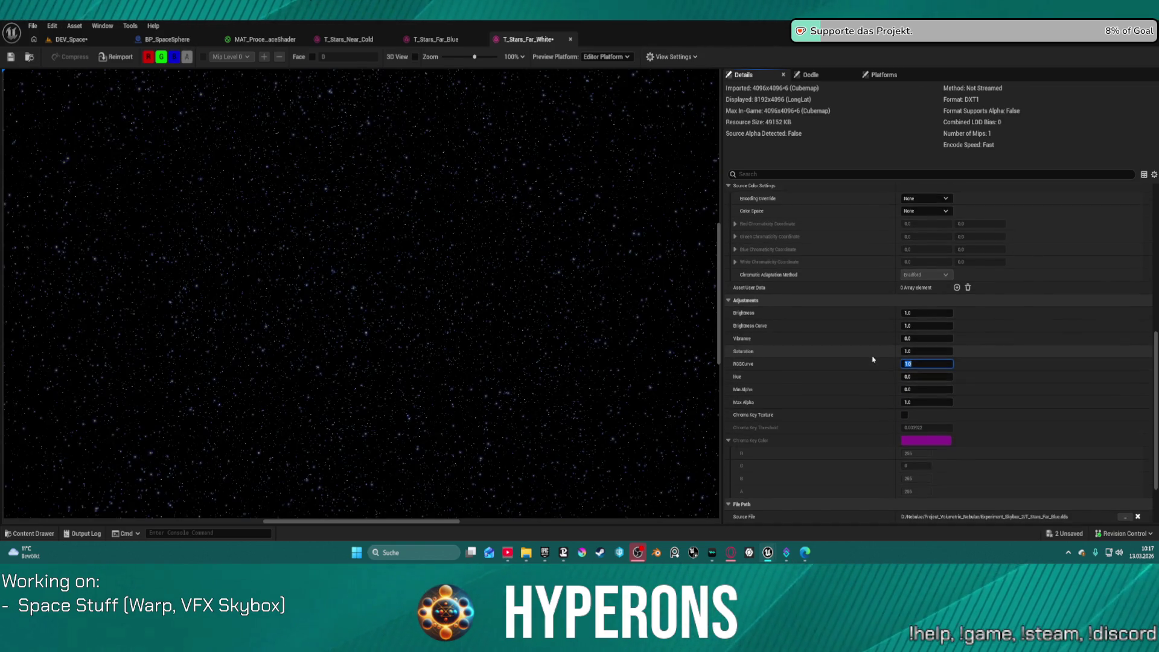
scroll(872, 359, up, 1)
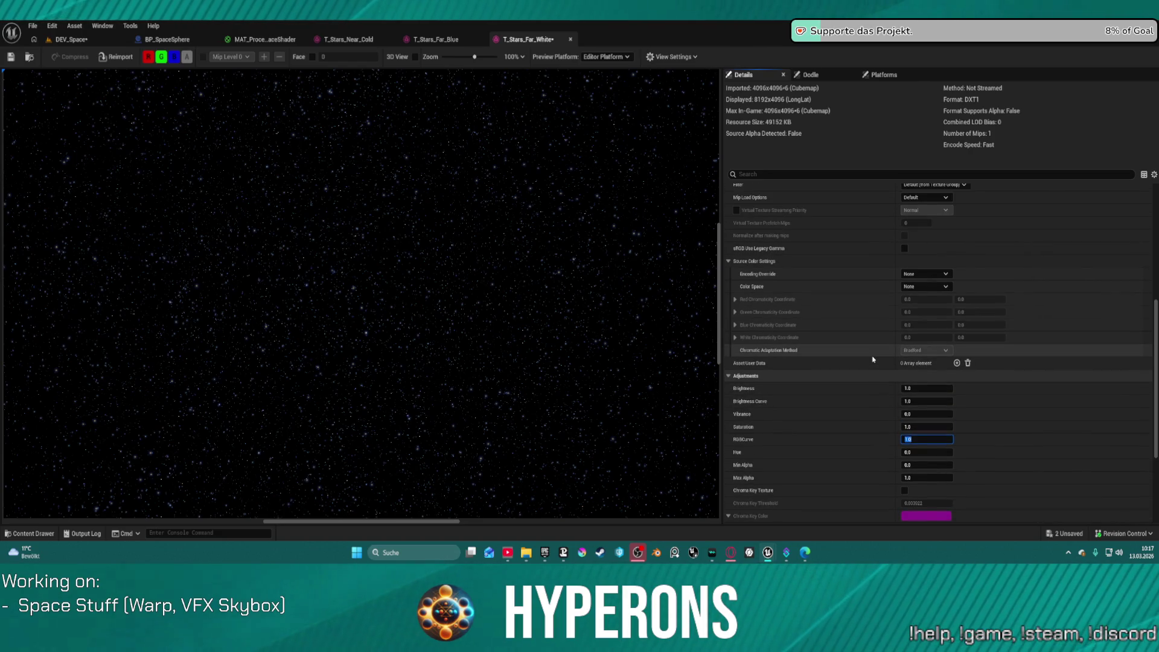
scroll(870, 350, up, 3)
scroll(857, 333, down, 5)
scroll(858, 326, down, 1)
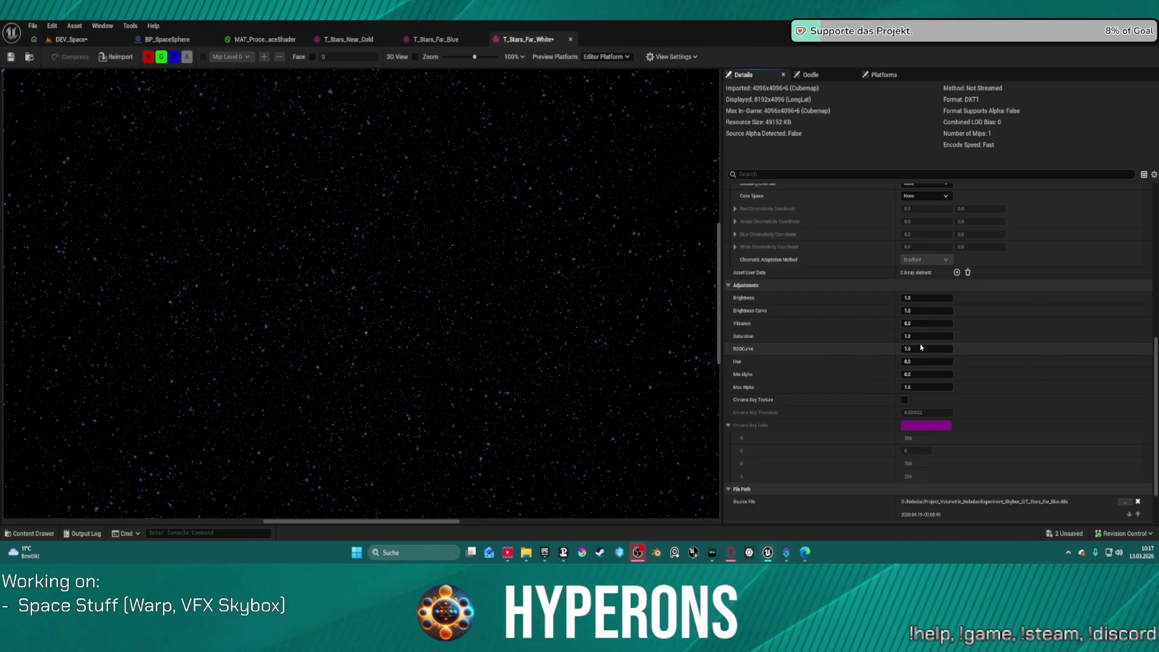
text(0)
key(Return)
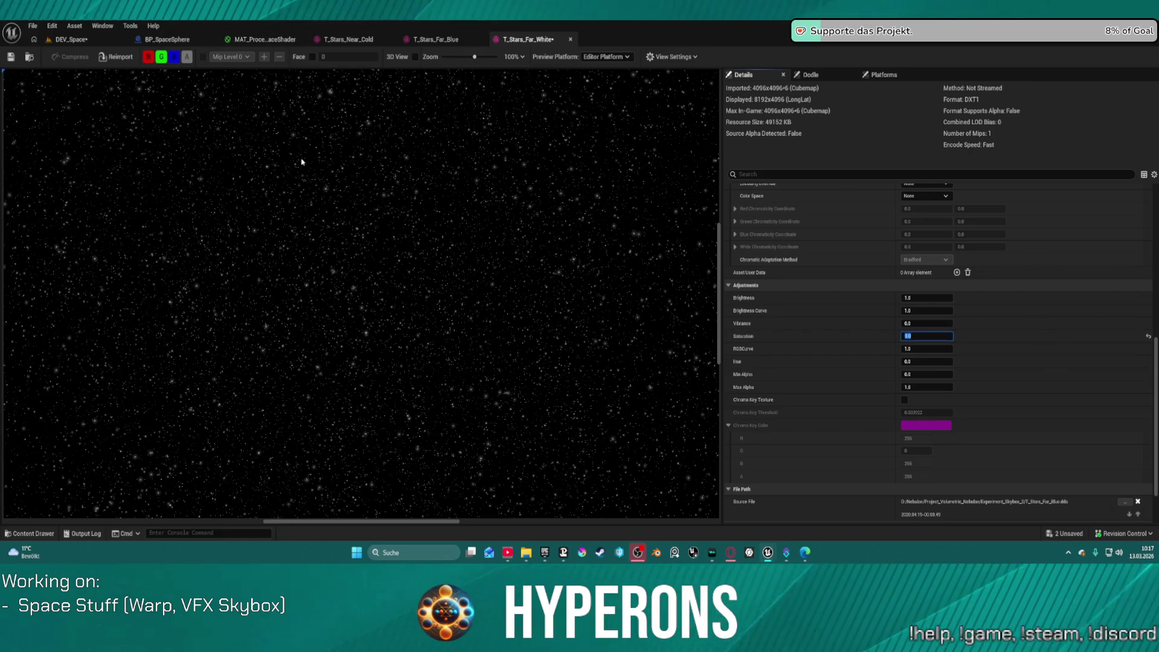
Check the red-only channel preview, restore green, and save T_Stars_Far_White.
click(177, 57)
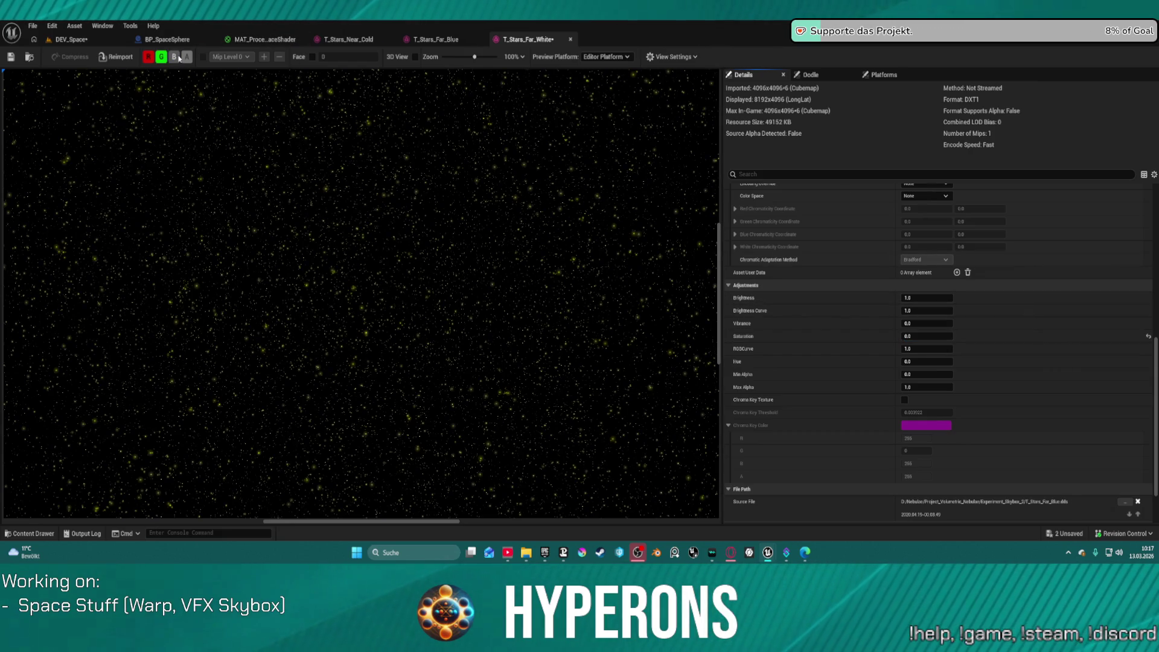
click(161, 58)
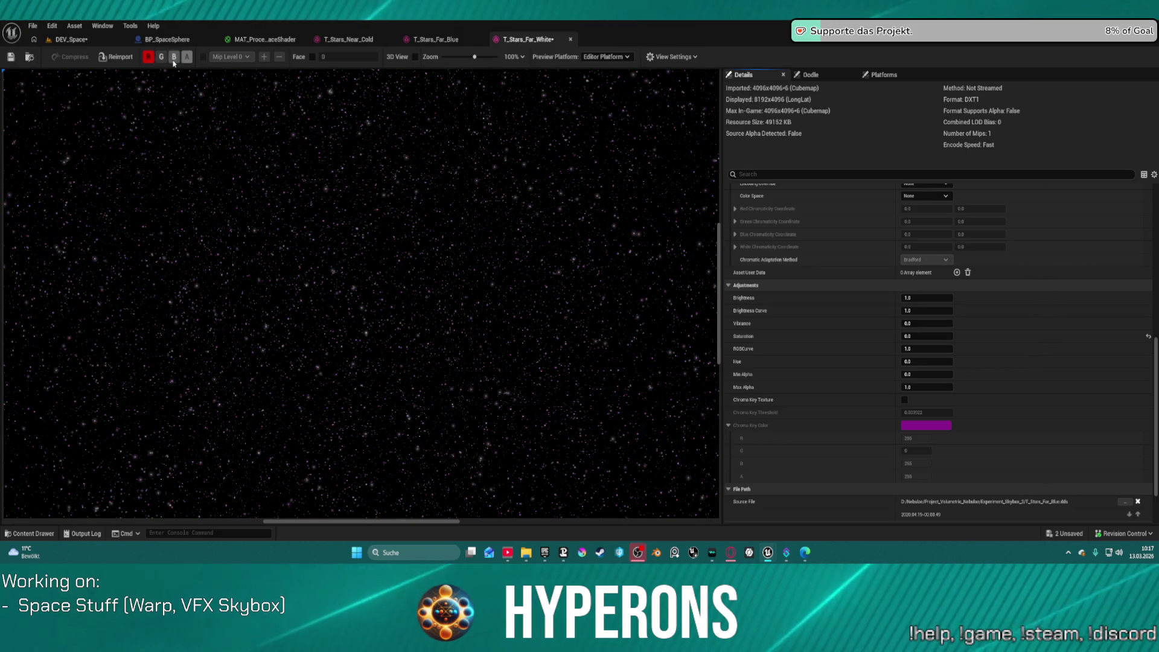
click(162, 59)
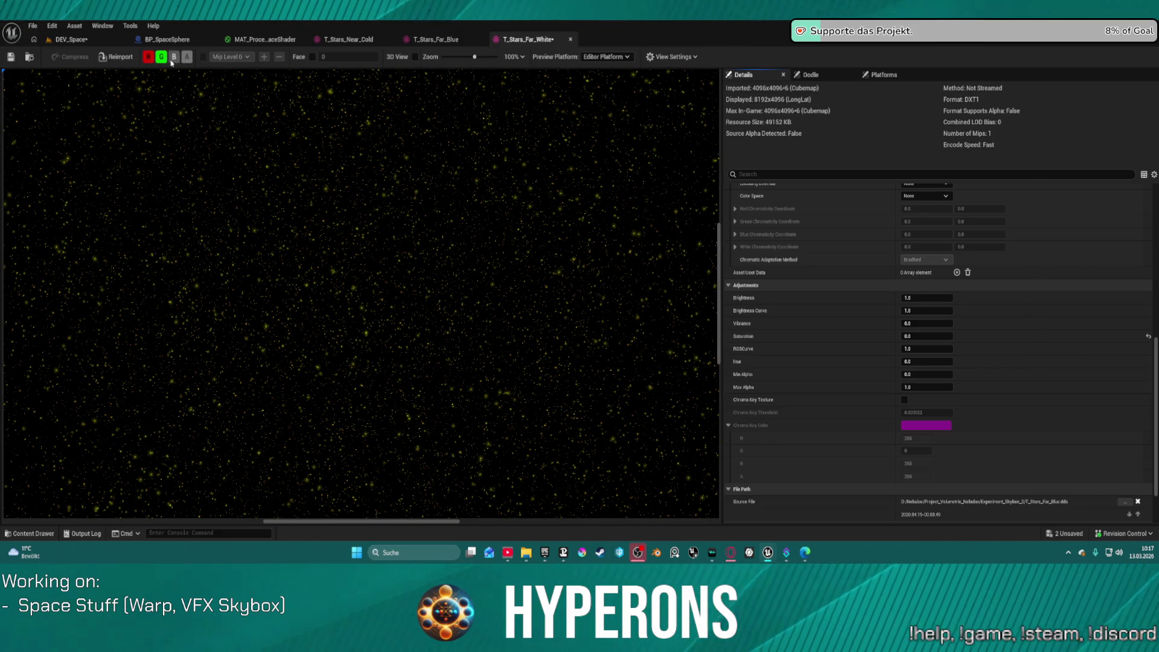
click(10, 58)
click(85, 41)
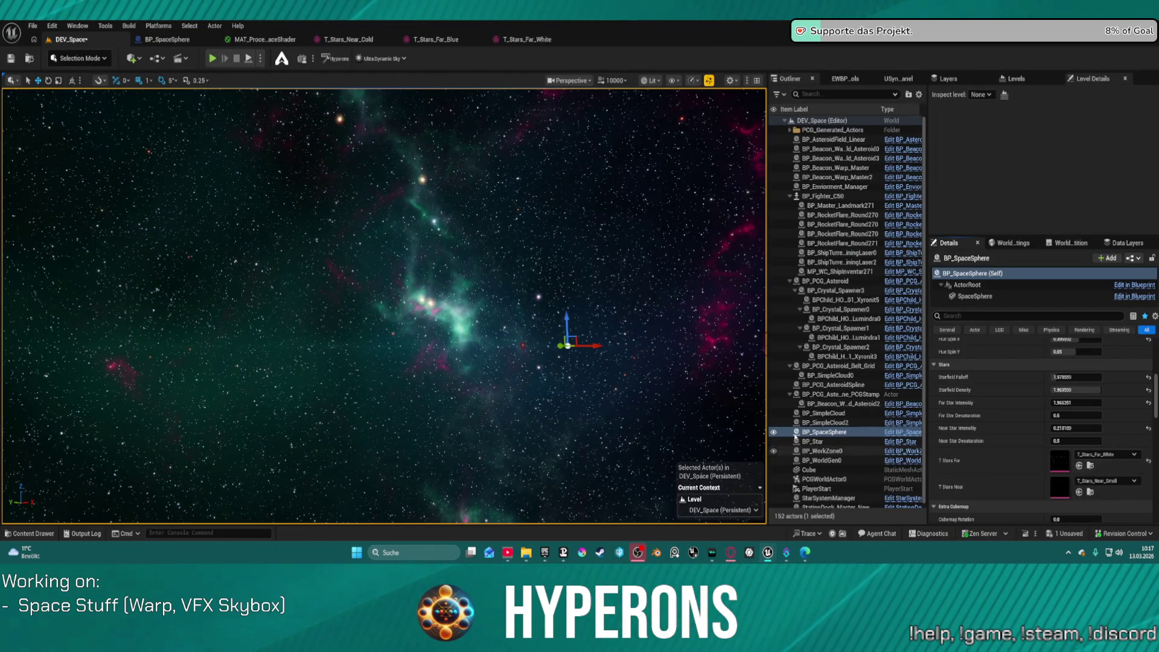
Compare T_Stars_Far_Blue against T_Stars_Far_White for T Stars Far and keep the white texture.
drag(526, 241, 723, 242)
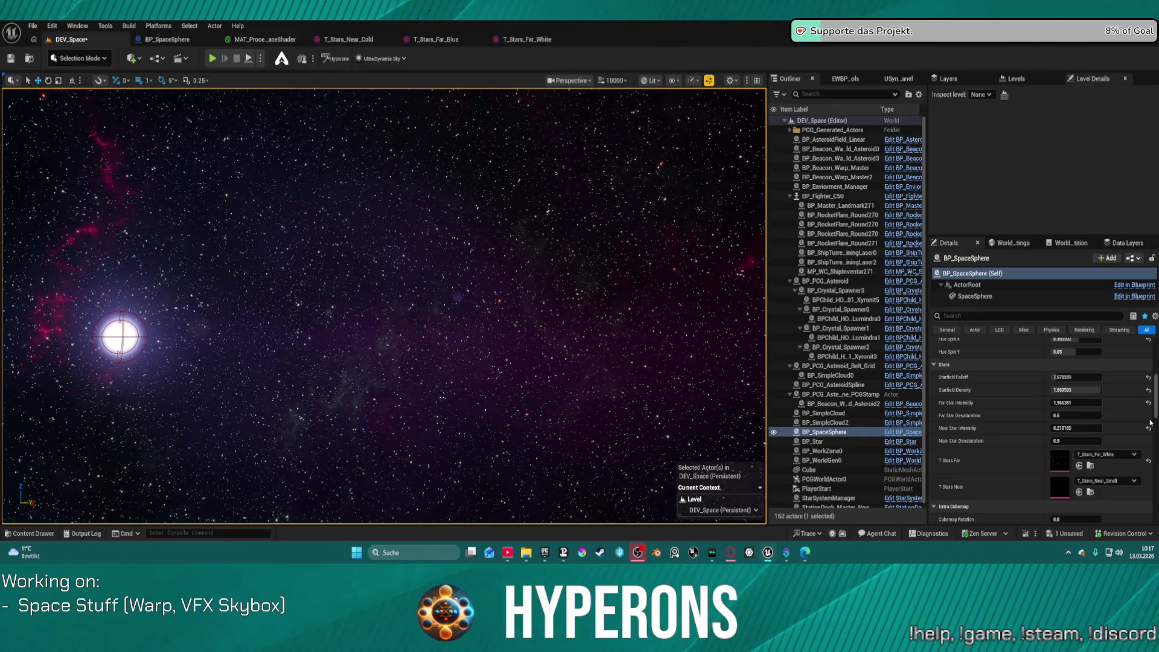
click(1148, 462)
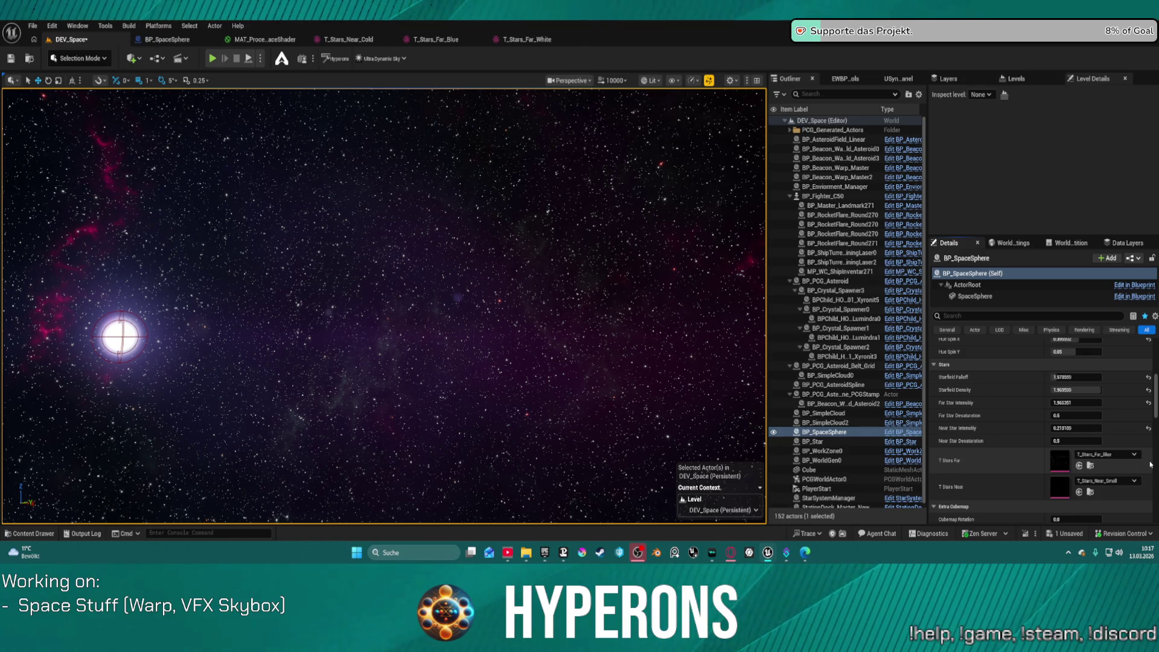
click(1080, 466)
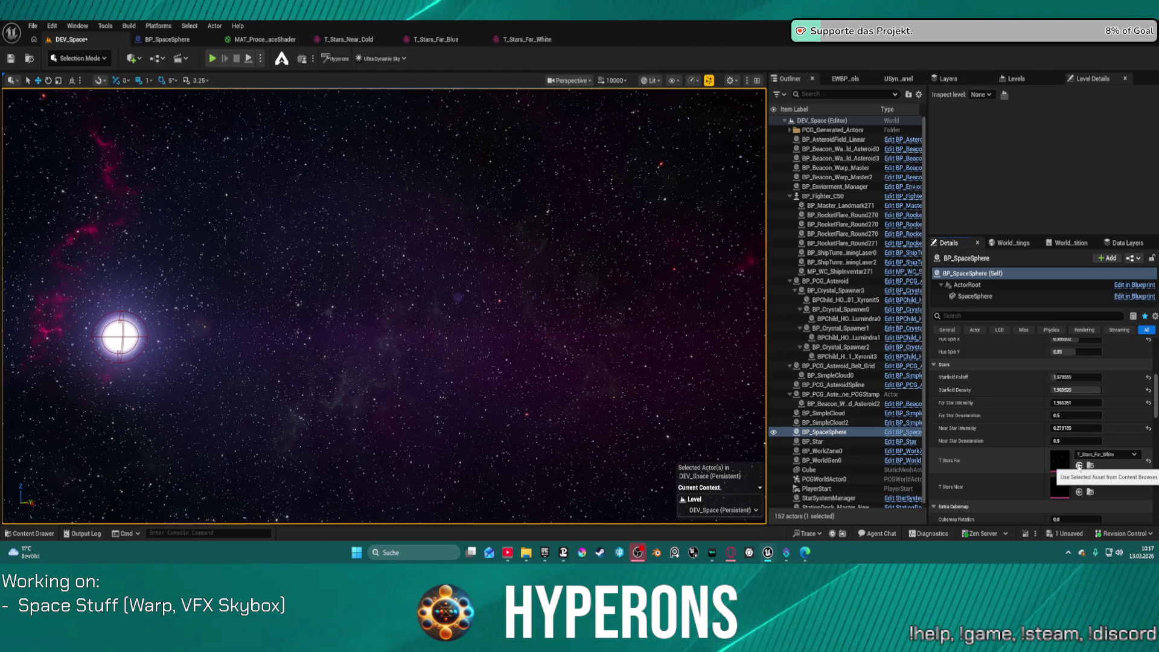
click(1079, 466)
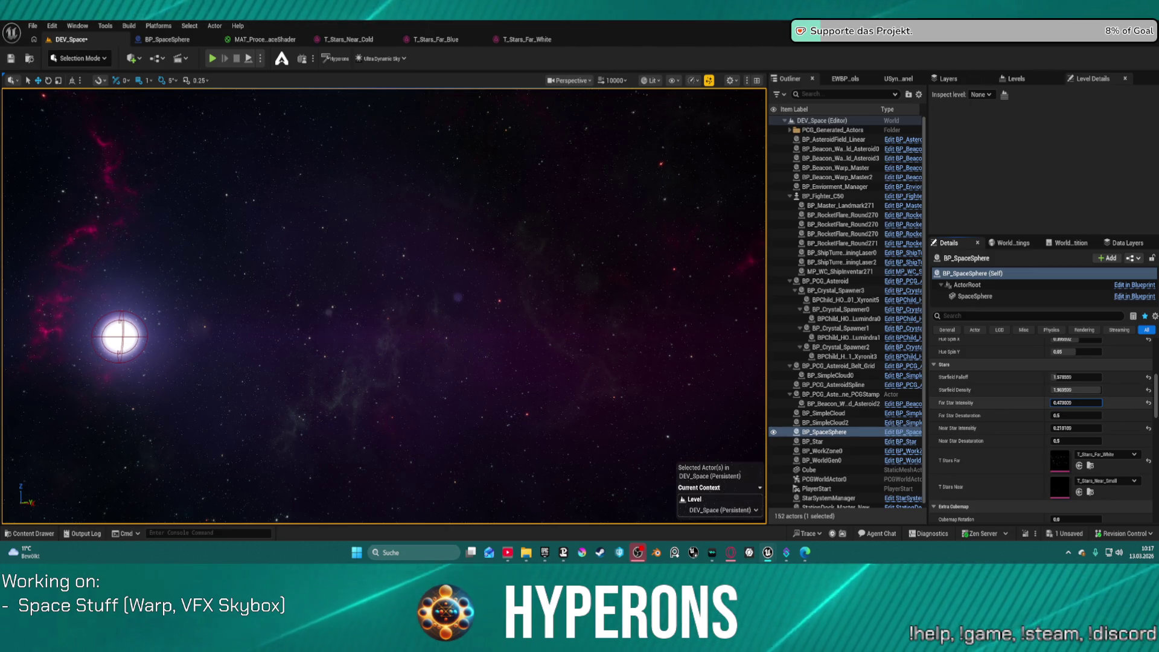
Lower Far Star Intensity from about 1.96 to 0.874.
drag(1076, 403, 1078, 403)
drag(479, 271, 643, 229)
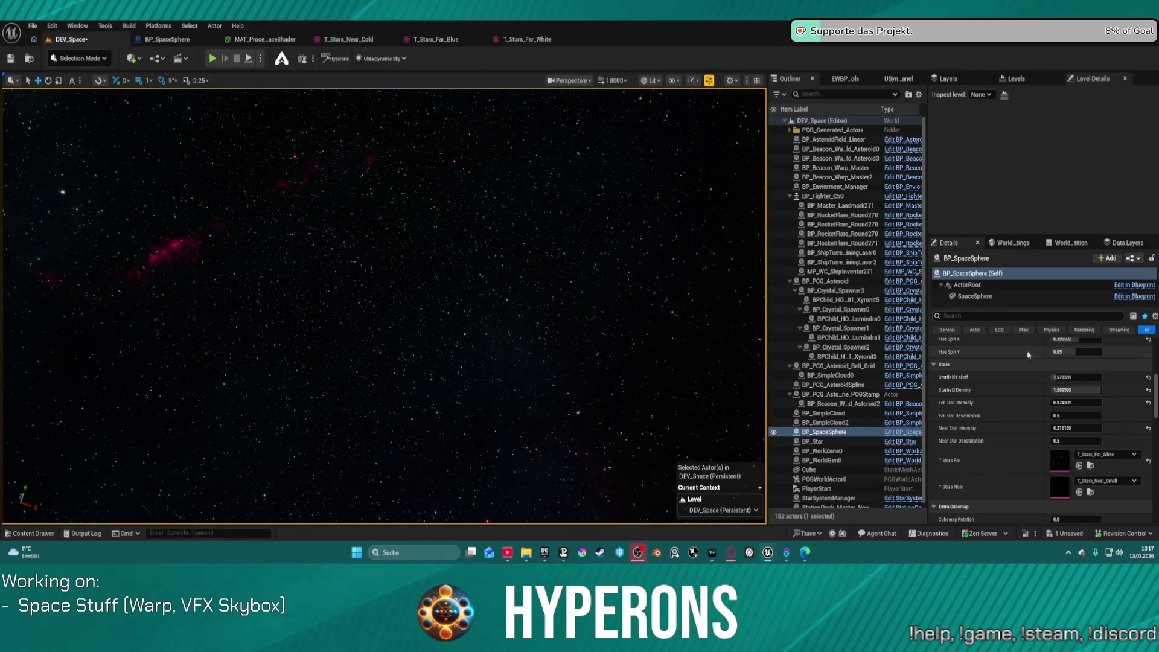
scroll(1096, 425, down, 5)
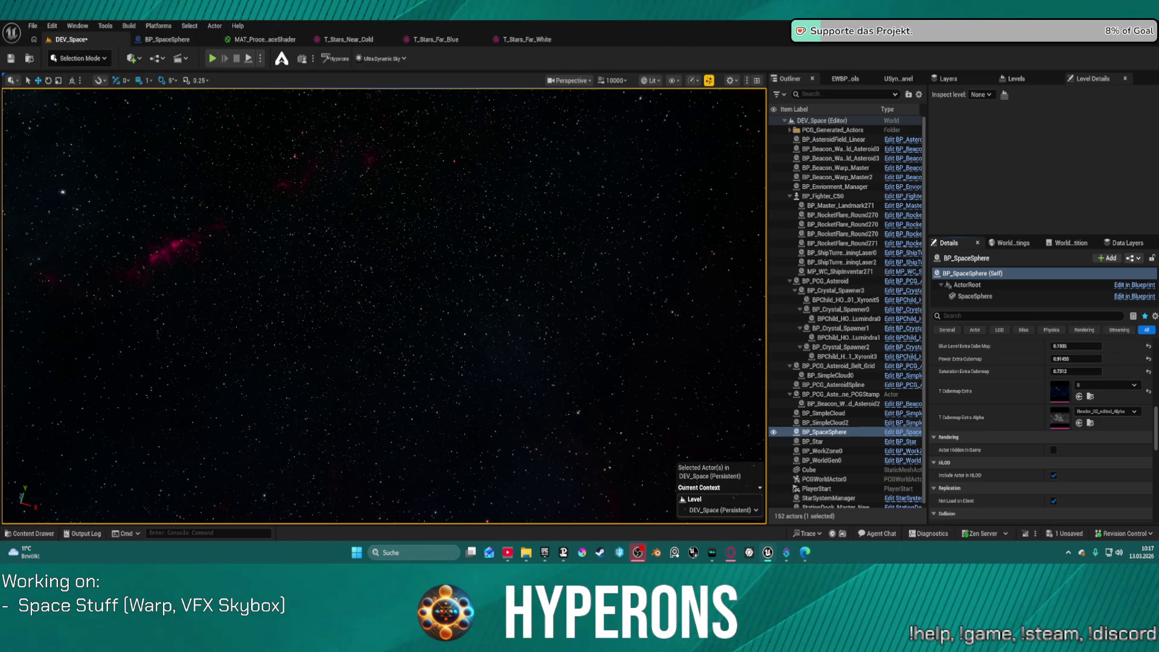
Swap in a different T Cubemap Extra asset and set Saturation Extra Cubemap to 0.75.
click(1080, 397)
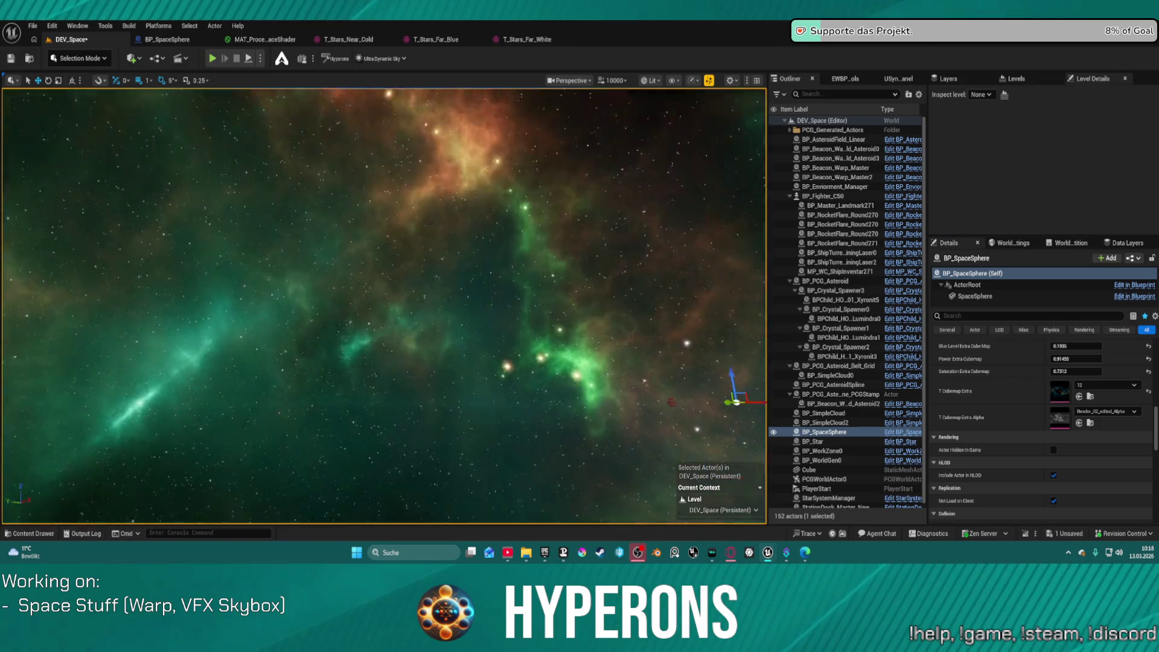
mouse_move(384, 305)
mouse_down()
mouse_move(250, 313)
mouse_move(250, 299)
mouse_move(564, 186)
mouse_up()
mouse_move(443, 284)
mouse_down()
mouse_move(362, 332)
mouse_move(290, 339)
mouse_up()
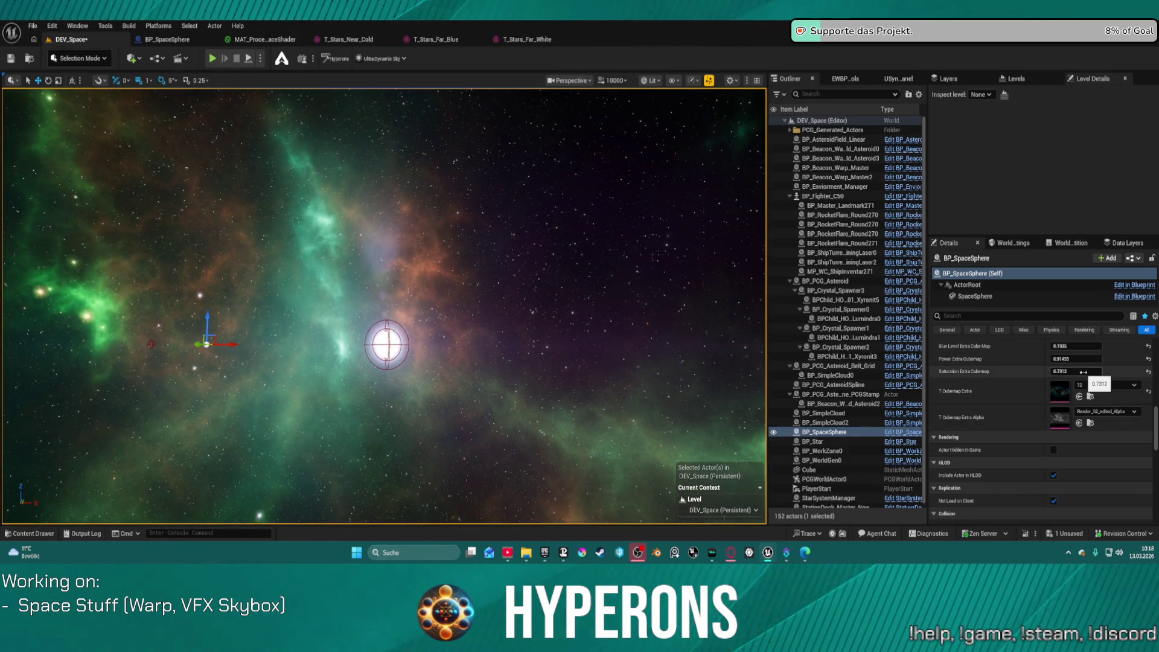
mouse_move(1077, 372)
mouse_down()
mouse_move(1105, 371)
mouse_move(1063, 372)
mouse_up()
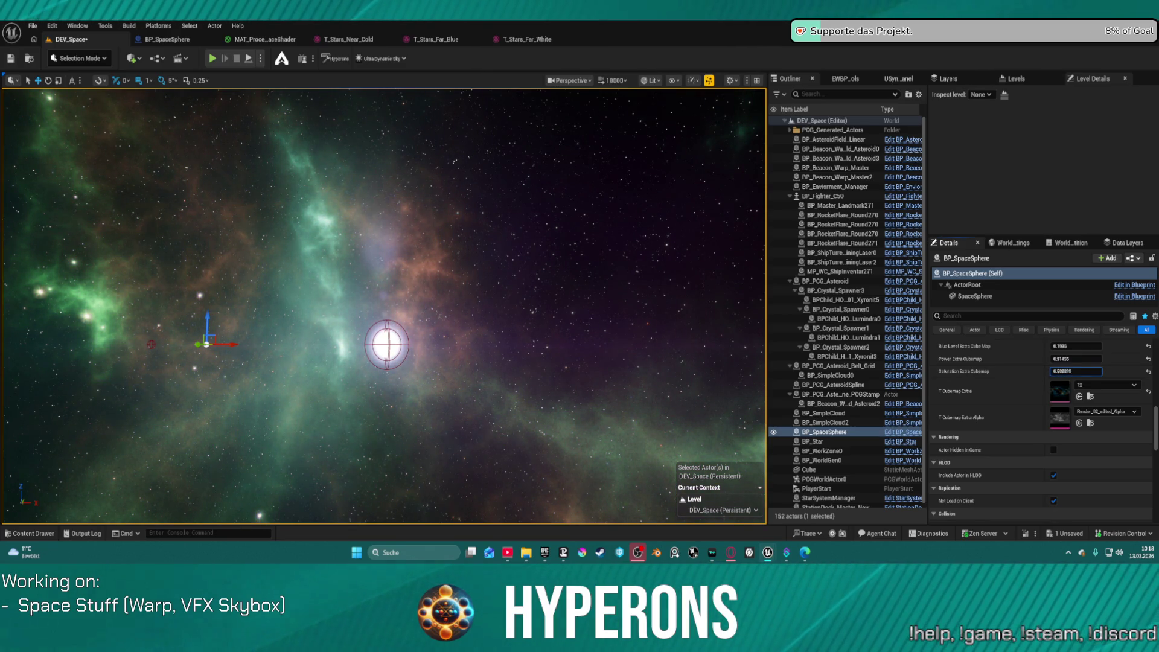
click(1079, 372)
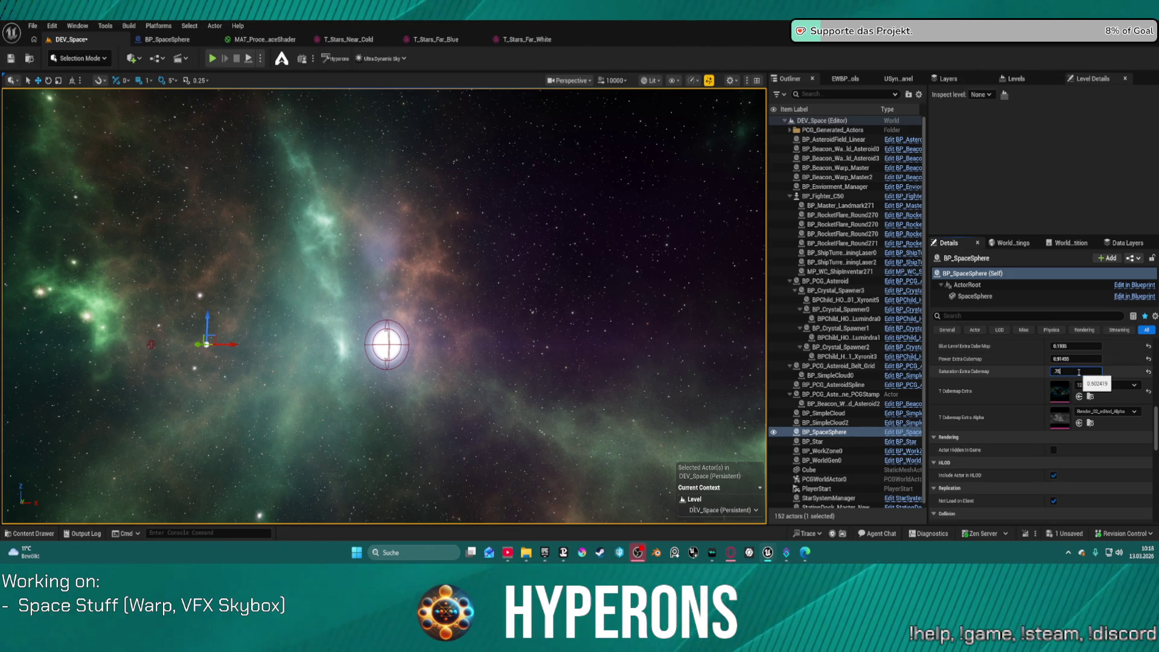
key(Return)
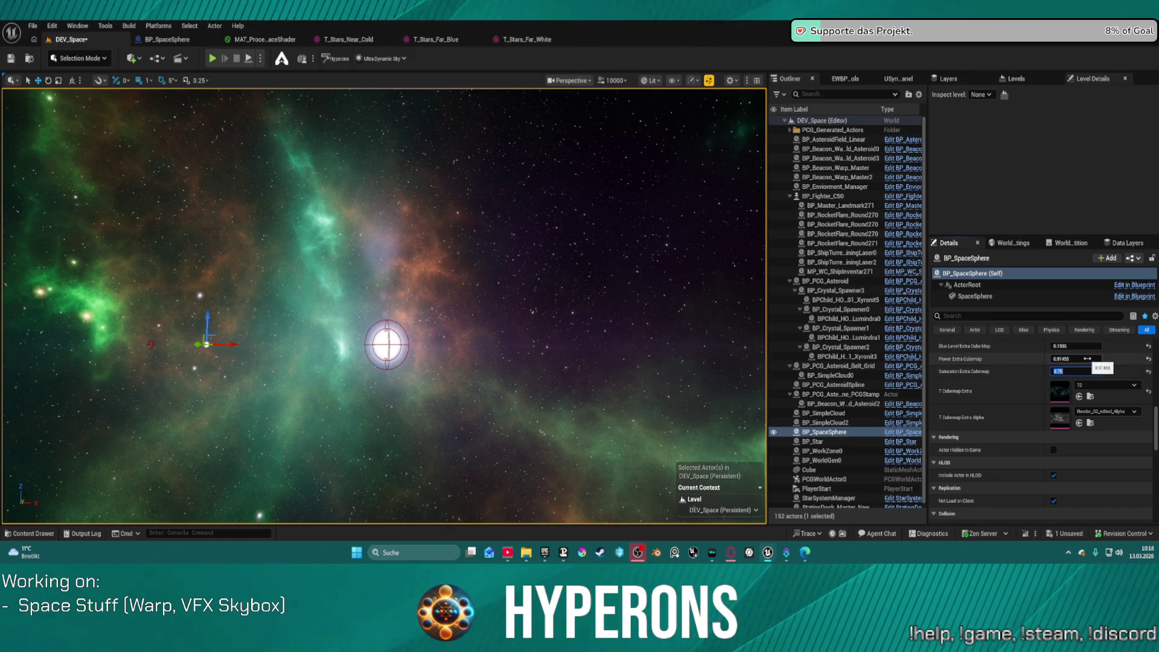
Raise Power Extra Cubemap from about 1.68 to roughly 2.11.
drag(1087, 359, 1131, 358)
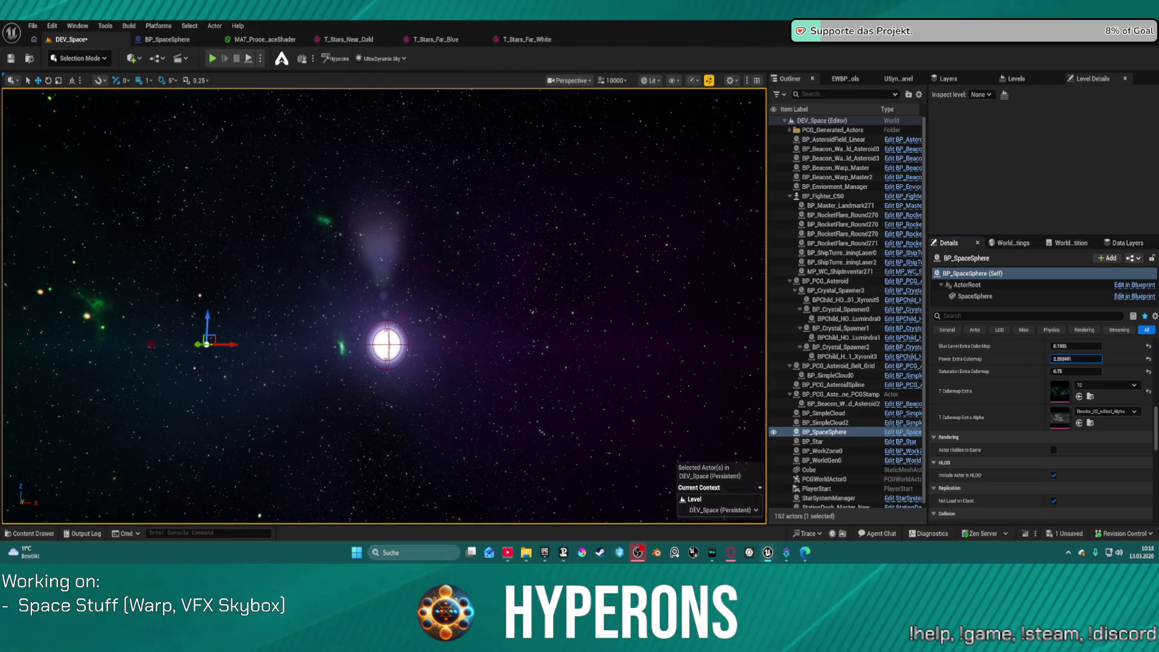
drag(1131, 359, 1131, 359)
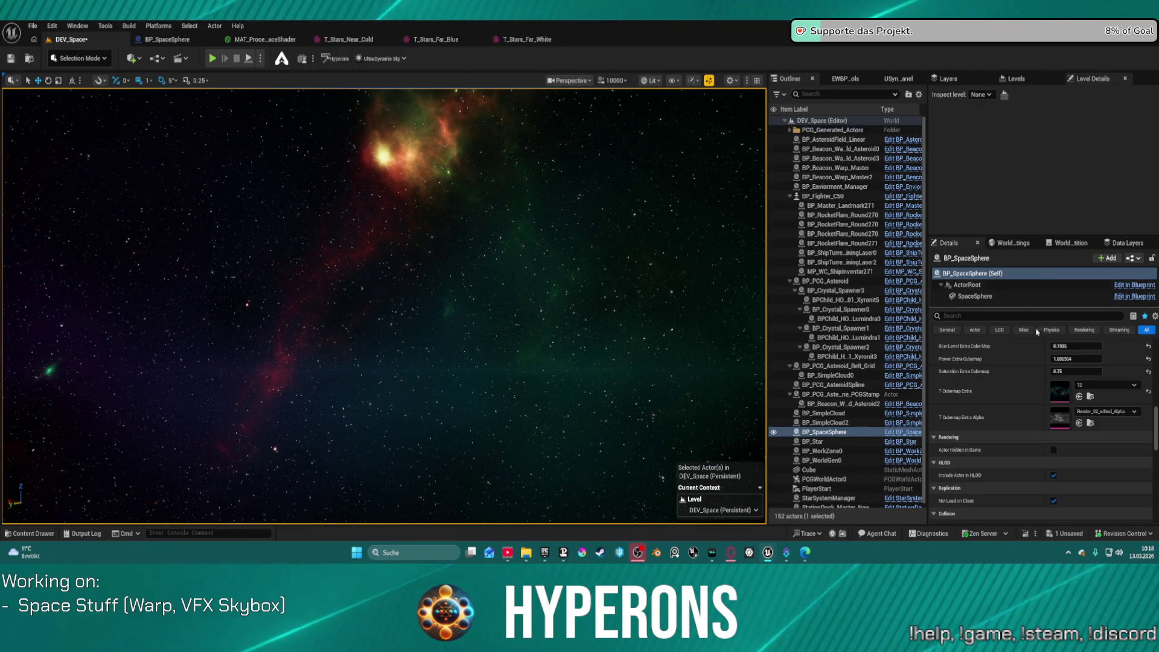
mouse_move(1091, 362)
mouse_down()
mouse_move(1111, 362)
mouse_move(1066, 359)
mouse_move(1089, 359)
mouse_up()
mouse_move(1077, 358)
mouse_down()
mouse_move(1109, 358)
mouse_move(1092, 359)
mouse_up()
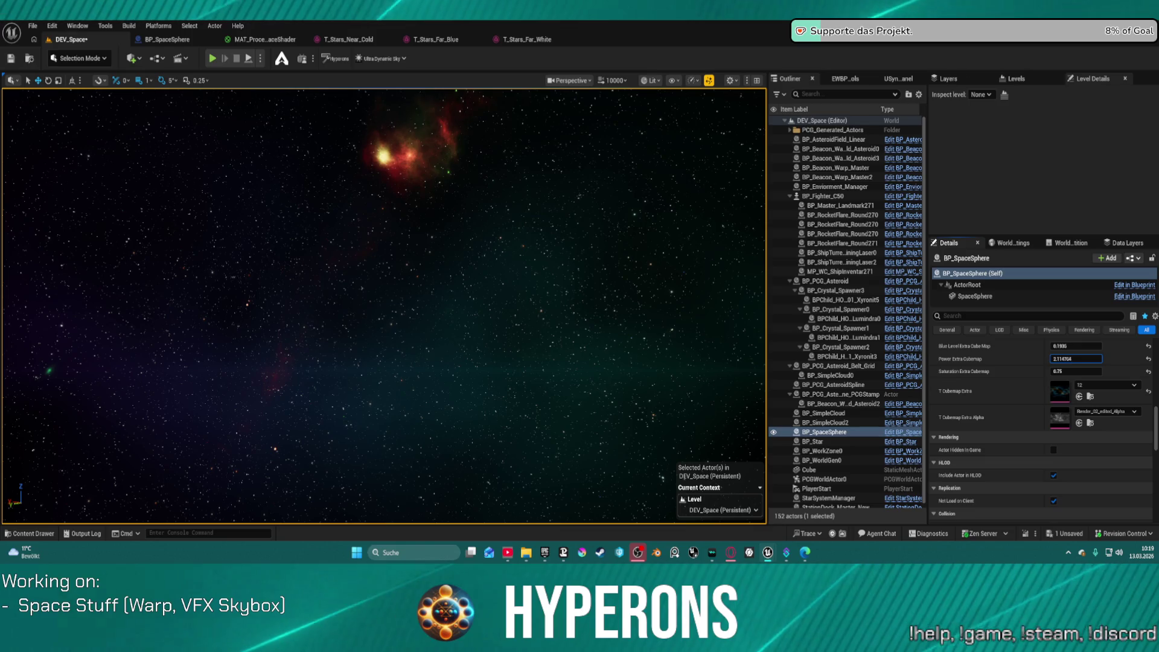
Adjust Gas Turbulence Scale, set Gas Heat to -0.857924 and Gas Cloud Falloff to 0.323709.
scroll(1029, 377, up, 10)
scroll(1028, 377, down, 3)
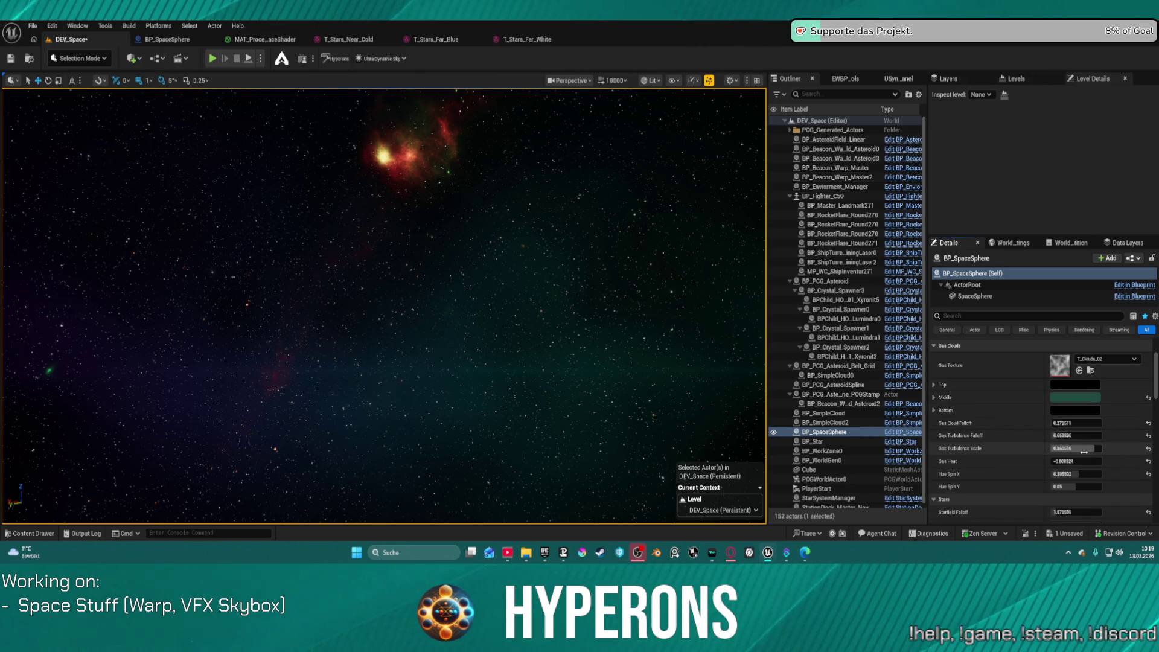
mouse_move(1084, 448)
mouse_down()
mouse_move(1069, 448)
mouse_move(1096, 448)
mouse_up()
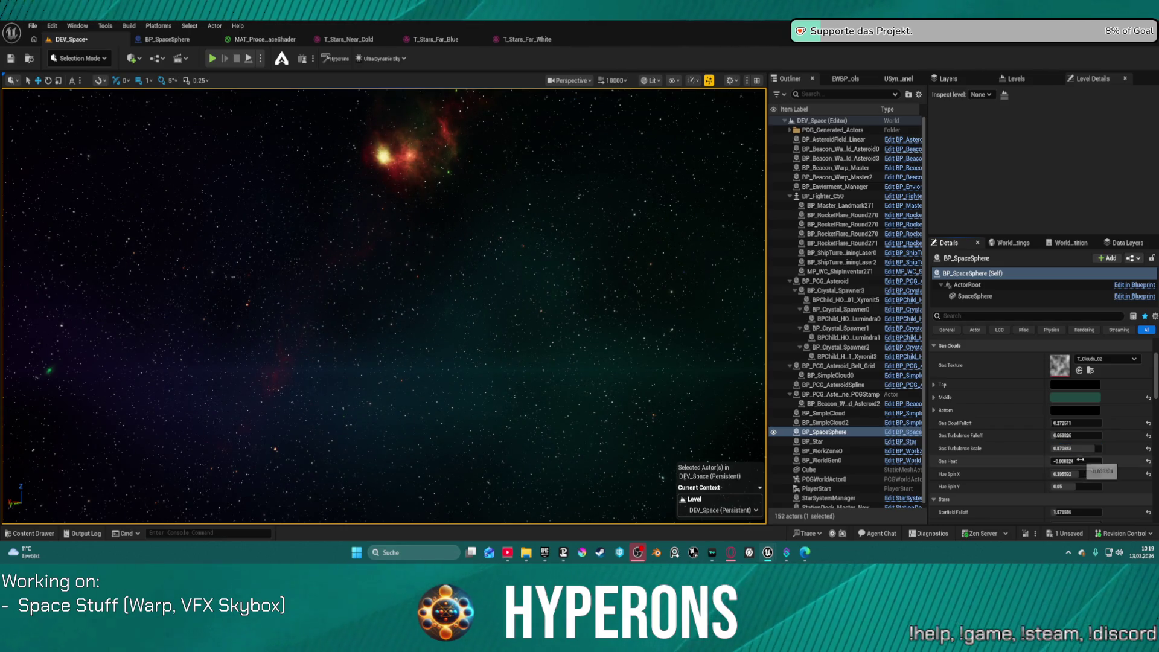
drag(1080, 462, 1058, 461)
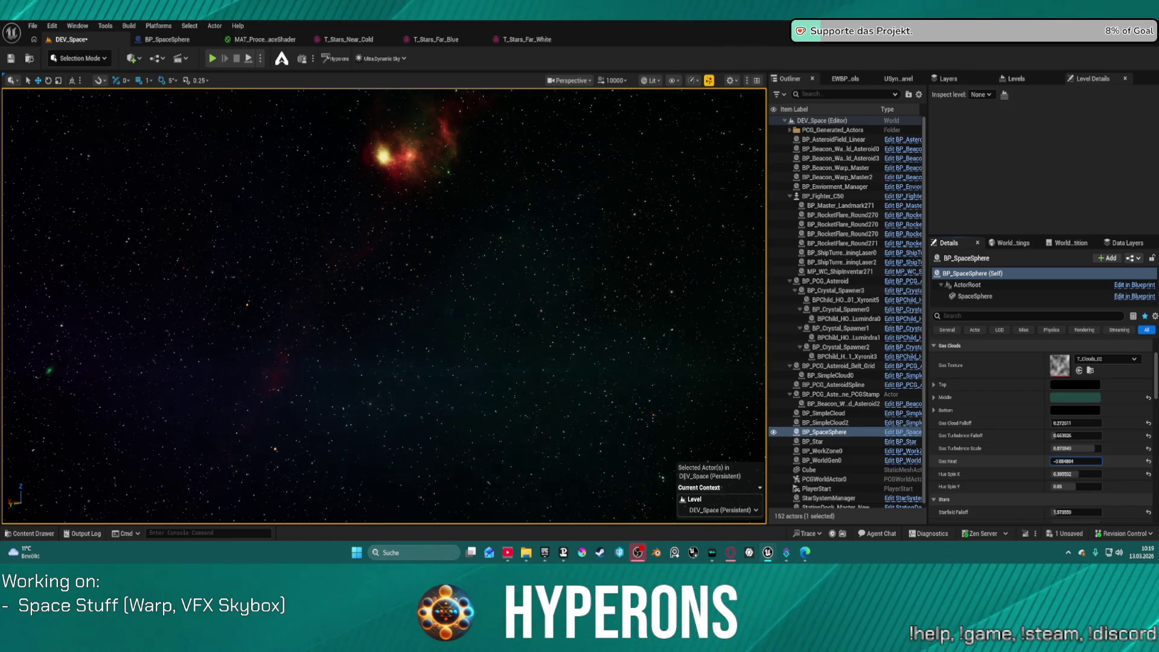
drag(1058, 461, 1087, 434)
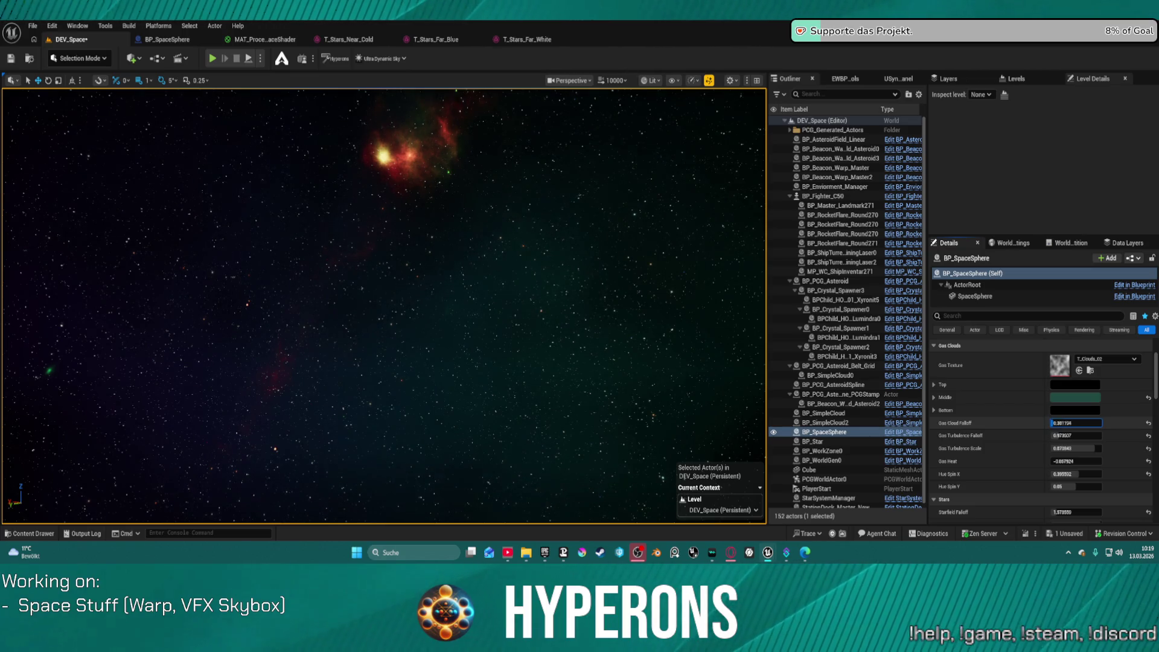
key(Return)
mouse_move(598, 277)
mouse_down()
mouse_move(737, 275)
mouse_move(628, 274)
mouse_move(639, 293)
mouse_up()
scroll(1039, 423, down, 5)
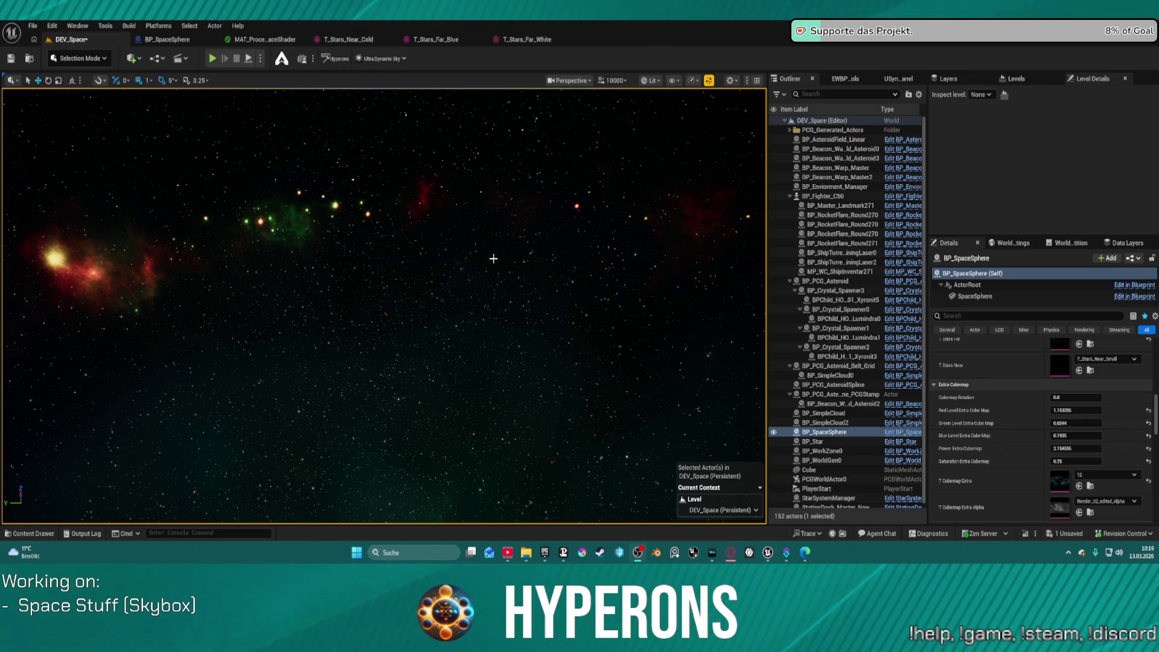
Set the extra cubemap's red, green and blue levels back to 1.0.
drag(491, 258, 489, 262)
mouse_move(741, 264)
mouse_down()
mouse_move(707, 259)
mouse_move(725, 266)
mouse_move(688, 274)
mouse_up()
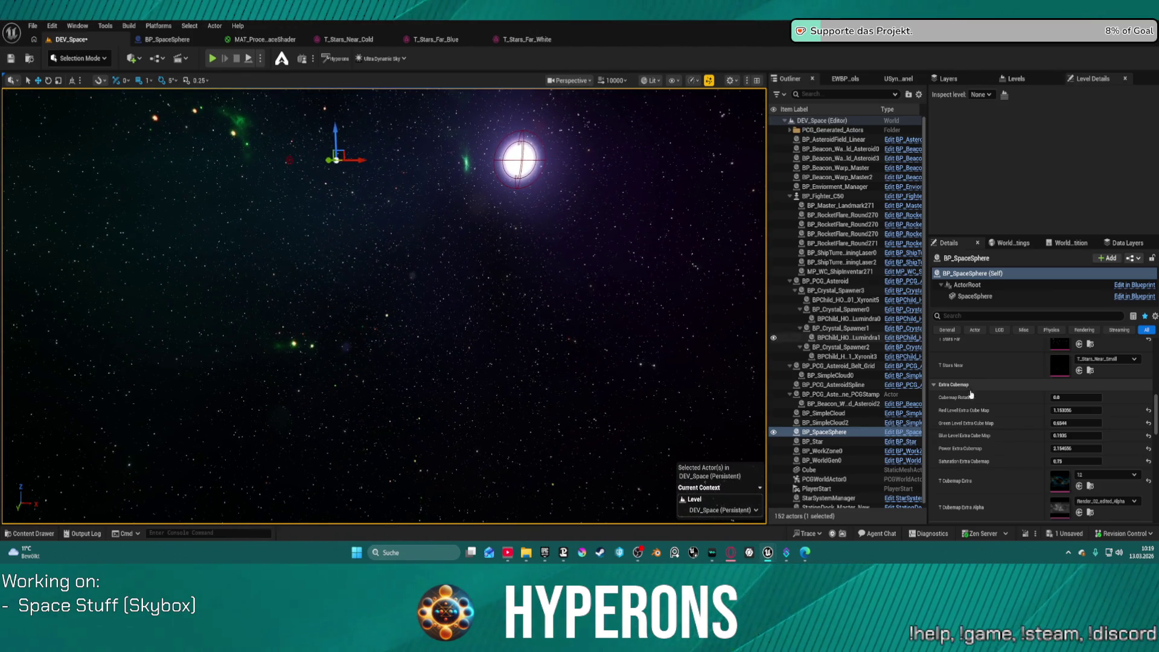
click(1148, 435)
click(1149, 423)
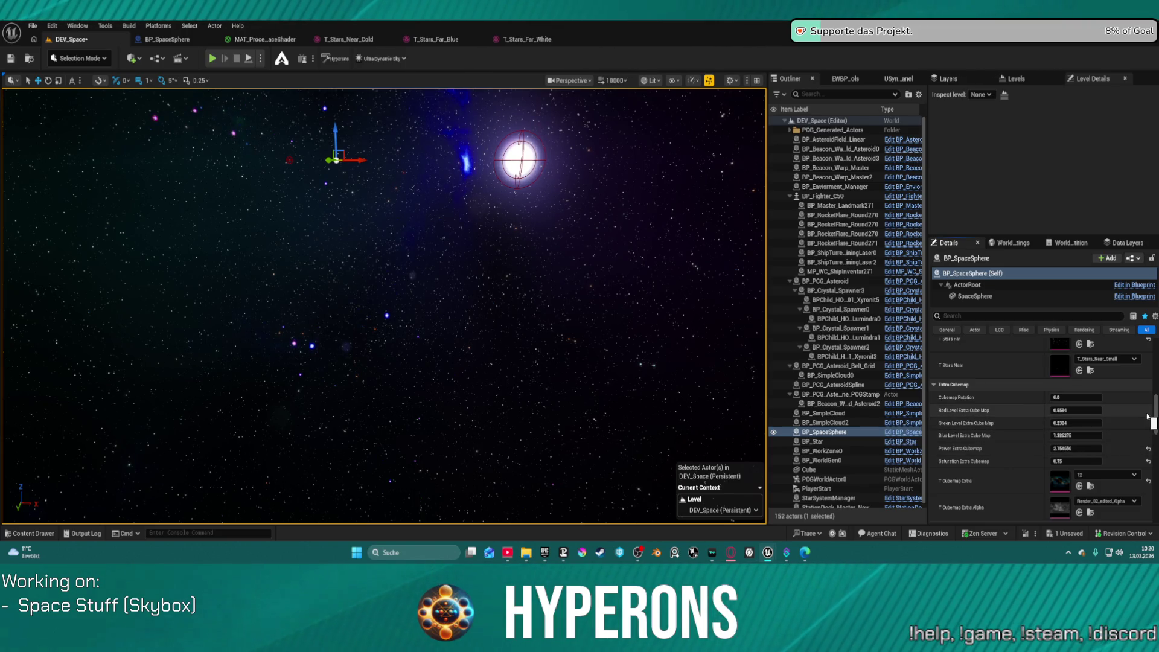
click(1076, 410)
text(1)
key(Return)
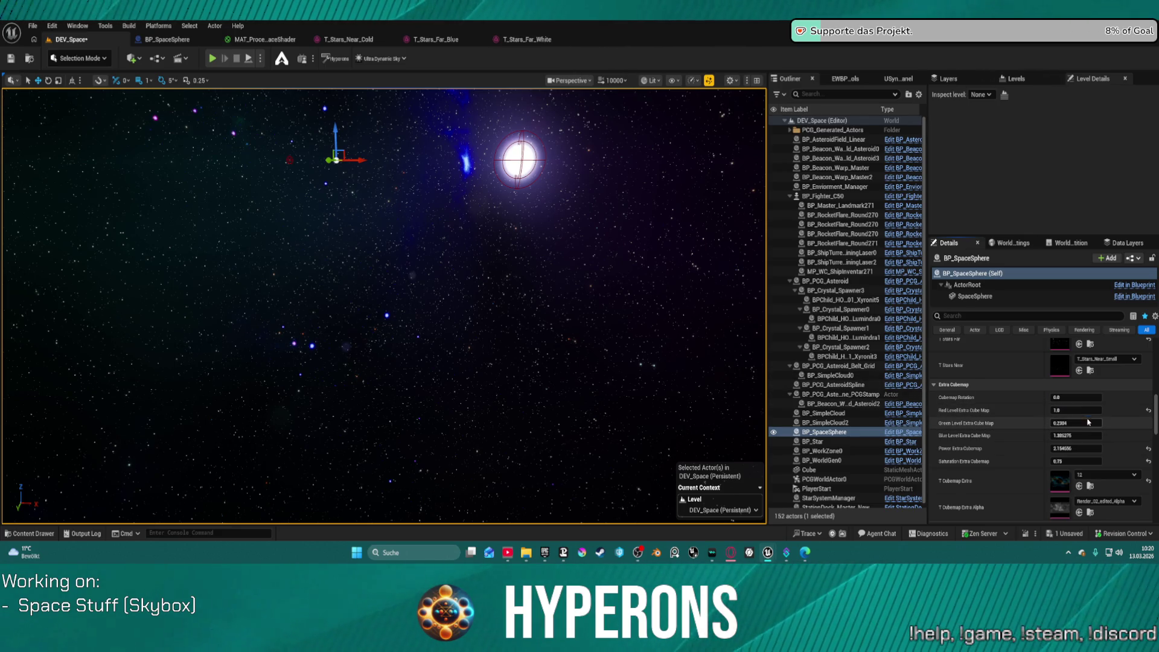
click(1076, 423)
text(1)
key(Return)
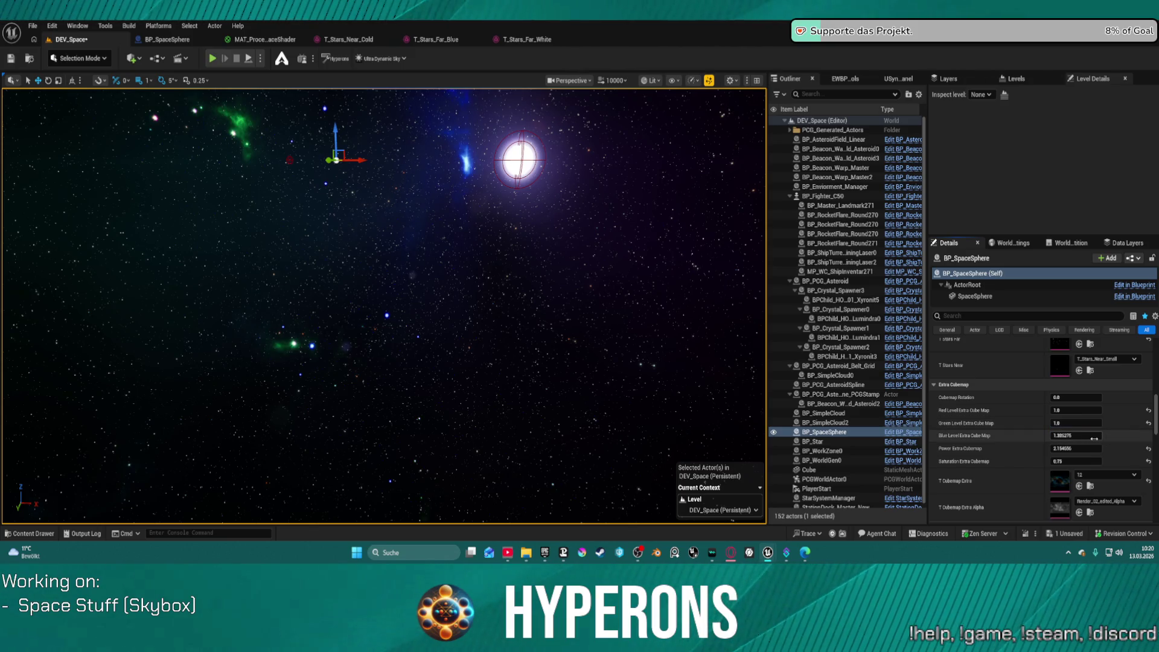
click(1094, 438)
text(1)
key(Return)
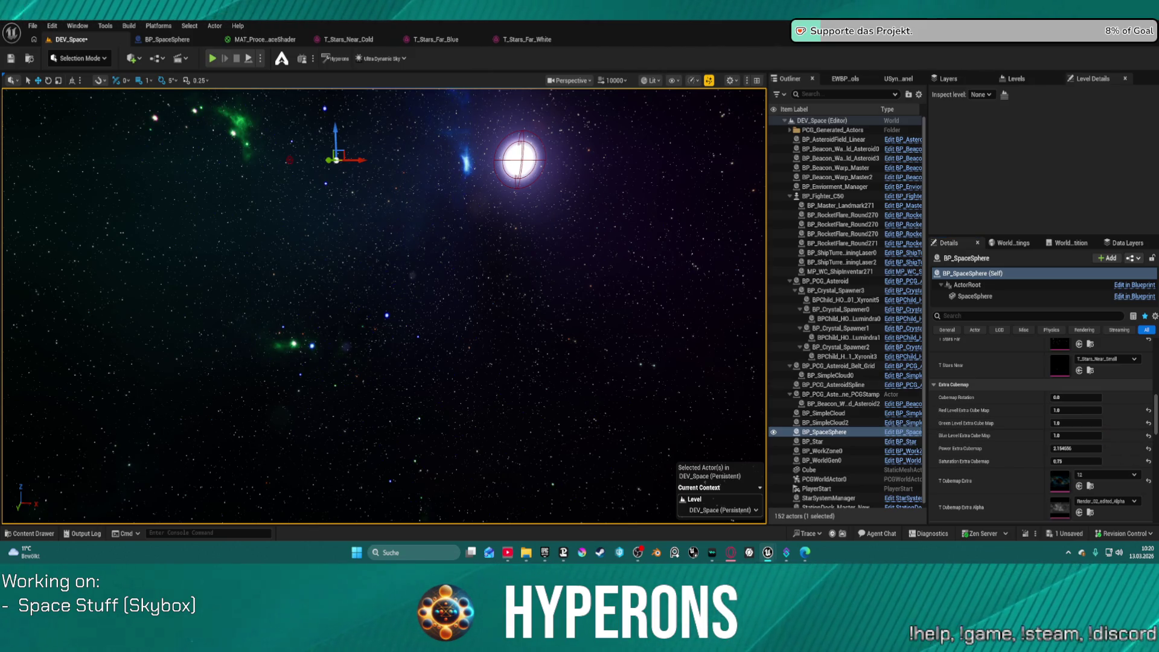
Lower Power Extra Cubemap to about 1.45 and enter an extra cubemap saturation of 2.
mouse_move(609, 258)
mouse_down()
mouse_move(324, 237)
mouse_move(316, 179)
mouse_move(496, 103)
mouse_move(758, 112)
mouse_move(743, 103)
mouse_move(764, 98)
mouse_up()
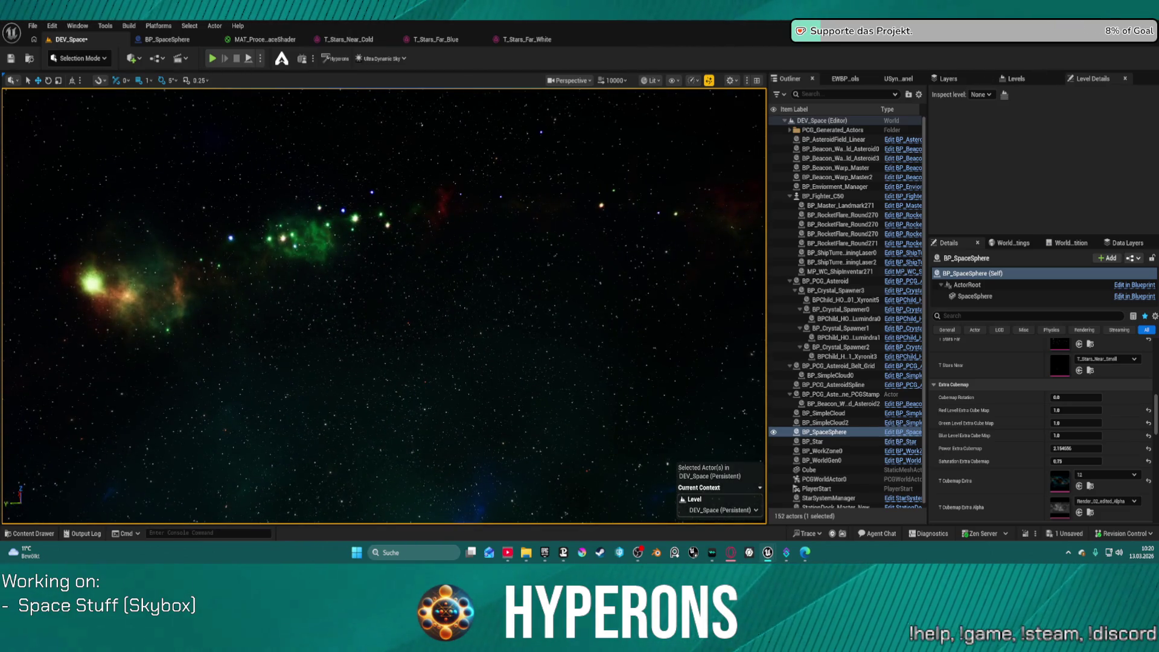
drag(1094, 449, 1072, 448)
mouse_move(387, 302)
mouse_down()
mouse_move(332, 284)
mouse_move(386, 251)
mouse_move(344, 251)
mouse_up()
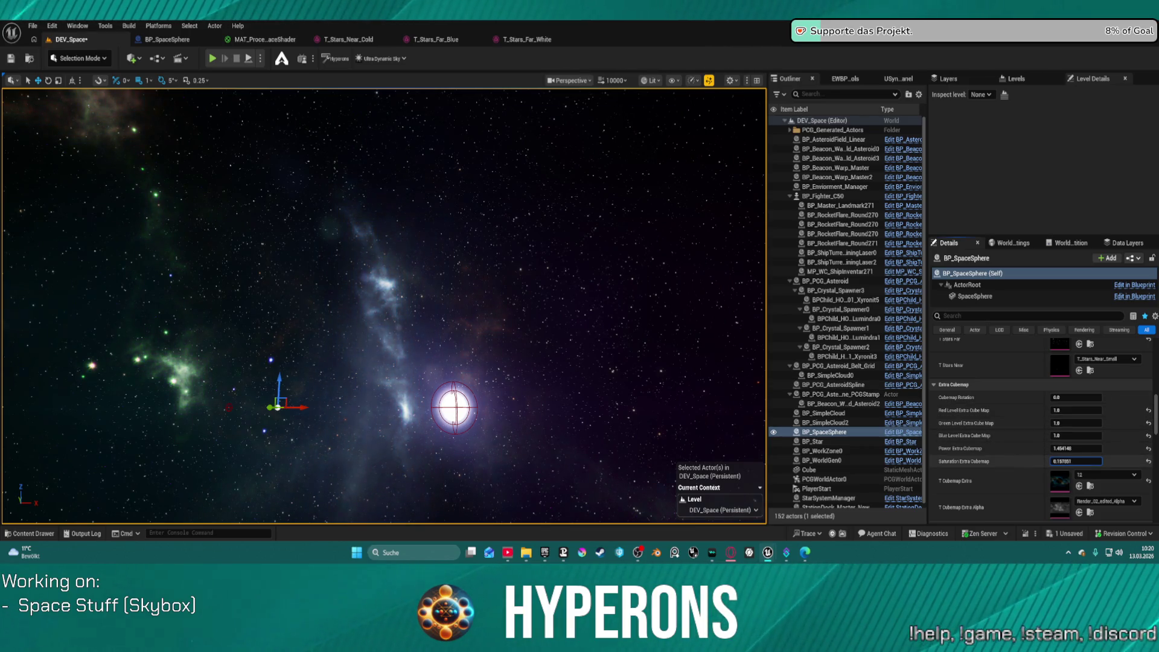
click(1099, 462)
text(2)
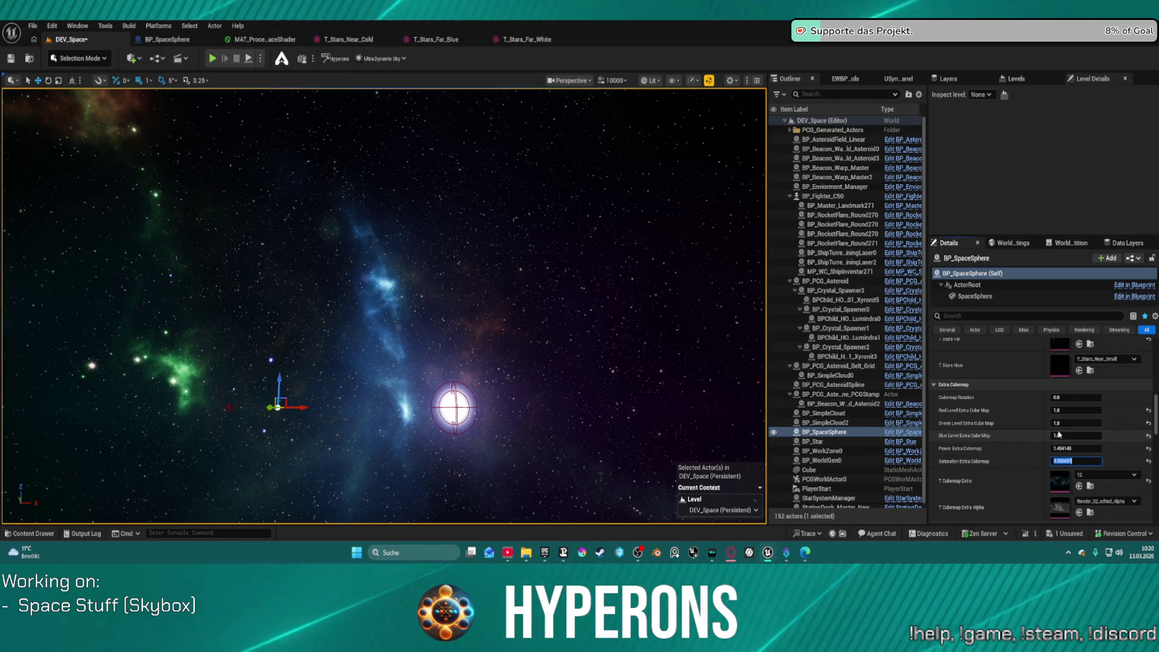
Bring up the T_Stars_Far_White texture editor via the BP_SpaceSphere tab.
mouse_move(387, 302)
mouse_down()
mouse_move(495, 302)
mouse_move(362, 302)
mouse_move(459, 302)
mouse_move(153, 118)
mouse_up()
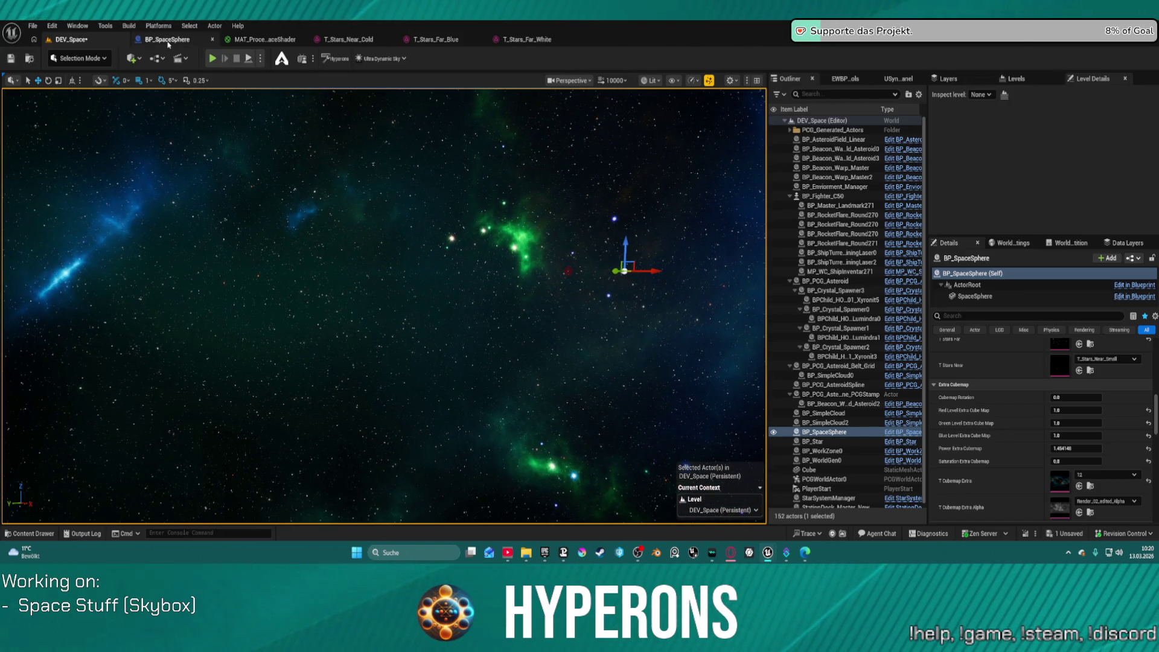
click(168, 44)
click(212, 39)
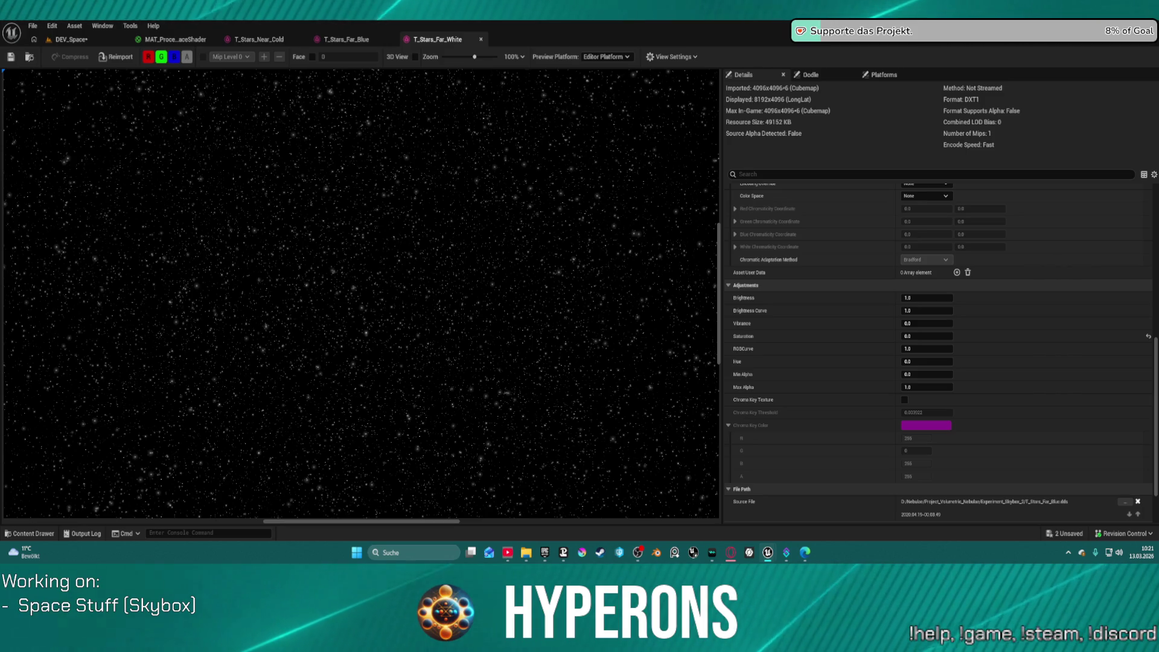
Switch back to the DEV_Space level editor, with Power Extra Cubemap at about 1.45.
click(103, 41)
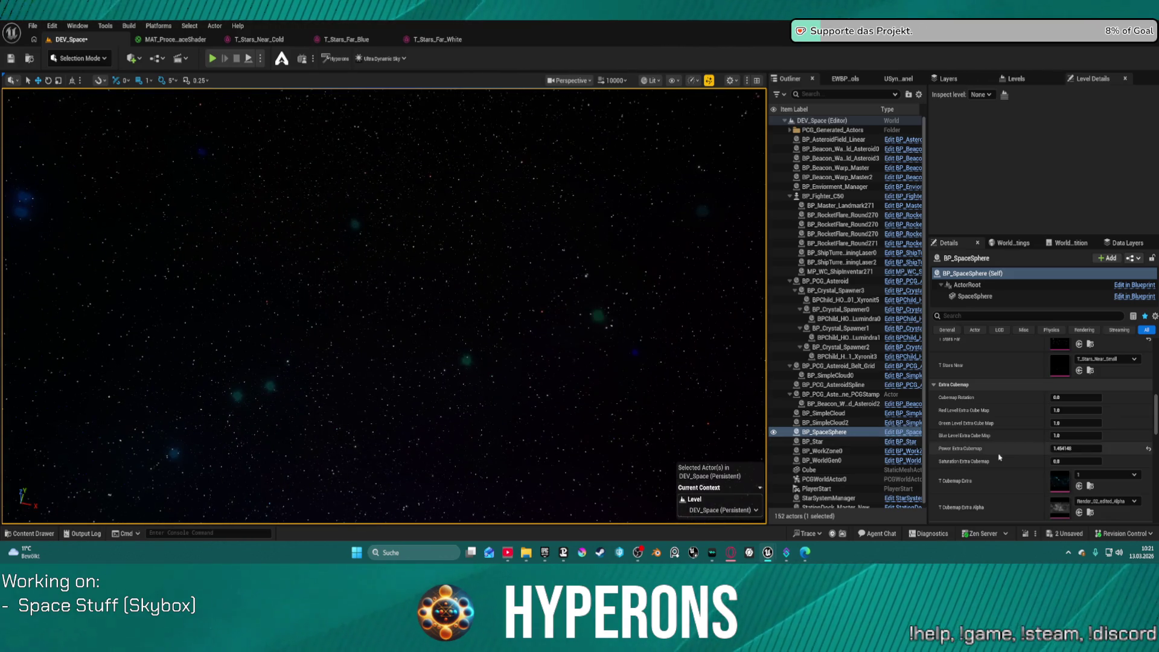
Experiment with higher extra cubemap power, zero green and blue levels and a negative red level.
mouse_move(1086, 449)
mouse_down()
mouse_move(1057, 448)
mouse_move(1105, 449)
mouse_up()
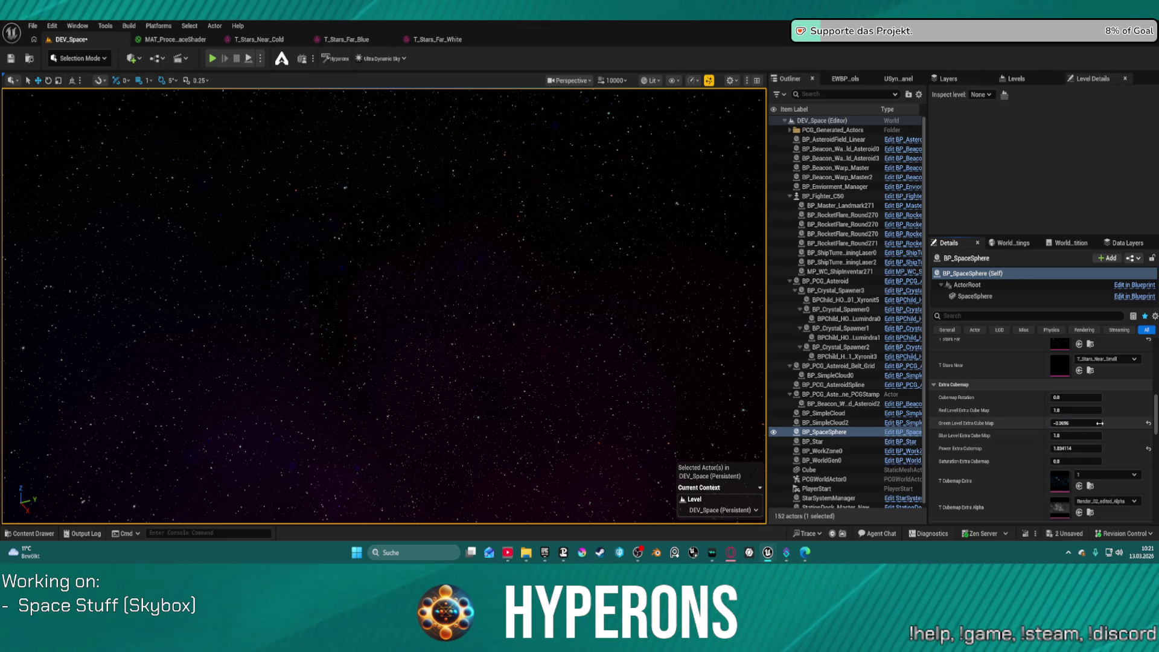
text(0)
key(Tab)
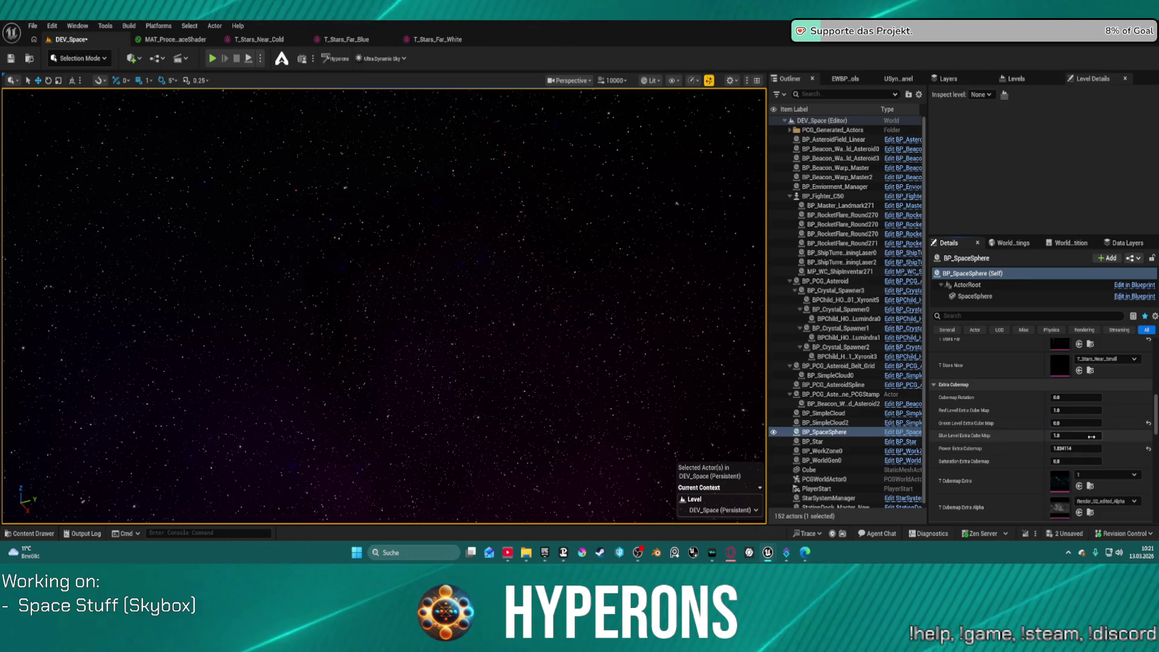
text(0)
key(Return)
mouse_move(668, 342)
mouse_down()
mouse_move(531, 337)
mouse_move(432, 260)
mouse_up()
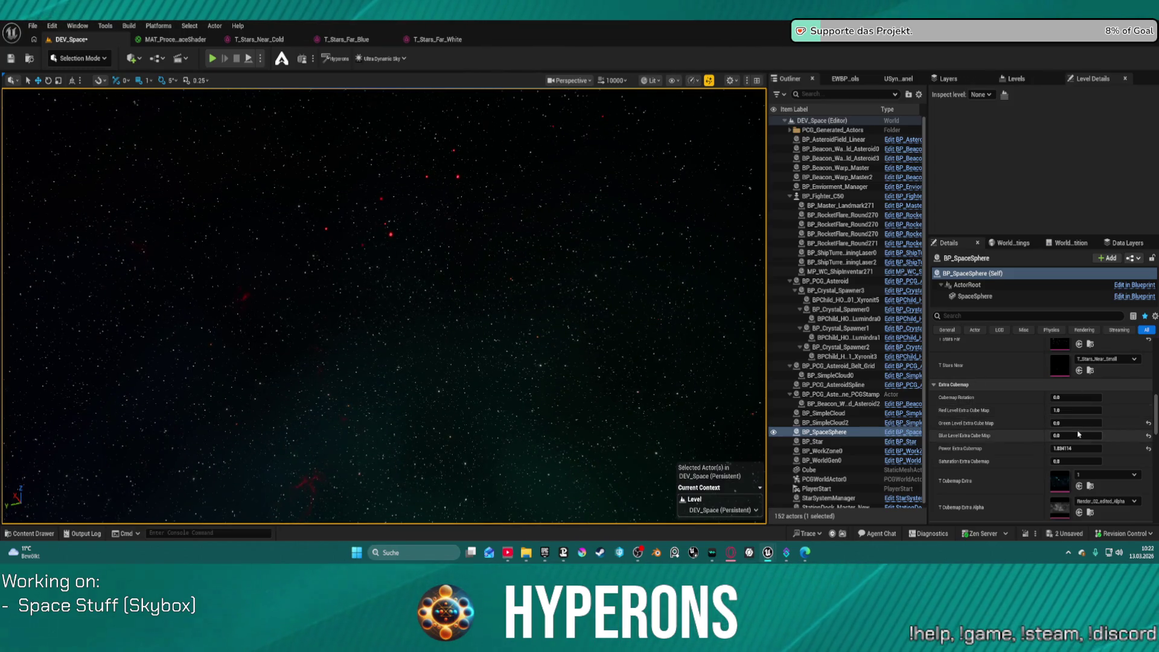
mouse_move(1079, 410)
mouse_down()
mouse_move(1050, 410)
mouse_move(1084, 410)
mouse_move(1084, 435)
mouse_up()
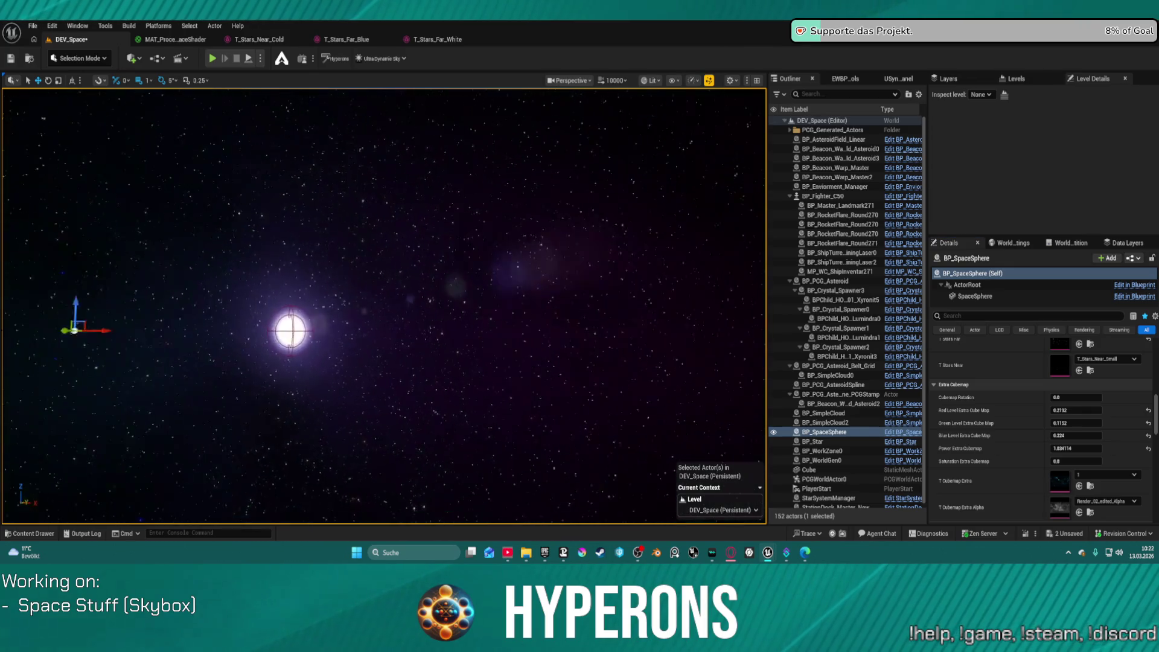
drag(675, 357, 675, 357)
Reset extra cubemap power and the red, green and blue levels to 1.0.
drag(1089, 450, 1075, 449)
click(1150, 450)
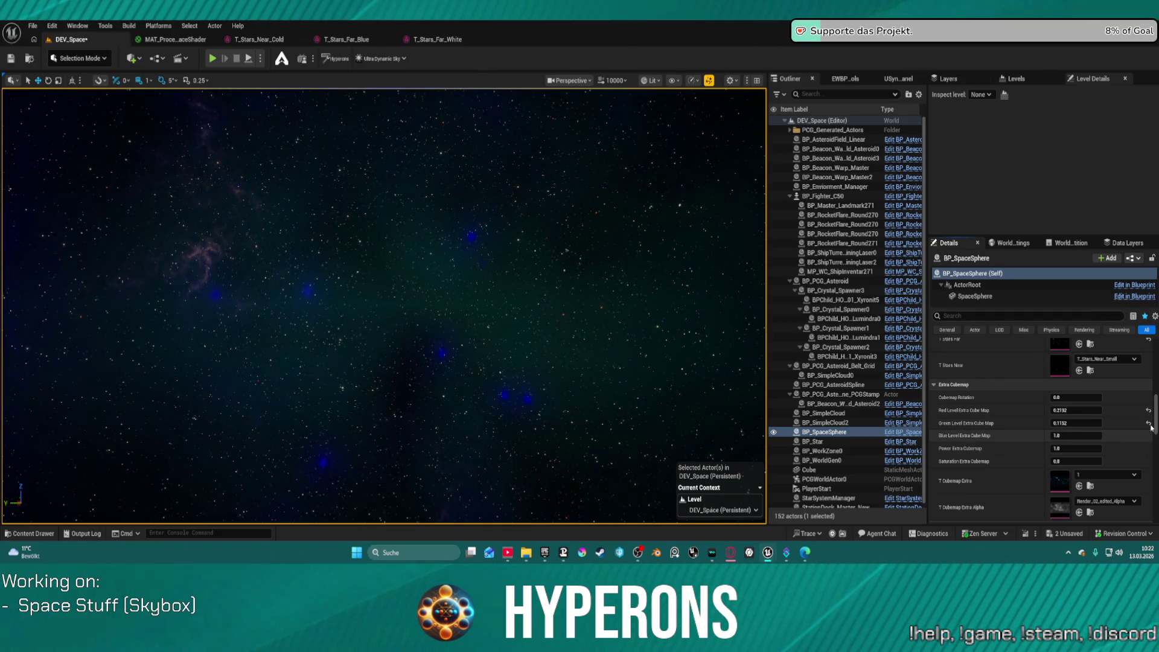
click(1149, 423)
click(1149, 410)
key(f)
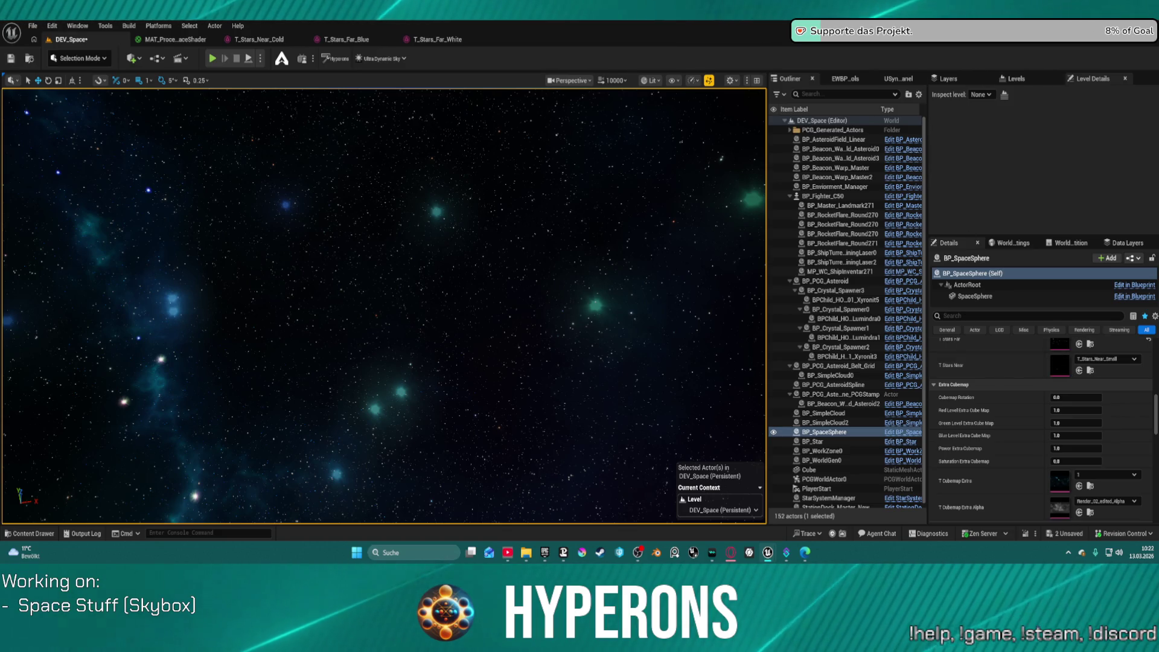
Set T Cubemap Extra to texture 12 and raise Power Extra Cubemap to about 1.59.
click(1081, 487)
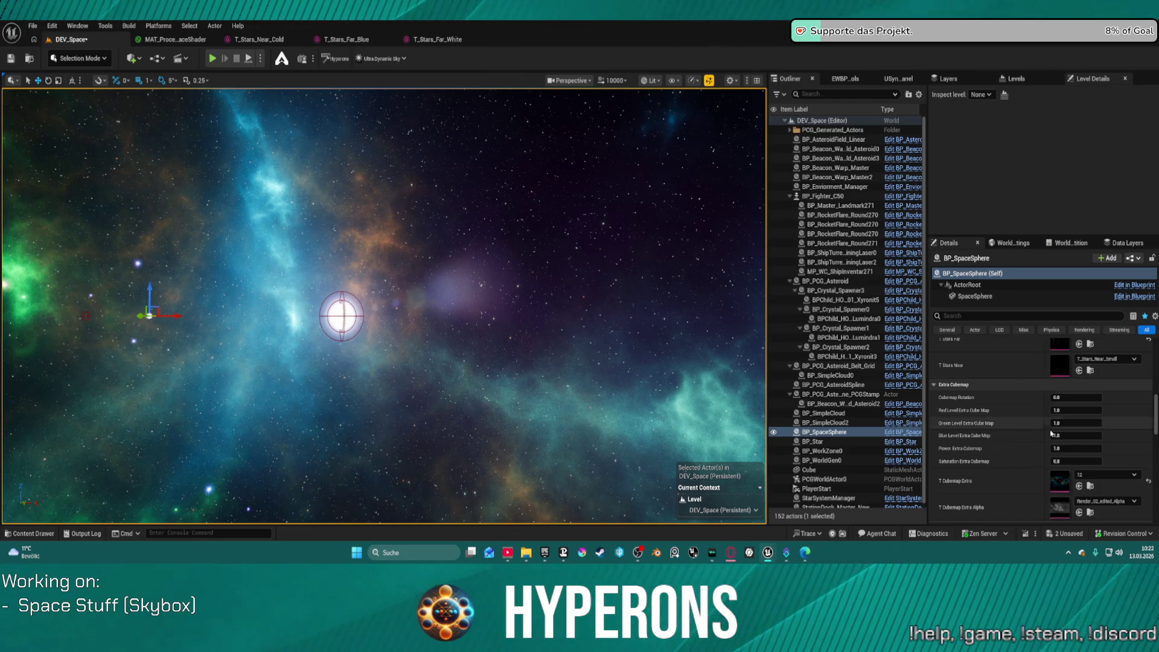
drag(1088, 449, 1113, 449)
mouse_move(387, 302)
mouse_down()
mouse_move(326, 253)
mouse_move(182, 235)
mouse_move(157, 327)
mouse_move(657, 305)
mouse_up()
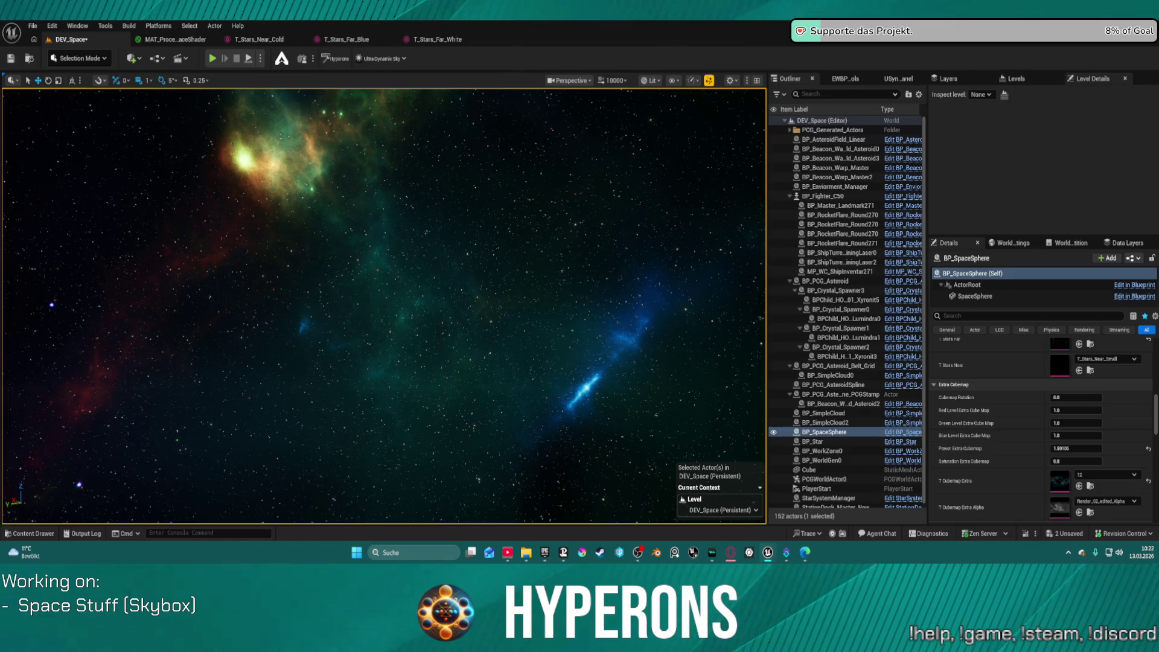
scroll(1053, 428, up, 15)
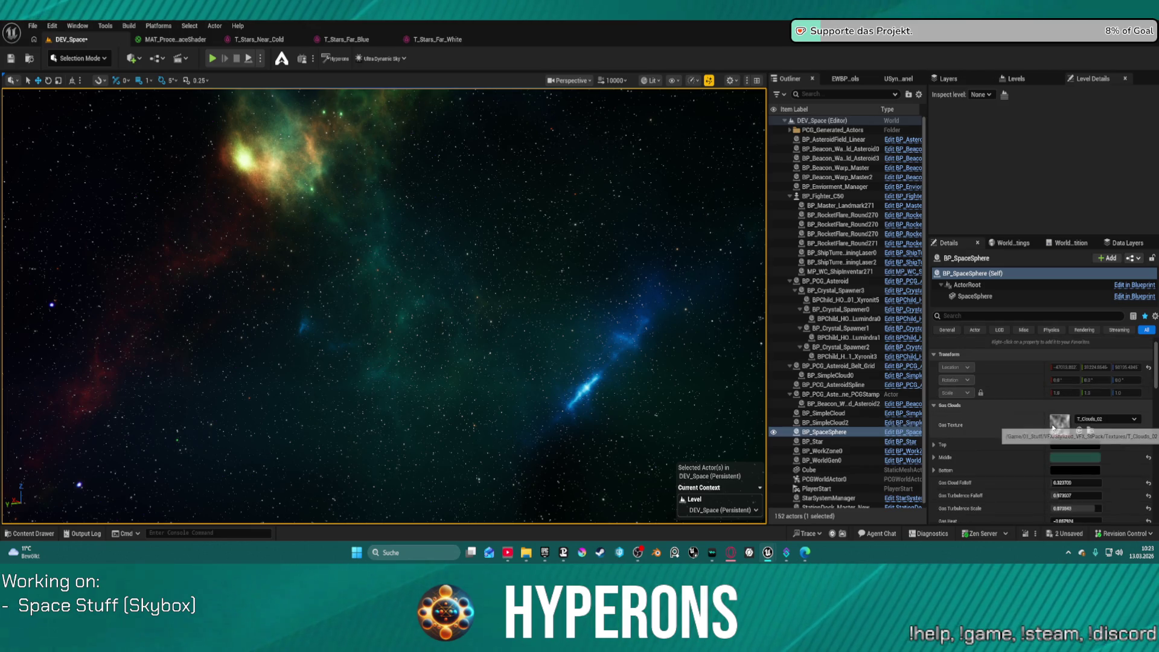
Select the SpaceSphere component, then bring up the MAT_ProceduralSpaceShader material graph.
click(975, 296)
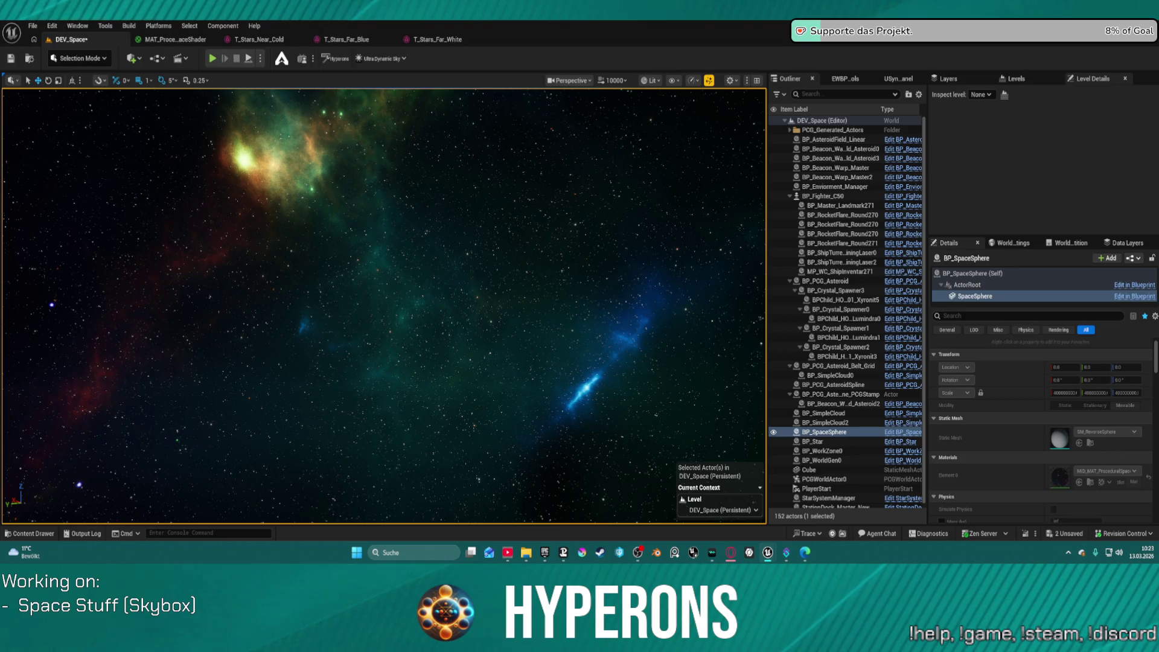
click(175, 39)
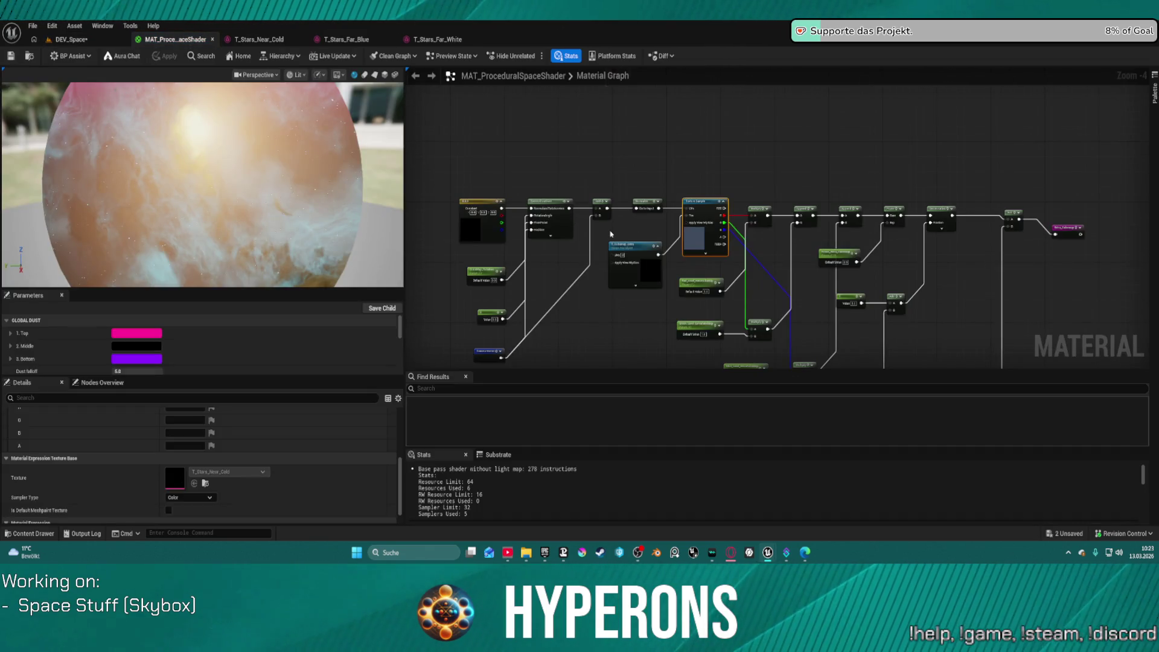
Pan the material graph to the Add and Extra_Cubemap nodes and list the reroute's usages.
scroll(611, 233, down, 8)
right_click(602, 230)
click(643, 201)
mouse_move(643, 201)
mouse_down()
mouse_move(743, 332)
mouse_move(719, 321)
mouse_move(725, 192)
mouse_move(779, 257)
mouse_up()
scroll(725, 192, up, 1)
scroll(725, 193, up, 9)
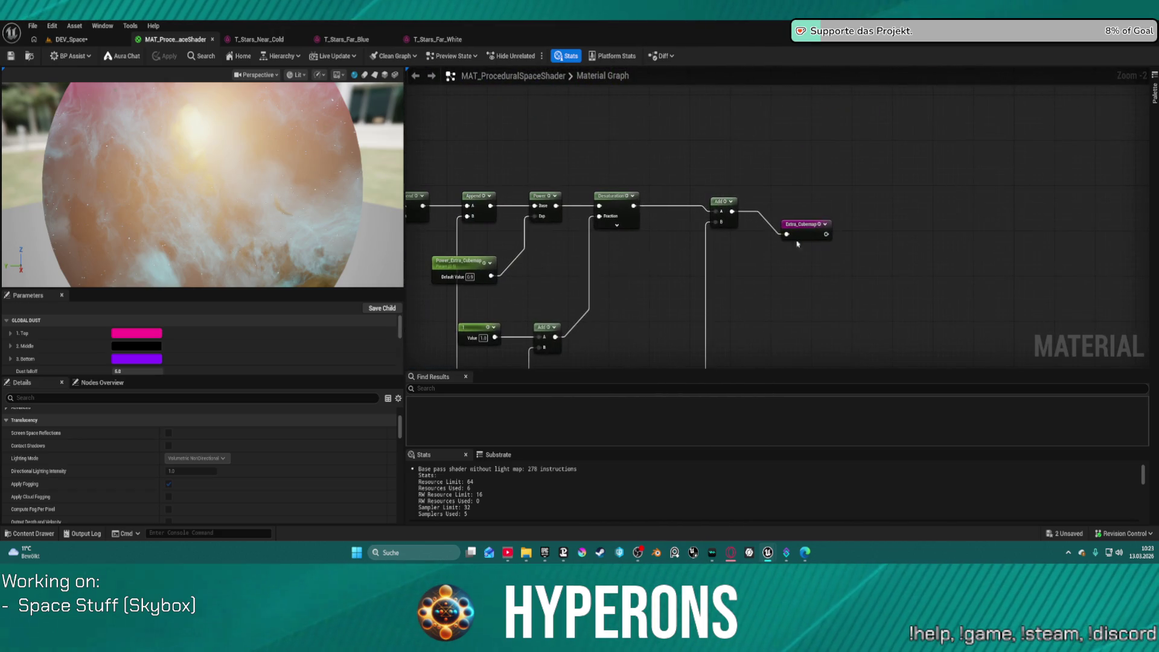
mouse_move(698, 163)
mouse_down()
mouse_move(833, 241)
mouse_move(805, 212)
mouse_move(800, 229)
mouse_move(772, 205)
mouse_up()
double_click(802, 222)
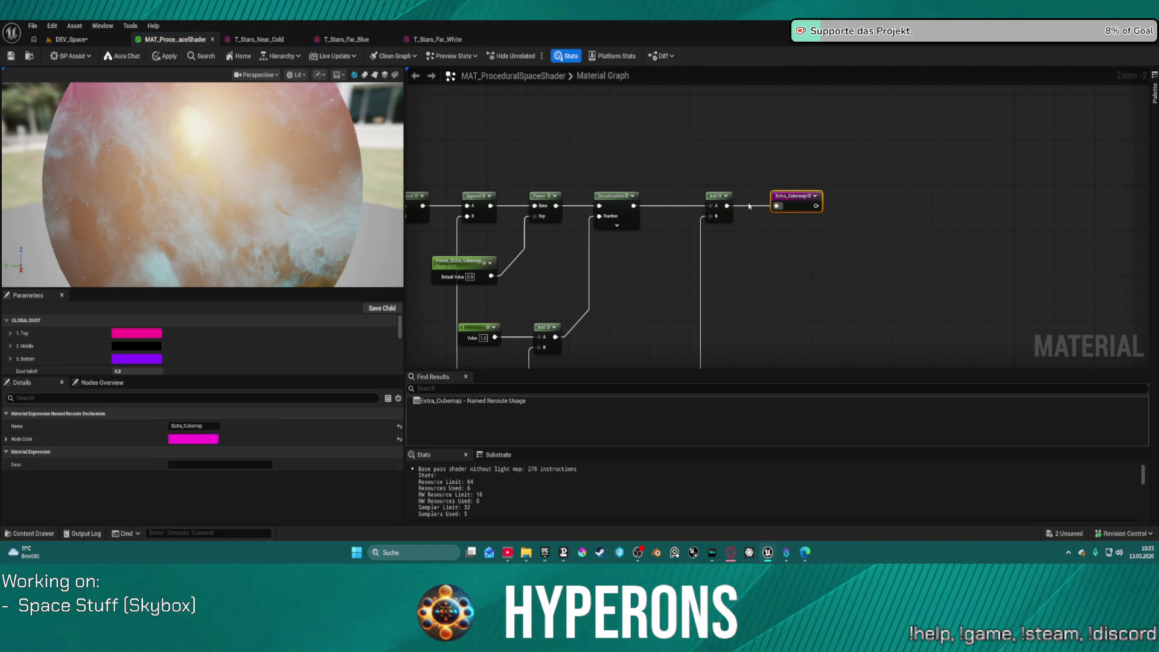
scroll(782, 167, down, 4)
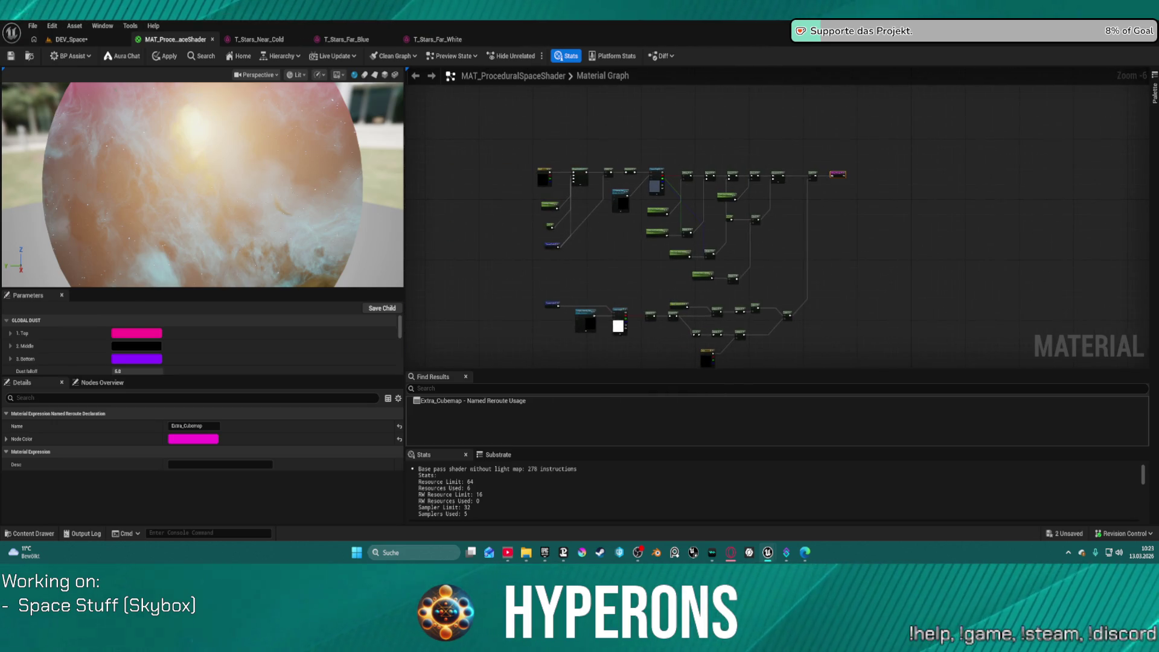
Check the BP_SpaceSphere actor's own settings back in the DEV_Space level.
click(71, 41)
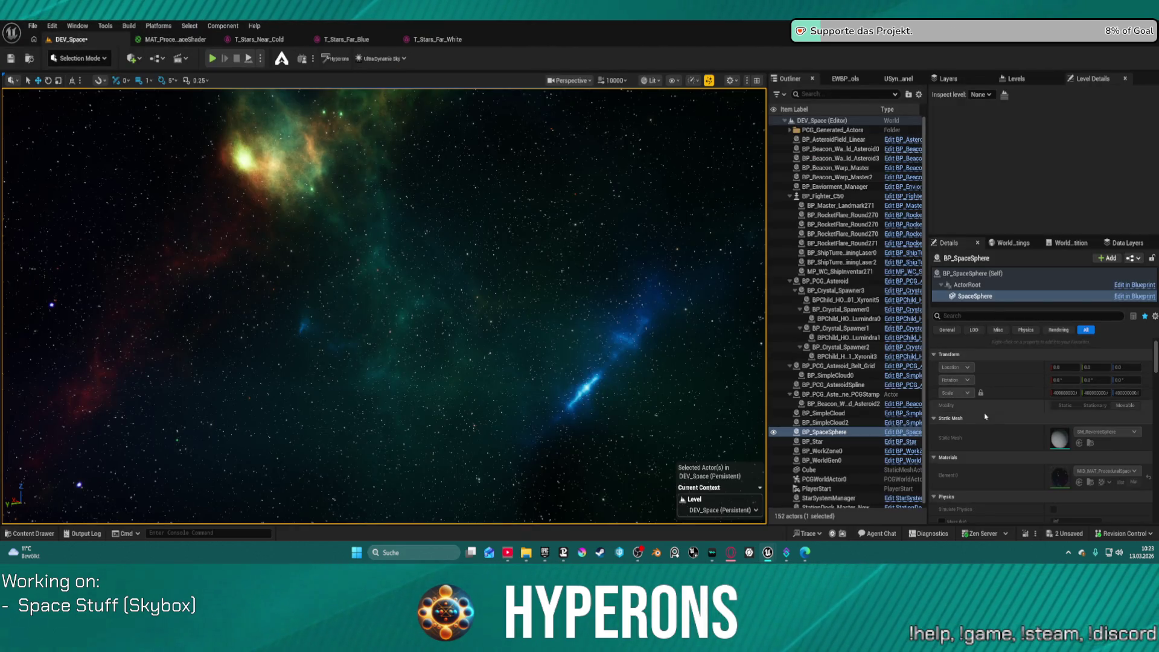
scroll(1025, 437, up, 10)
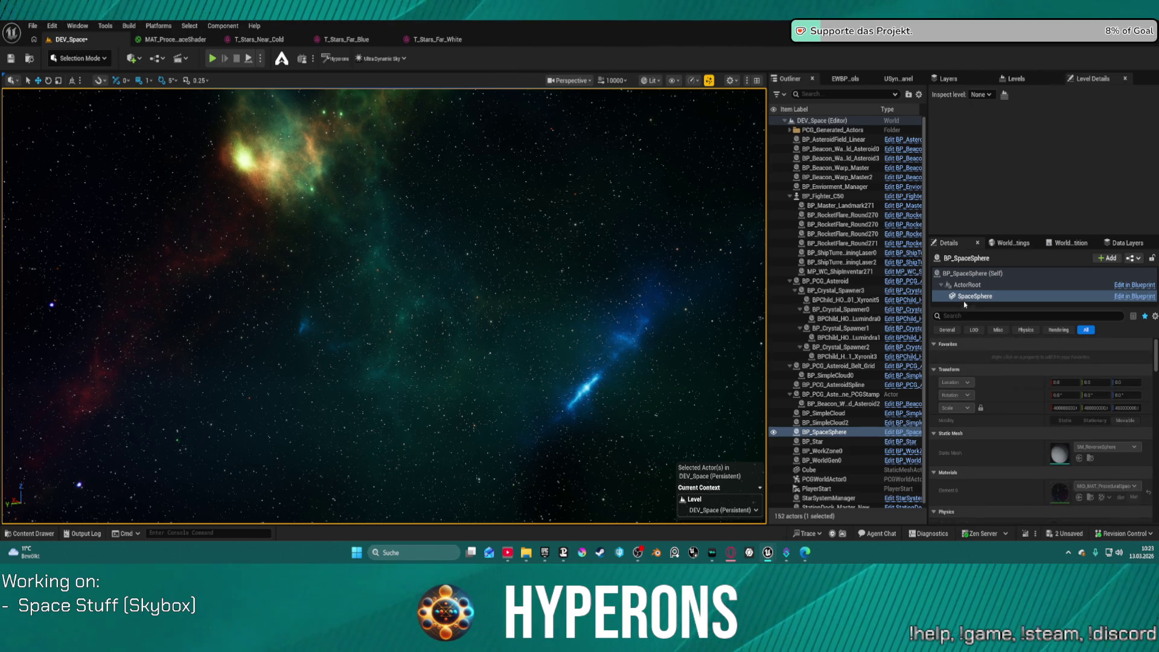
click(972, 273)
scroll(1034, 455, down, 3)
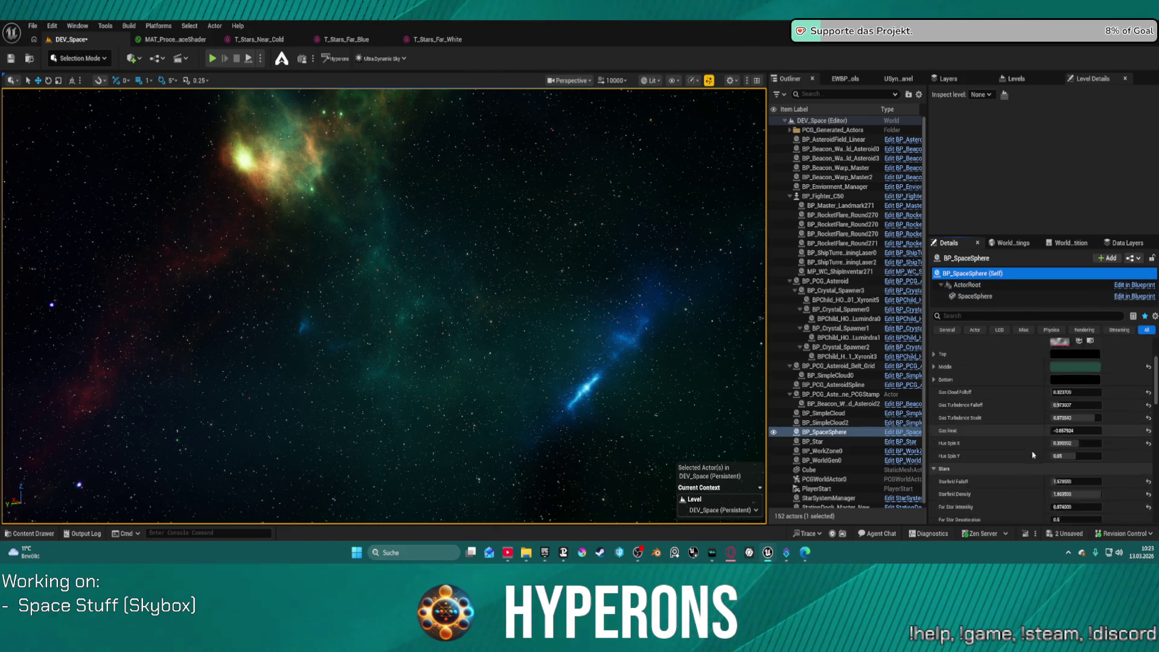
scroll(1034, 455, down, 5)
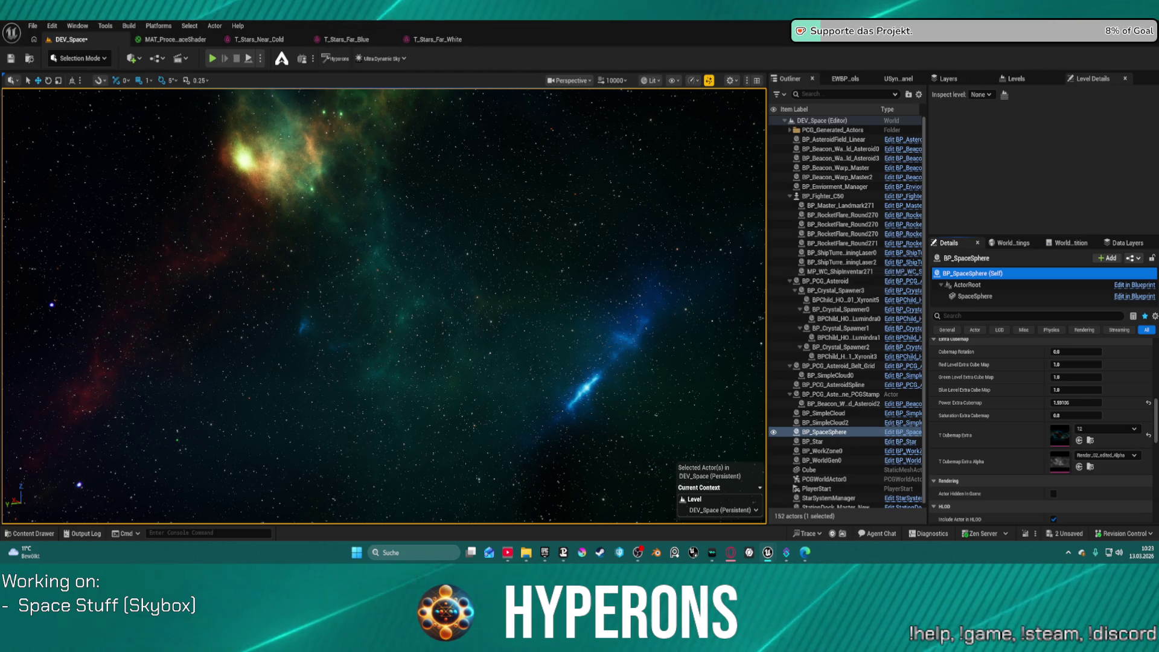
Return to the material graph and select the Power_Extra_Cubemap parameter node.
click(205, 40)
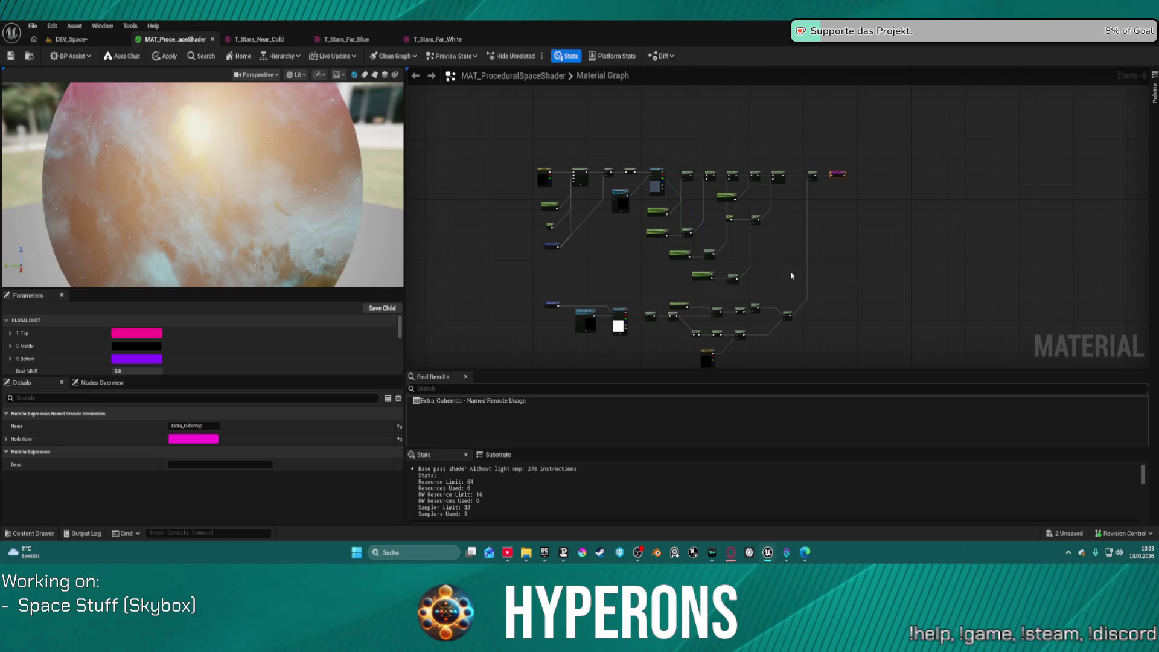
scroll(788, 265, up, 3)
mouse_move(711, 154)
mouse_down()
mouse_move(761, 109)
mouse_move(788, 15)
mouse_move(1027, 119)
mouse_move(1025, 140)
mouse_move(1021, 24)
mouse_move(935, 23)
mouse_move(987, 100)
mouse_move(785, 91)
mouse_up()
drag(708, 308, 601, 338)
drag(583, 253, 618, 270)
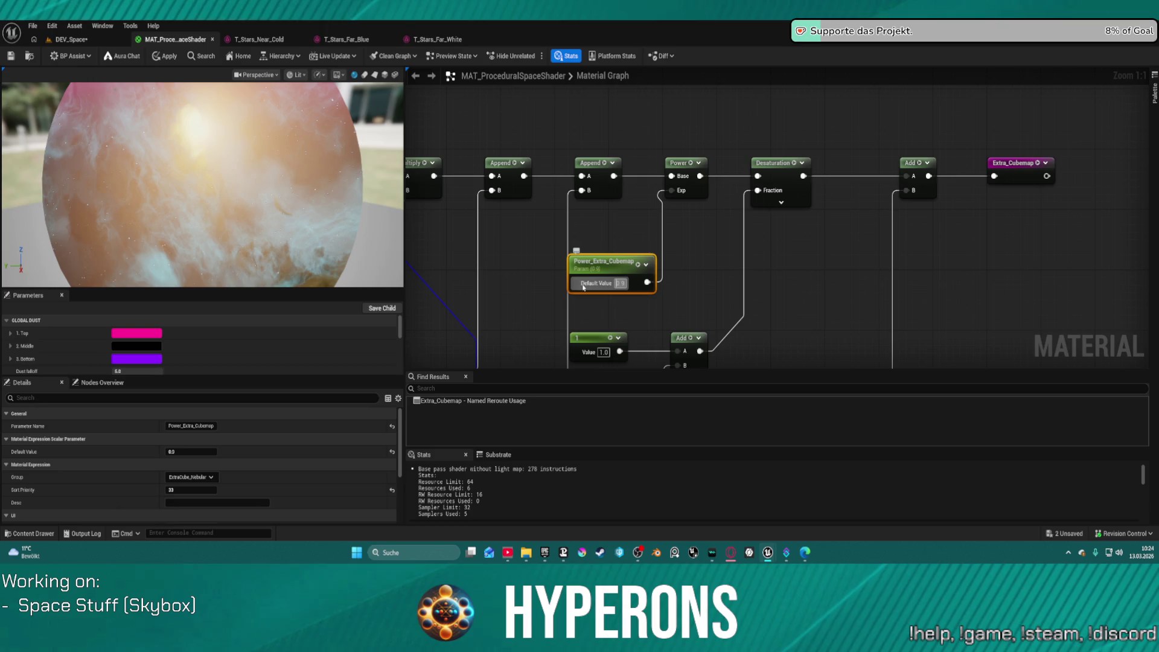
Set the Power_Extra_Cubemap default value to 0.8 and apply the material.
text(0.8)
key(Return)
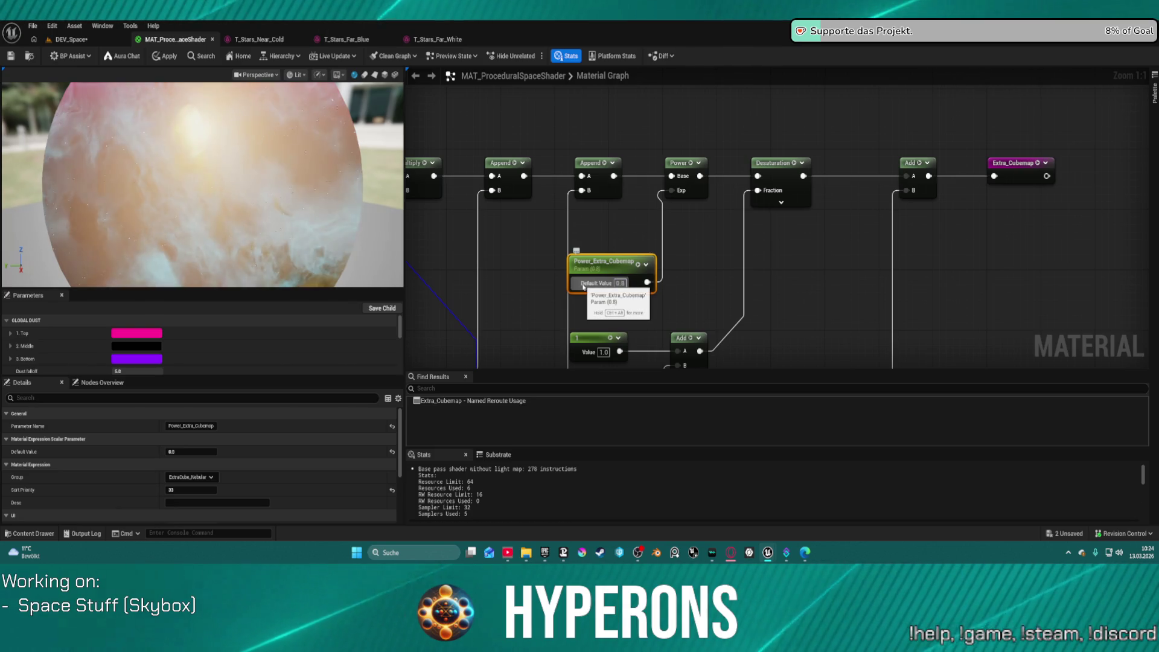
click(681, 262)
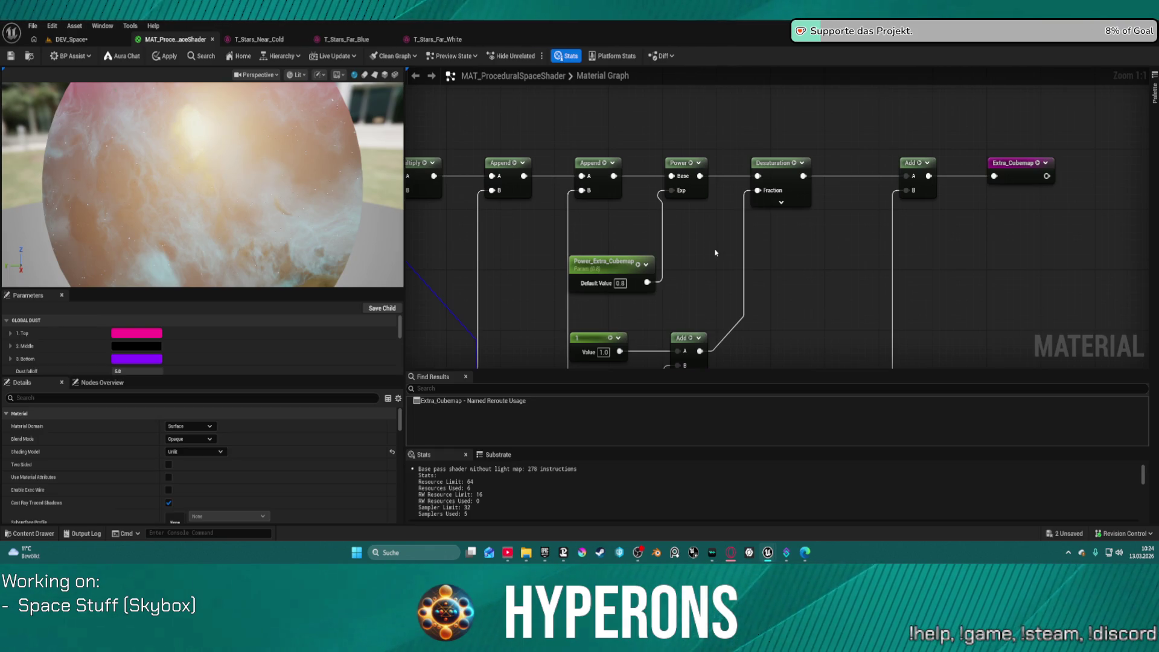
drag(604, 260, 681, 246)
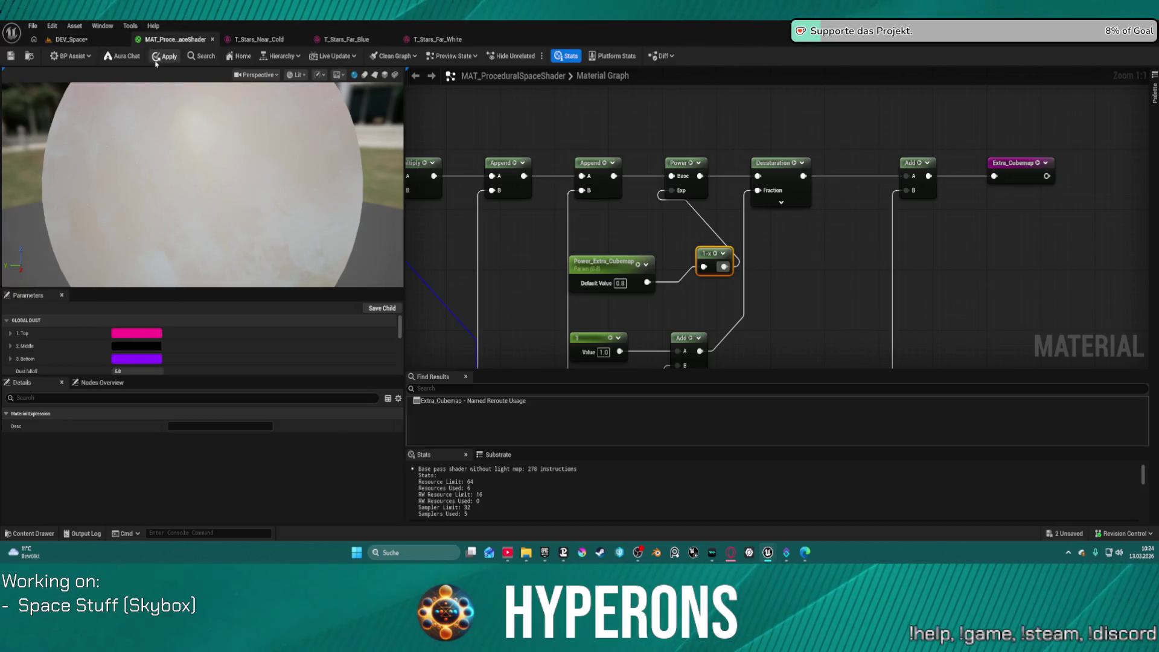
click(165, 56)
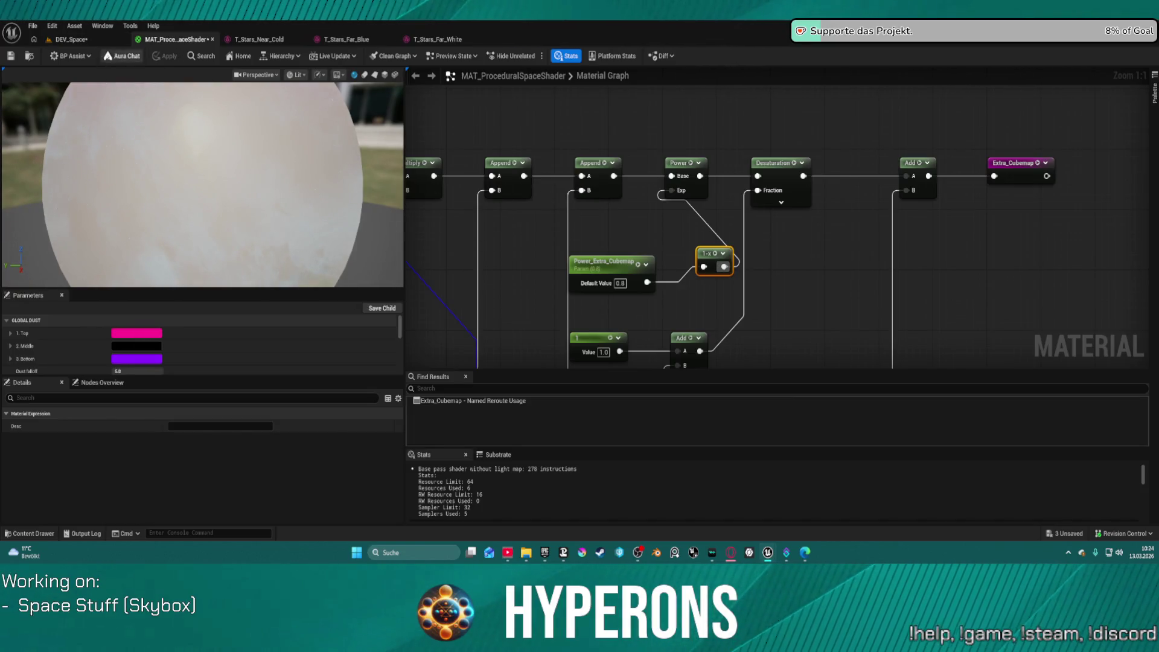
Test Power Extra Cubemap in the level at -0.2672 and about 1.83, then reposition the graph node.
click(100, 39)
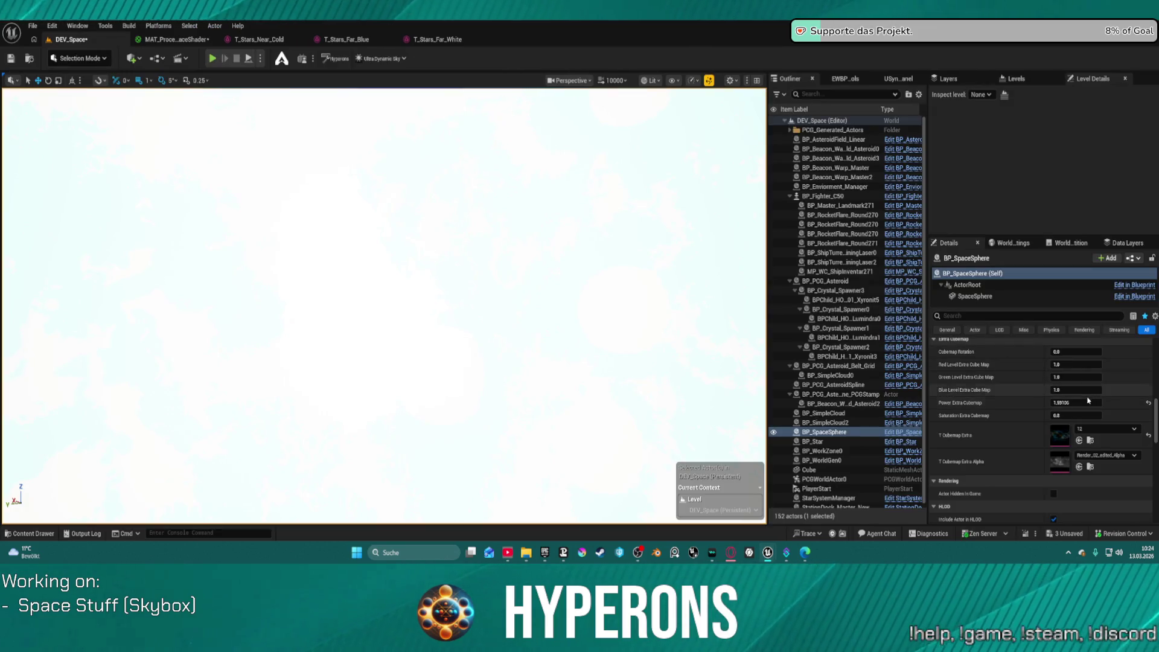
text(-0.2672)
key(Return)
drag(1077, 403, 1087, 403)
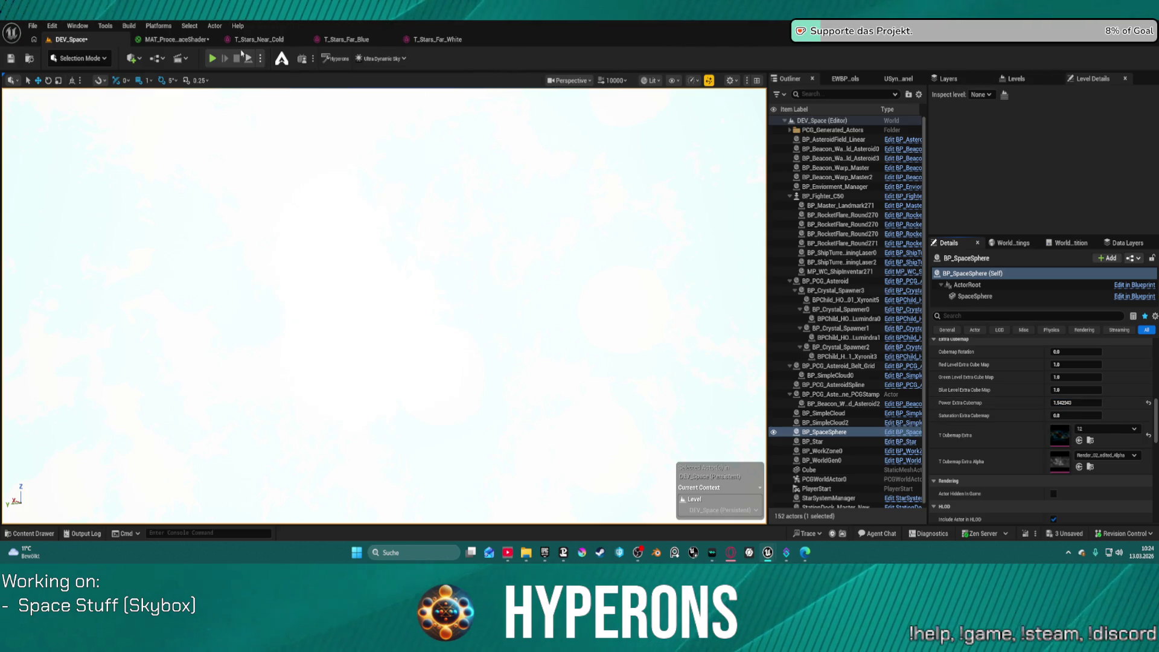
click(177, 40)
mouse_move(652, 285)
mouse_down()
mouse_move(652, 232)
mouse_move(653, 287)
mouse_move(672, 191)
mouse_up()
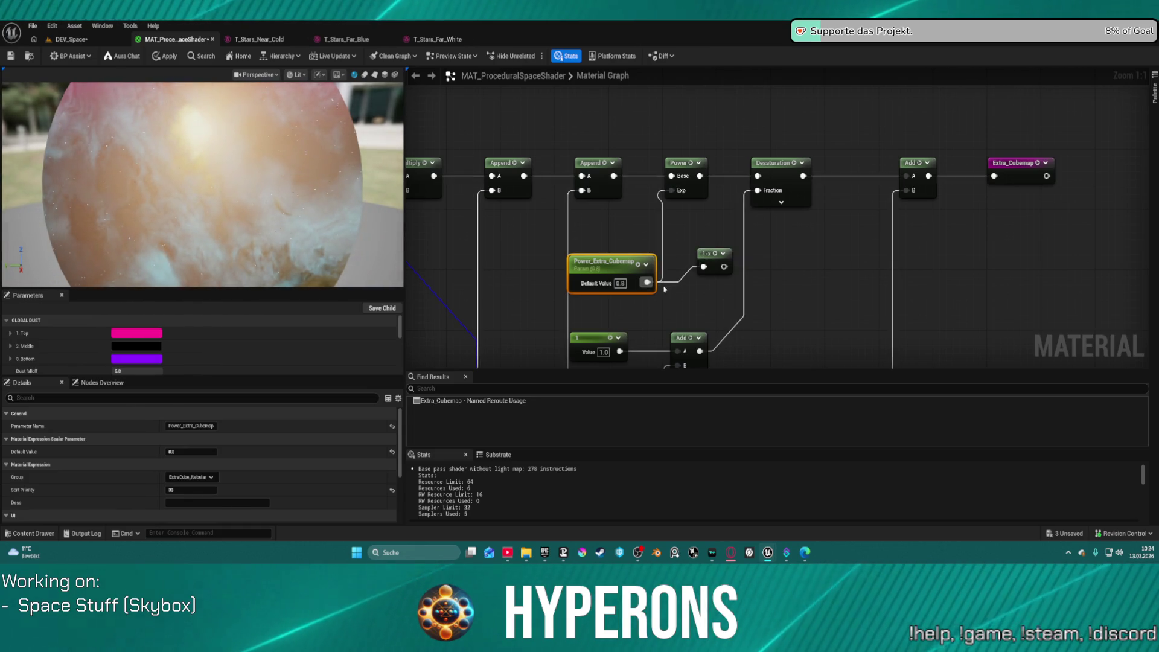
Replace the 1-x node with a Multiply by -1 feeding the Power exponent.
drag(697, 224, 721, 281)
key(Delete)
drag(647, 282, 670, 290)
text(multi)
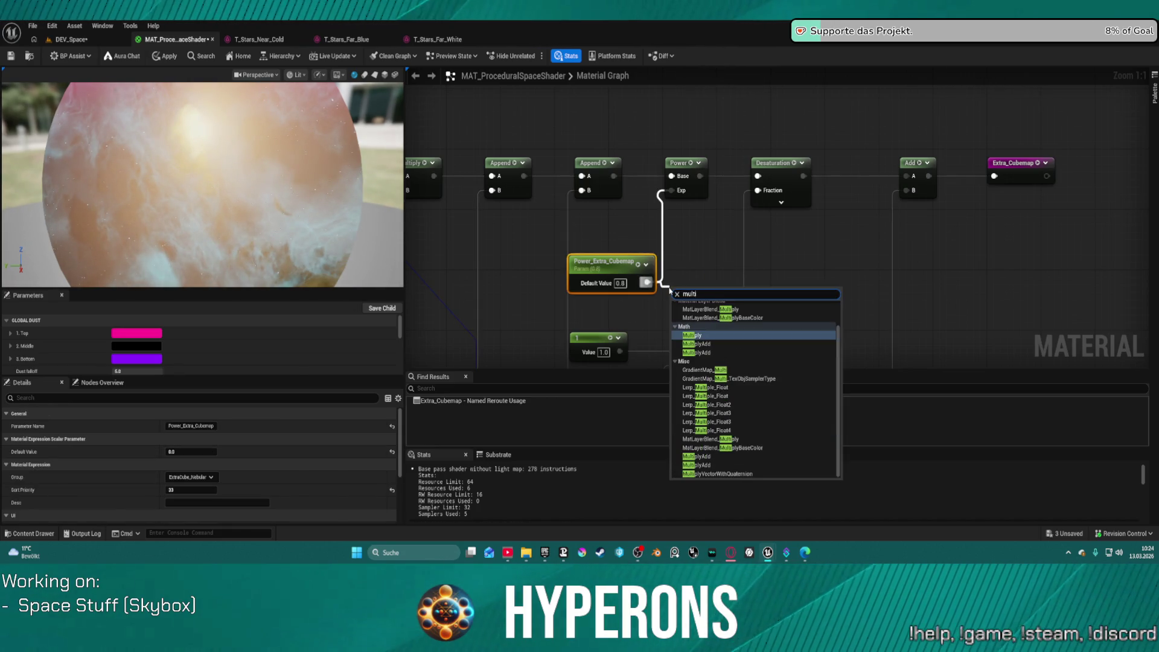
click(694, 335)
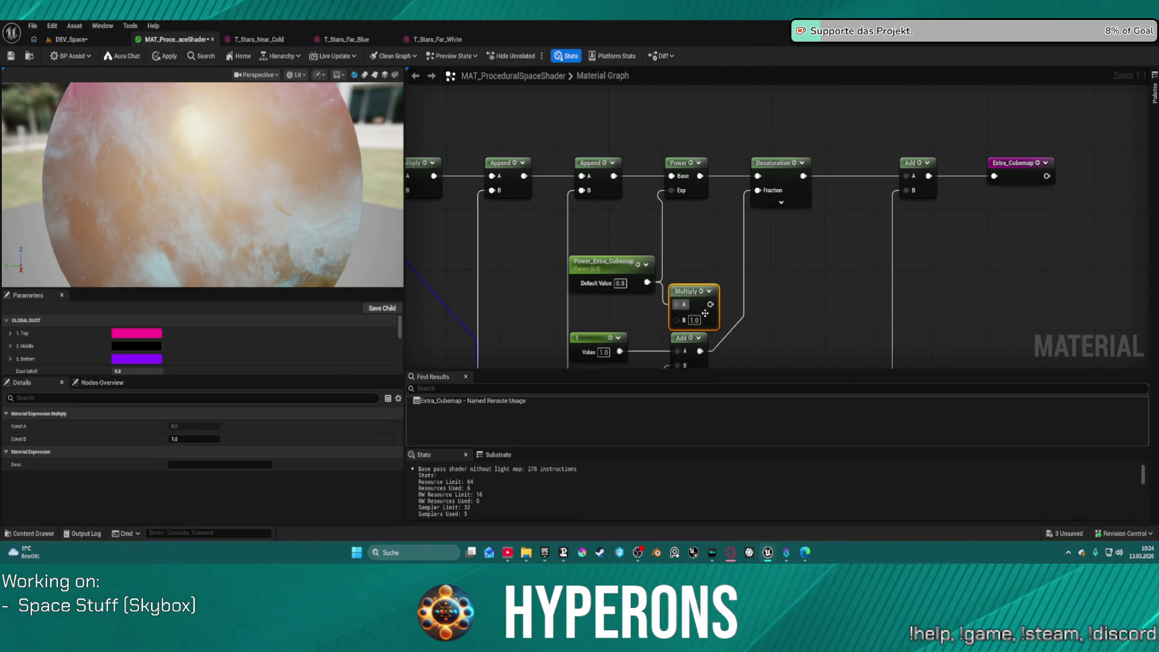
drag(710, 305, 671, 191)
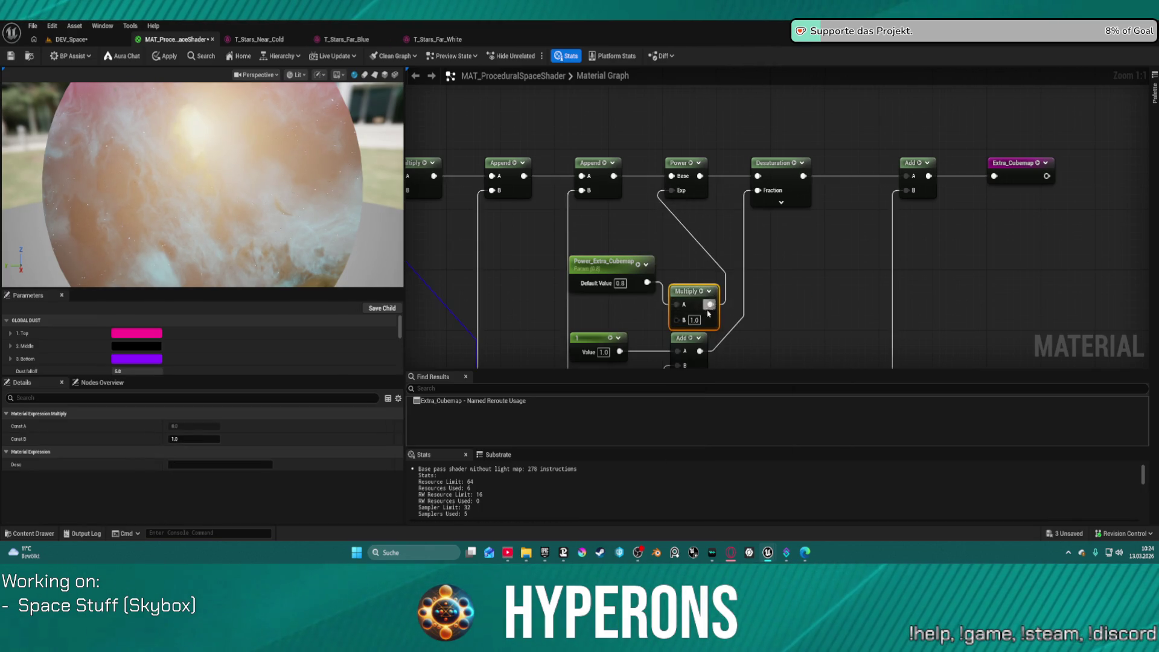
double_click(695, 320)
text(-1)
key(Return)
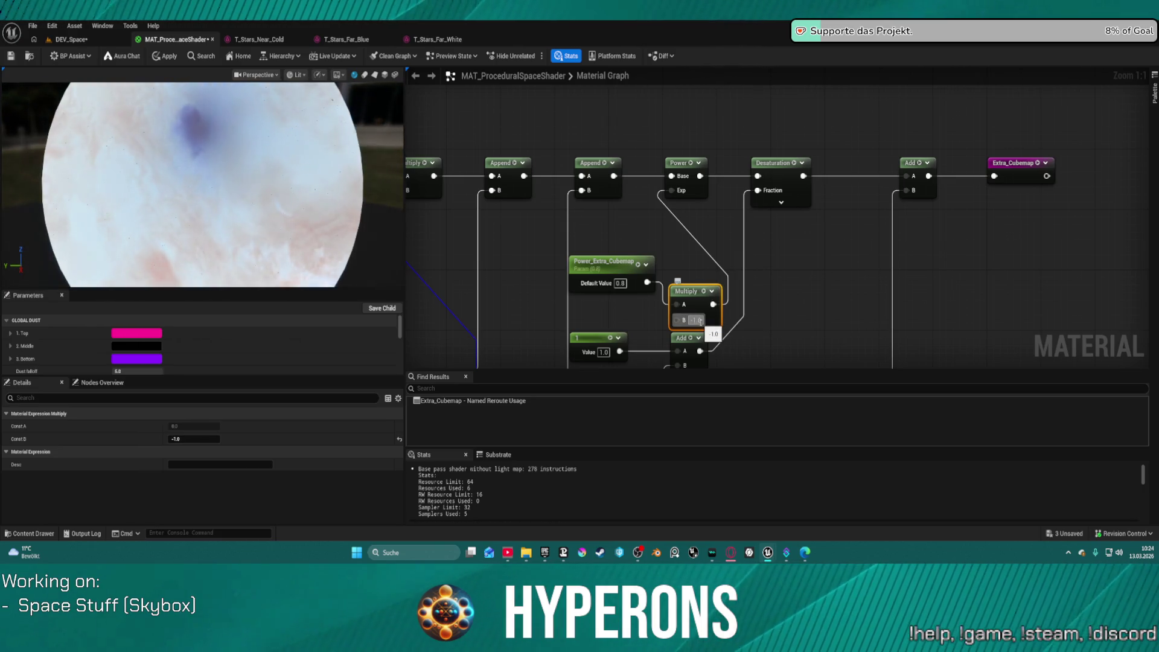
drag(693, 291, 686, 254)
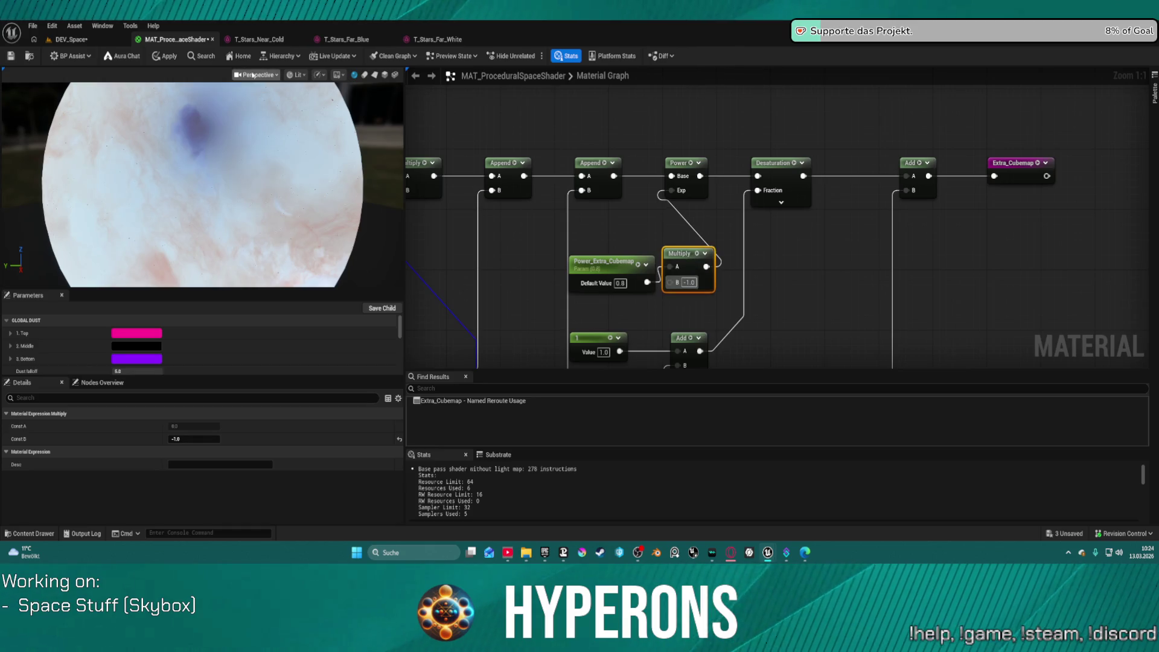
Set BP_SpaceSphere's Power Extra Cubemap to 10 in the DEV_Space level.
click(73, 40)
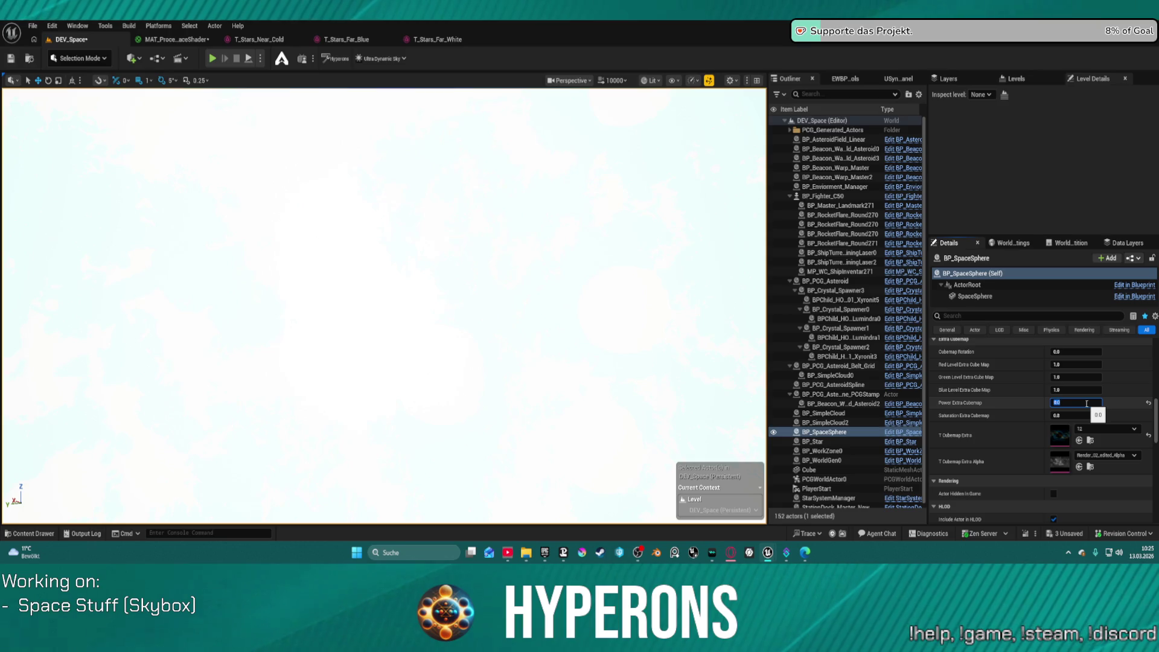
text(0.0)
click(191, 40)
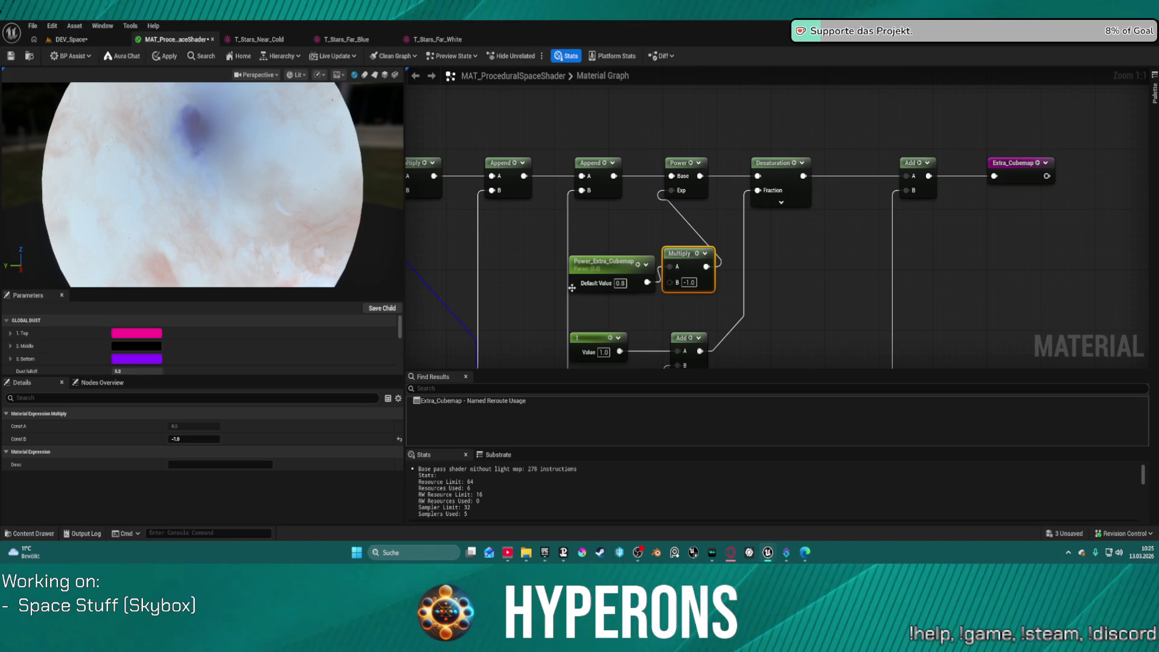
Wire Power_Extra_Cubemap directly into the Power exponent and delete the Multiply node.
drag(648, 282, 672, 191)
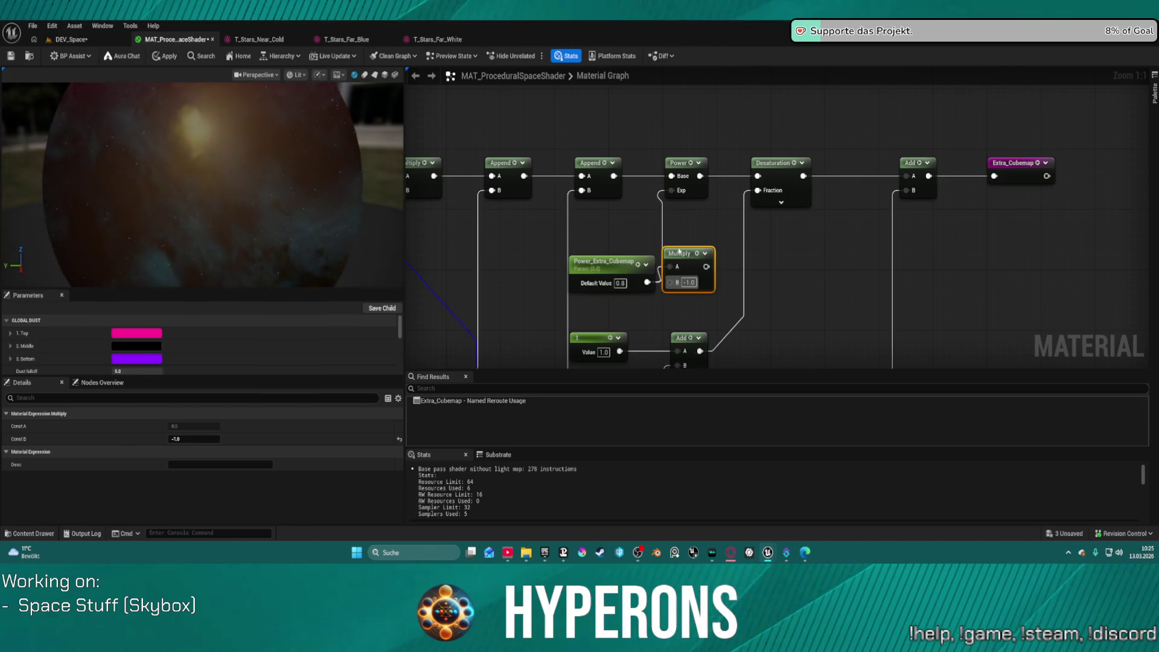
key(Delete)
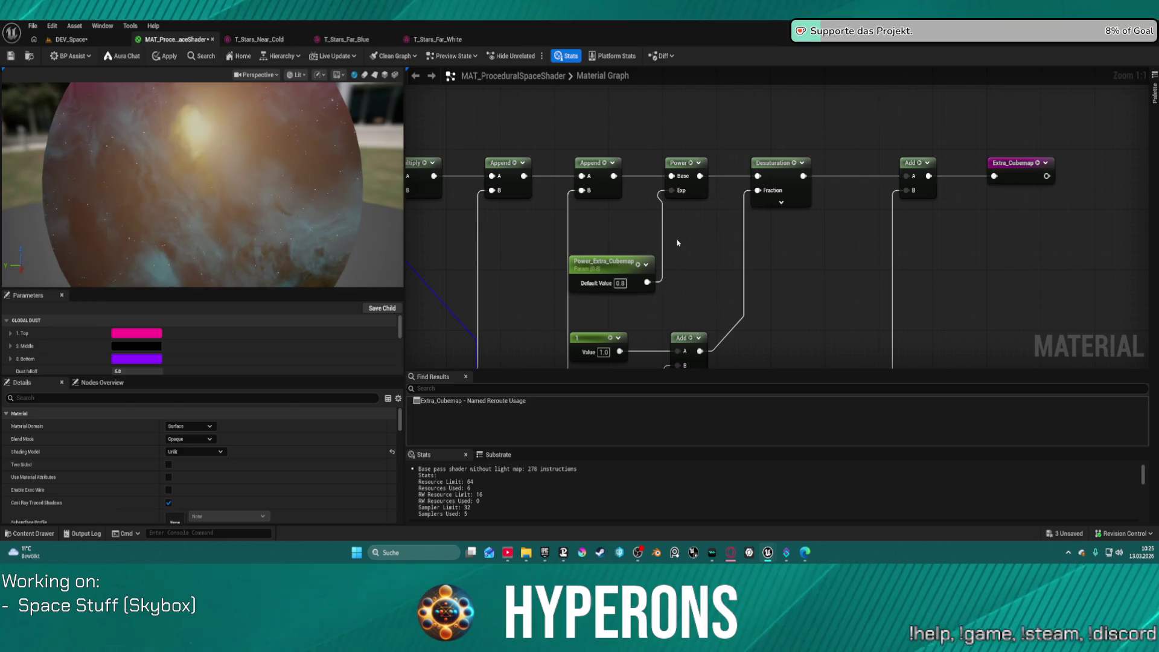
mouse_move(676, 226)
mouse_down()
mouse_move(695, 118)
mouse_move(748, 85)
mouse_move(747, 175)
mouse_up()
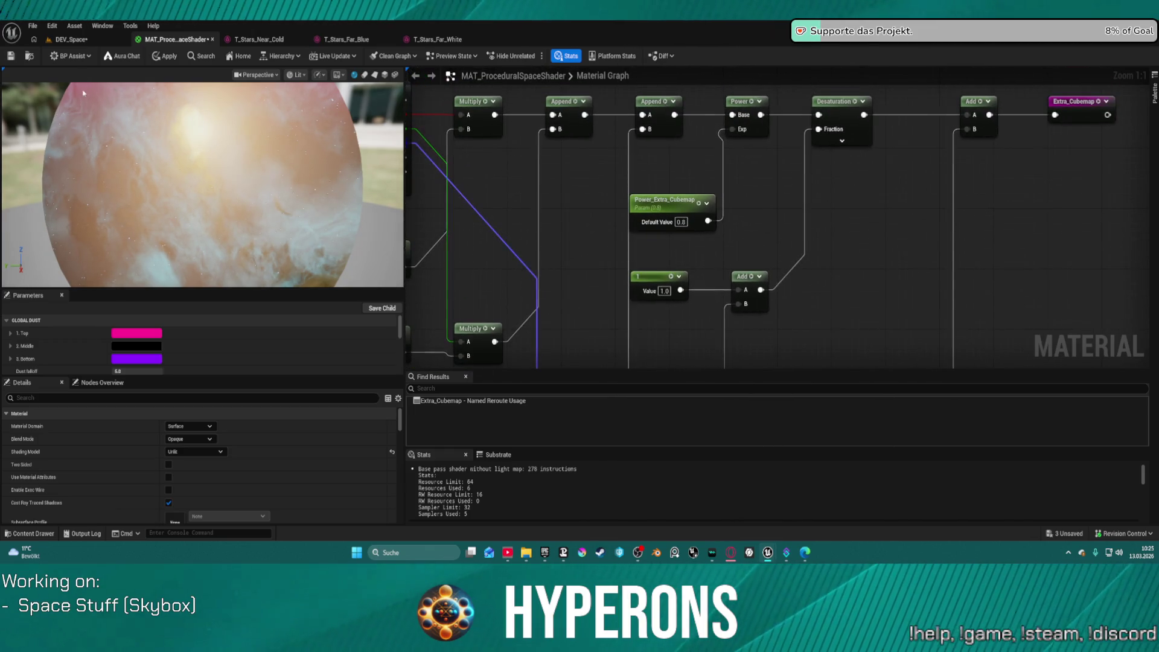
Apply the updated space shader changes to the material and world.
click(76, 41)
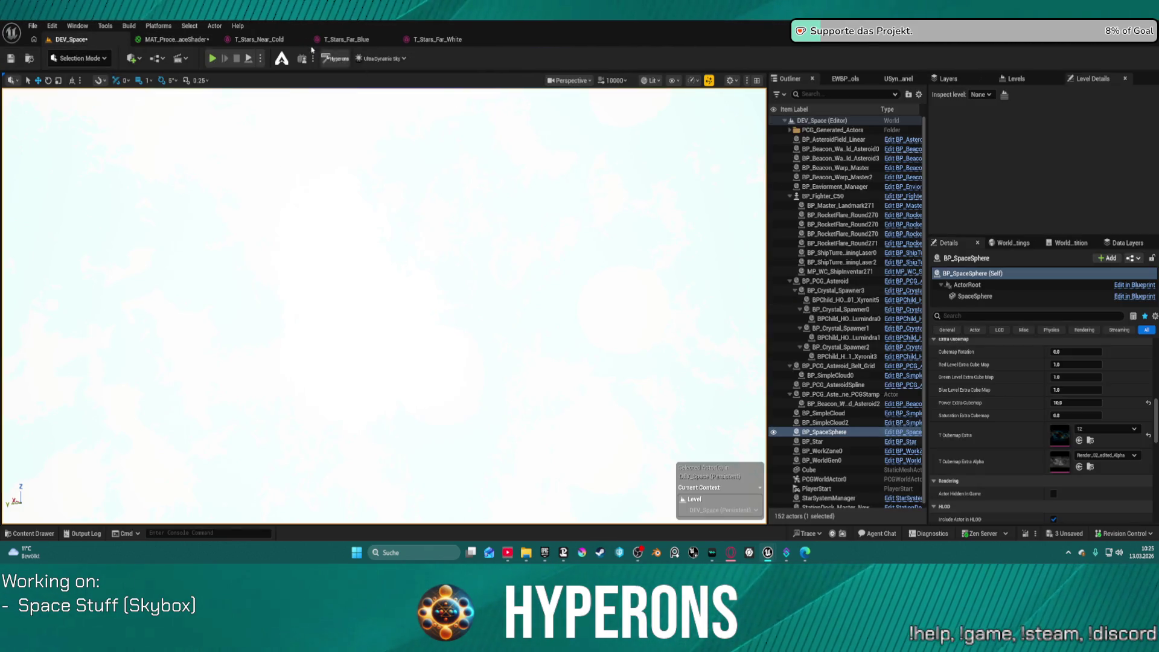
click(192, 41)
click(162, 57)
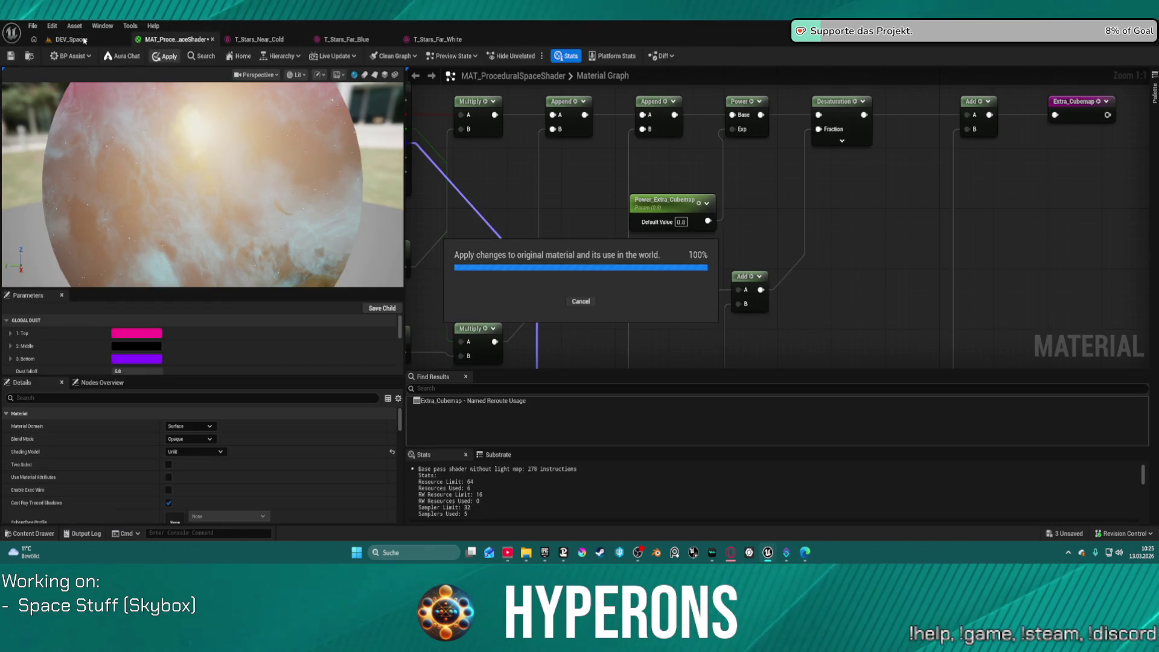
Compare Power Extra Cubemap at about 5.16 and 3.78 on the skybox, then reset it to 1.0.
click(84, 40)
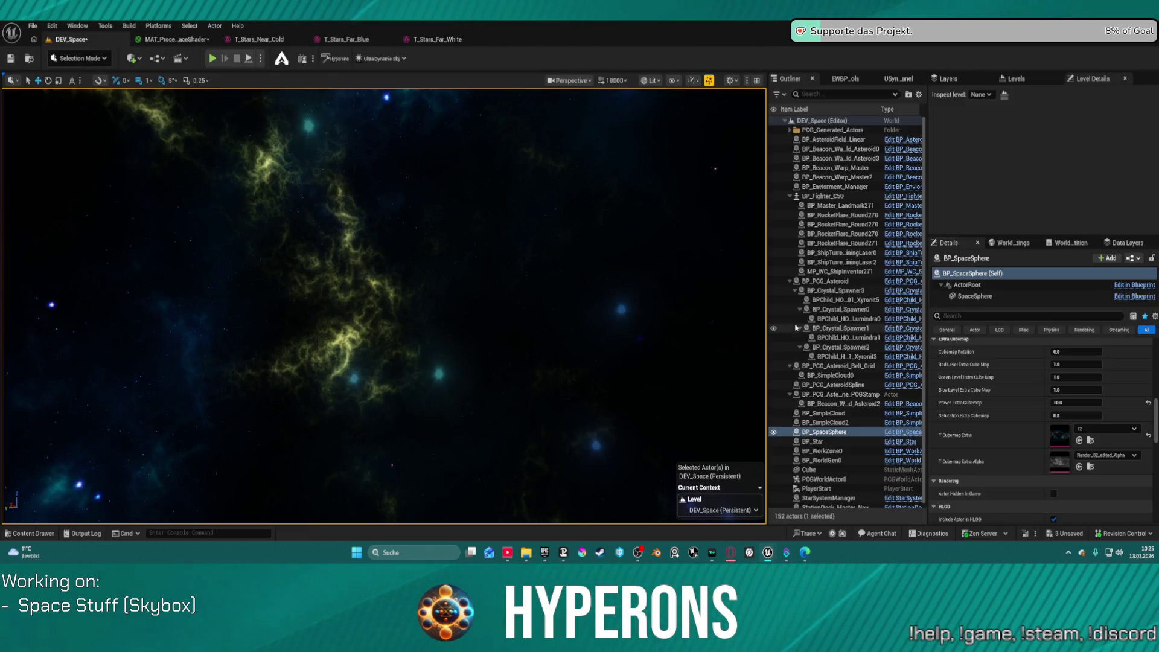
mouse_move(1081, 403)
mouse_down()
mouse_move(1056, 403)
mouse_move(1093, 402)
mouse_move(1063, 402)
mouse_up()
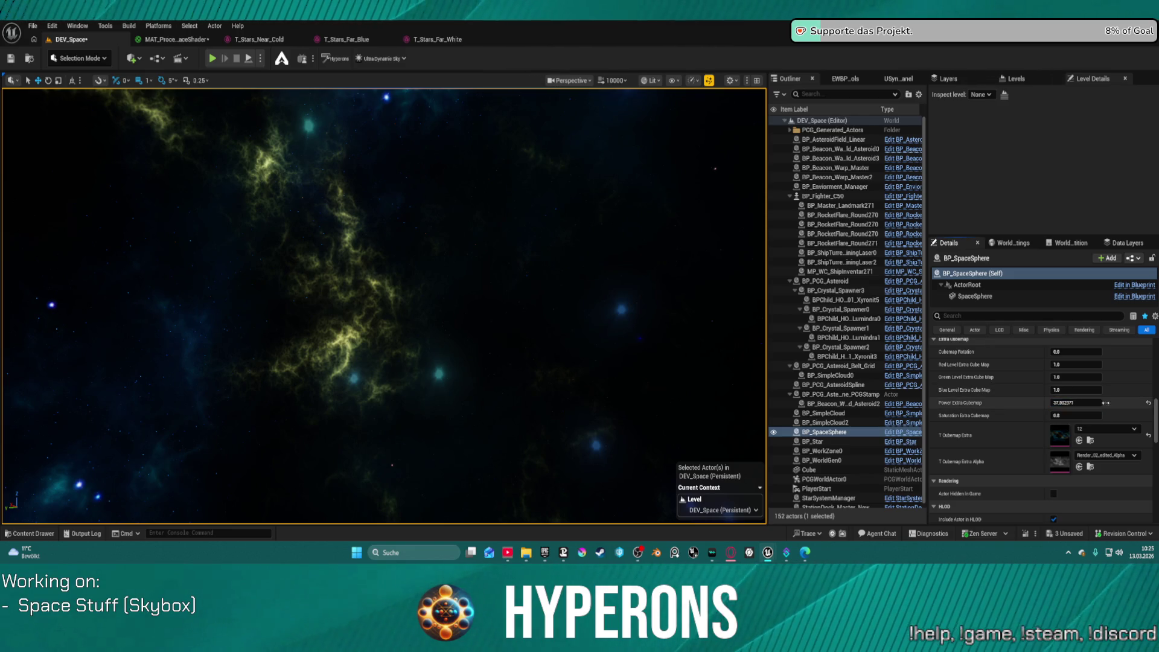
mouse_move(569, 300)
mouse_down()
mouse_move(569, 338)
mouse_move(543, 375)
mouse_move(513, 363)
mouse_move(637, 353)
mouse_up()
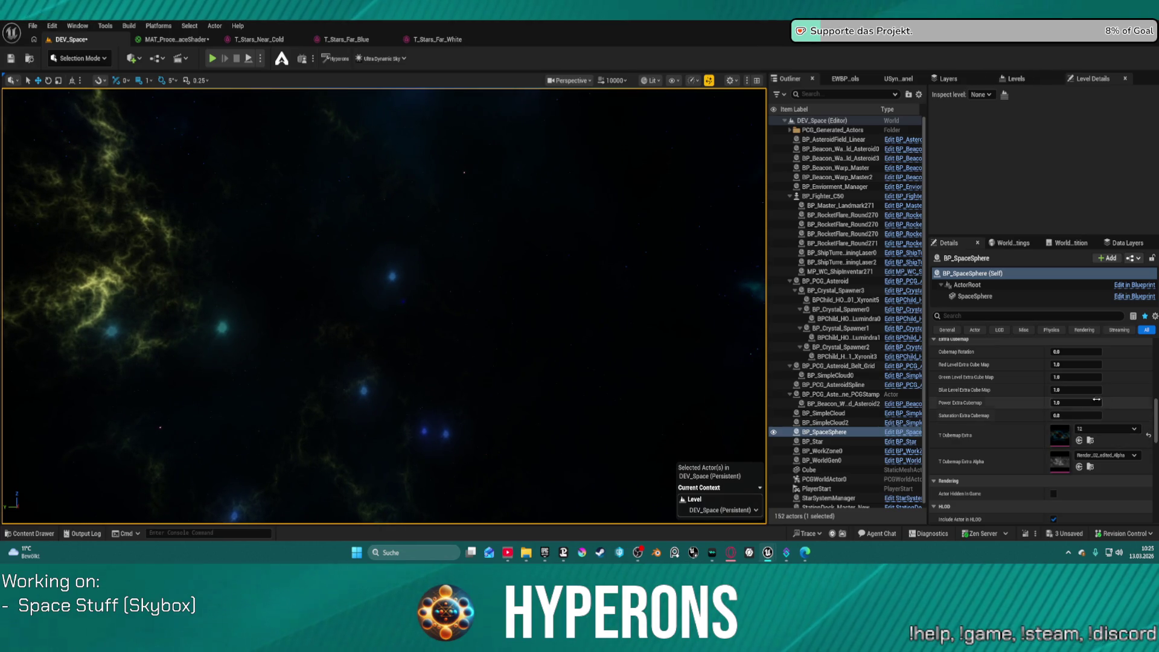
drag(1089, 401, 1114, 408)
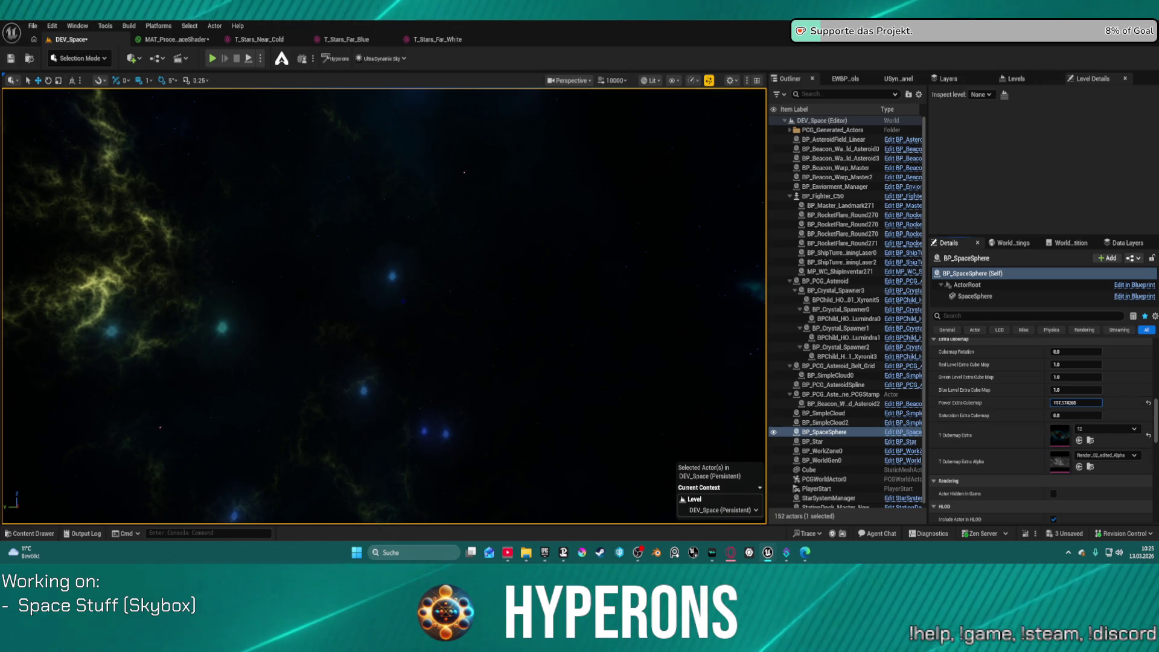
click(1149, 403)
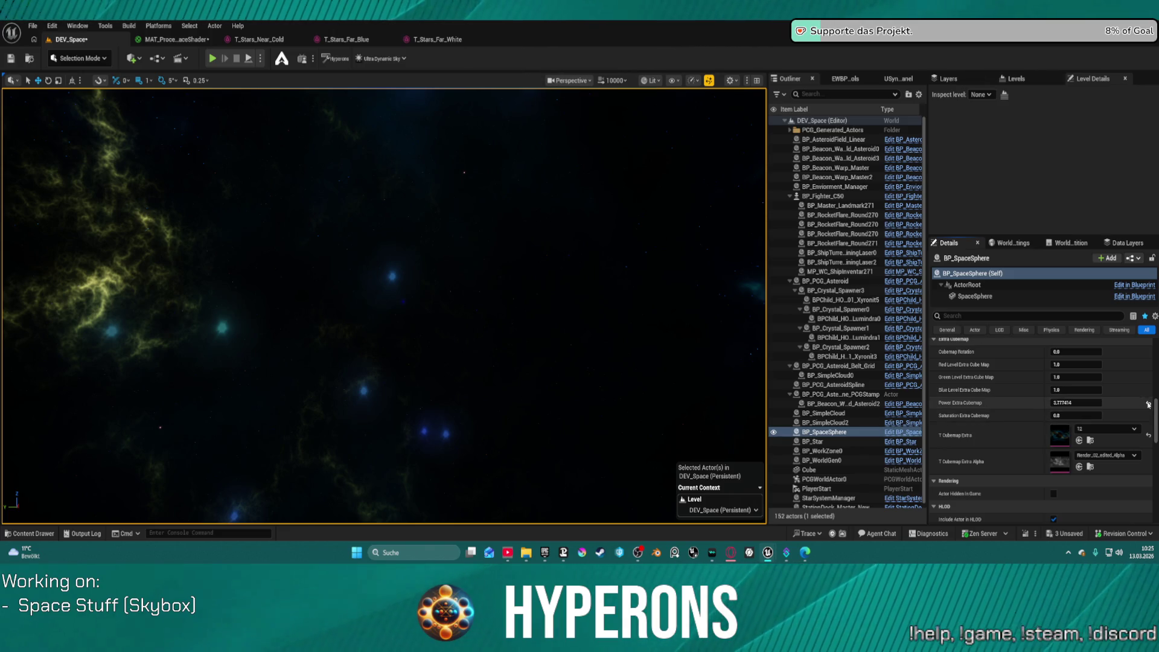
click(166, 40)
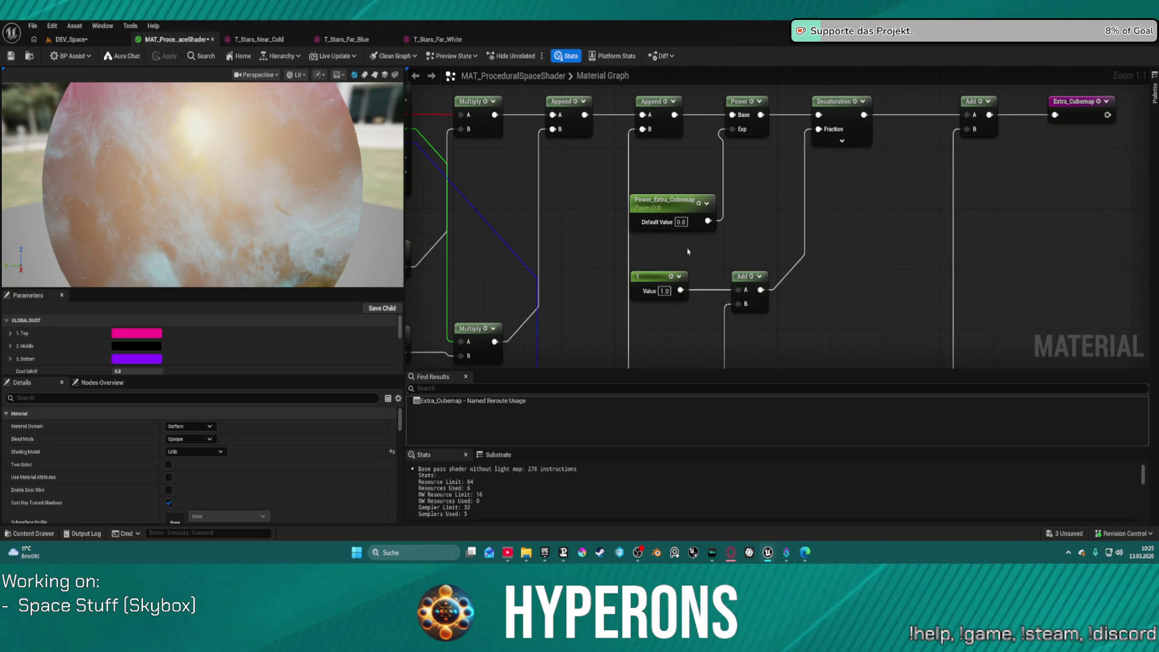
Undo the reset and recent node edits, reapply the material, and delete the leftover Multiply node.
key(ctrl+z)
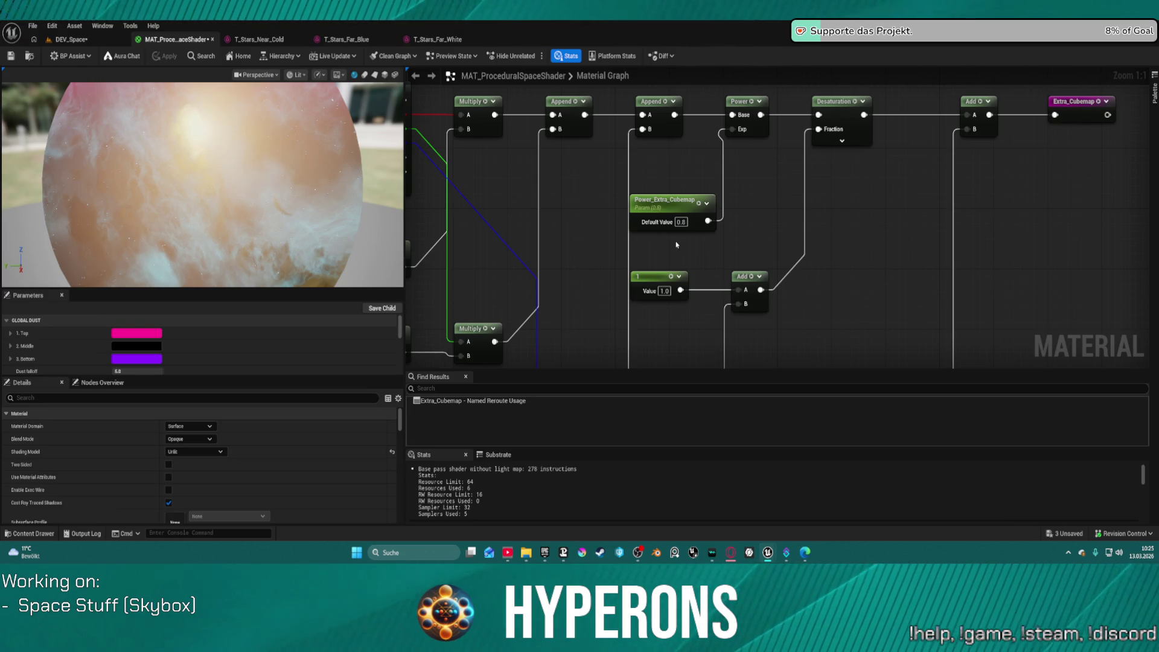
key(ctrl+s)
key(ctrl+z)
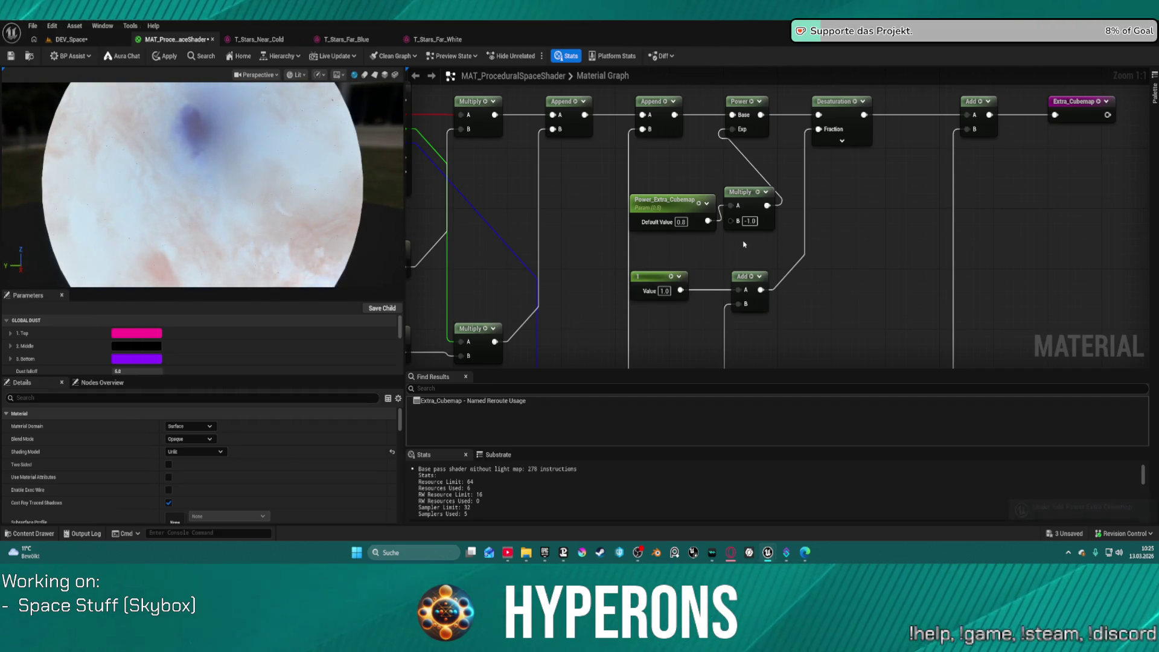
key(ctrl+z)
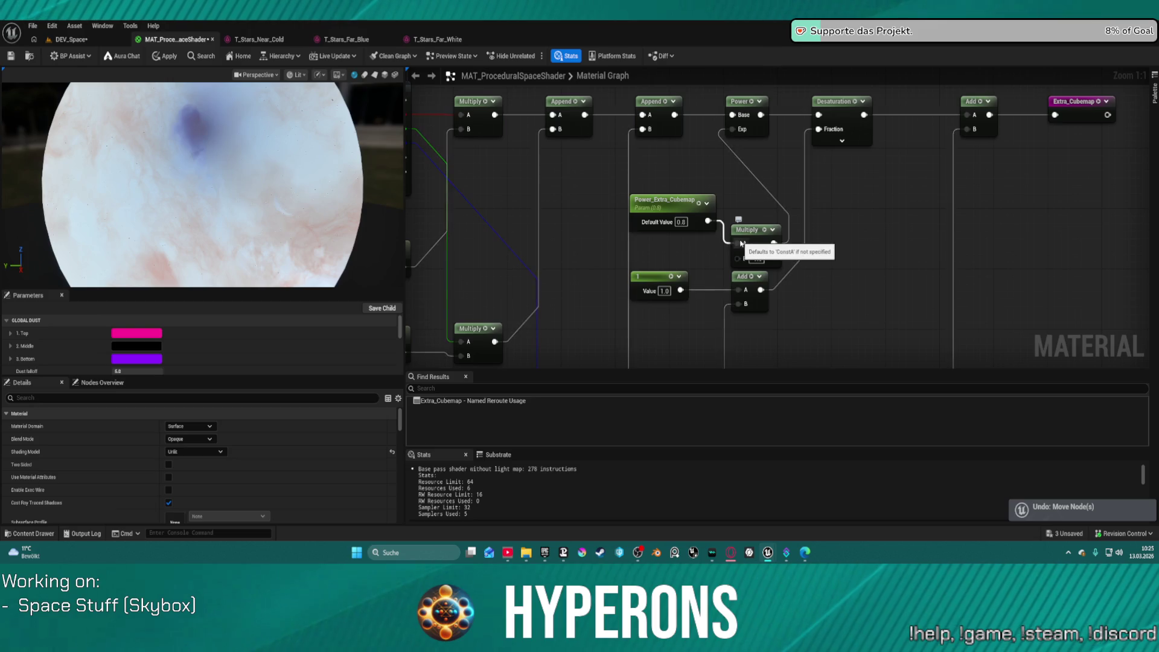
key(ctrl+s)
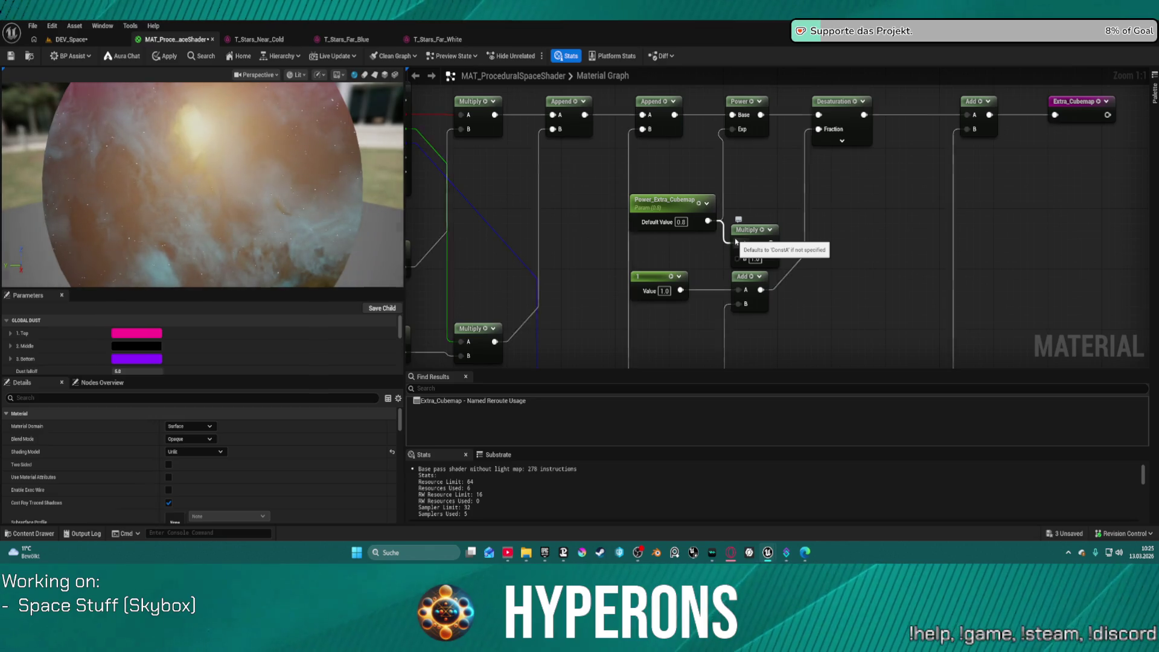
key(Delete)
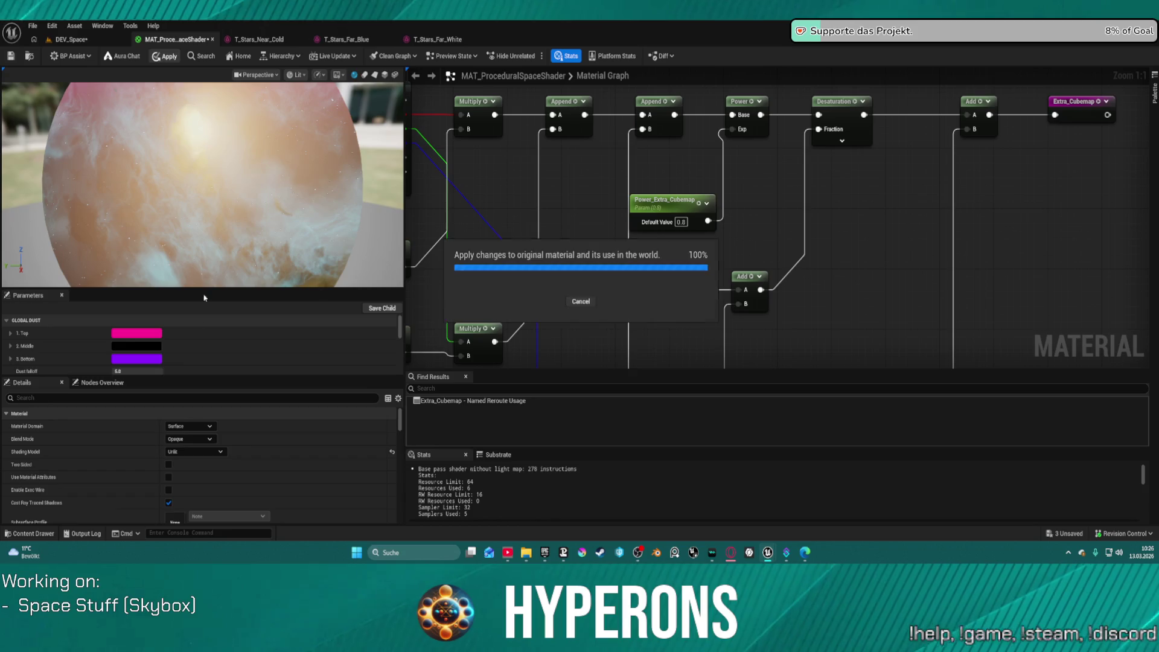
scroll(213, 474, down, 5)
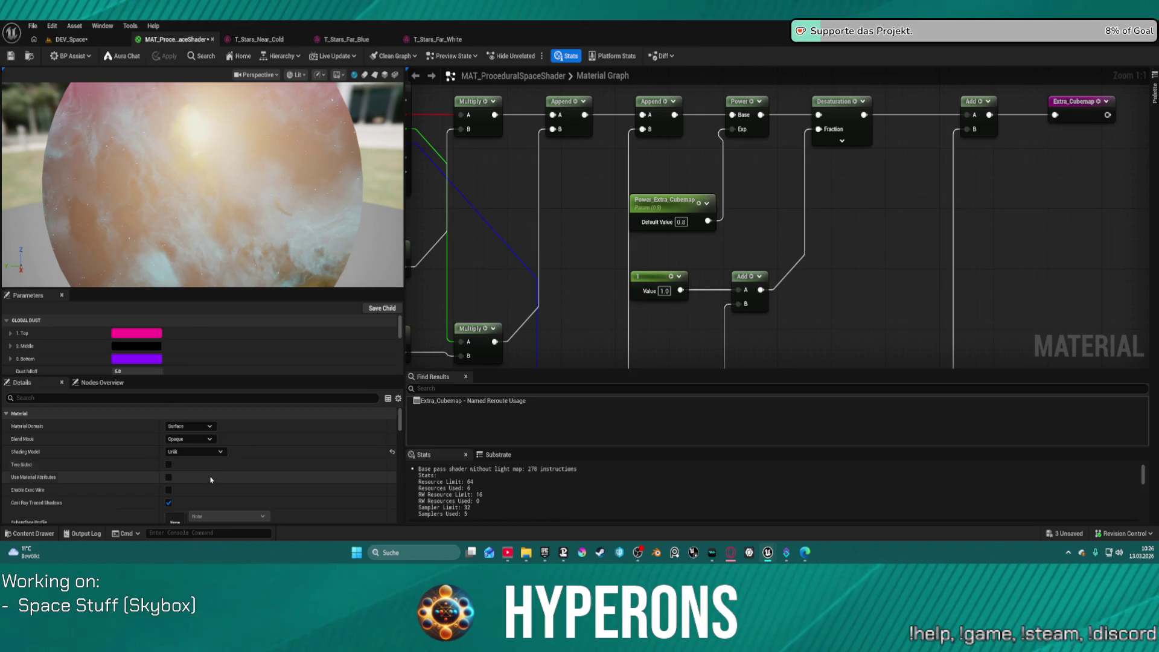
Review the Power_Extra_Cubemap scalar parameter's settings, keeping its control type Numeric.
click(643, 219)
scroll(203, 471, down, 3)
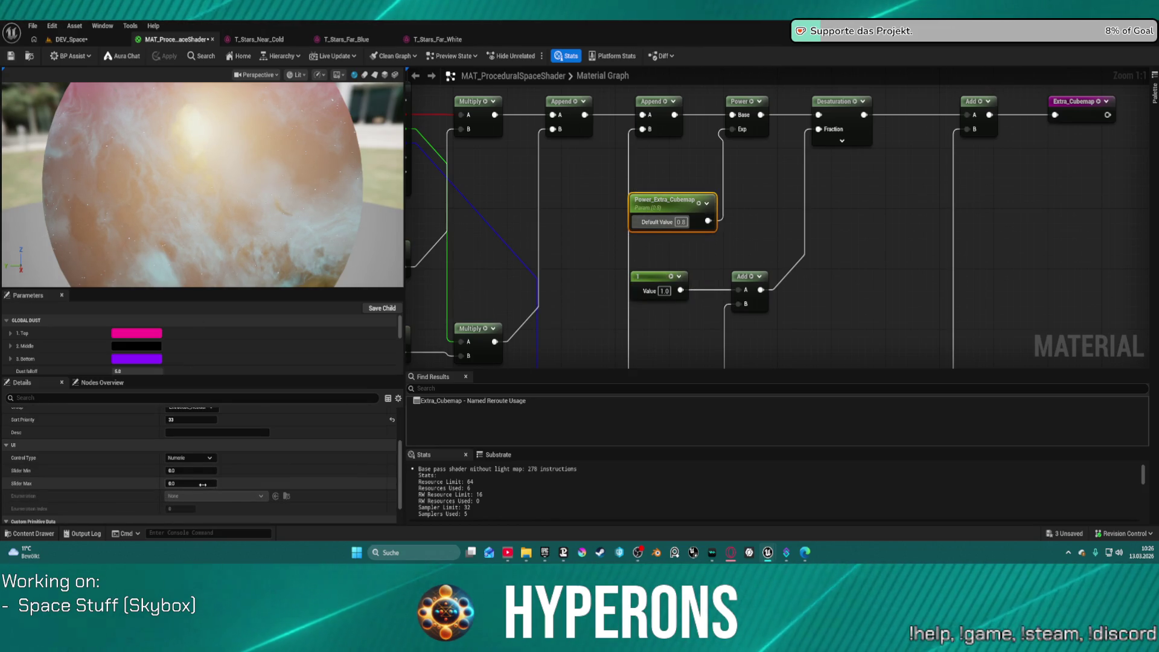
click(210, 458)
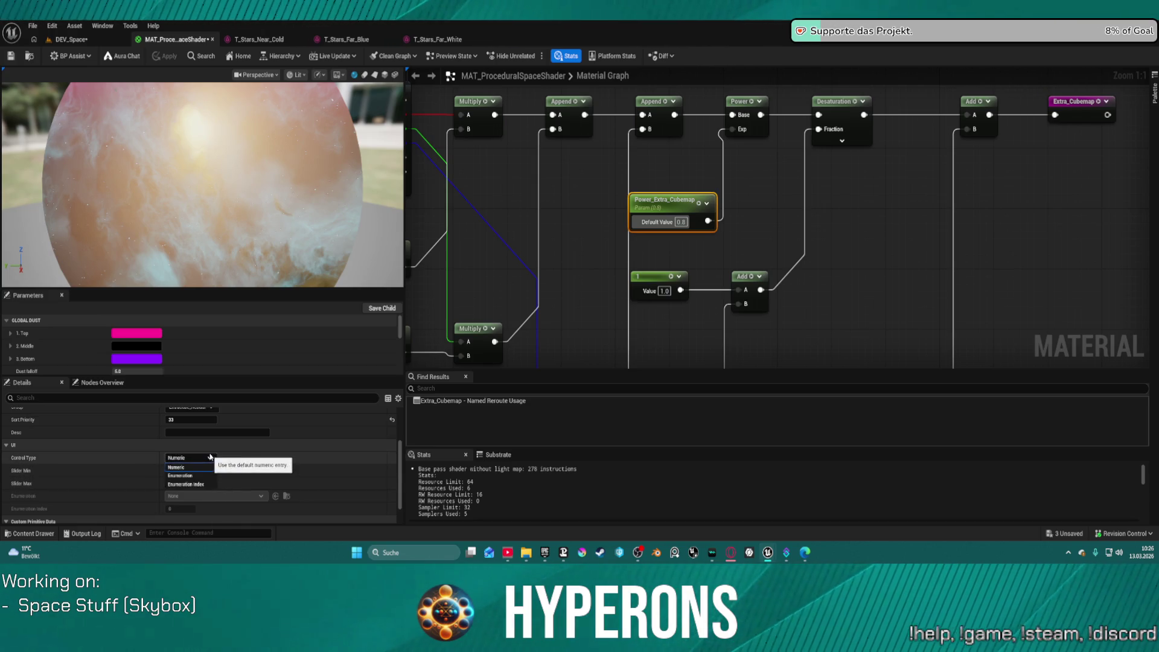
click(205, 467)
scroll(188, 510, down, 1)
scroll(187, 510, up, 1)
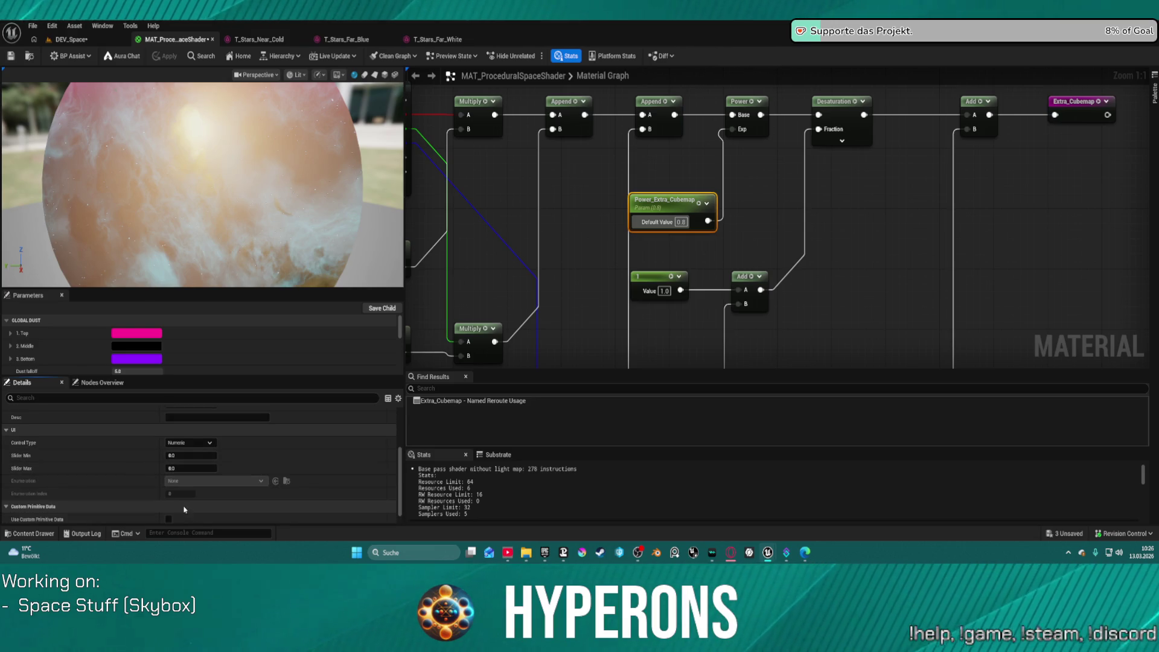
scroll(163, 496, up, 5)
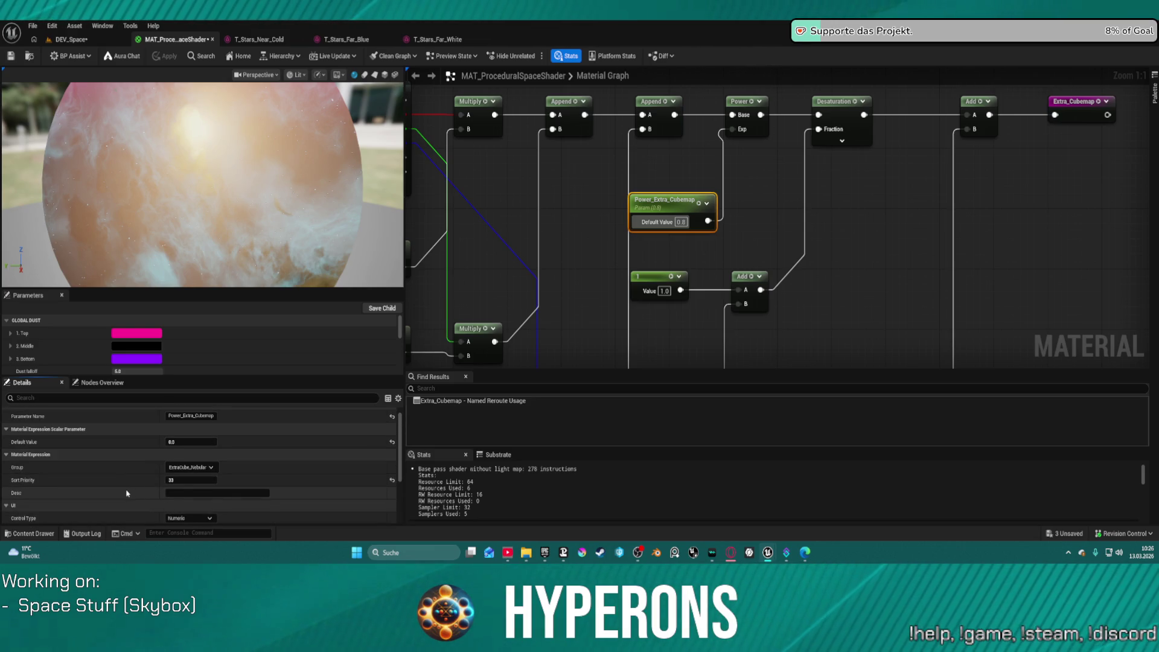
scroll(130, 493, up, 1)
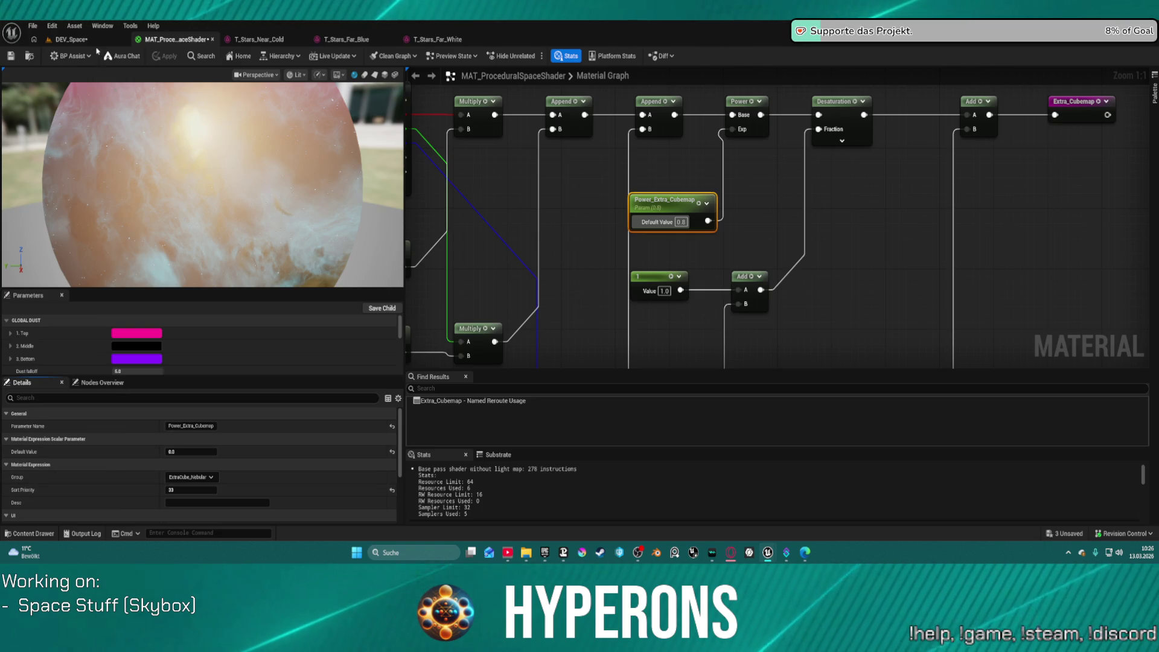
click(70, 40)
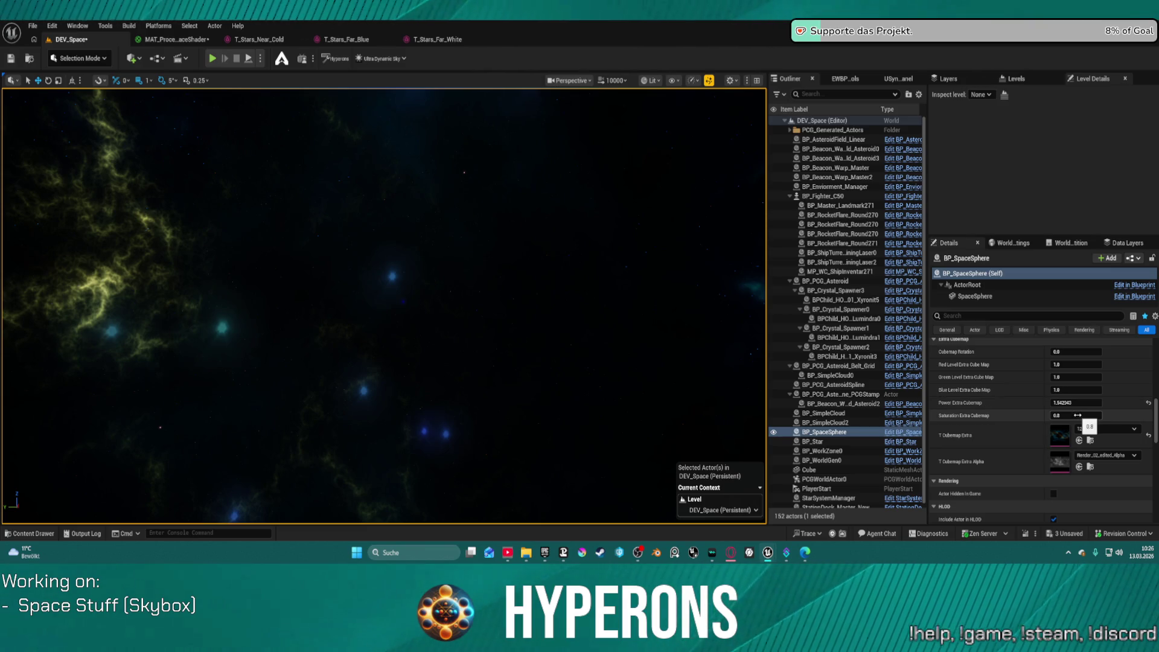
Try Power Extra Cubemap values on the sphere, reset to 1.0, then raise it to about 1.86.
drag(1077, 403, 1054, 403)
drag(399, 274, 423, 254)
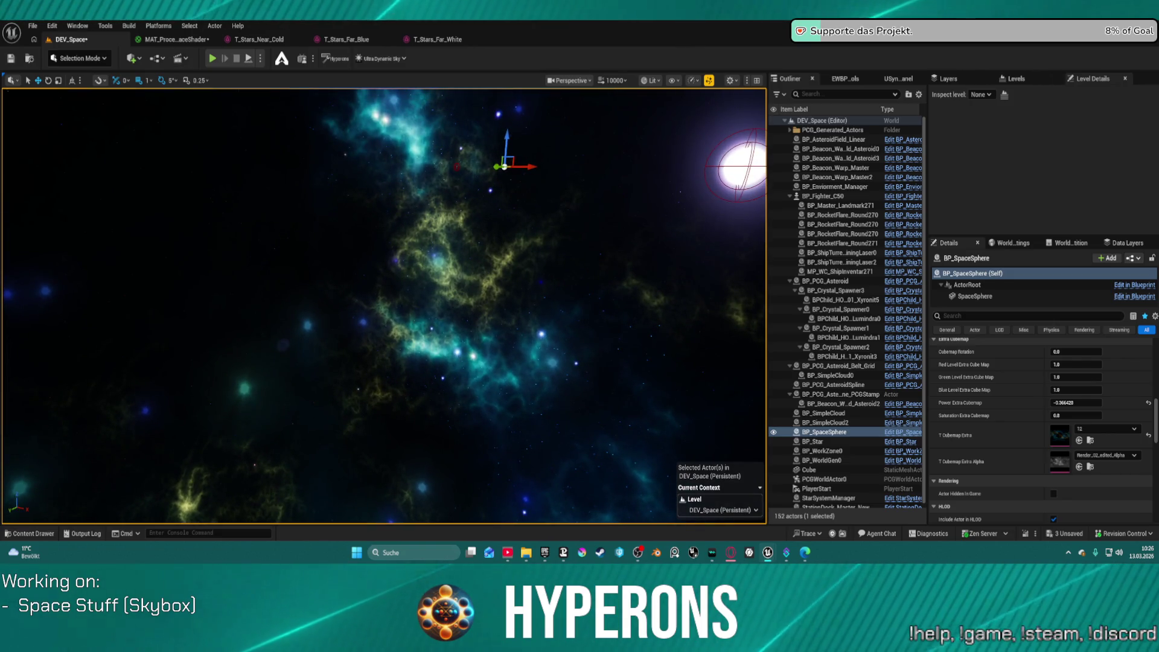
scroll(1042, 393, down, 3)
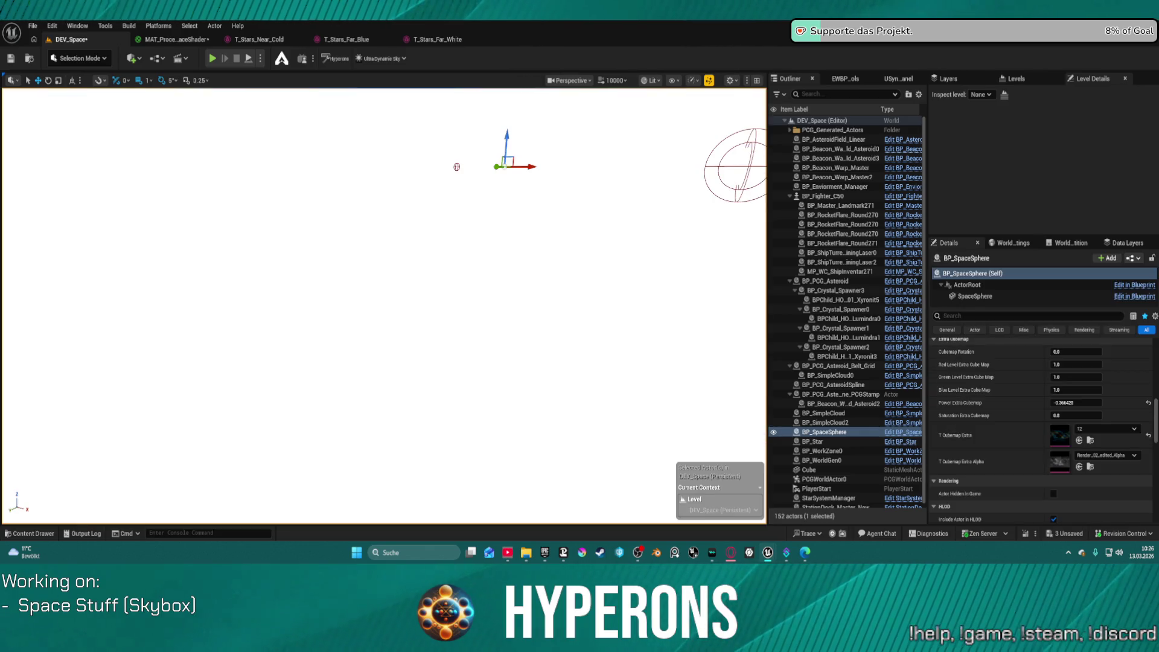
click(1149, 403)
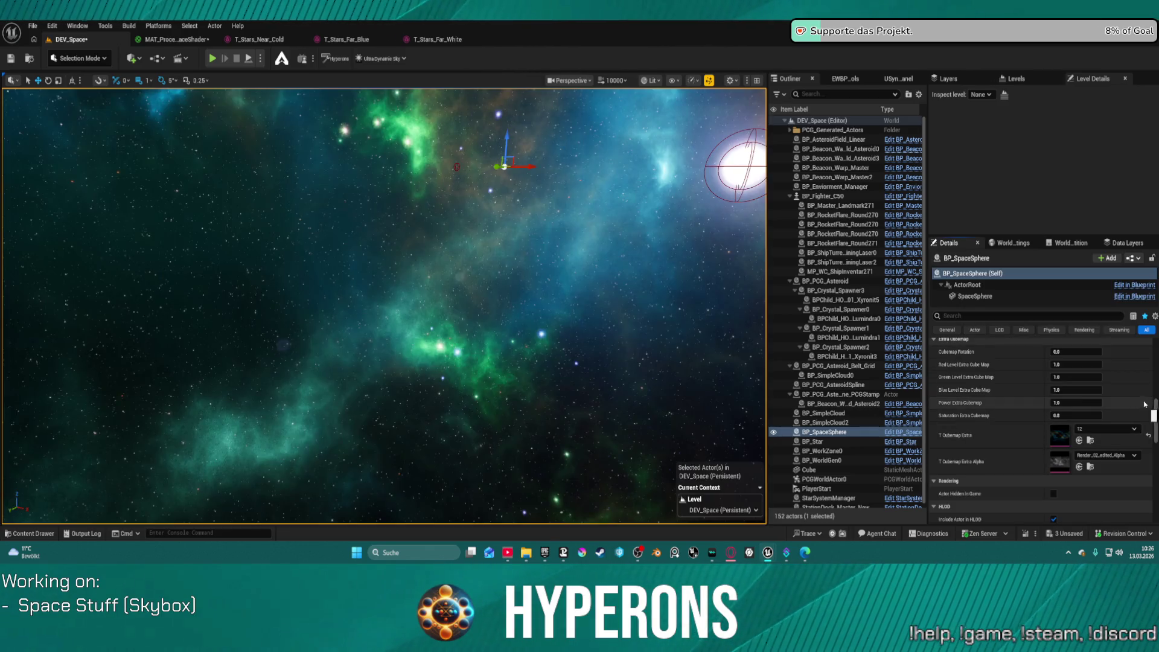
drag(1076, 403, 1092, 402)
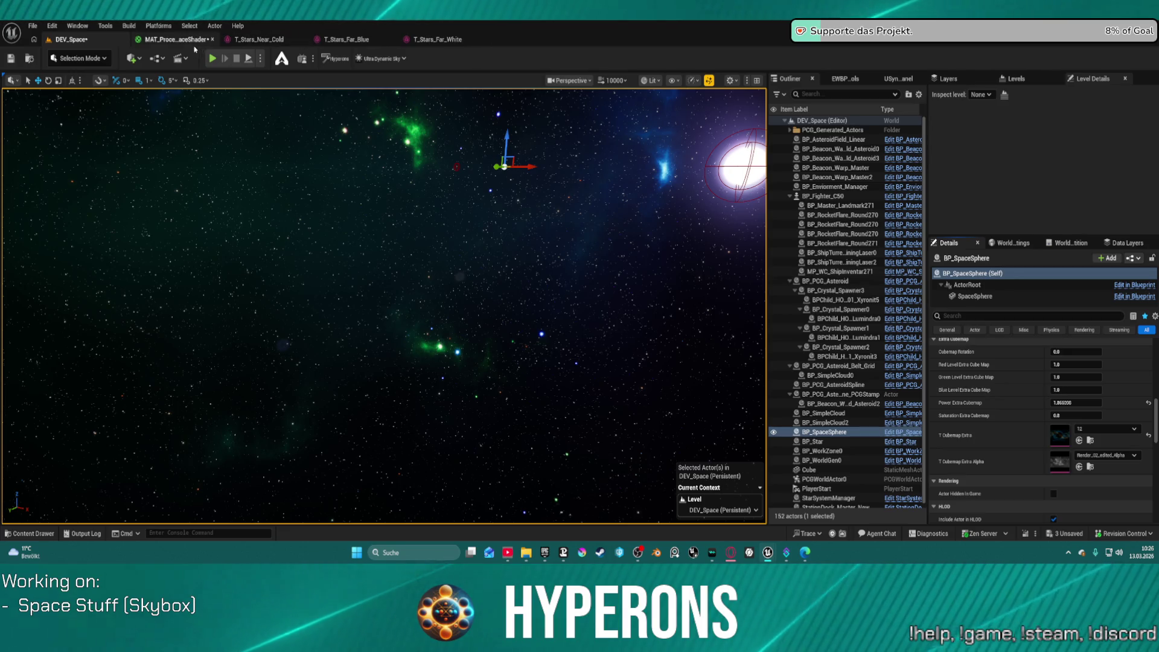
click(184, 40)
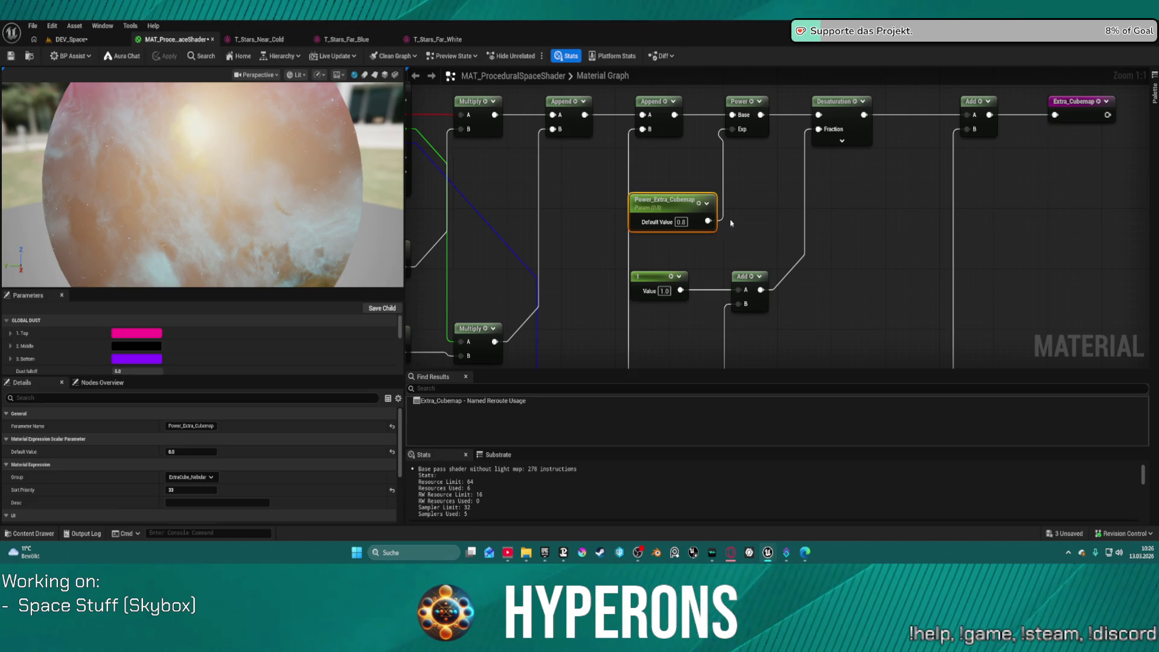
Route Power_Extra_Cubemap through a OneMinus into the Power exponent, apply, and set its default to 1.2.
click(736, 208)
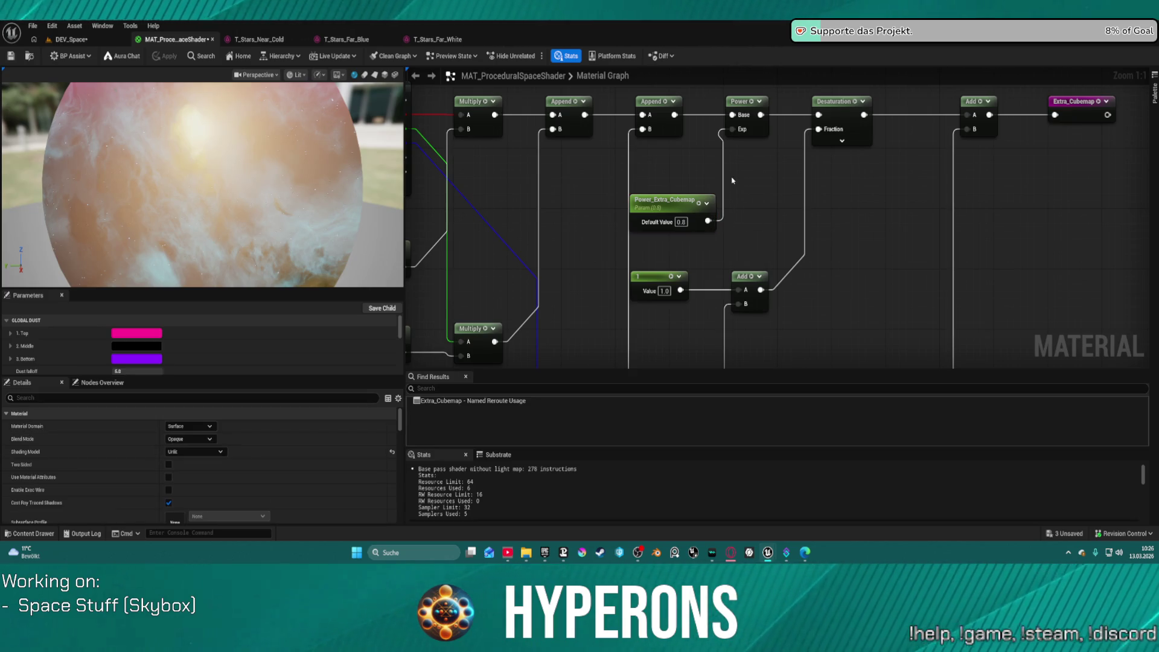
click(733, 181)
mouse_move(709, 221)
mouse_down()
mouse_move(741, 208)
mouse_move(748, 165)
mouse_move(725, 142)
mouse_up()
click(719, 153)
drag(758, 190, 733, 129)
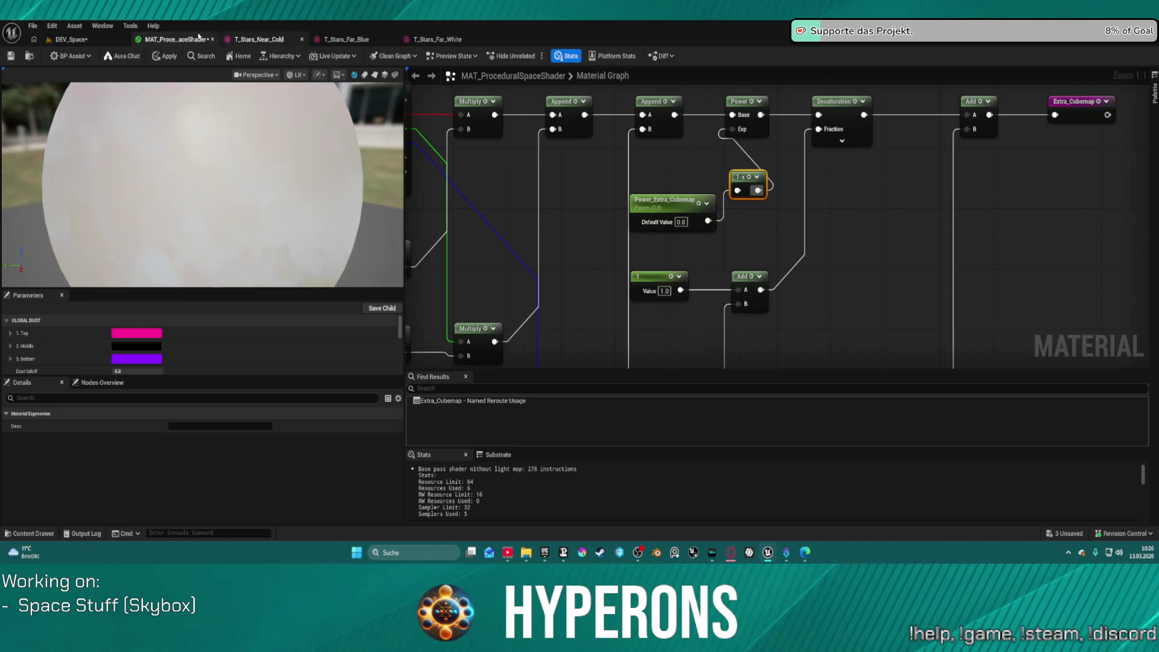
click(162, 57)
text(1)
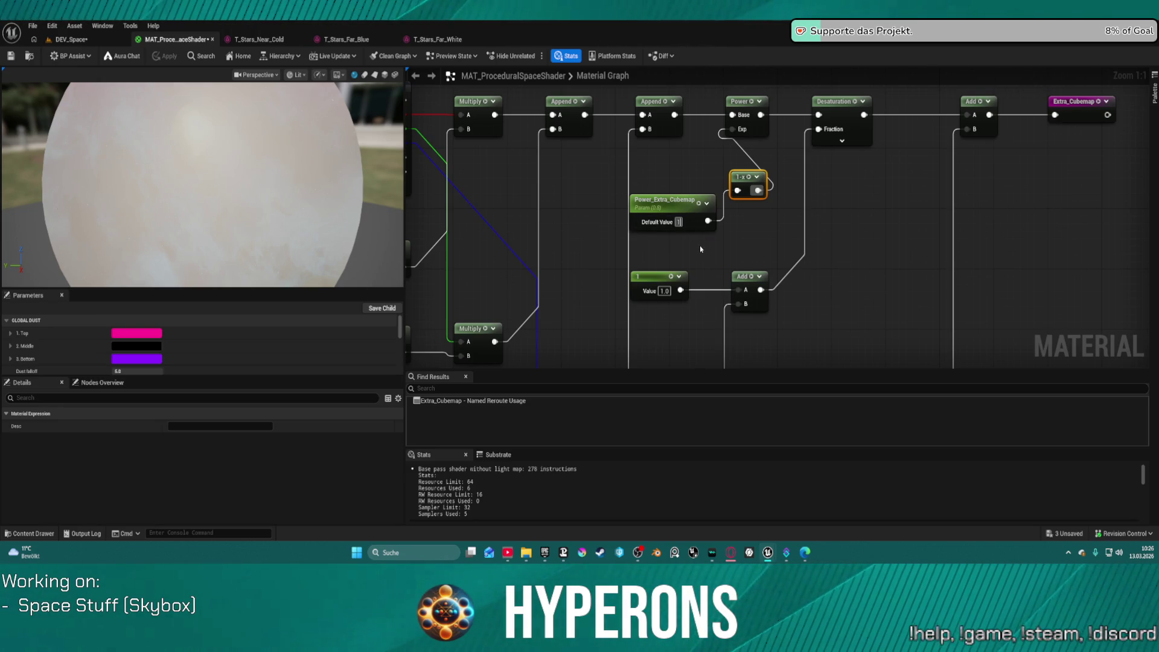
text(.2)
key(Return)
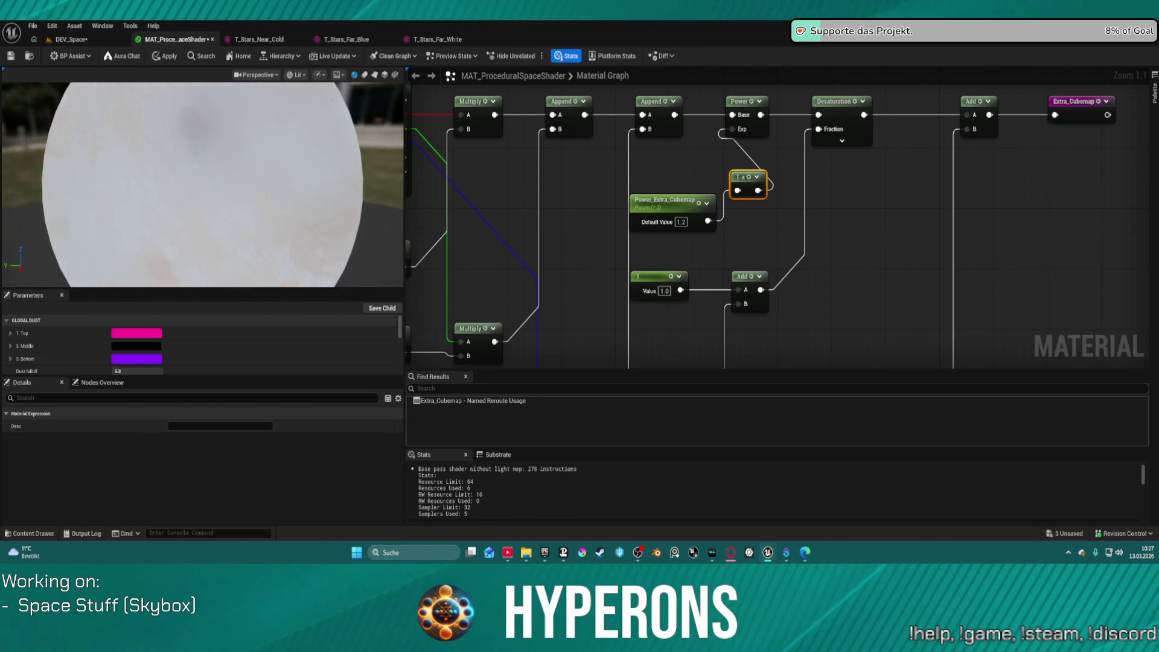
Test sphere Power Extra Cubemap values of 1.0, 0.0, 0.16 and below zero in the level.
click(71, 40)
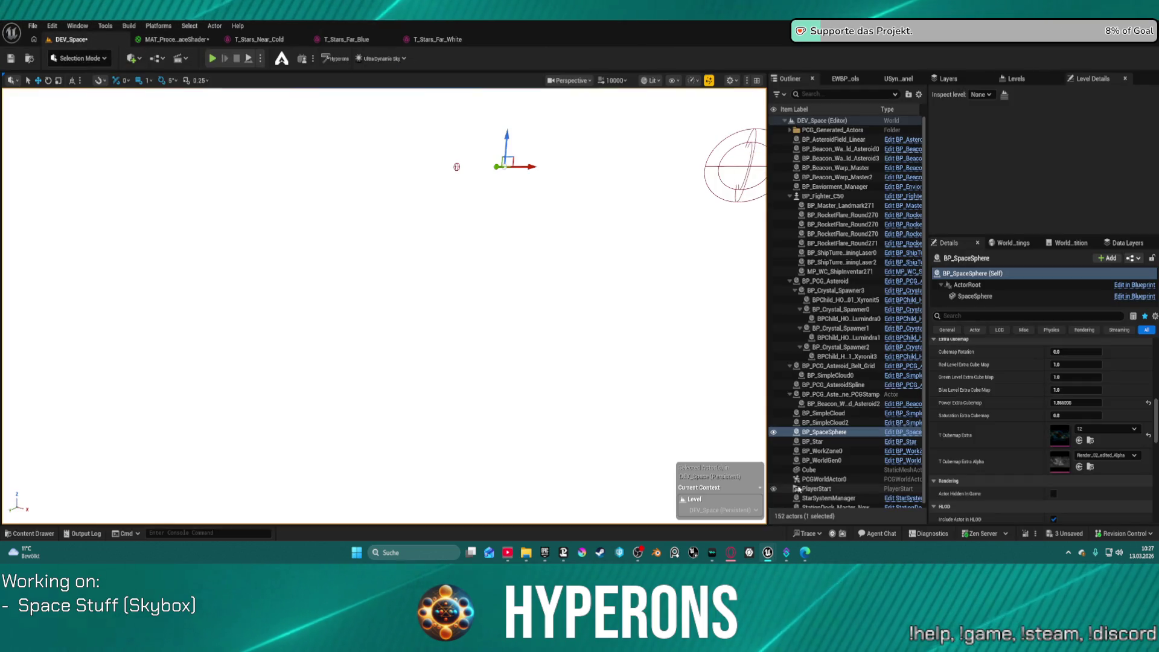
drag(1066, 403, 1111, 408)
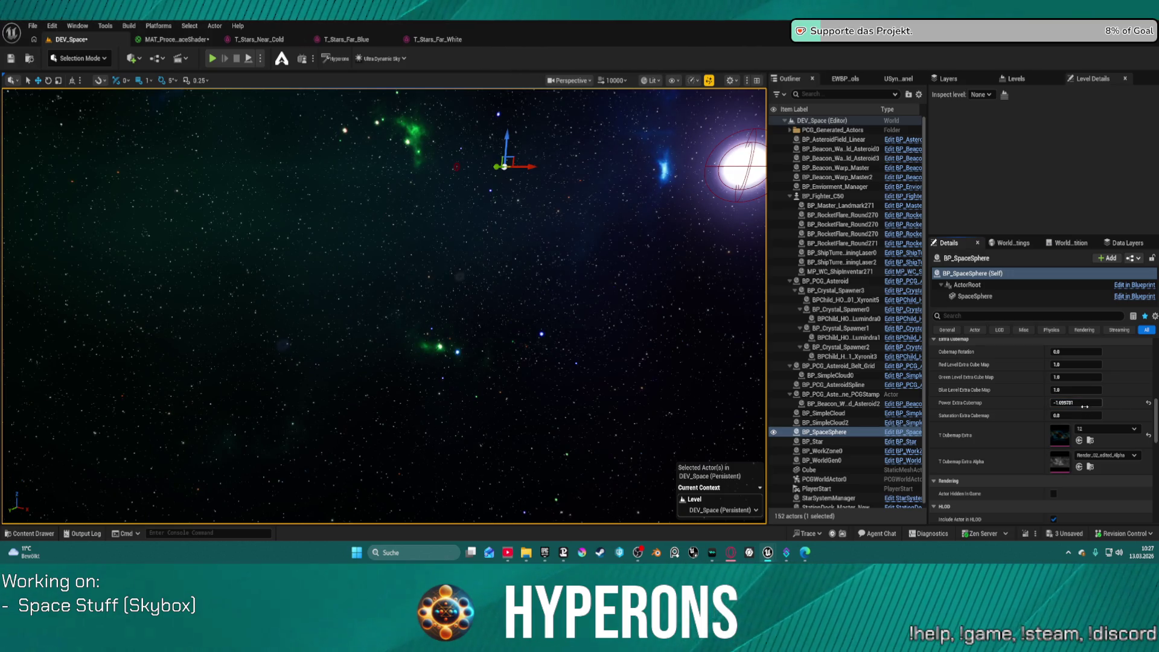
click(1085, 407)
text(1)
key(Return)
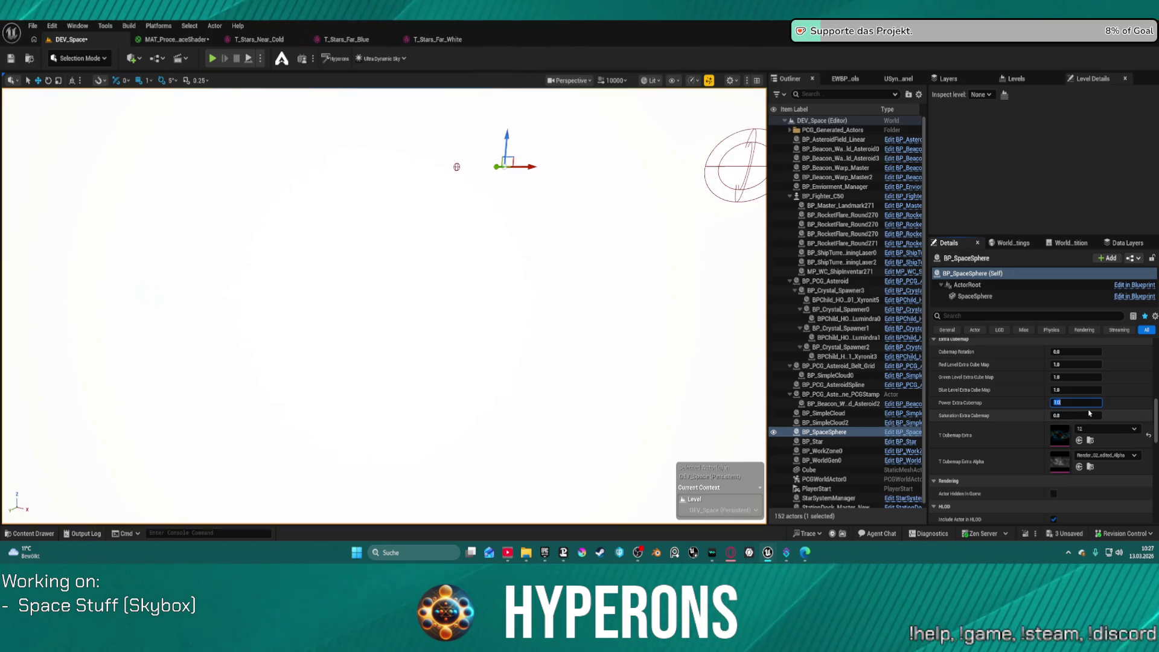
key(Return)
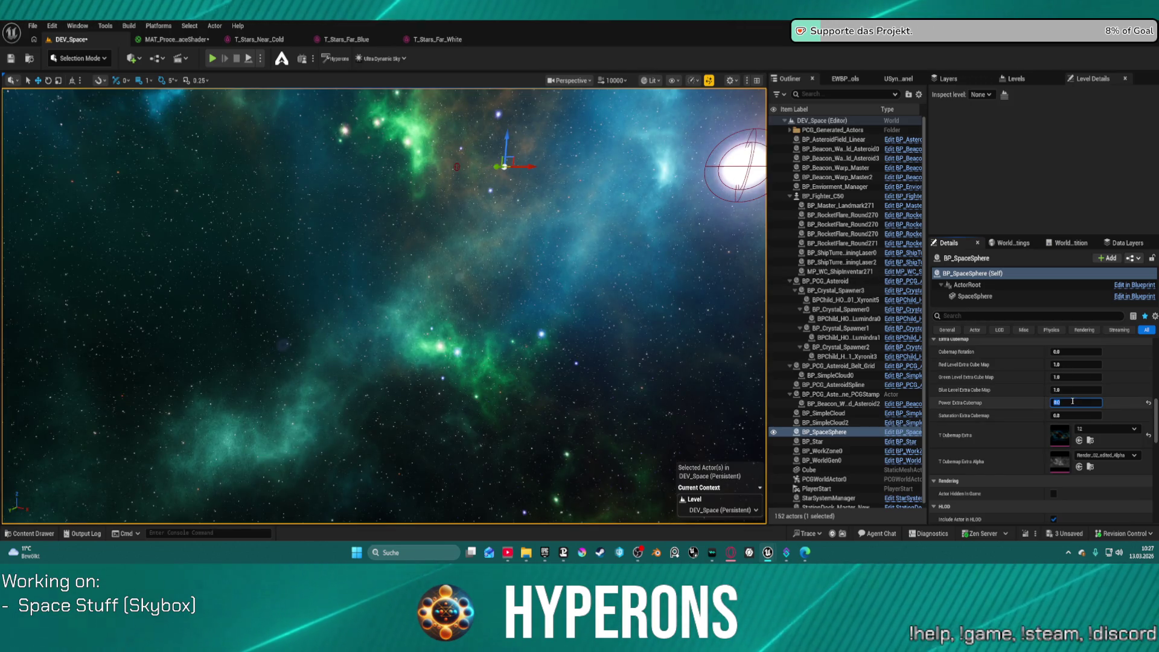
click(1075, 404)
key(BackSpace)
text(16)
key(Return)
drag(1076, 403, 1009, 403)
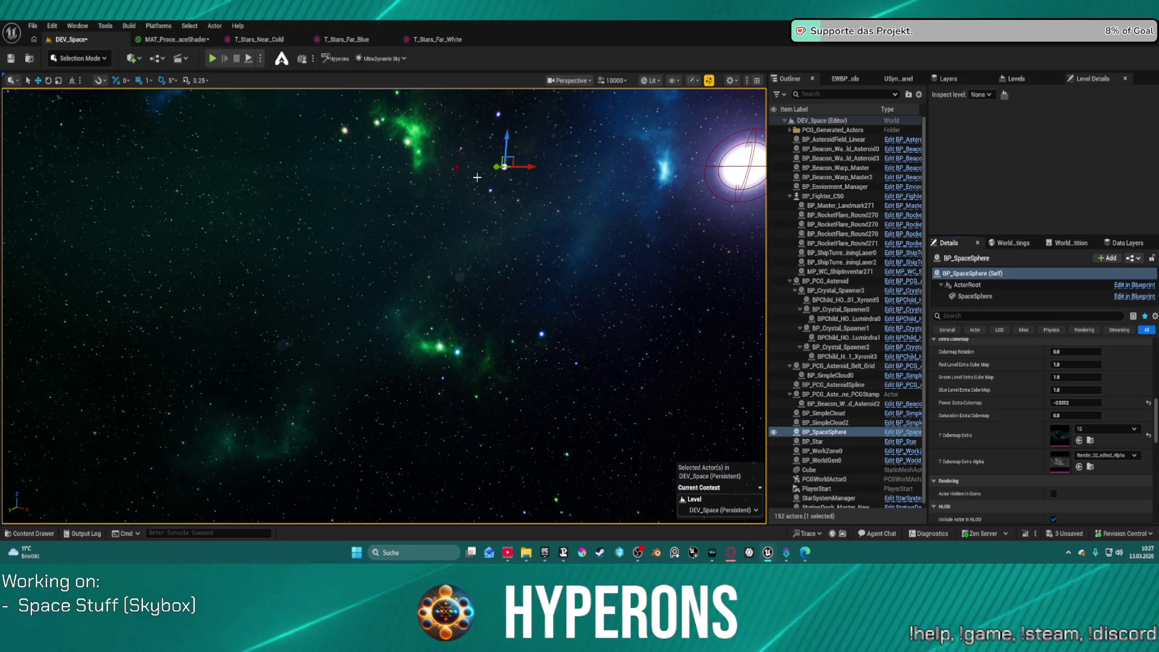
Set the material's Power_Extra_Cubemap default to 0.0 and apply it.
click(175, 39)
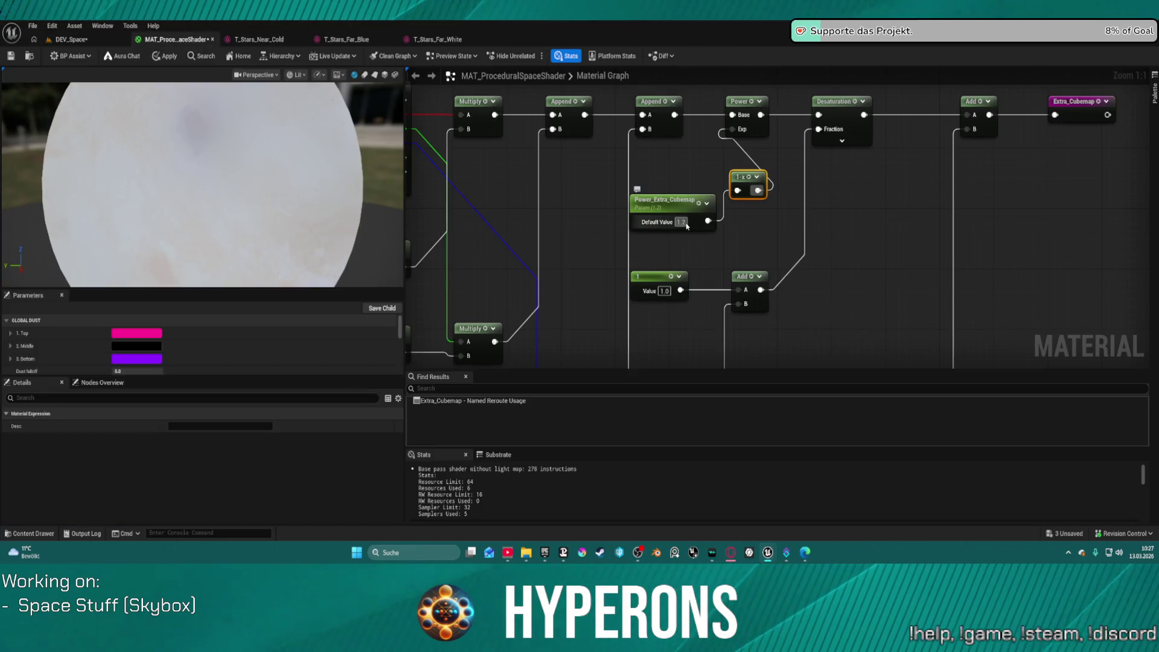
click(683, 222)
text(0)
key(Return)
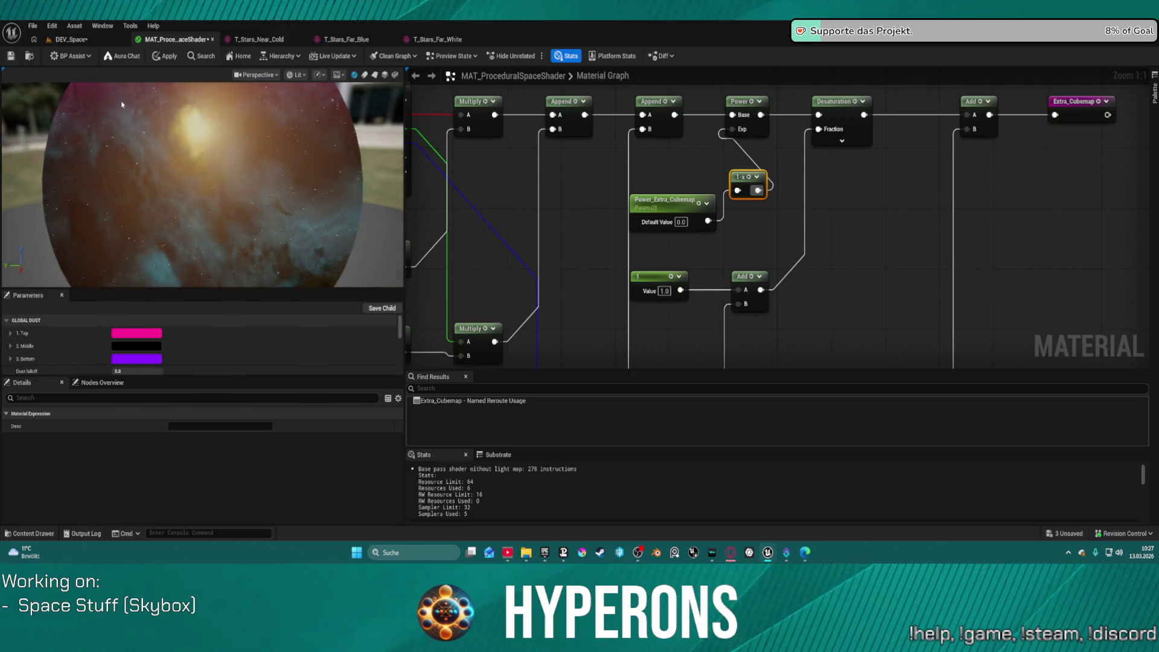
click(164, 57)
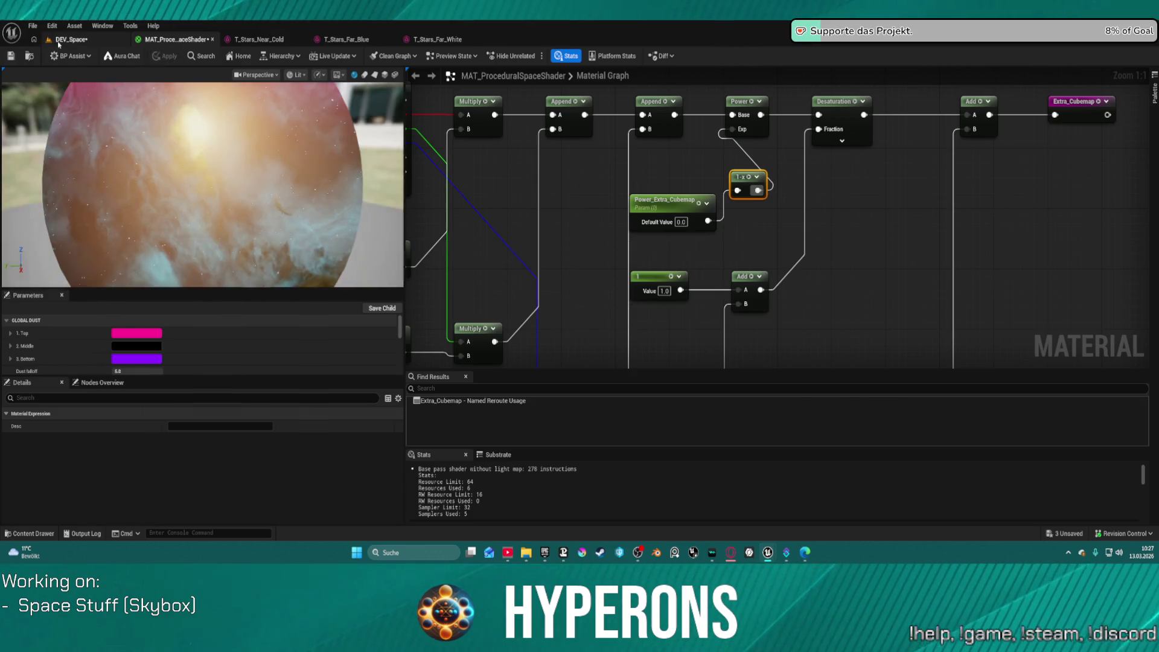
click(71, 39)
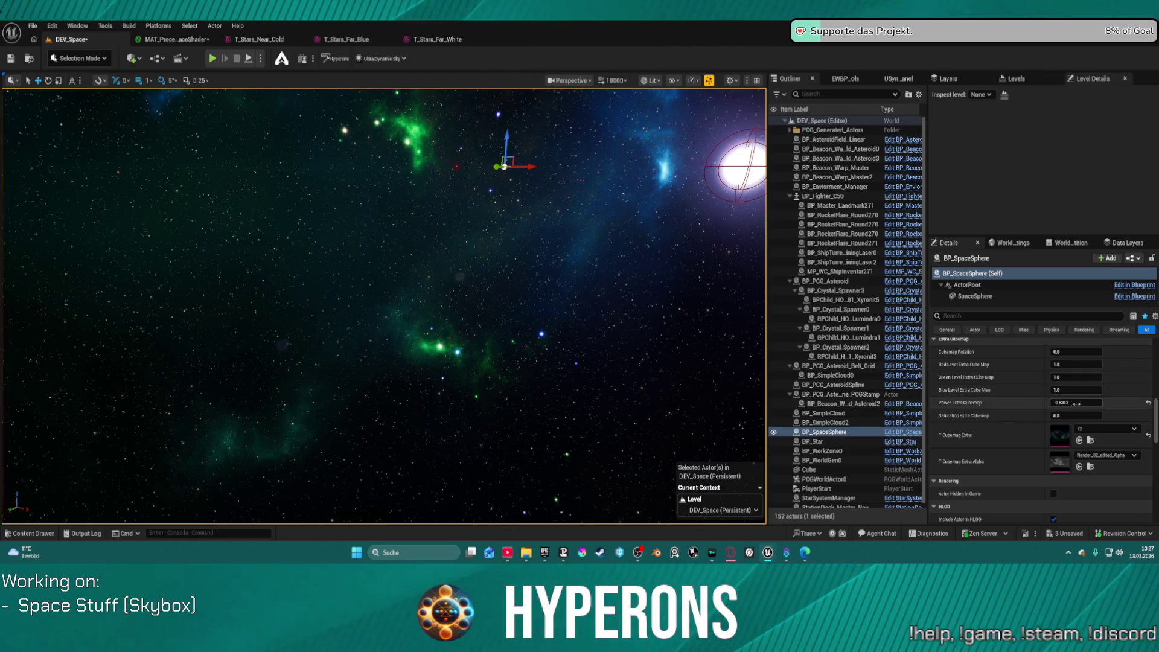
Lower Power Extra Cubemap to about -1.13, trying a lower blue level before restoring it to 1.0.
mouse_move(362, 332)
mouse_down()
mouse_move(483, 242)
mouse_move(616, 211)
mouse_up()
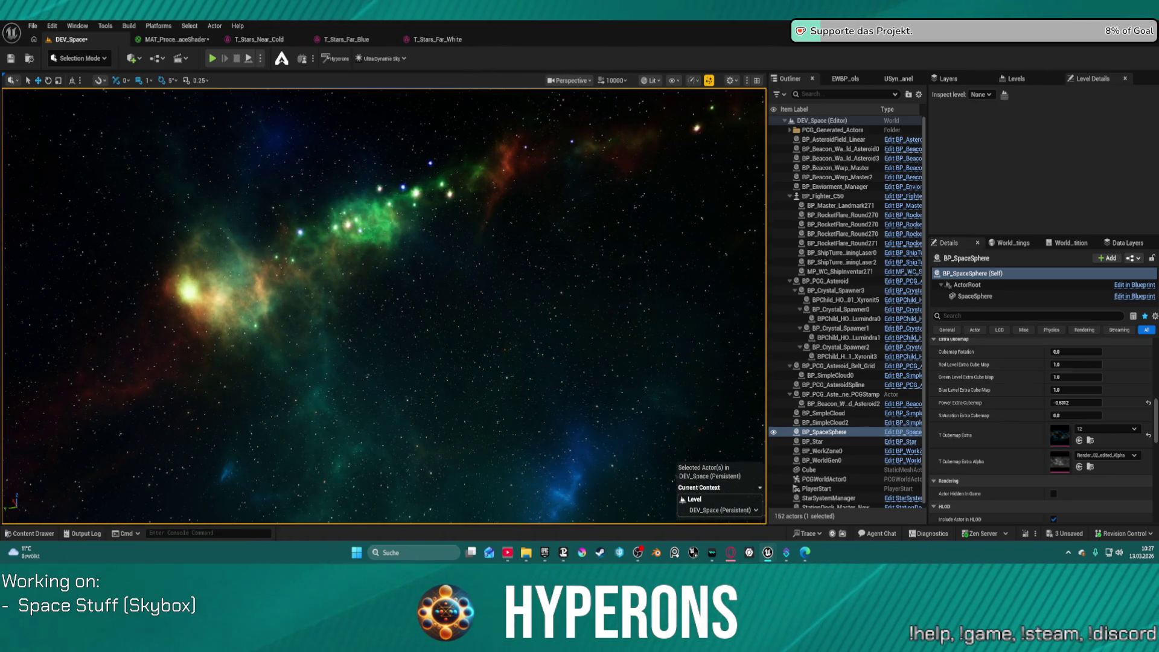
mouse_move(1076, 402)
mouse_down()
mouse_move(1035, 403)
mouse_move(1067, 403)
mouse_up()
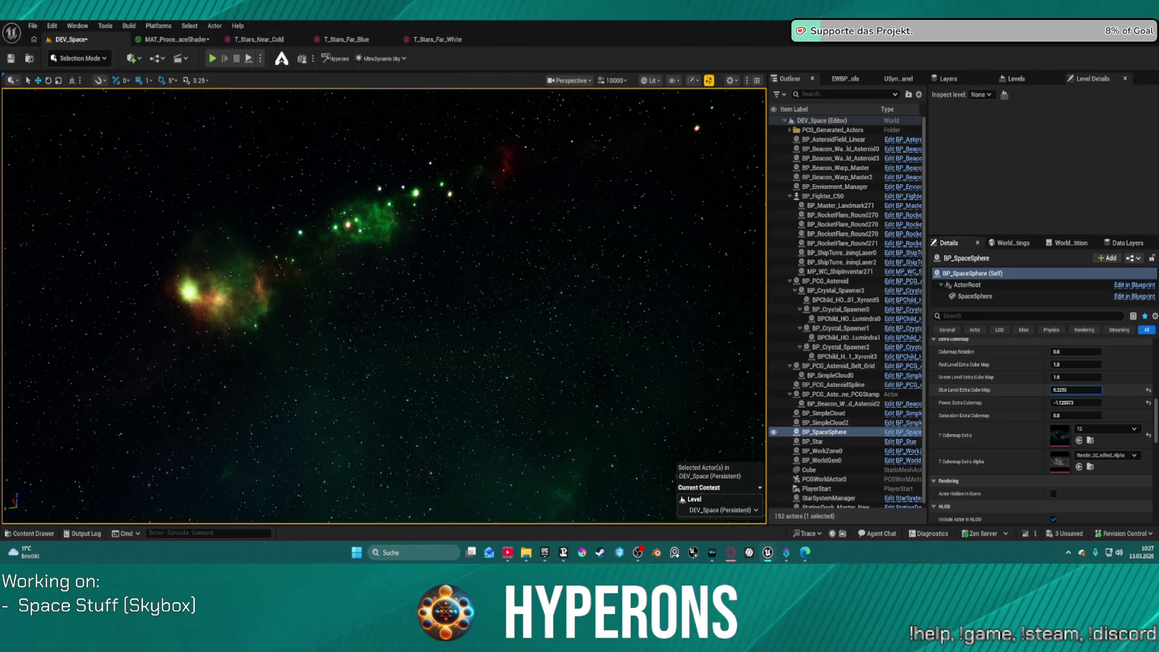
mouse_move(1067, 390)
mouse_down()
mouse_move(1048, 391)
mouse_move(1081, 390)
mouse_move(1056, 390)
mouse_up()
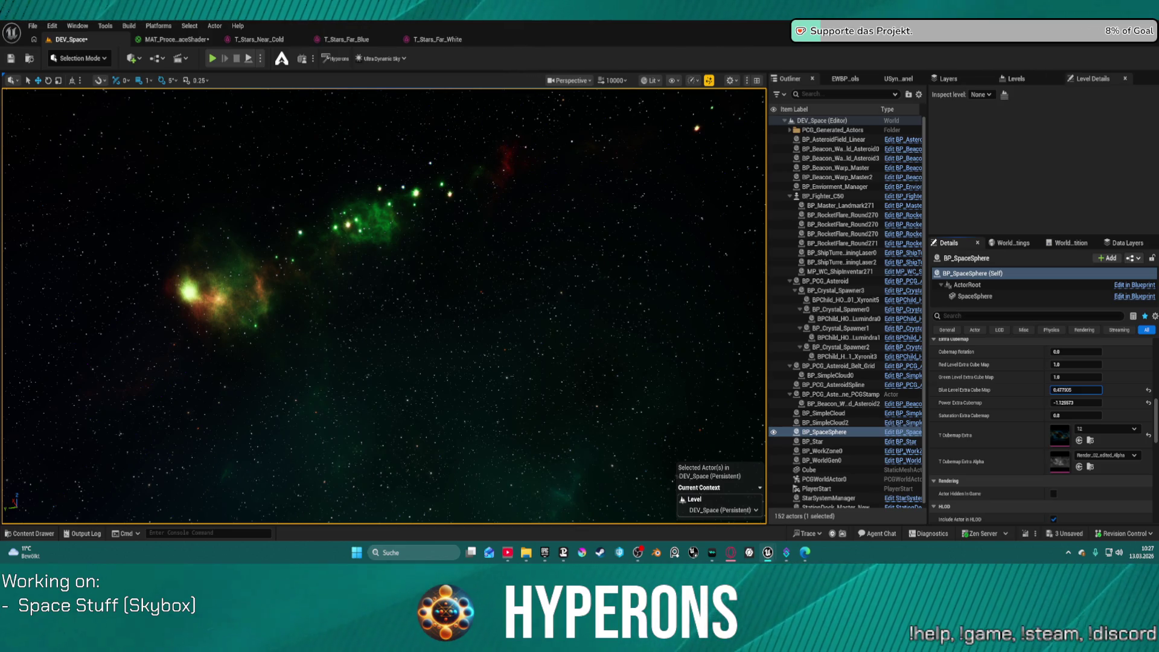
click(1150, 391)
mouse_move(544, 302)
mouse_down()
mouse_move(520, 302)
mouse_move(559, 291)
mouse_move(363, 322)
mouse_up()
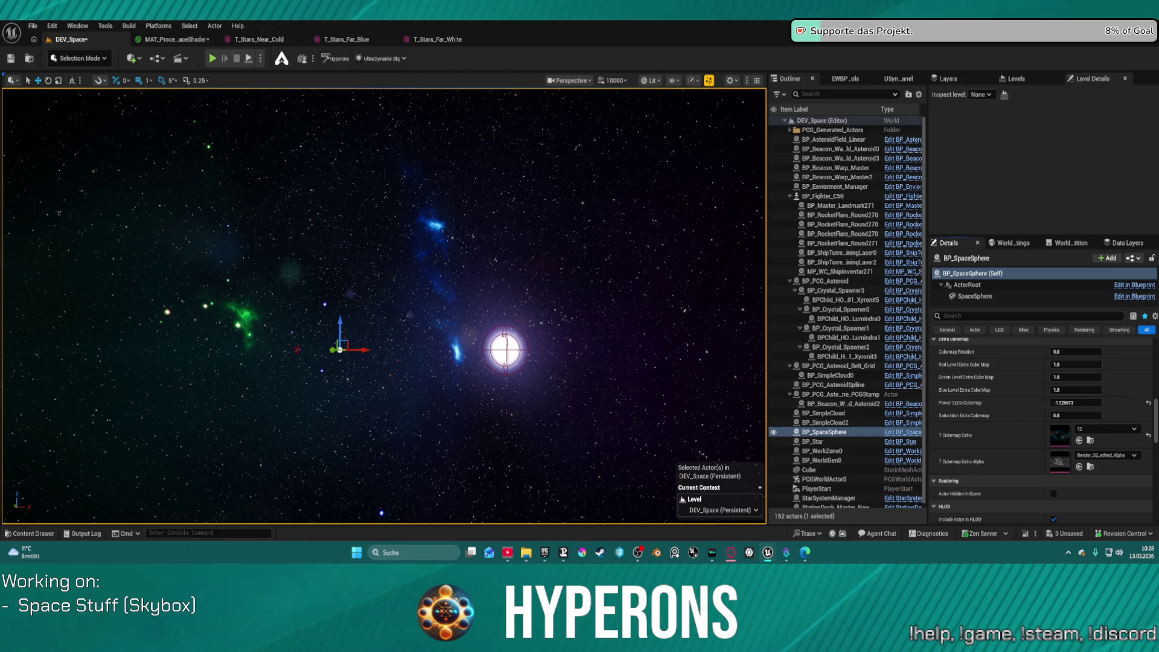
Try cubemap textures 13, 14 and 16 in the extra cubemap slot.
click(1080, 440)
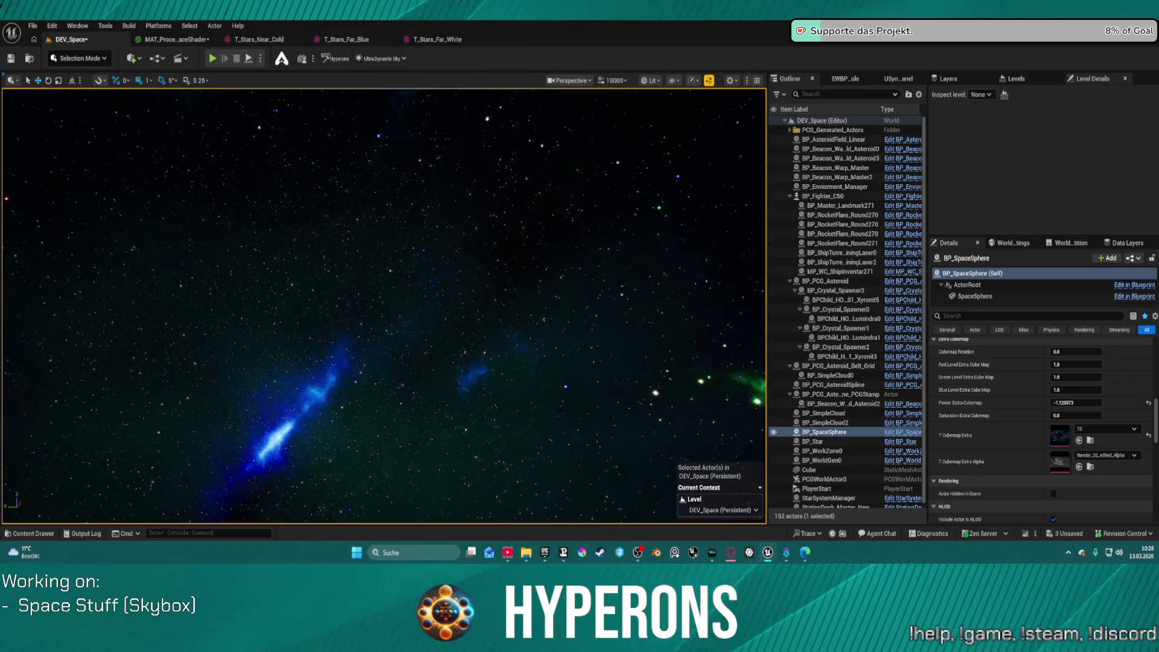
drag(387, 302, 441, 247)
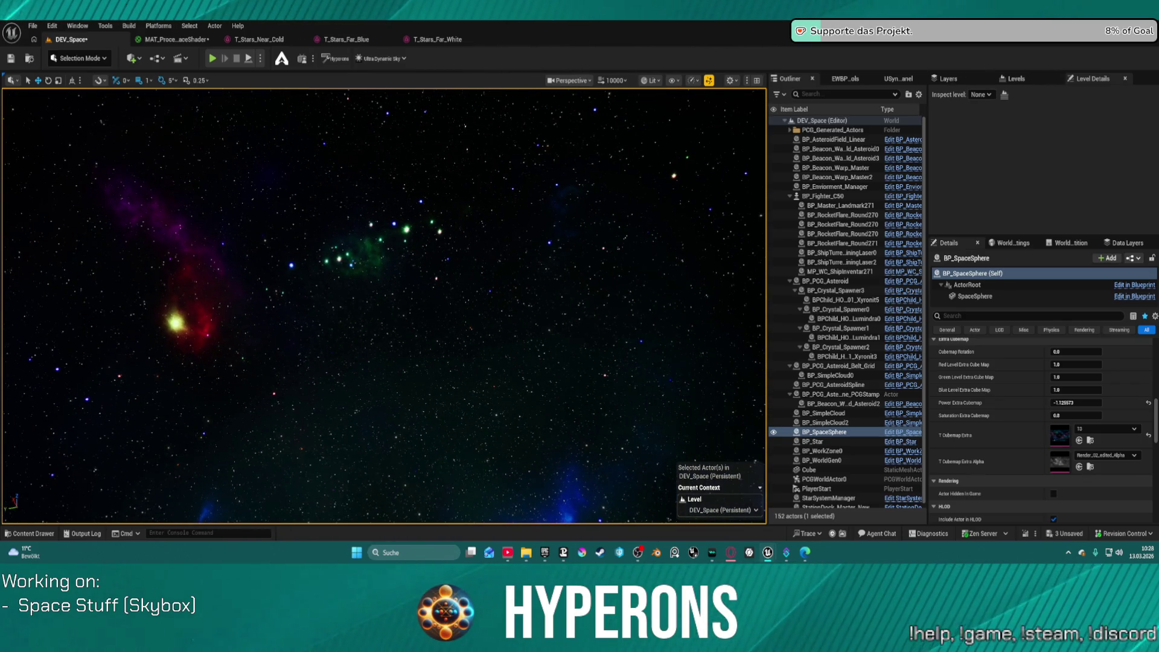
click(1080, 441)
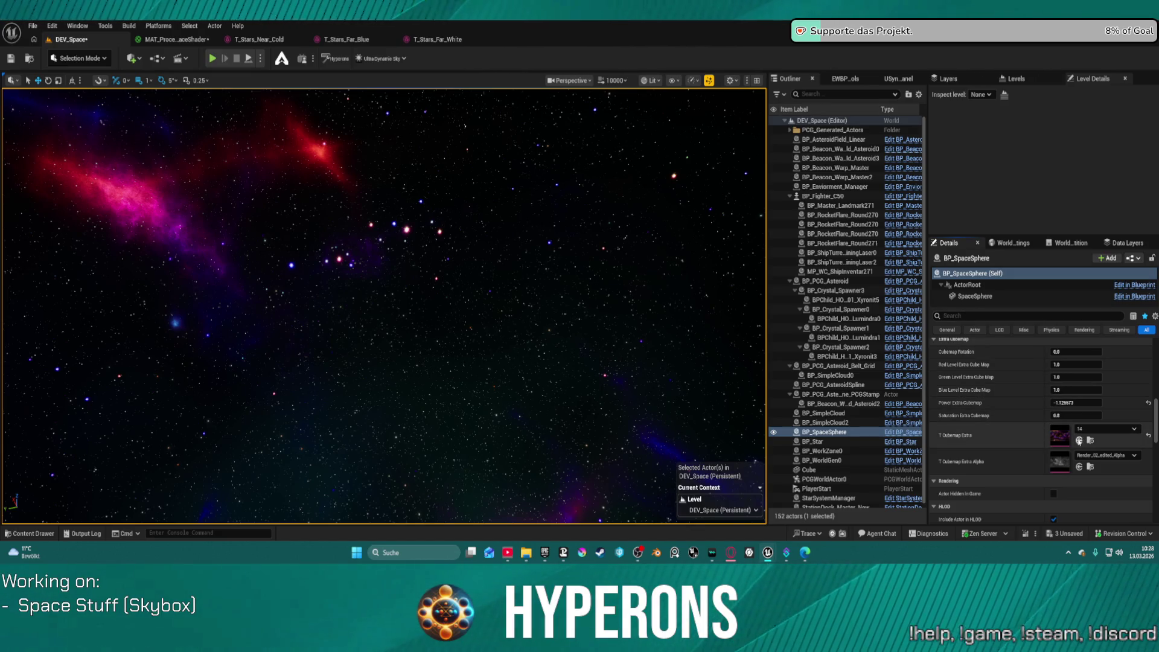
click(1080, 440)
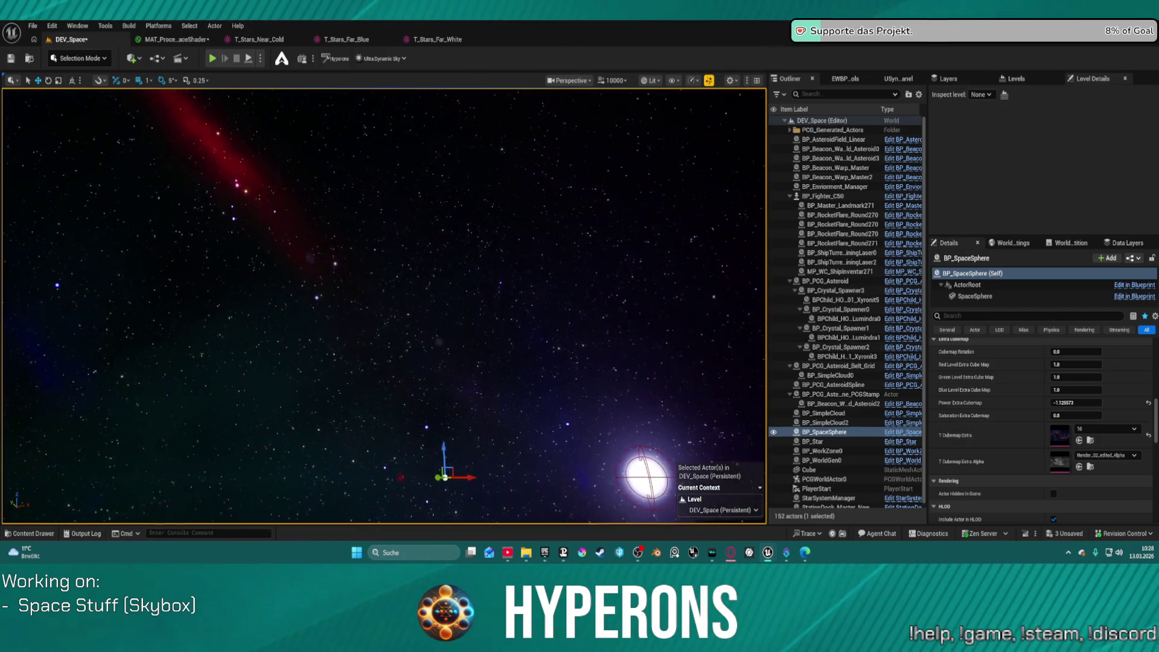
Set Power Extra Cubemap through 0 and -0.2 to about -0.46, then choose texture 20.
click(1149, 404)
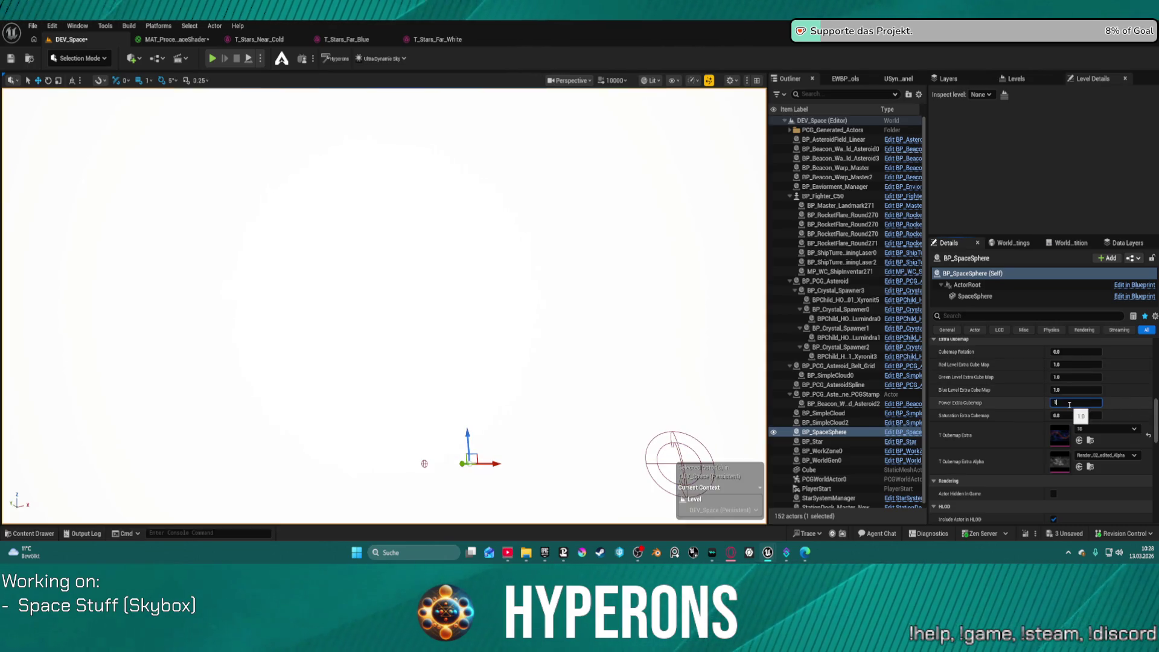
text(0)
key(Return)
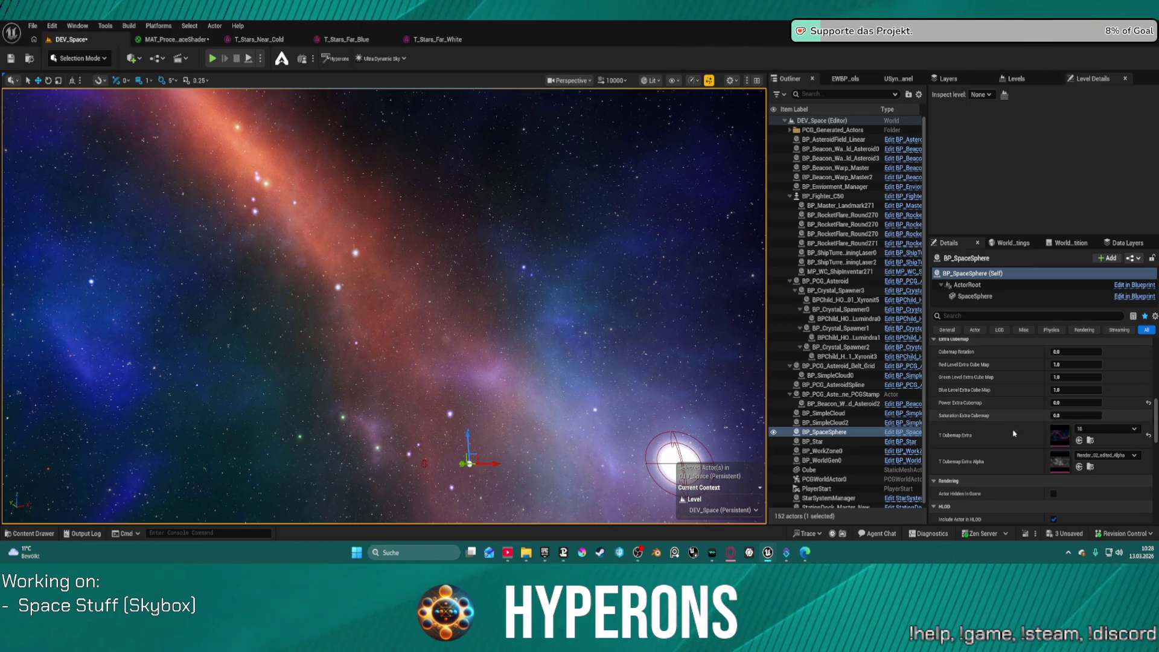
text(-0.2)
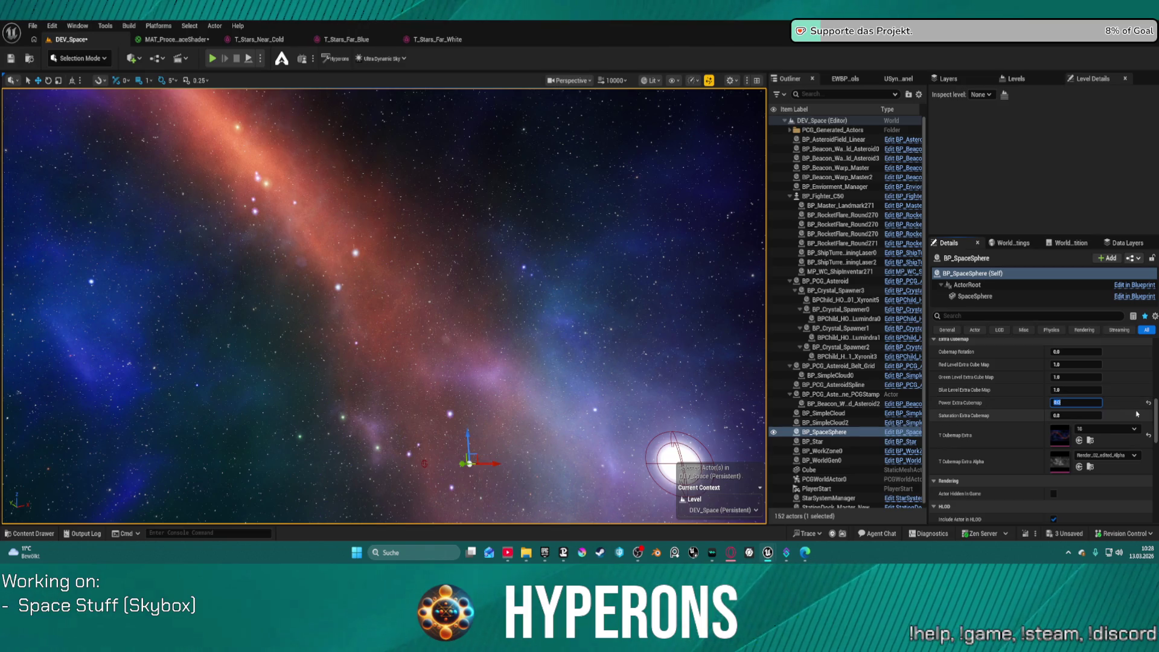
key(Return)
mouse_move(401, 364)
mouse_down()
mouse_move(495, 384)
mouse_move(362, 371)
mouse_move(327, 337)
mouse_up()
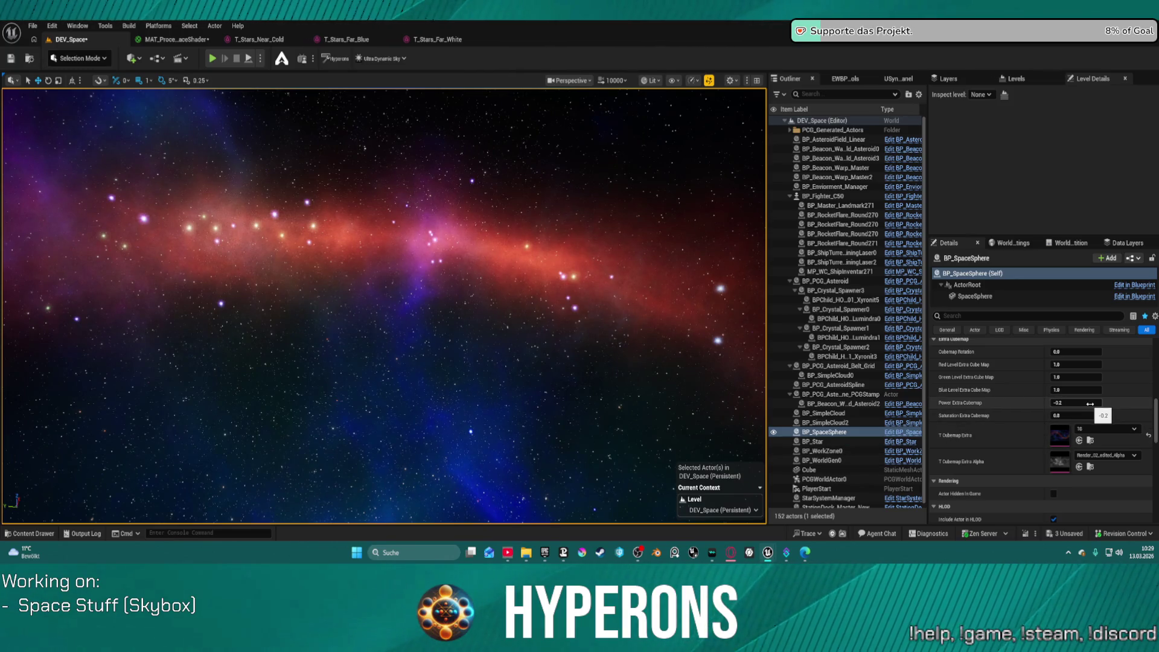
mouse_move(1077, 403)
mouse_down()
mouse_move(1057, 403)
mouse_move(1072, 416)
mouse_up()
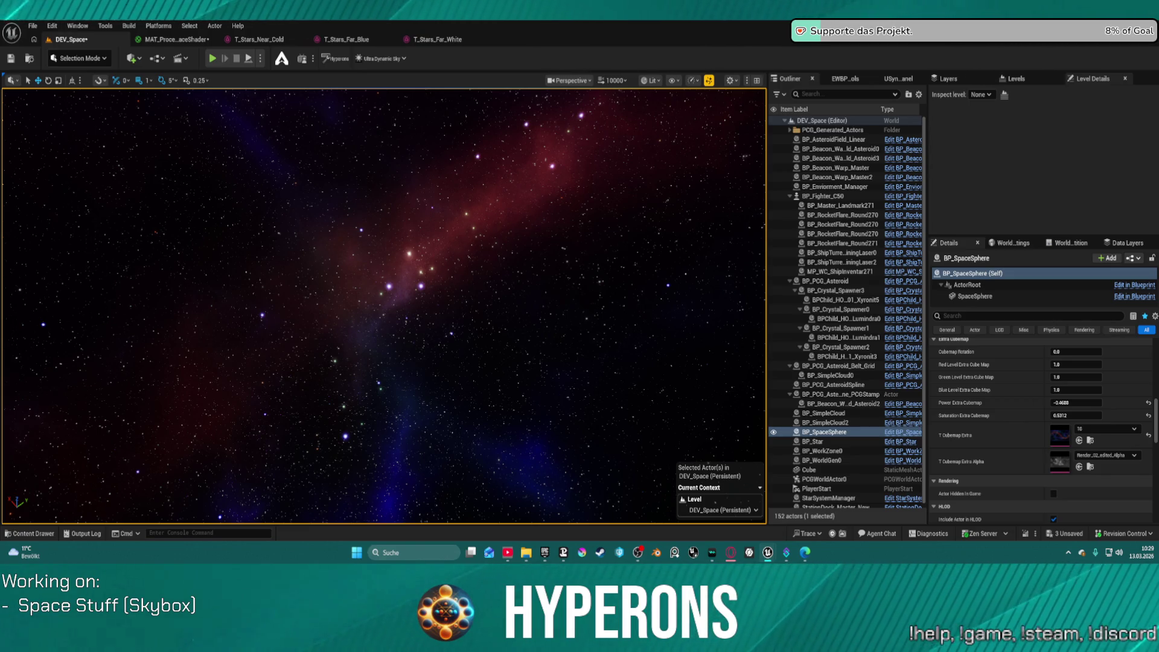
click(1079, 440)
mouse_move(384, 305)
mouse_down()
mouse_move(350, 284)
mouse_move(326, 320)
mouse_move(502, 233)
mouse_up()
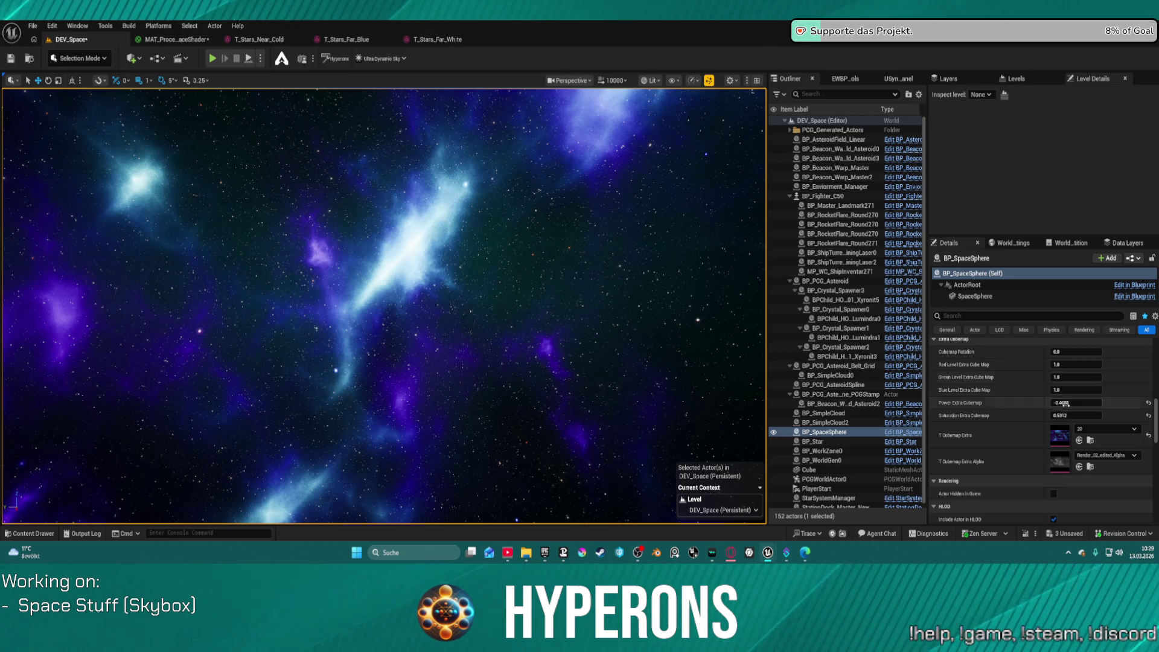
Reset power and saturation, then set Power Extra Cubemap to about -0.24 and saturation to 0.54.
click(1150, 402)
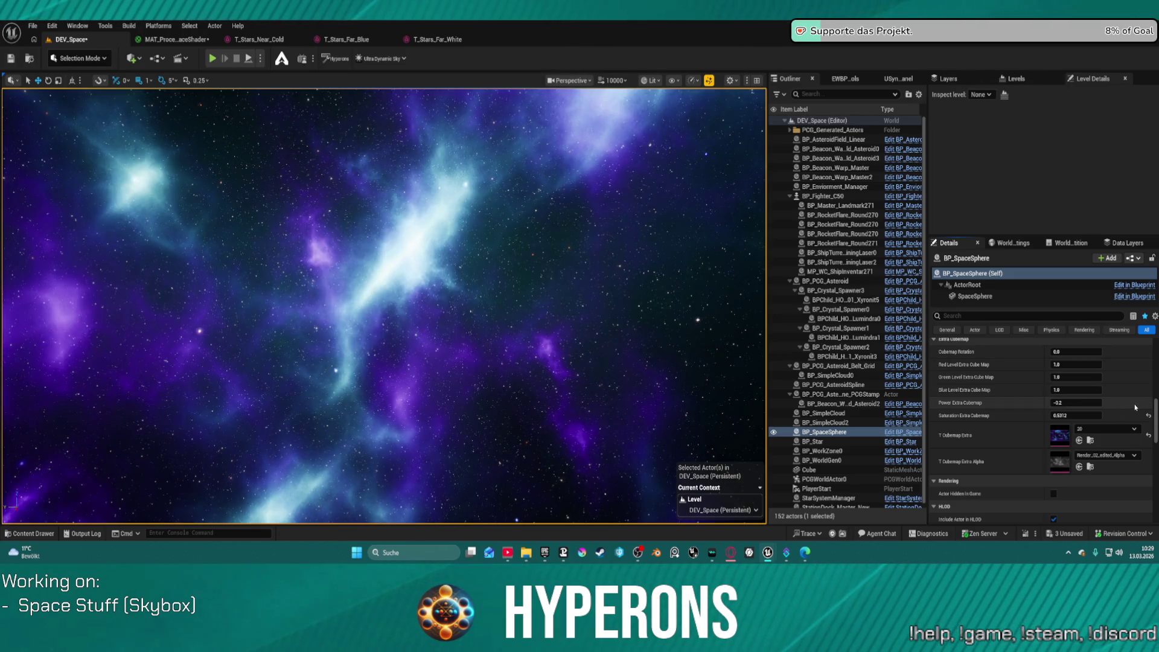
click(1149, 416)
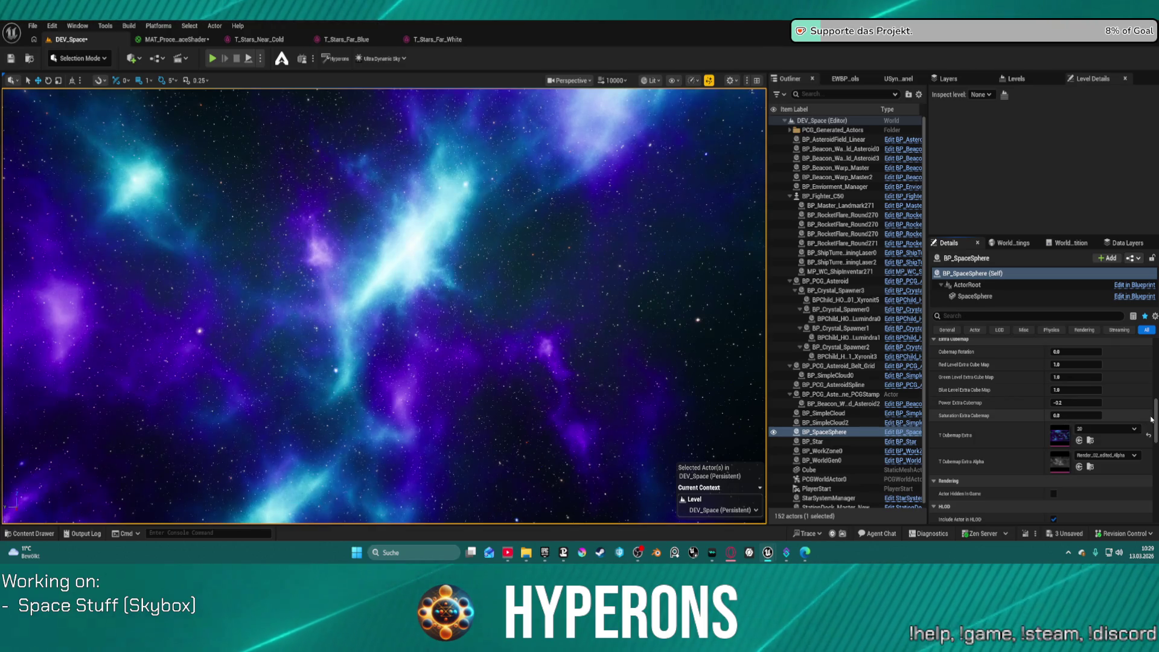
mouse_move(1074, 403)
mouse_down()
mouse_move(1056, 404)
mouse_move(1090, 403)
mouse_move(1075, 403)
mouse_move(1090, 416)
mouse_move(1067, 416)
mouse_move(1079, 416)
mouse_up()
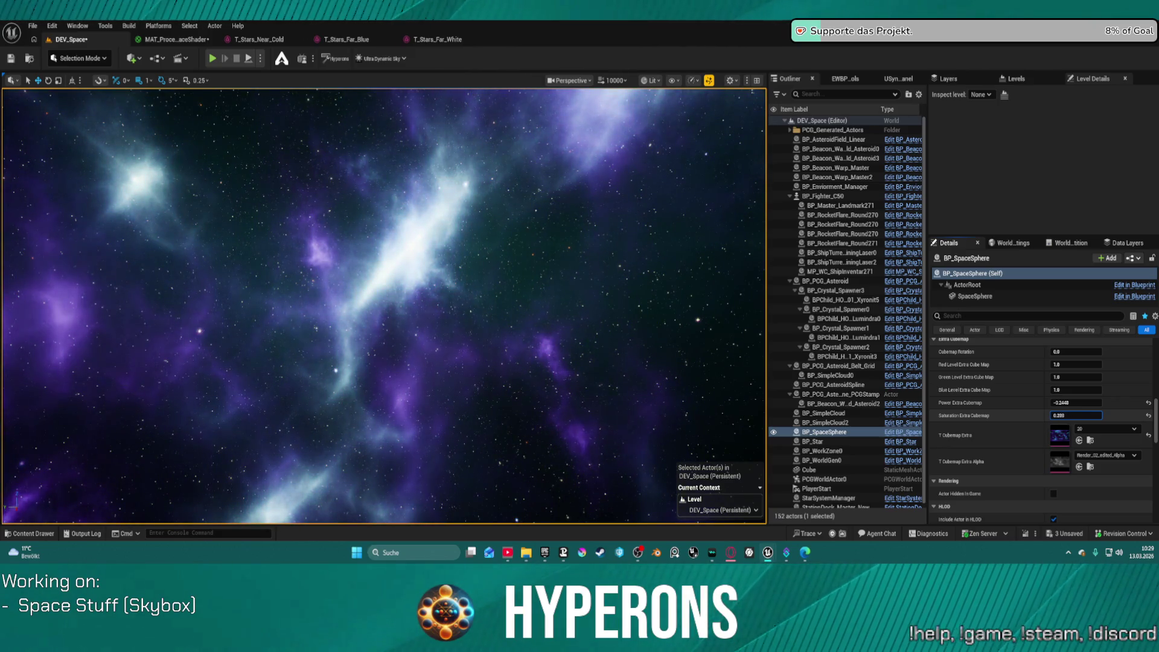
drag(386, 302, 736, 323)
scroll(1041, 410, up, 1)
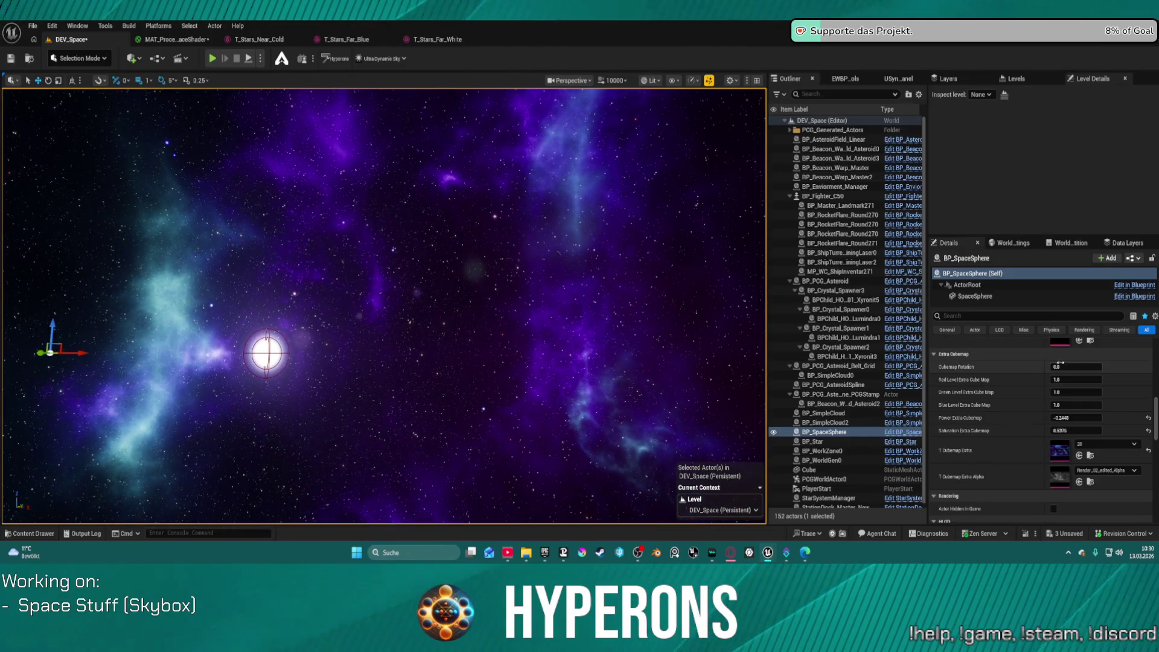
Rotate the extra cubemap, set its power to -0.77 and Blue Level to 0.2256, then try other textures.
mouse_move(1077, 366)
mouse_down()
mouse_move(1129, 367)
mouse_move(1107, 366)
mouse_up()
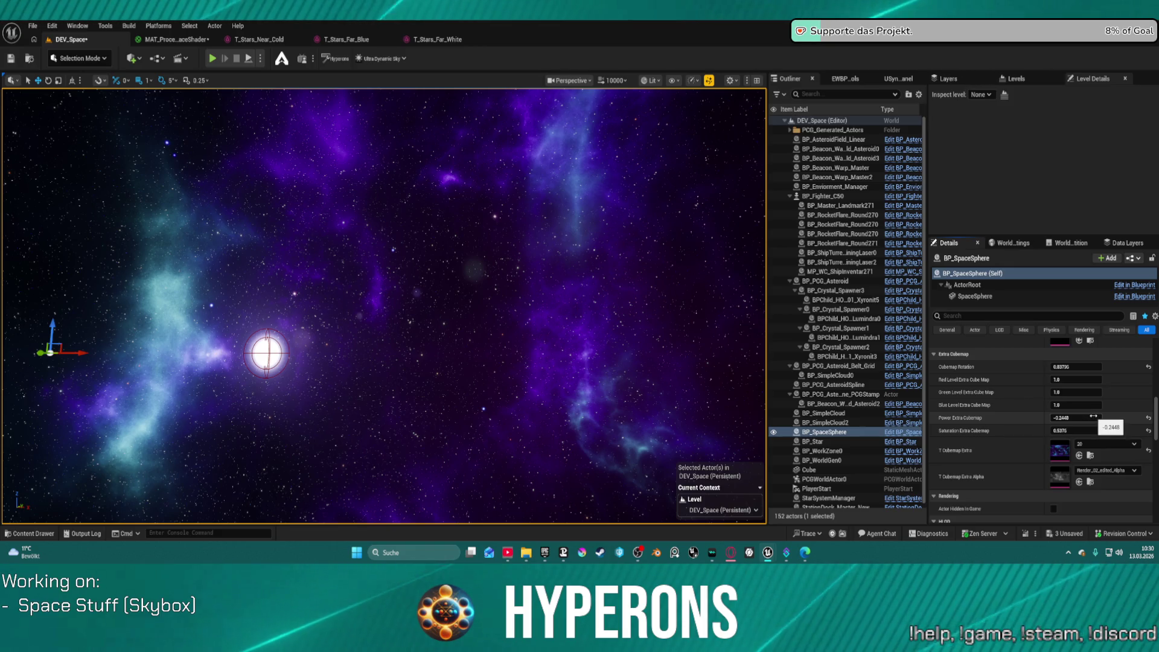
drag(1078, 418, 1050, 418)
text(0.2256)
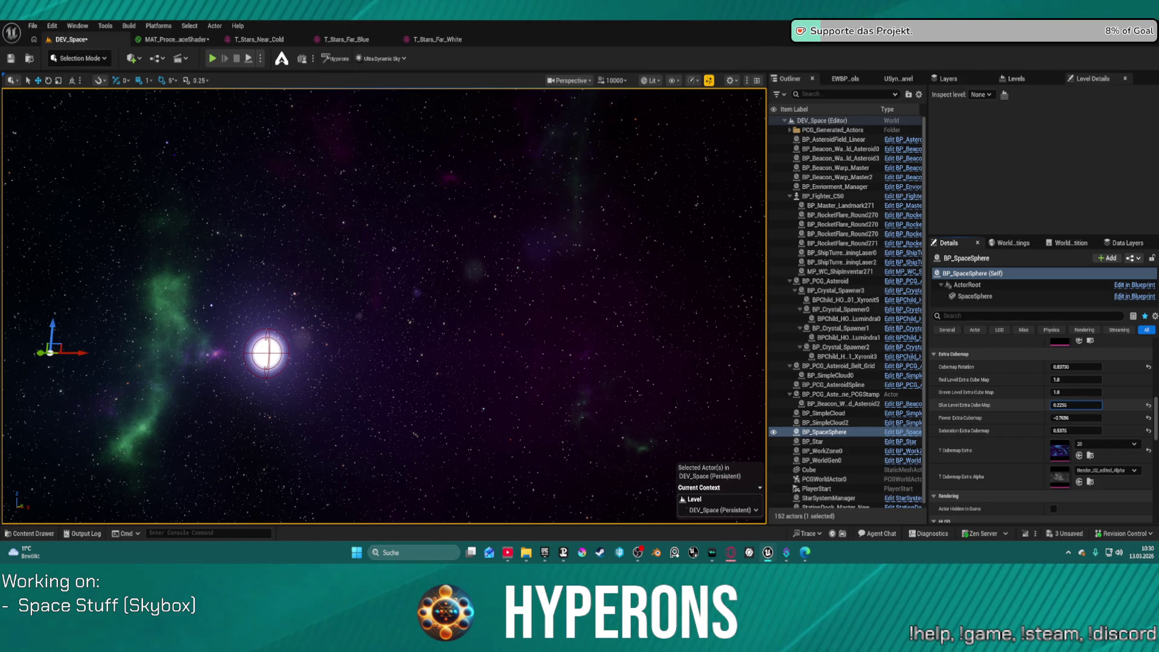
mouse_move(622, 339)
mouse_down()
mouse_move(459, 314)
mouse_move(272, 308)
mouse_move(239, 293)
mouse_up()
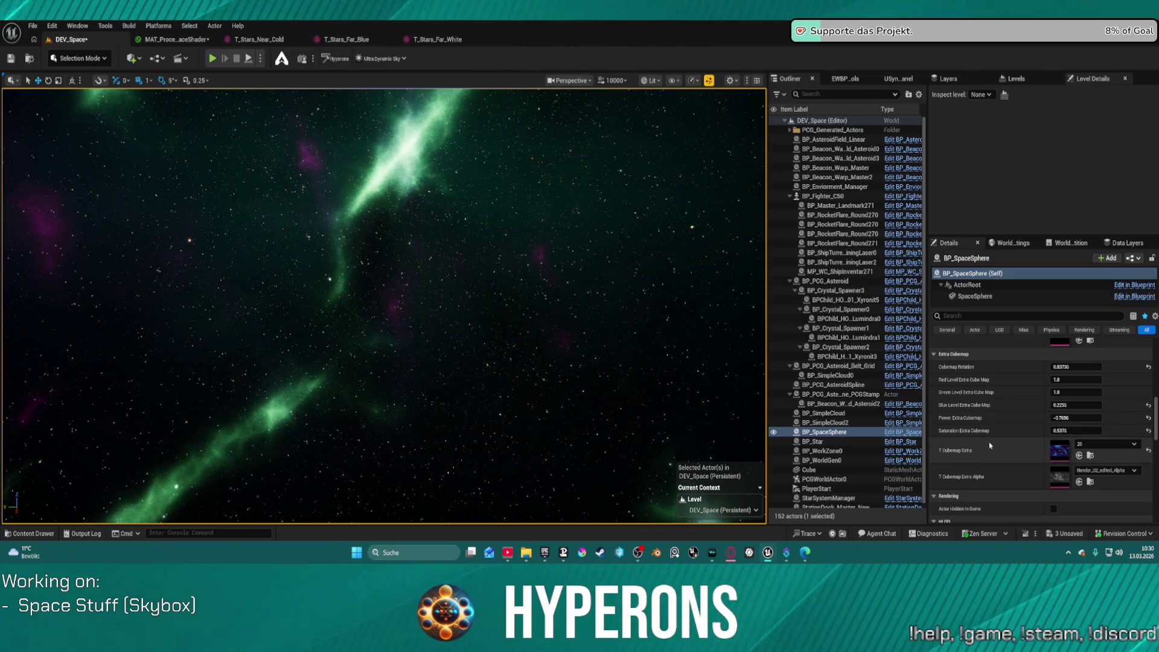
click(1079, 341)
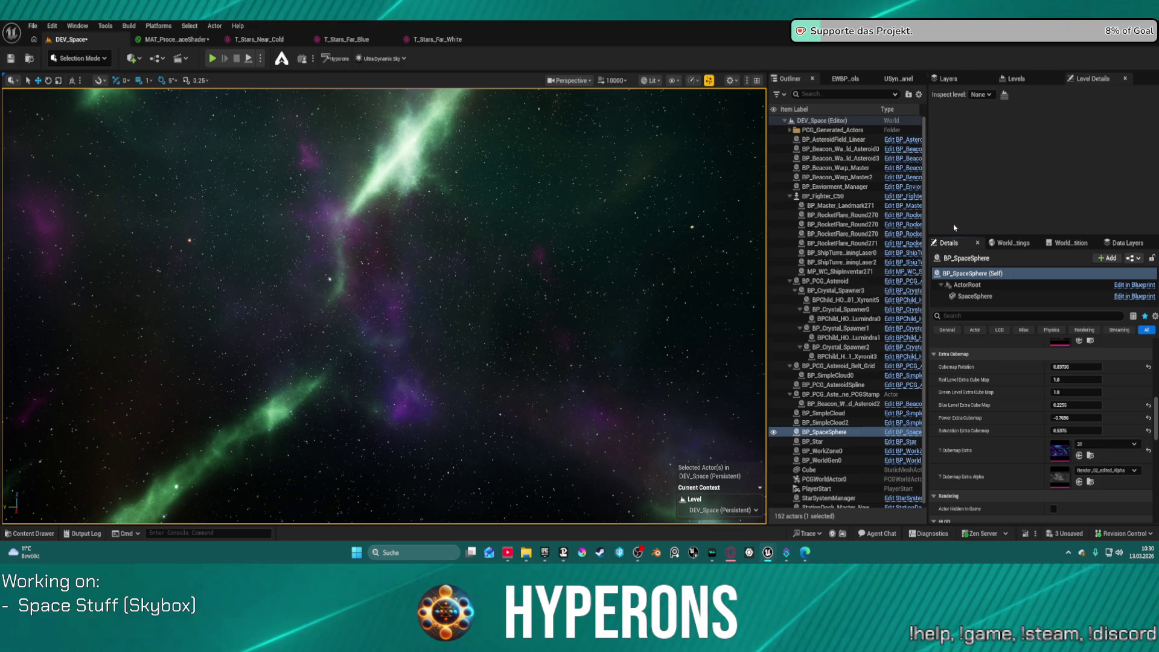
click(1079, 342)
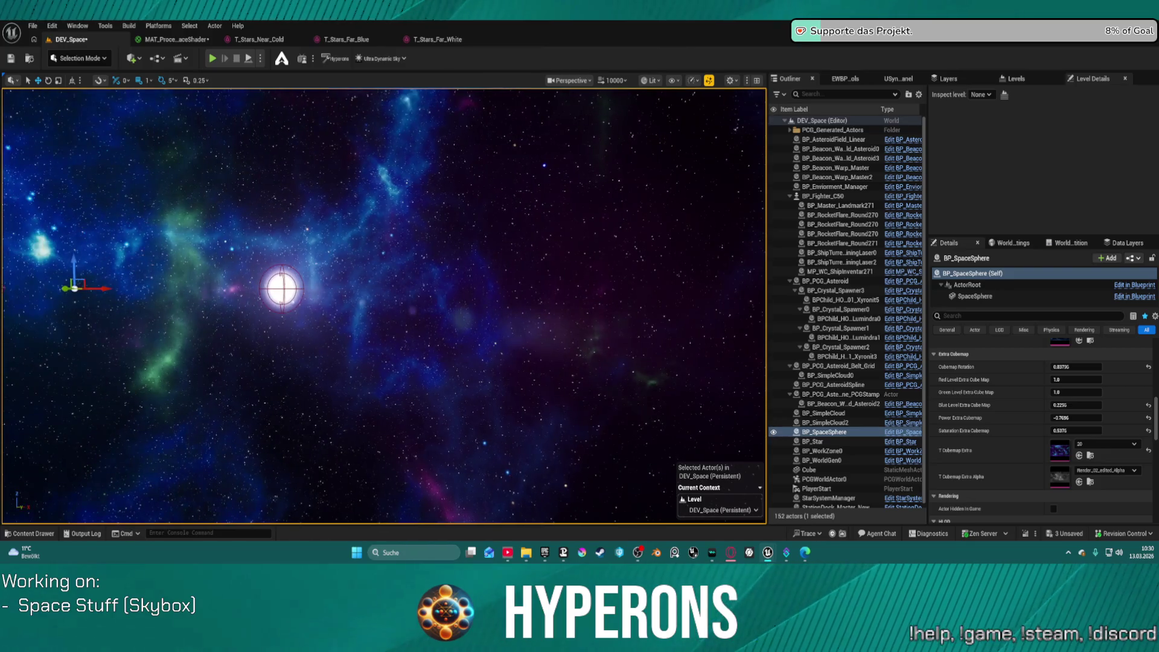
Use cubemap 25 on the extra layer with Blue Level 1.0, power -1.066 and saturation 1.717.
click(1079, 456)
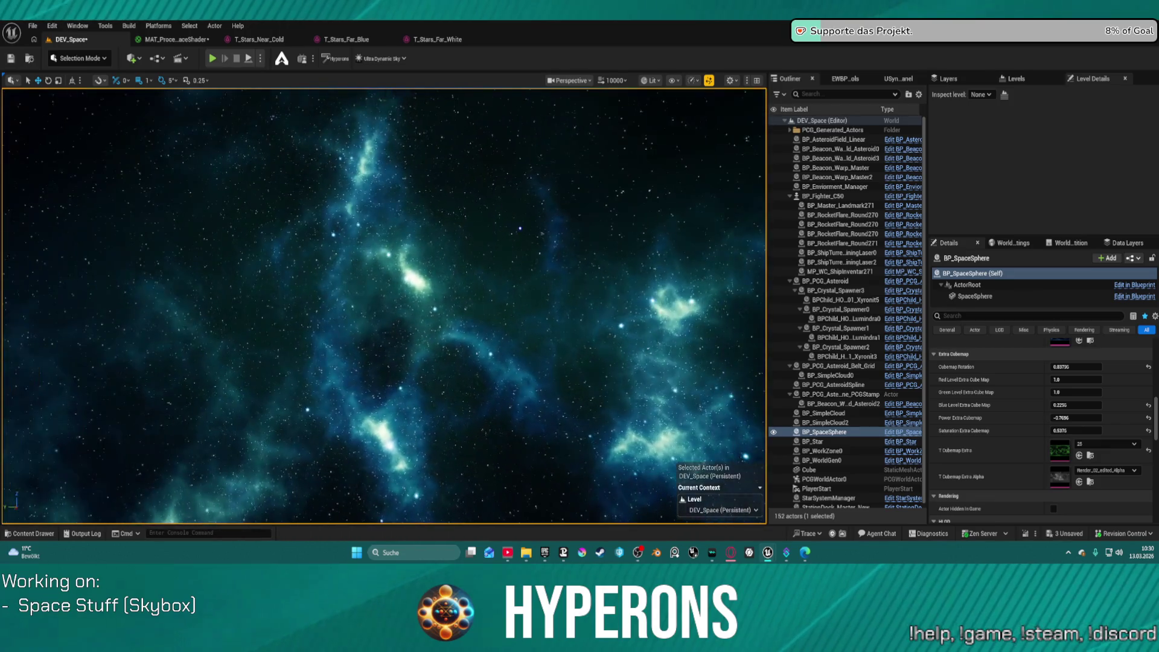
click(1150, 406)
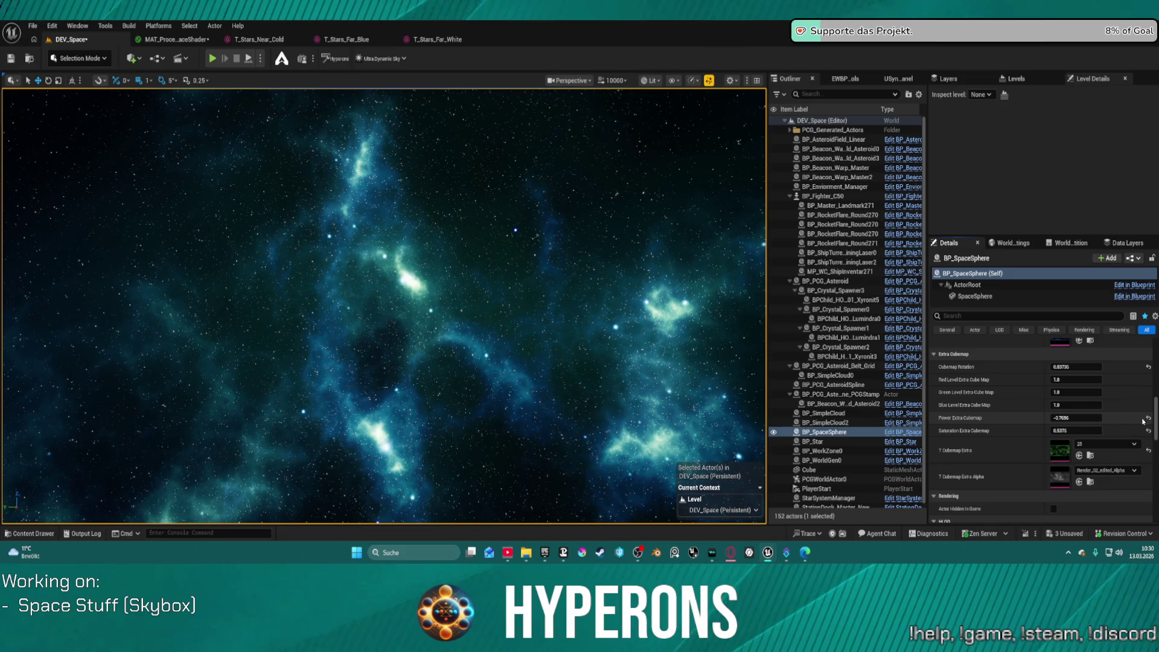
mouse_move(1077, 418)
mouse_down()
mouse_move(1060, 418)
mouse_move(1078, 418)
mouse_up()
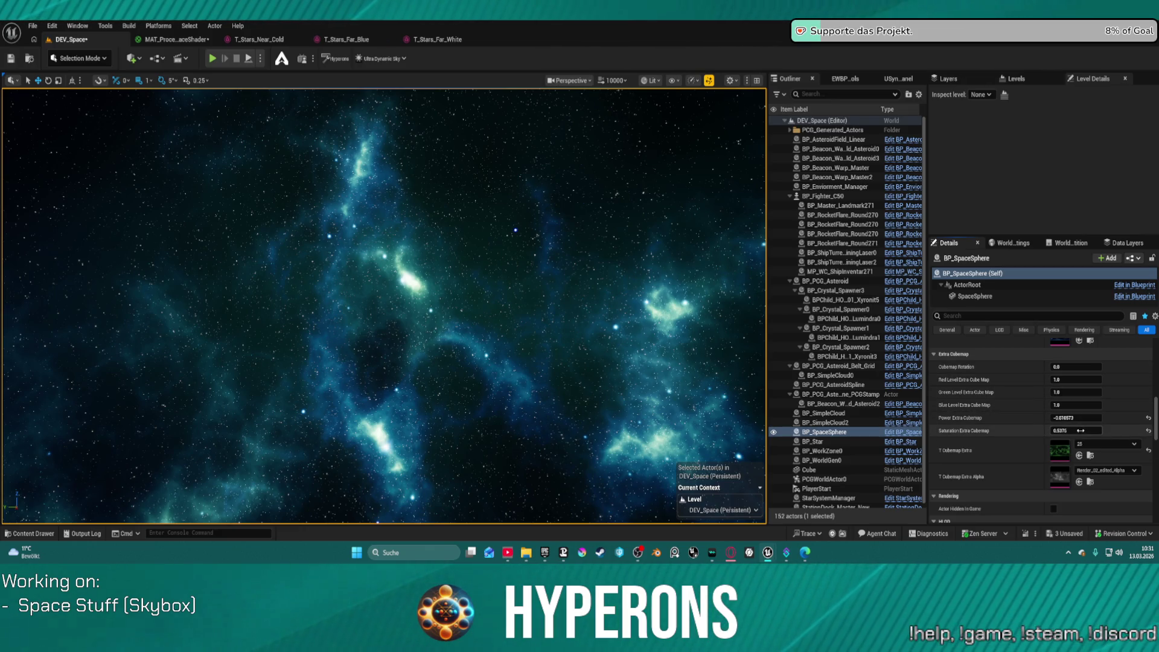
drag(1063, 430, 1087, 430)
mouse_move(386, 302)
mouse_down()
mouse_move(363, 289)
mouse_move(338, 302)
mouse_move(458, 302)
mouse_move(374, 284)
mouse_move(326, 320)
mouse_up()
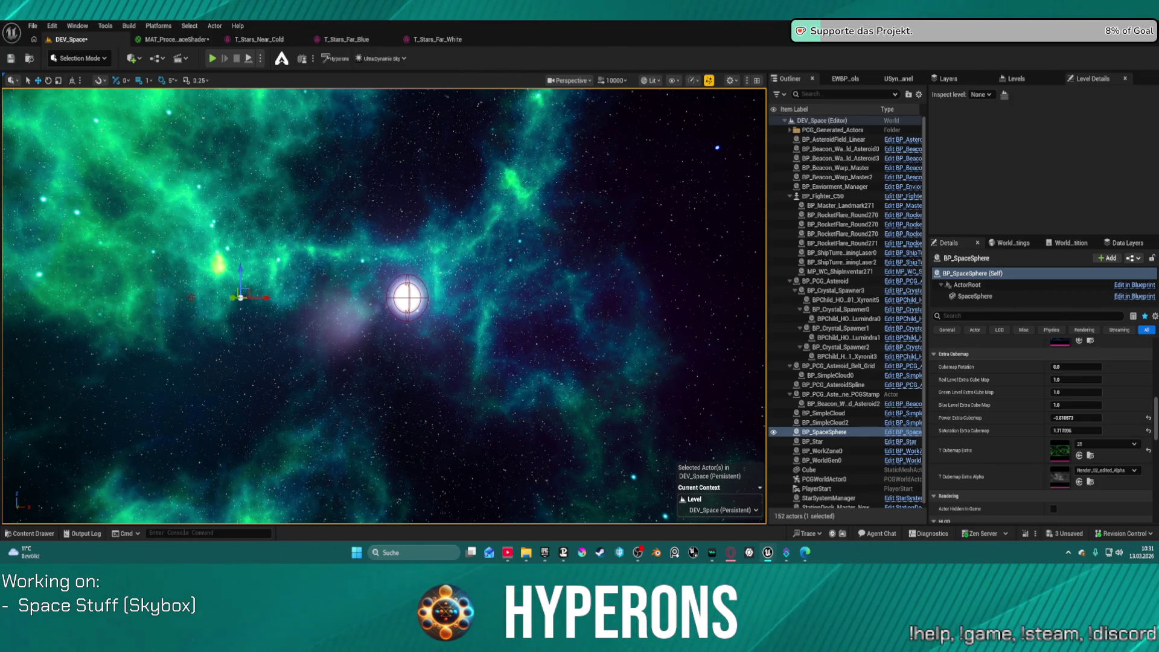
click(1105, 444)
Cycle T Cubemap Extra through textures 26, 30, 34 and another, checking each in the sky.
click(1081, 474)
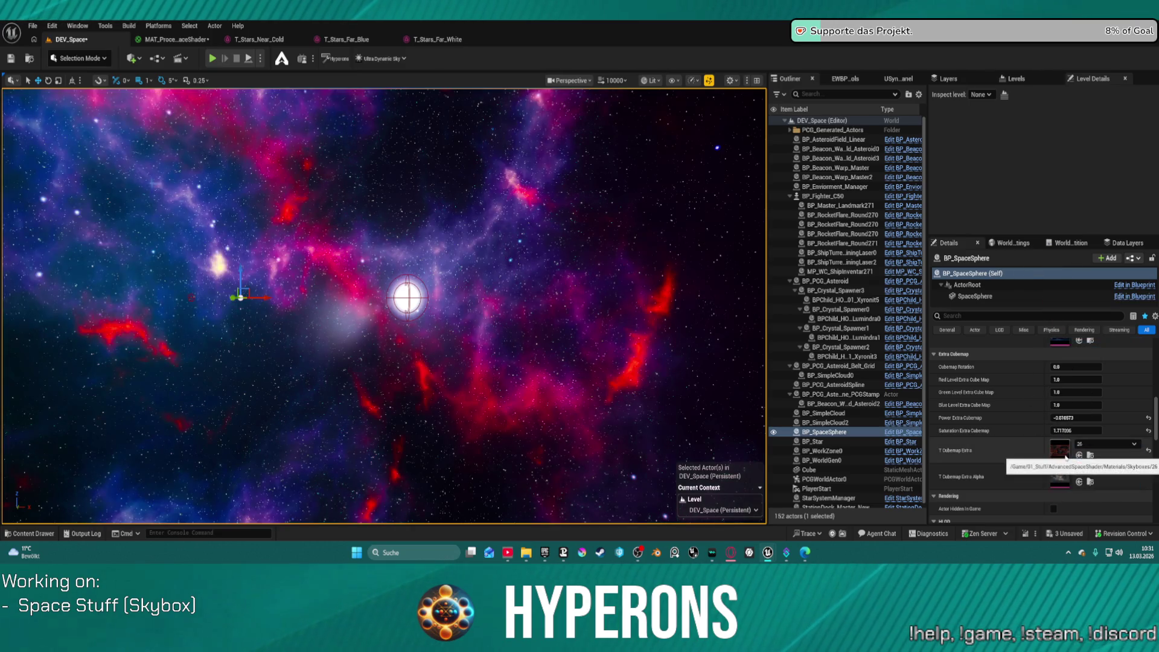
drag(422, 302, 295, 269)
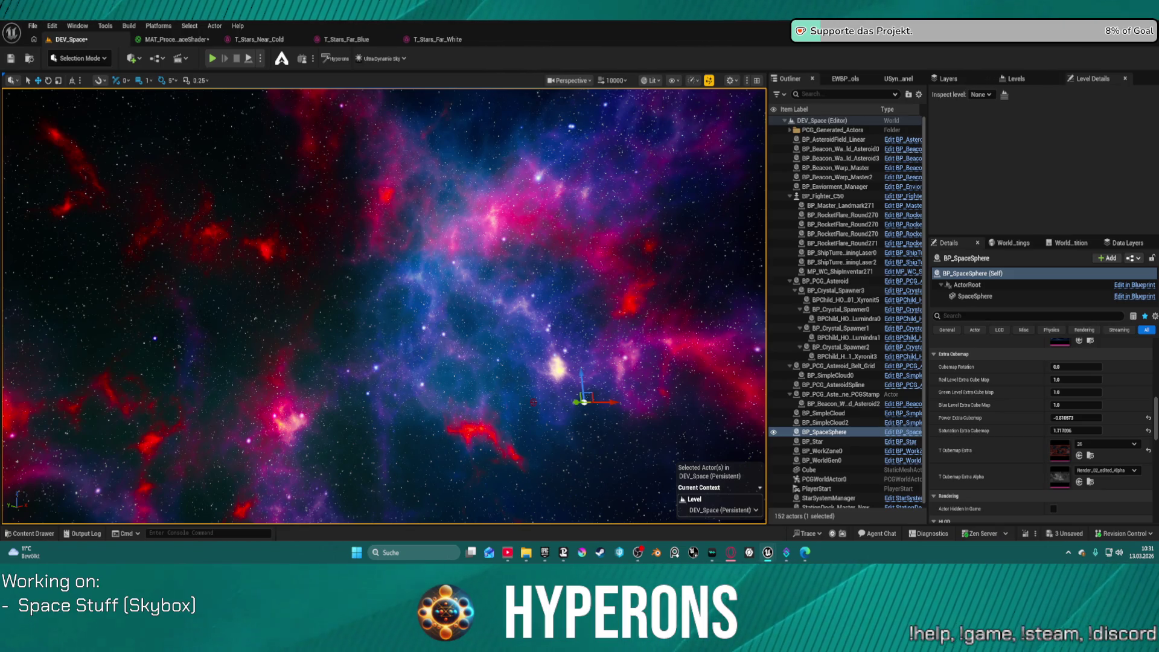
click(1105, 444)
click(1068, 458)
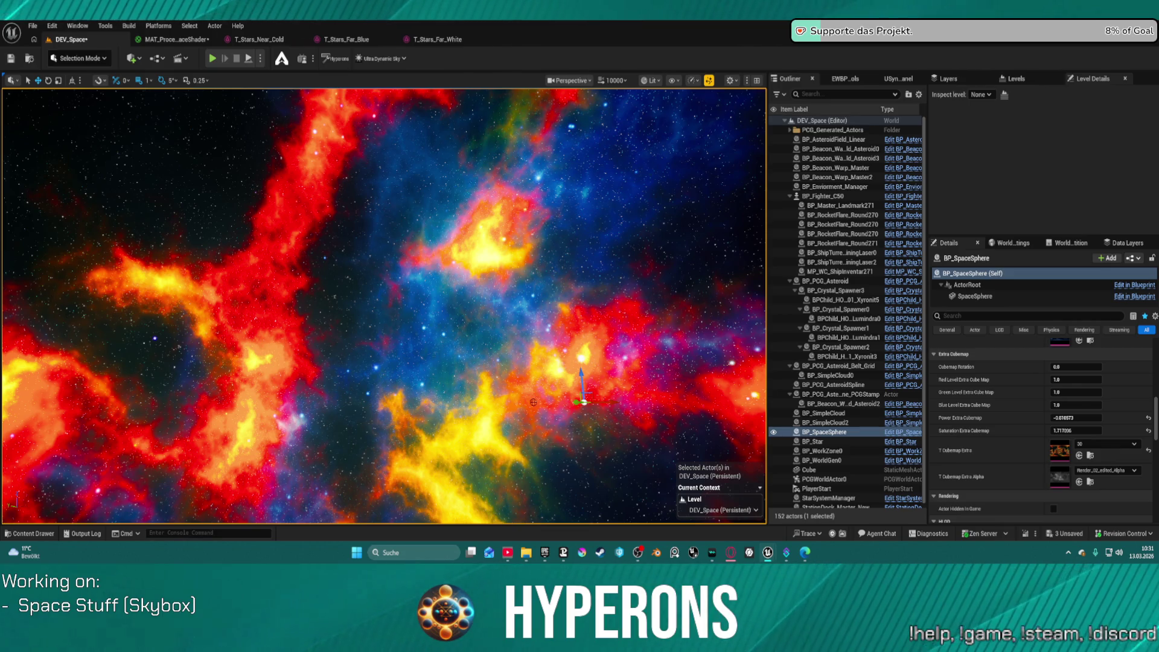
click(1105, 444)
click(1081, 477)
mouse_move(387, 302)
mouse_down()
mouse_move(290, 308)
mouse_move(351, 320)
mouse_move(338, 326)
mouse_up()
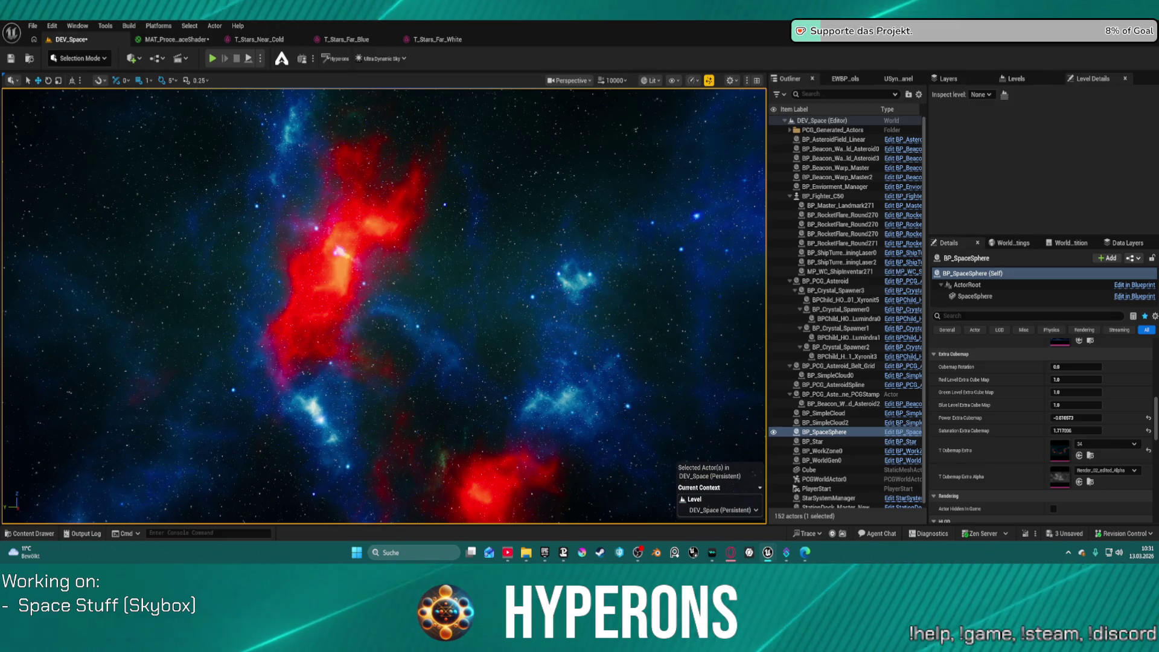
click(1105, 444)
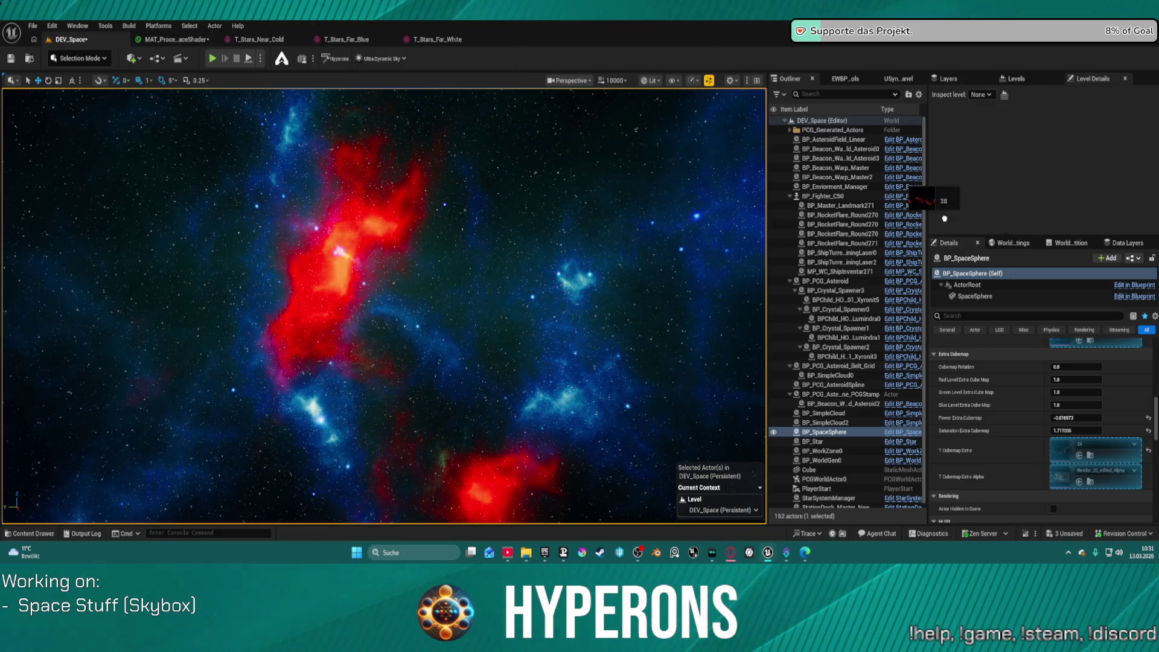
click(1062, 434)
mouse_move(714, 244)
mouse_down()
mouse_move(640, 284)
mouse_move(714, 243)
mouse_up()
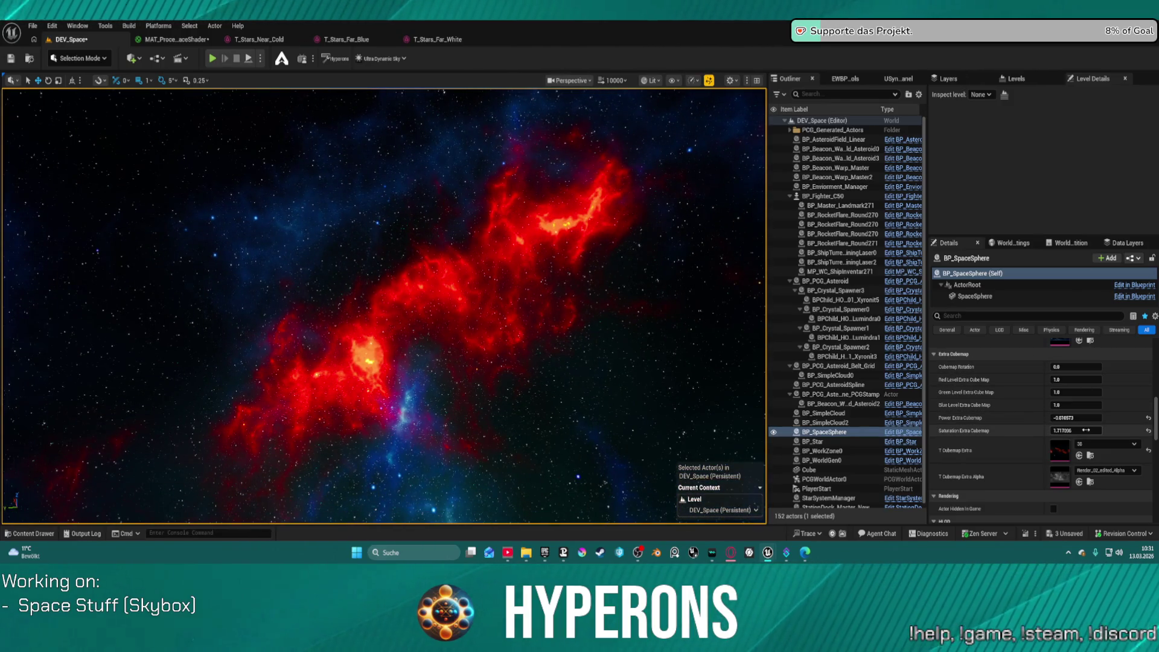
Reset Saturation Extra Cubemap to 0, then readjust the extra cubemap's power and saturation.
click(1149, 431)
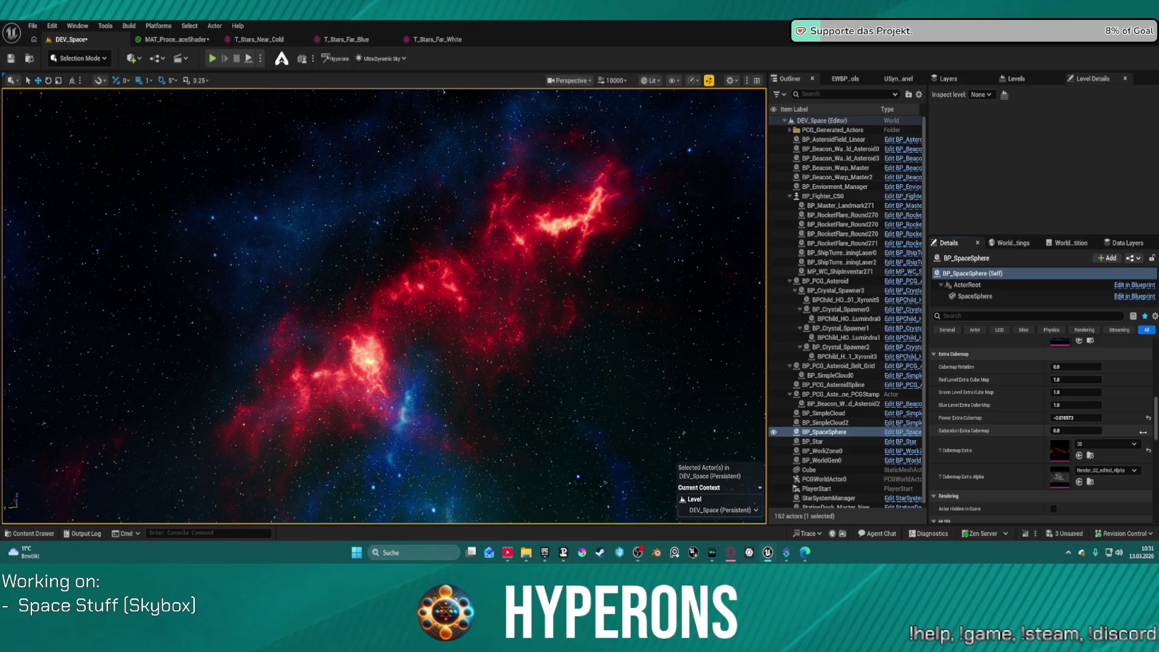
key(Return)
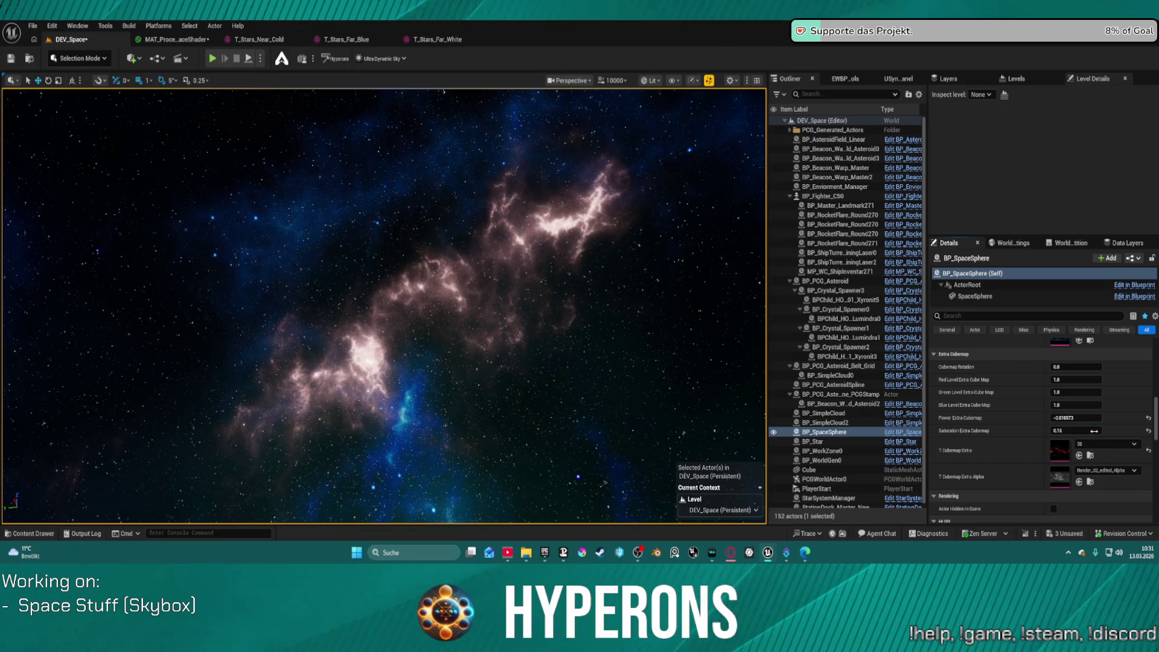
key(Return)
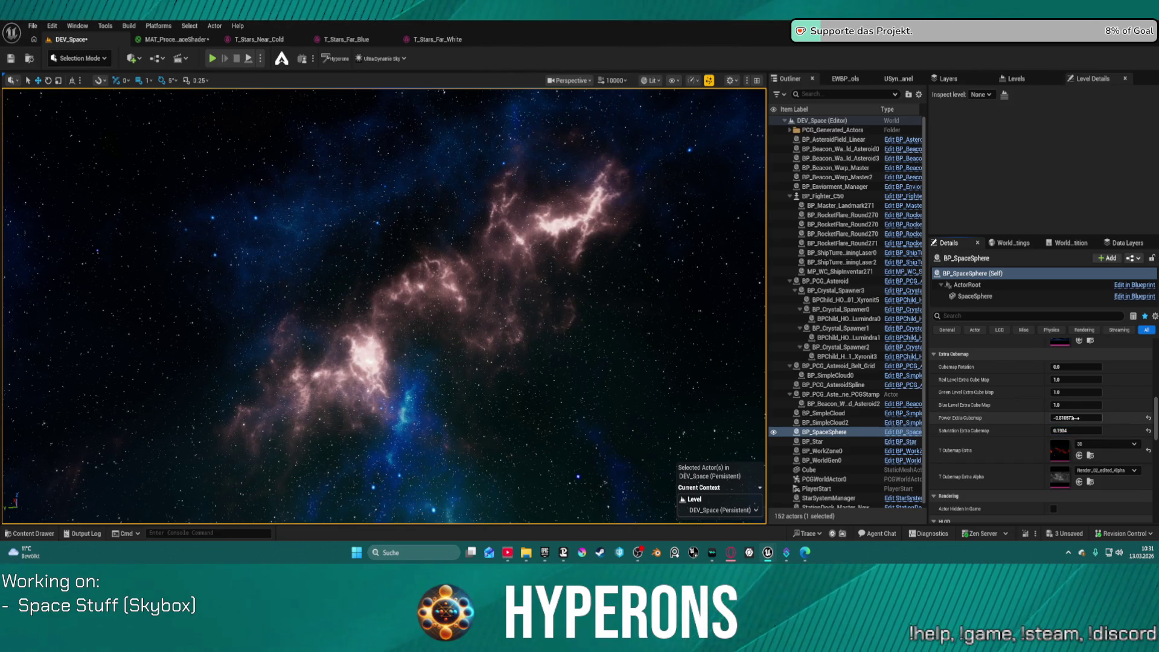
mouse_move(1076, 418)
mouse_down()
mouse_move(1105, 418)
mouse_move(1060, 418)
mouse_up()
drag(628, 299, 728, 319)
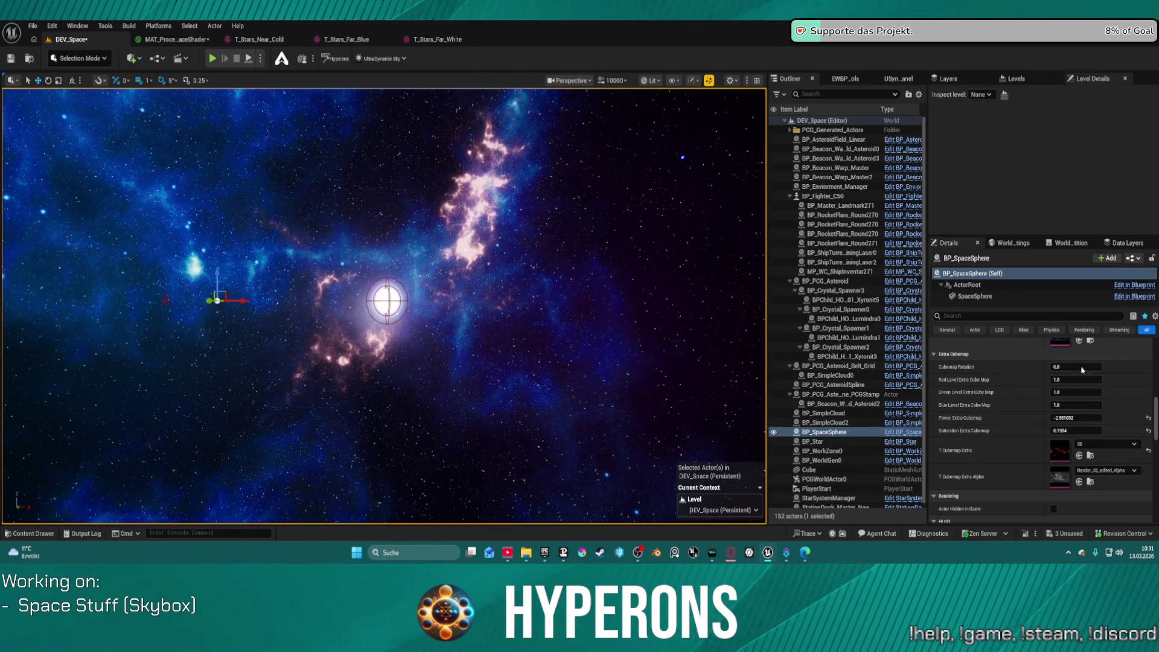
drag(1077, 431, 1093, 431)
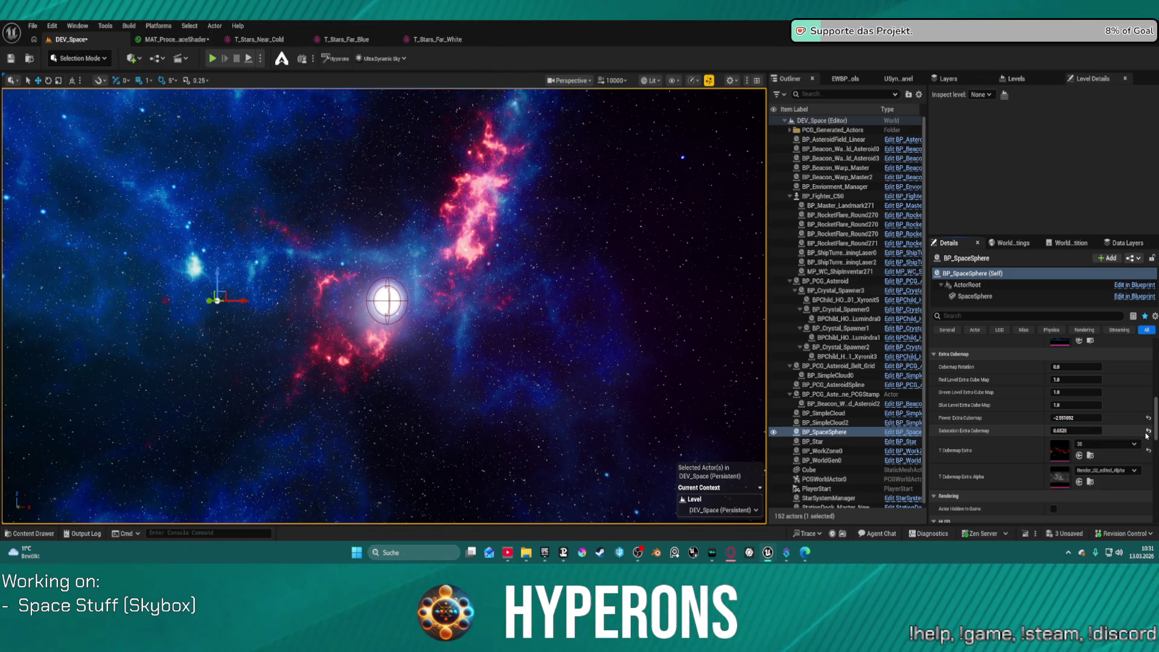
drag(680, 350, 749, 362)
drag(635, 321, 642, 326)
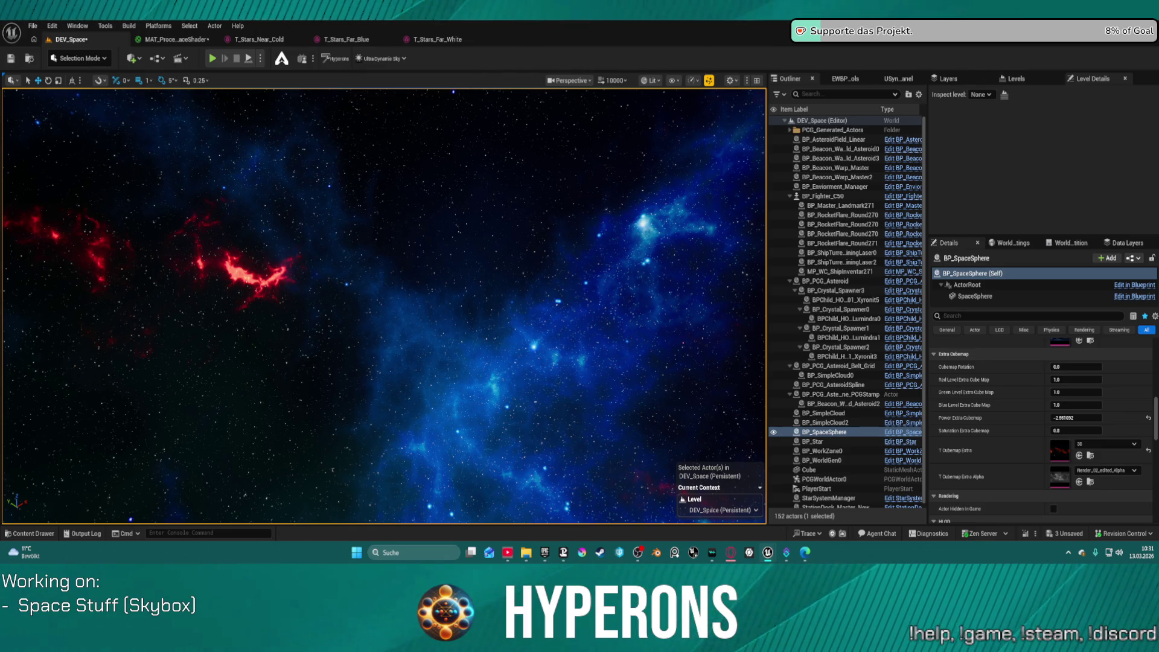
click(1105, 444)
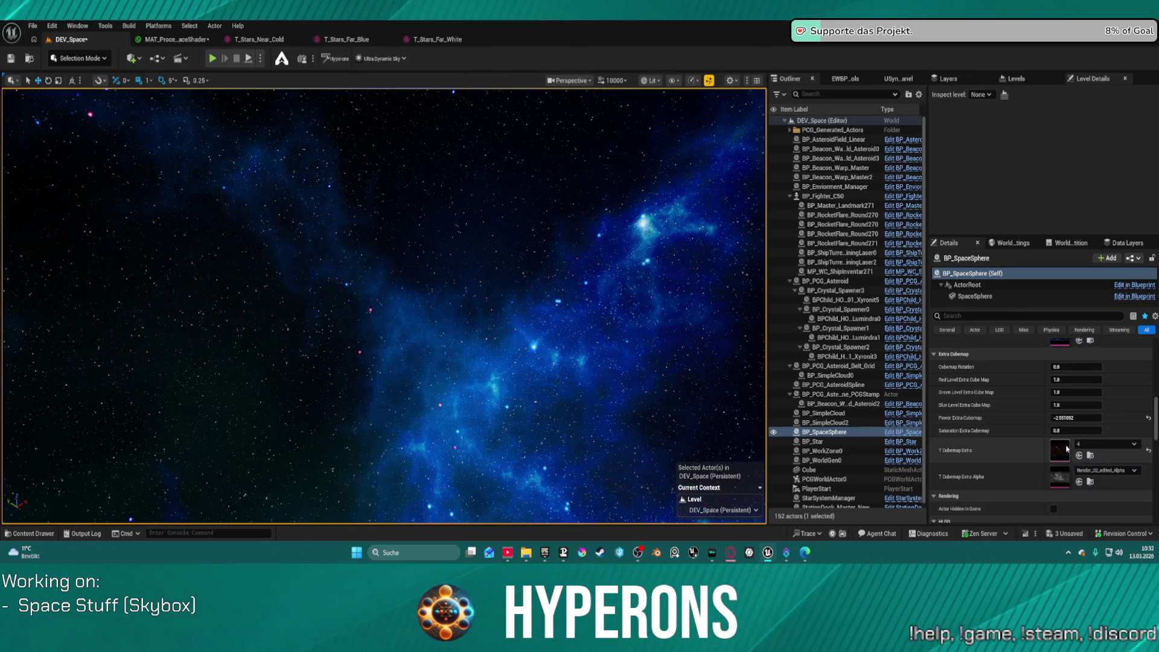
Clear the T Cubemap Extra Alpha texture from the extra layer.
drag(642, 326, 716, 345)
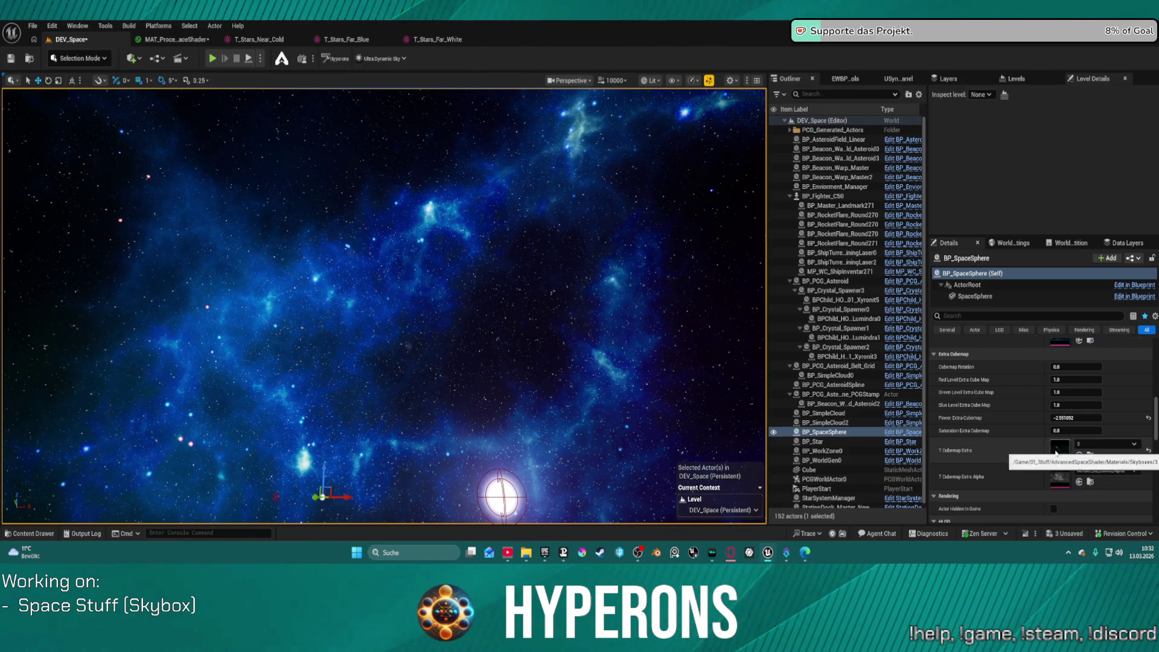
click(1096, 470)
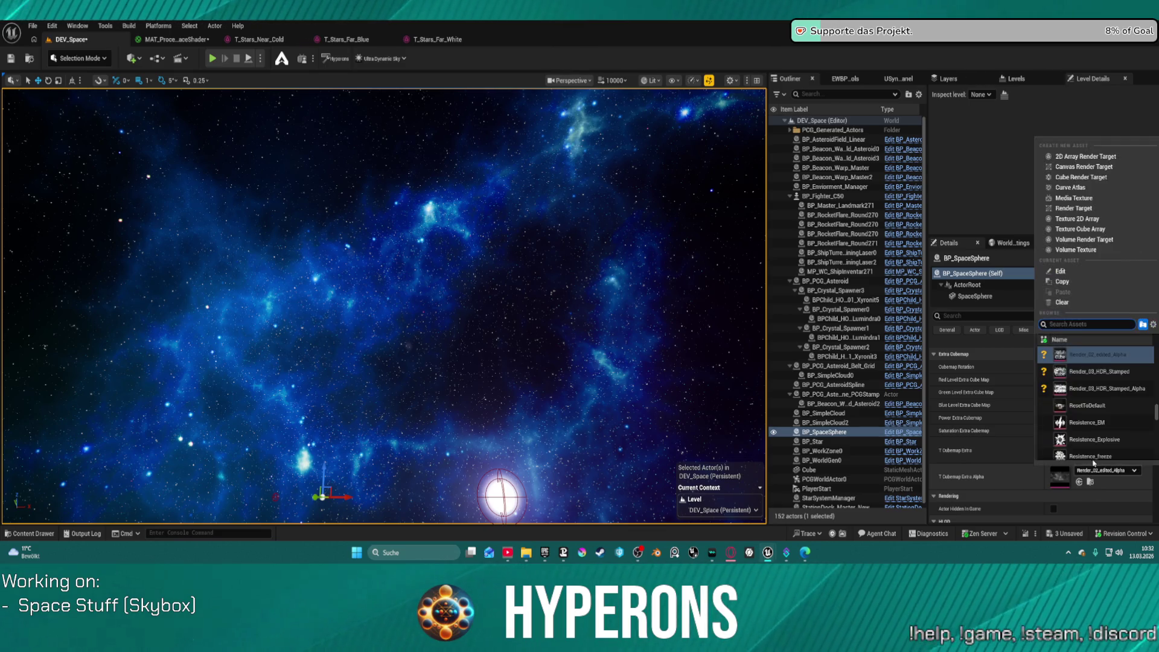
click(1065, 305)
mouse_move(387, 302)
mouse_down()
mouse_move(338, 326)
mouse_move(193, 344)
mouse_move(498, 216)
mouse_up()
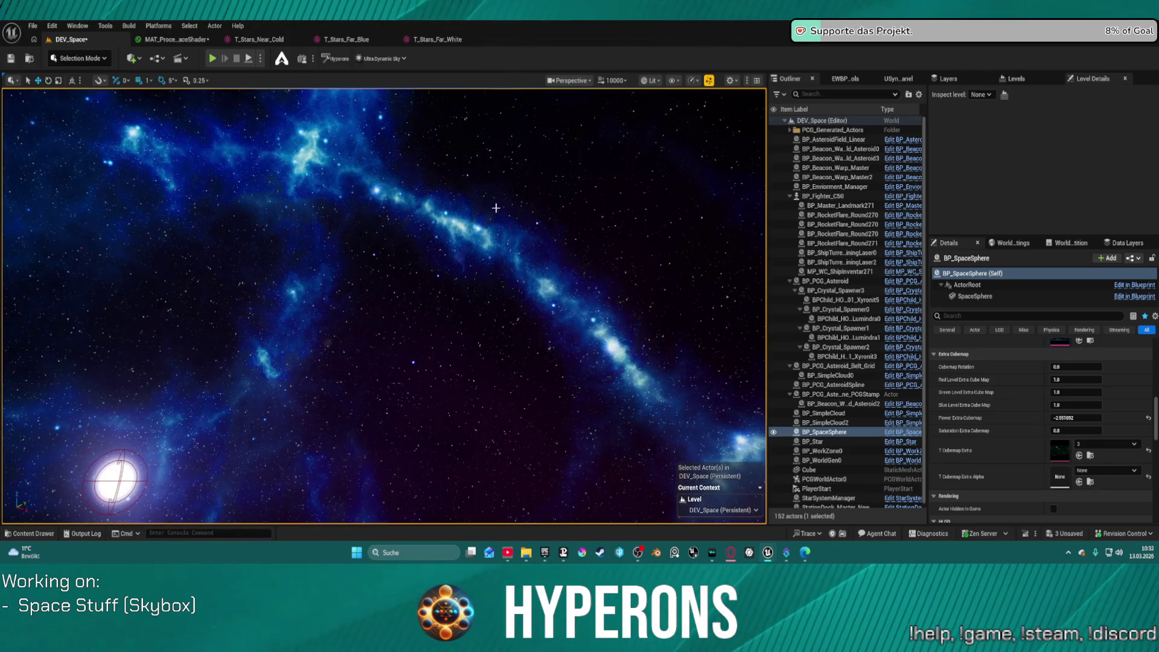
Set Power Extra Cubemap to -0.2, fine-tune it, and start a play test of the level.
click(1076, 418)
text(-0.2)
key(Return)
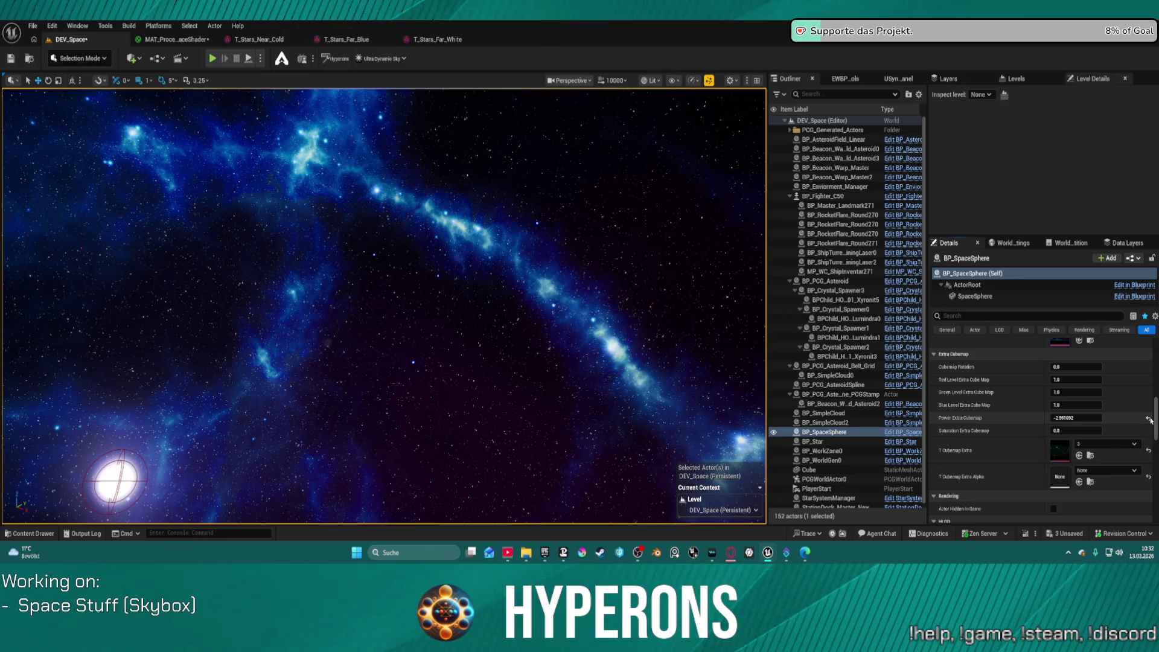
drag(387, 302, 604, 247)
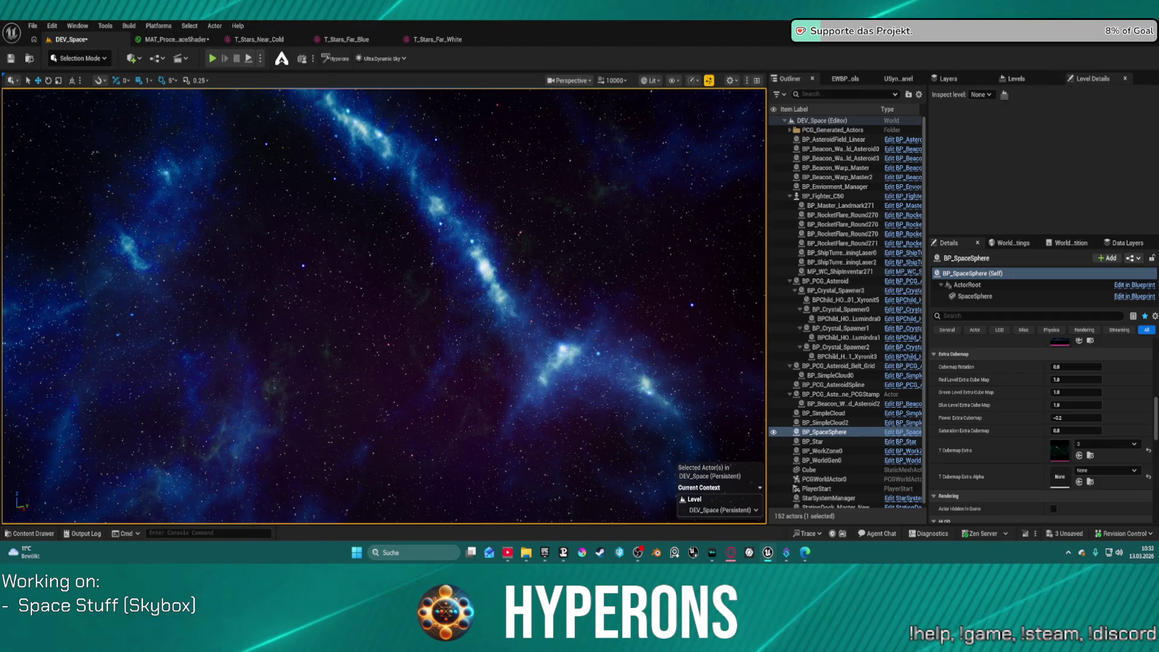
drag(531, 221, 580, 221)
scroll(1054, 373, up, 1)
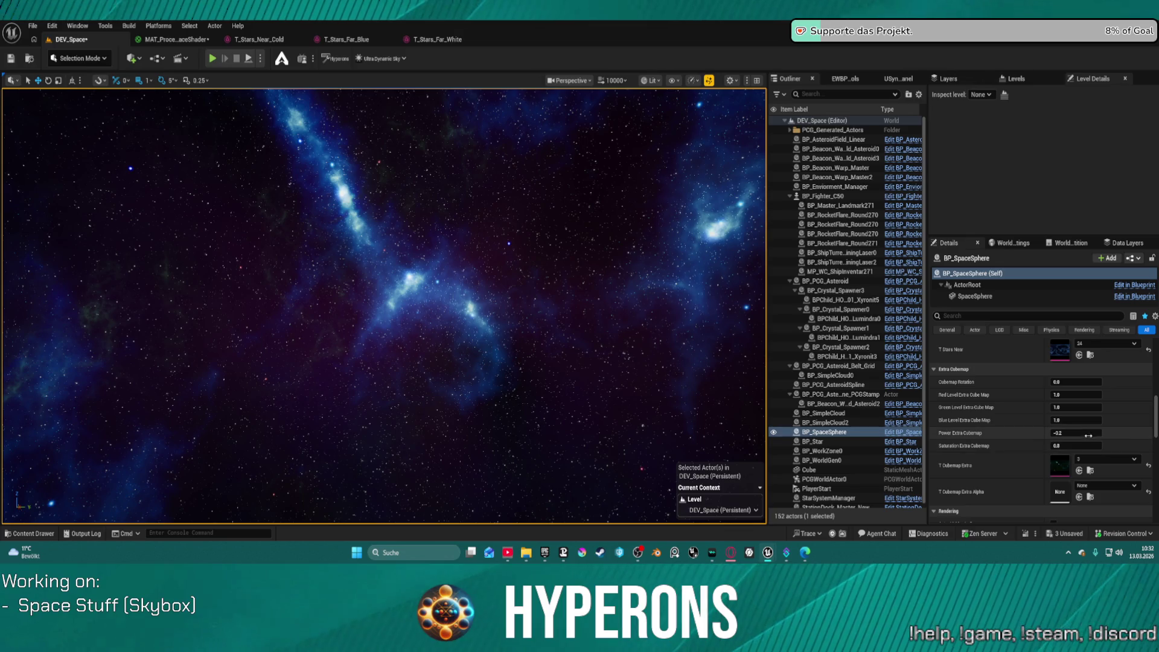
drag(1082, 433, 1069, 434)
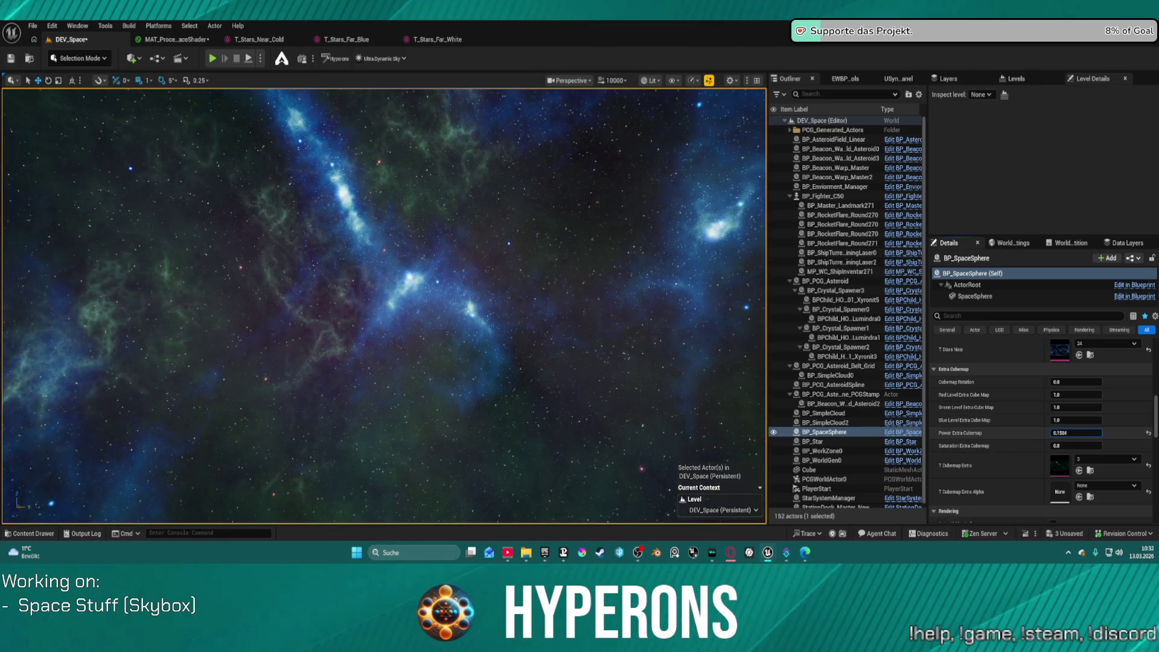
mouse_move(582, 280)
mouse_down()
mouse_move(477, 308)
mouse_move(399, 312)
mouse_up()
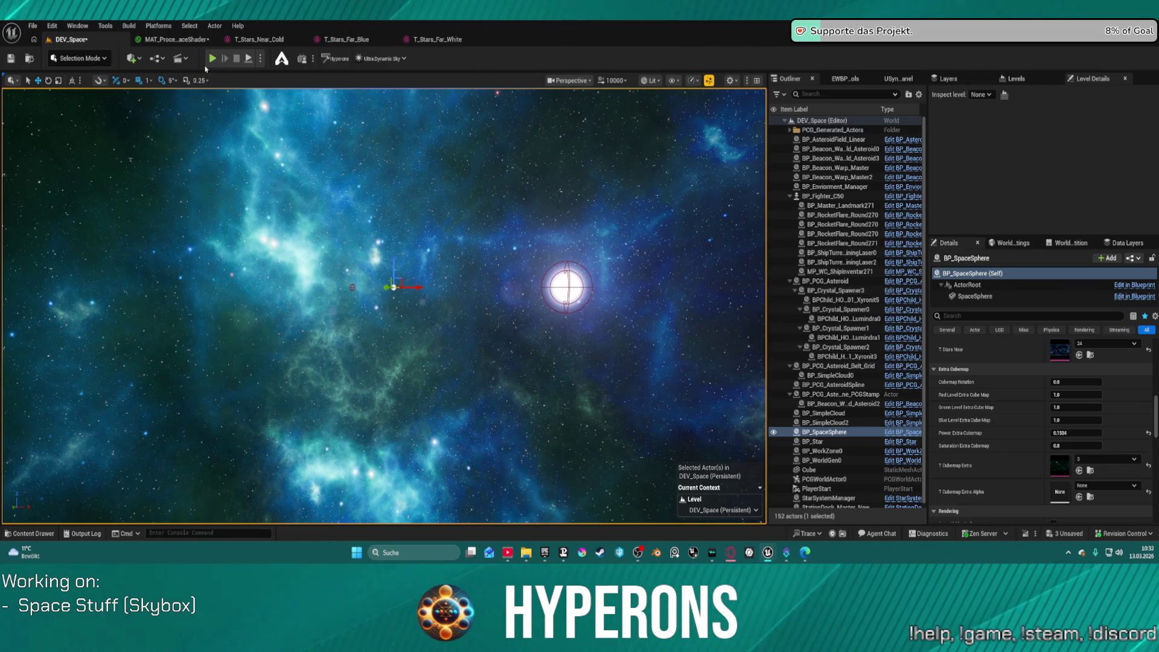
key(alt+p)
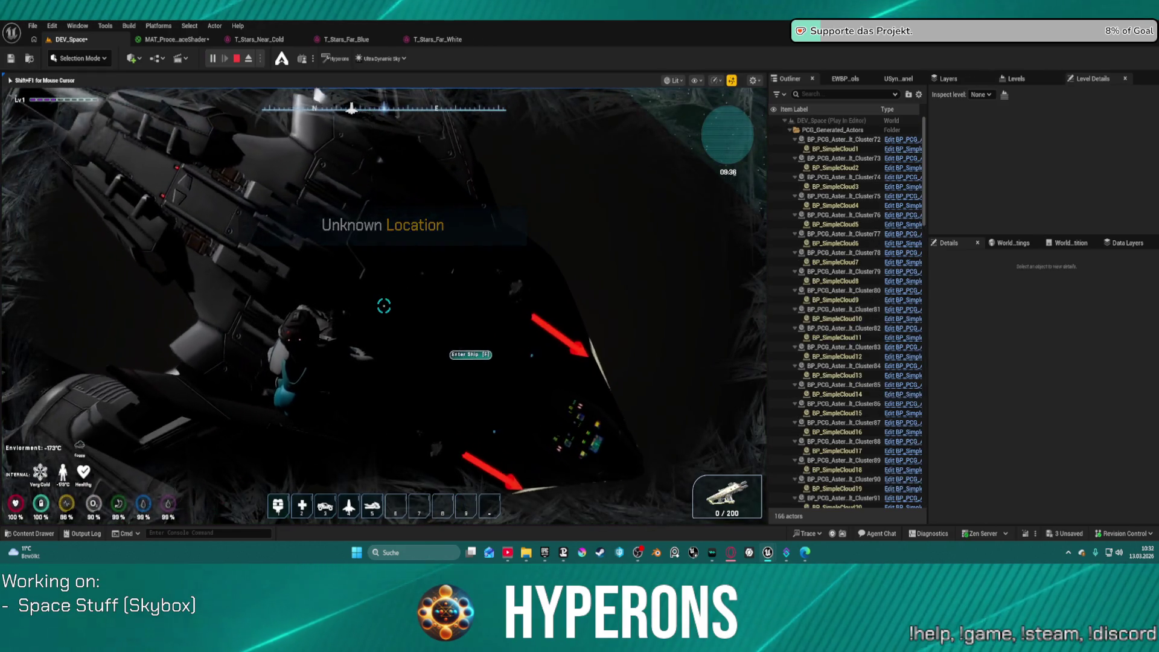
key(f)
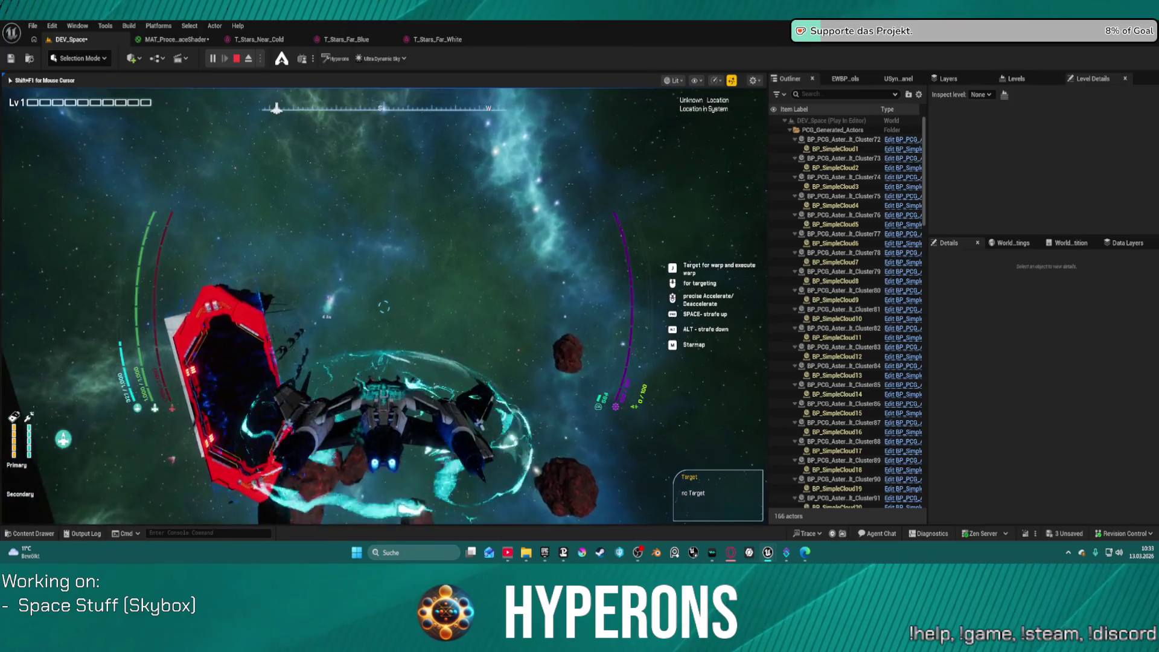
key(Escape)
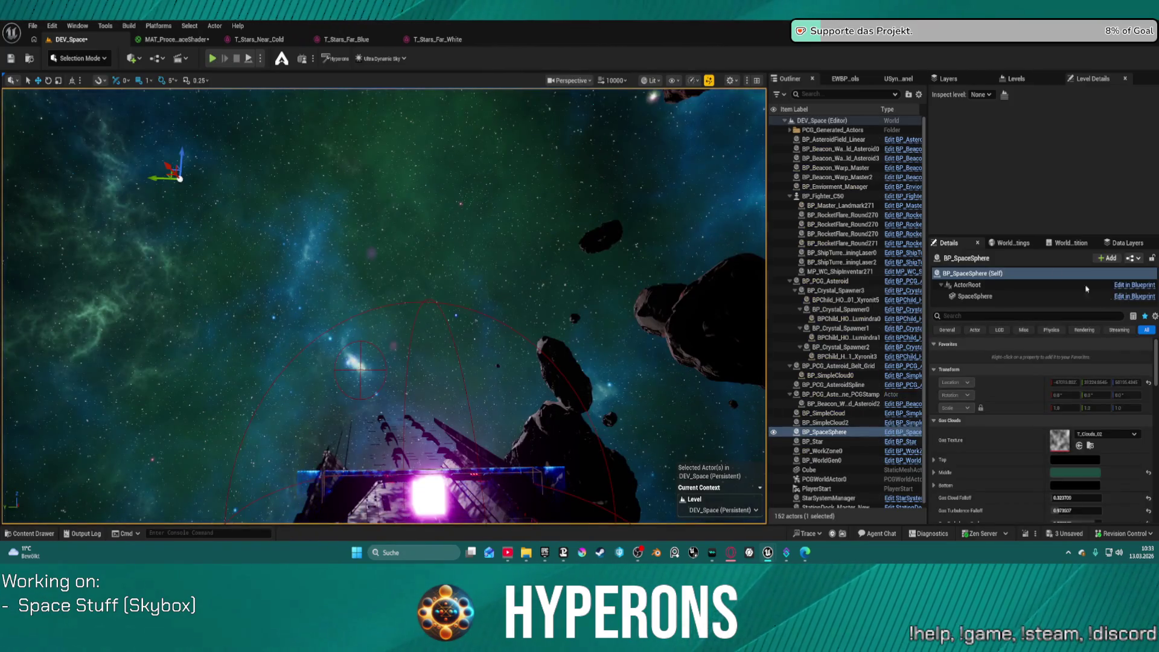
Darken the Middle gas-cloud colour to near-black in the Color Picker and accept it.
click(1075, 472)
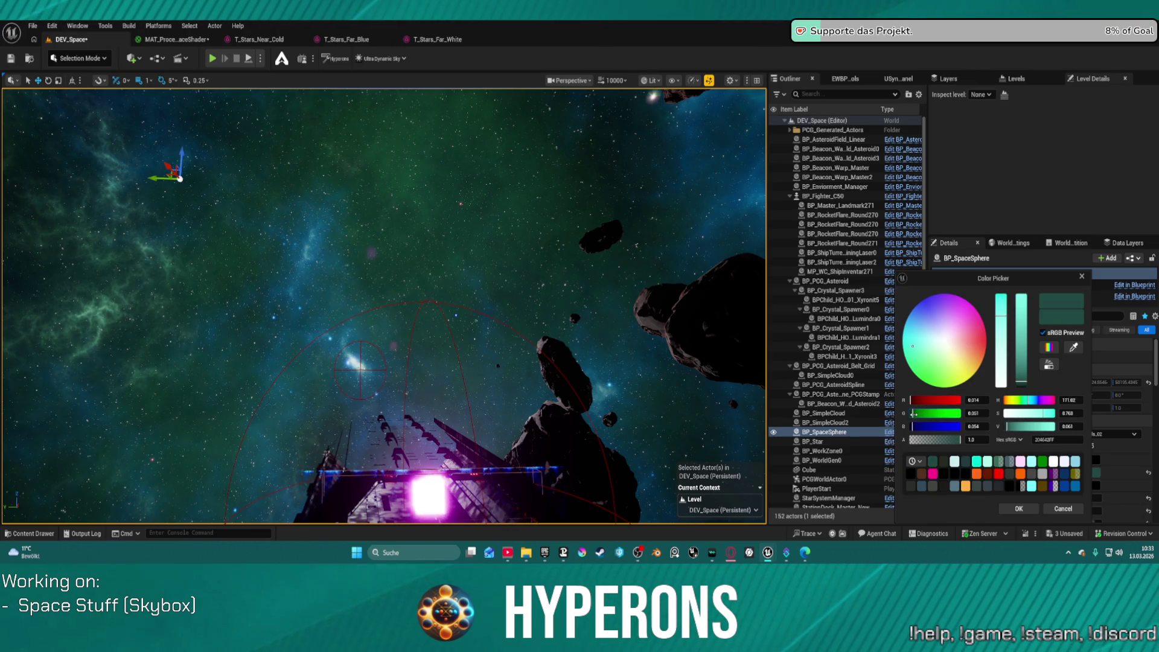
drag(913, 413, 912, 427)
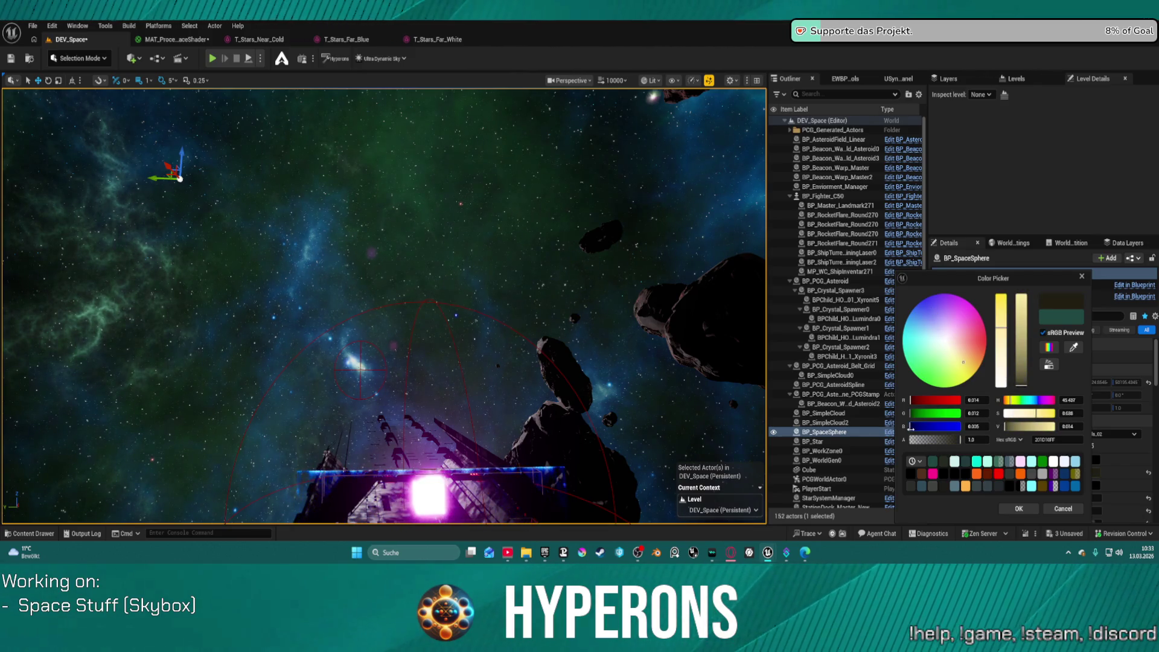
click(921, 403)
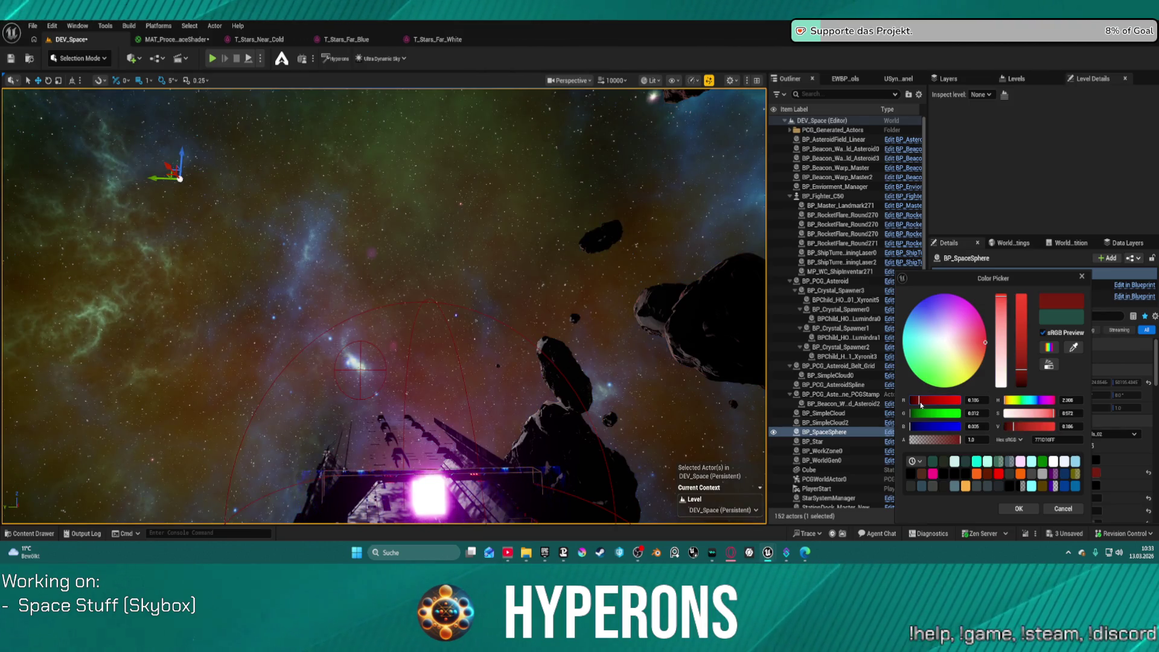
drag(919, 401, 915, 403)
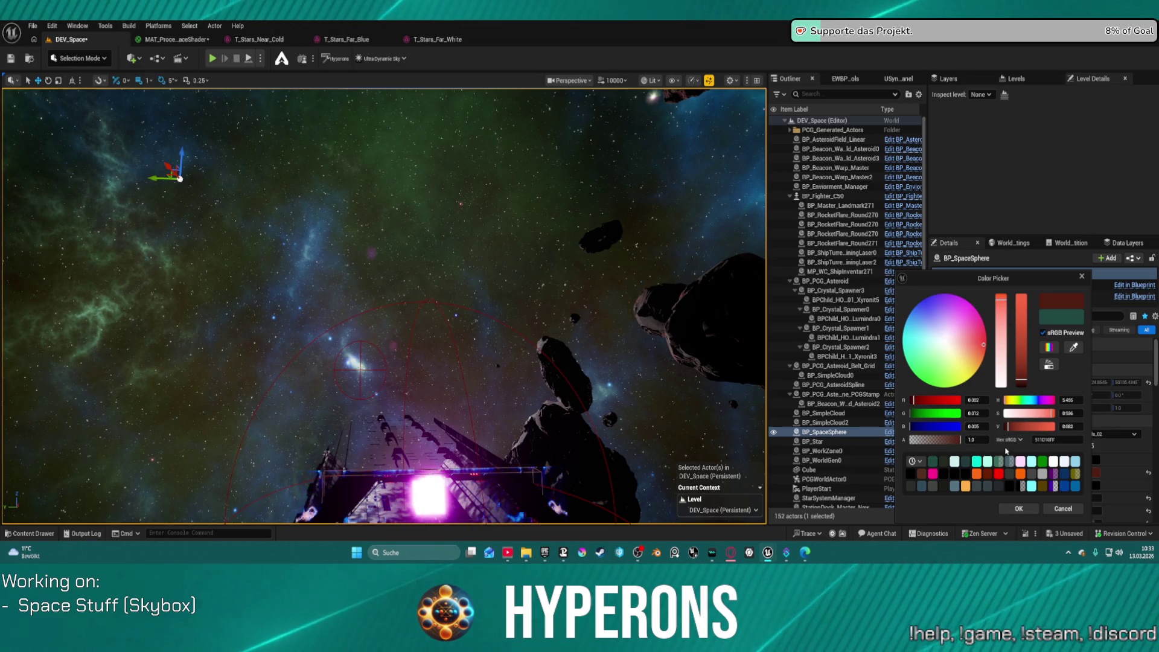
click(1018, 386)
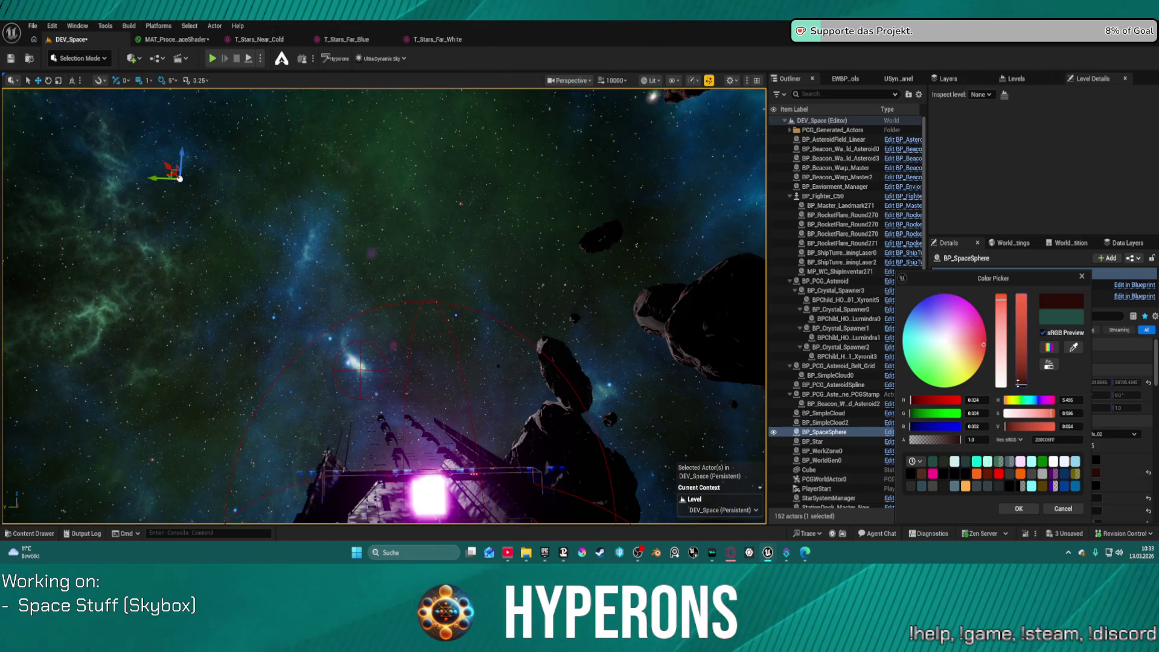
mouse_move(674, 312)
mouse_down()
mouse_move(640, 375)
mouse_move(652, 377)
mouse_up()
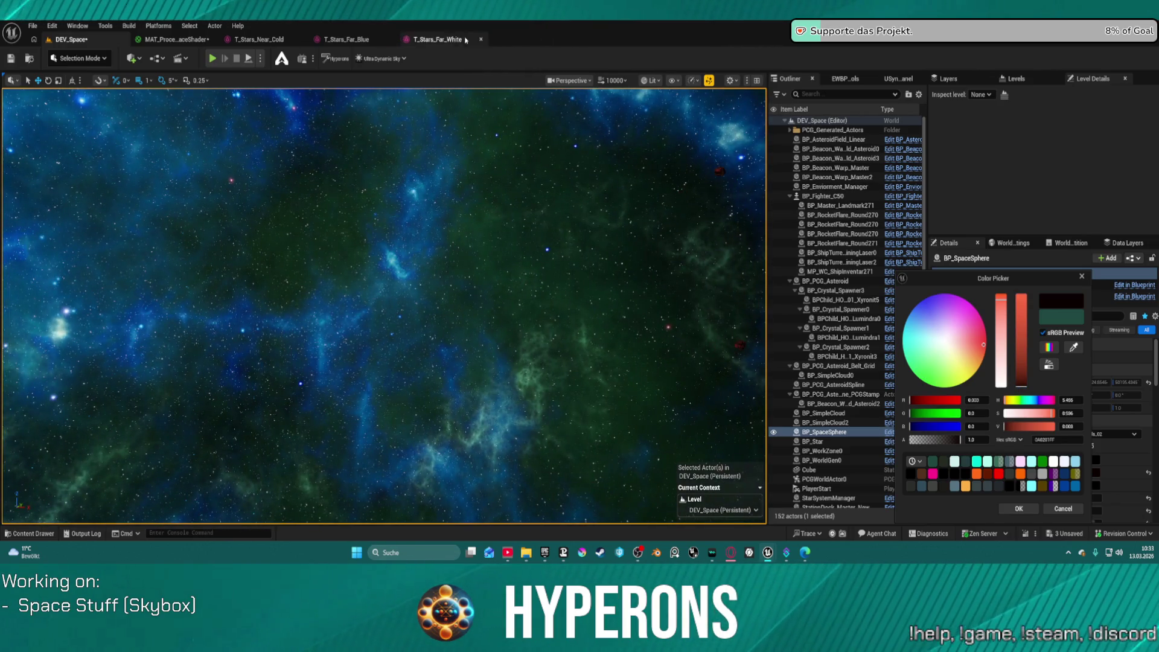
click(1019, 509)
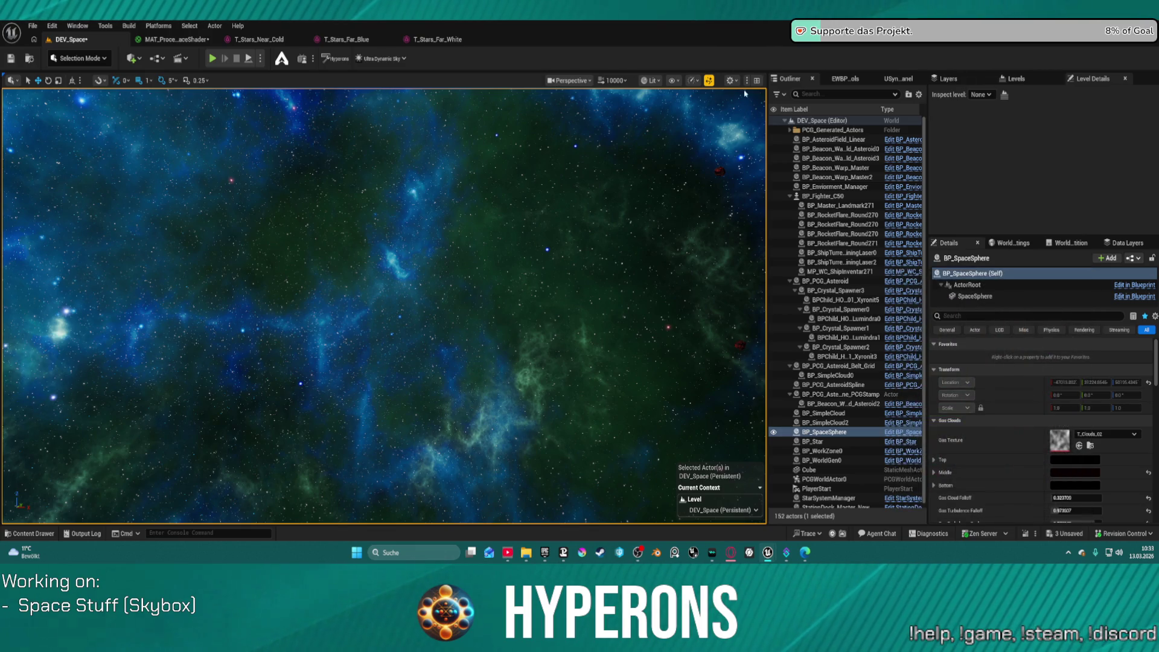
Adjust Gas Heat, set Hue Spin X to 0.05 and Turbulence Falloff to 1.251026, nudge Turbulence Scale up.
scroll(1006, 513, down, 1)
scroll(1006, 519, down, 5)
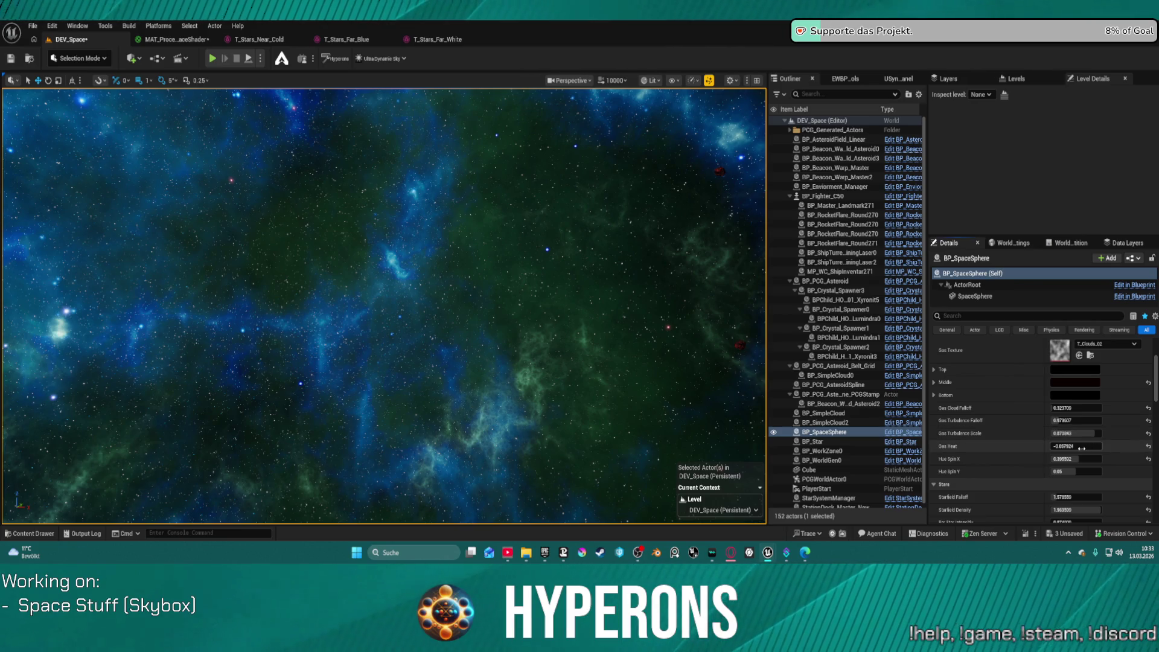
mouse_move(1076, 447)
mouse_down()
mouse_move(1099, 446)
mouse_move(1069, 446)
mouse_up()
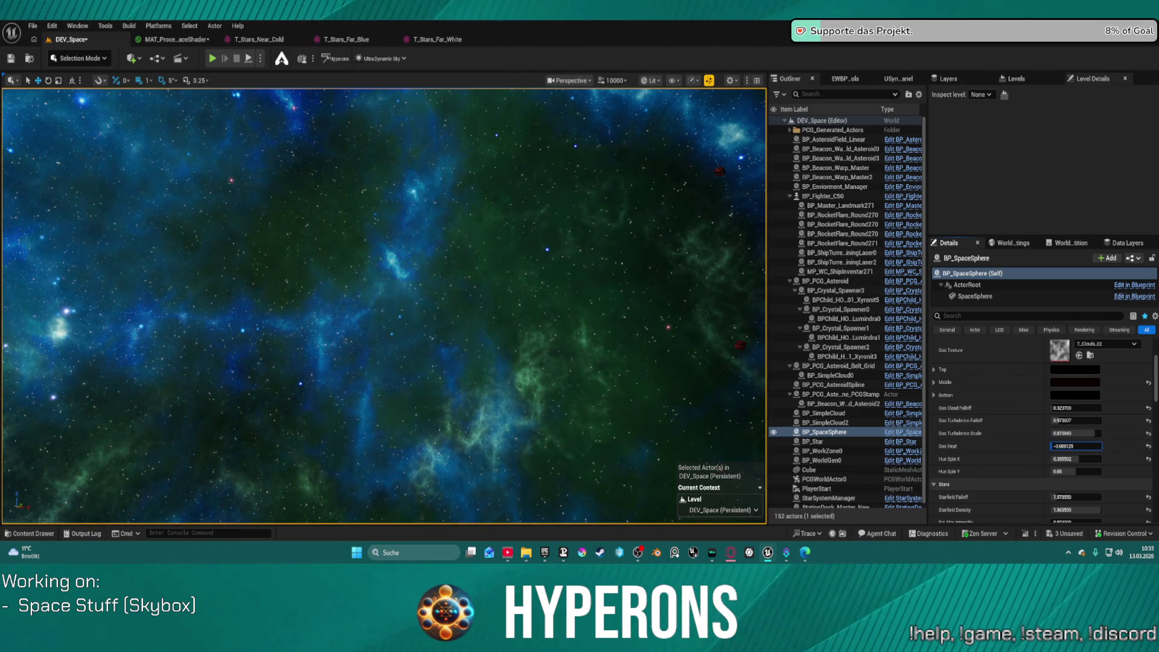
drag(1075, 459, 1062, 459)
click(1076, 459)
text(0.05)
key(Return)
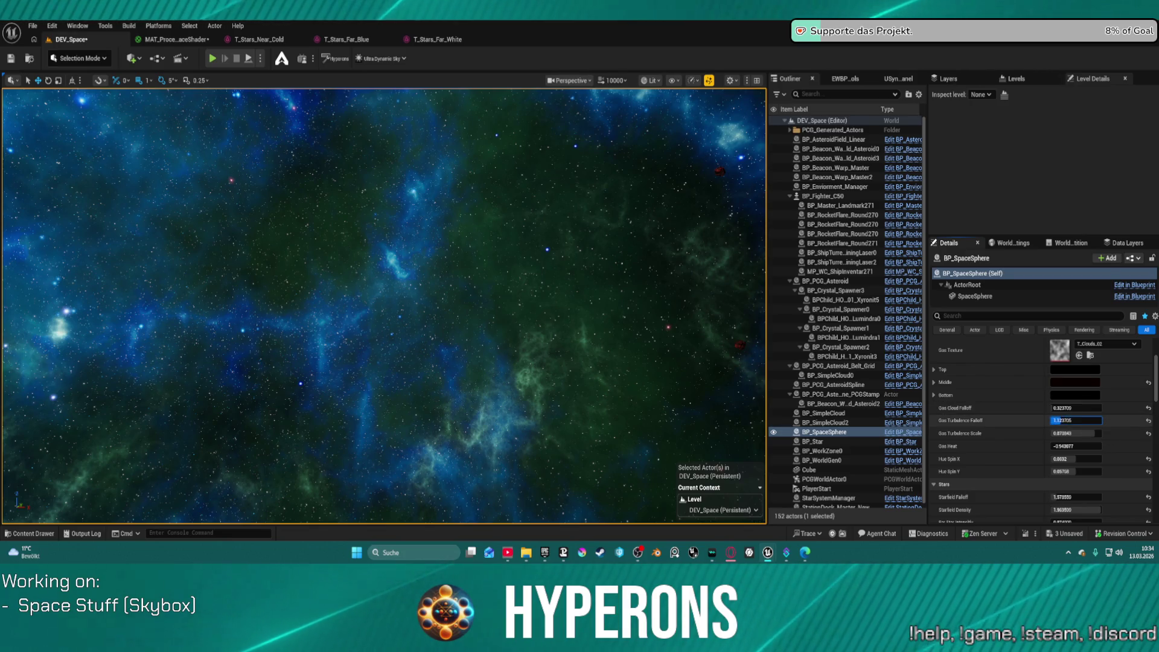
text(1.251026)
key(Return)
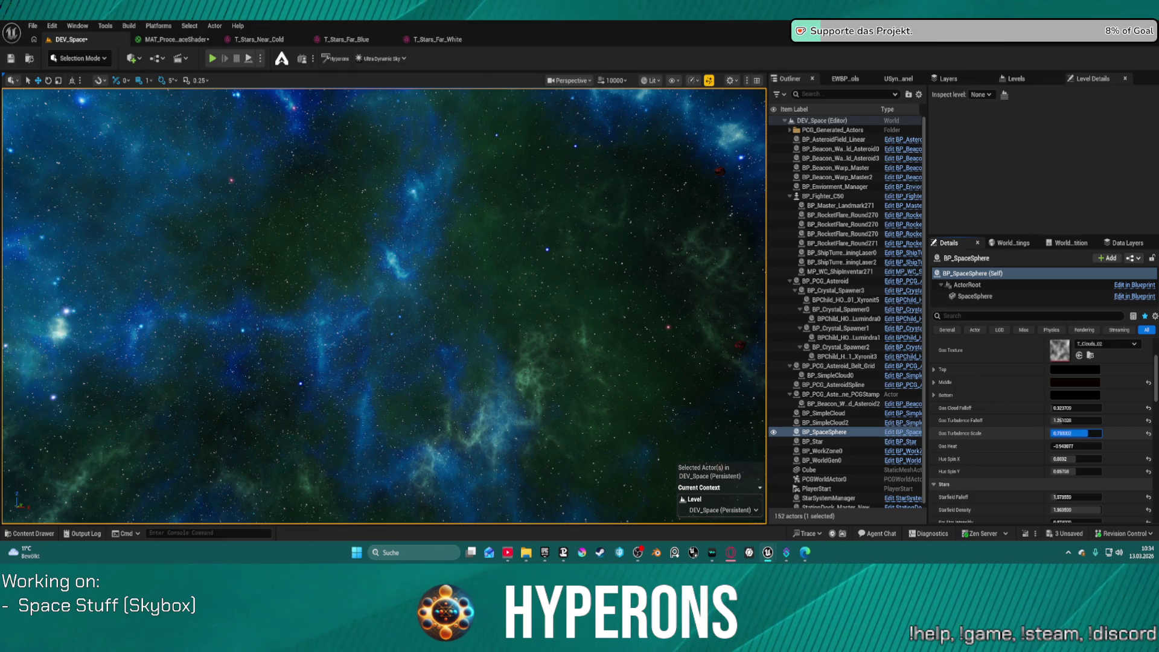
drag(1075, 433, 1081, 433)
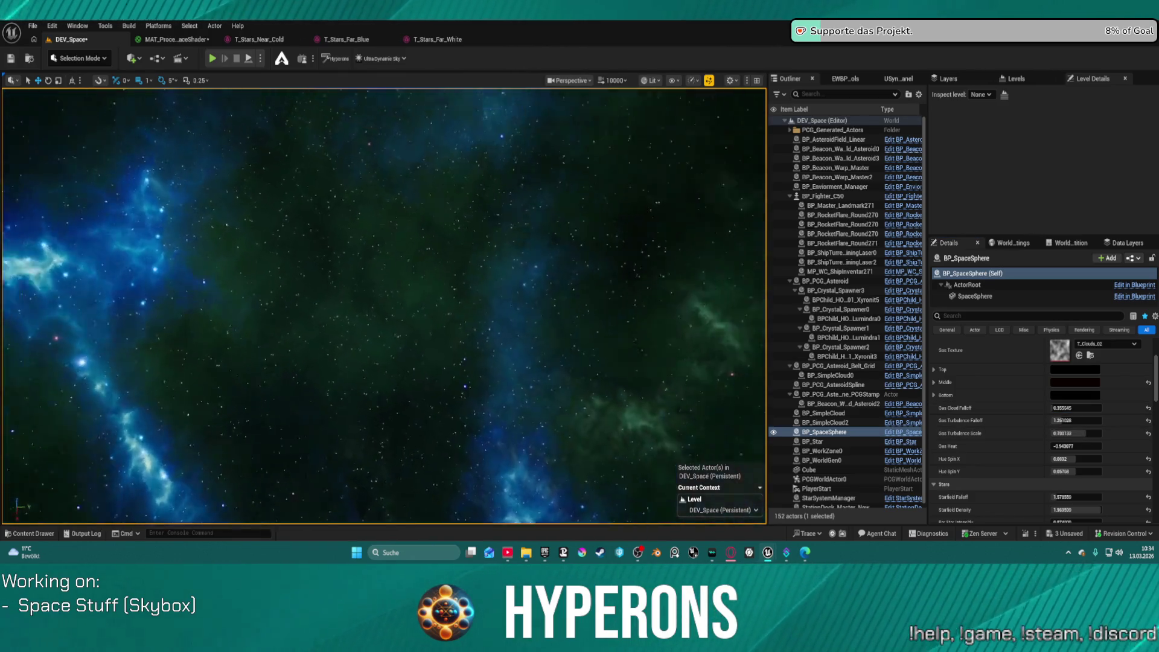
Drag Power Extra Cubemap higher and check the brighter blue nebula around the star.
scroll(1072, 396, down, 10)
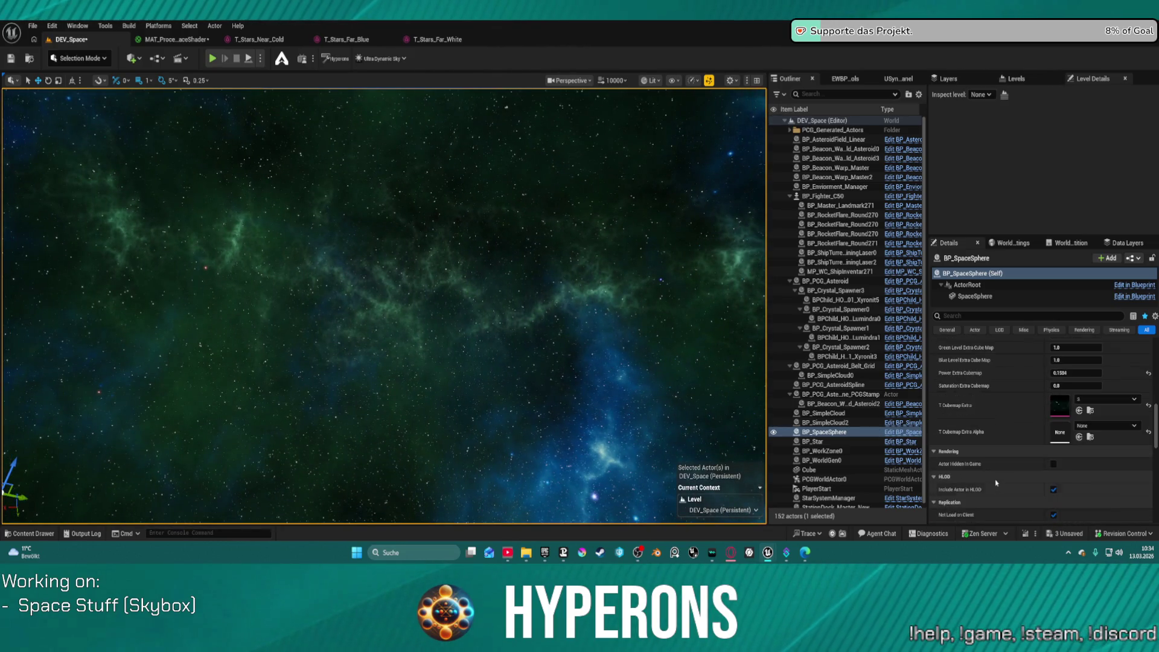
mouse_move(1072, 389)
mouse_down()
mouse_move(1084, 389)
mouse_move(1062, 389)
mouse_up()
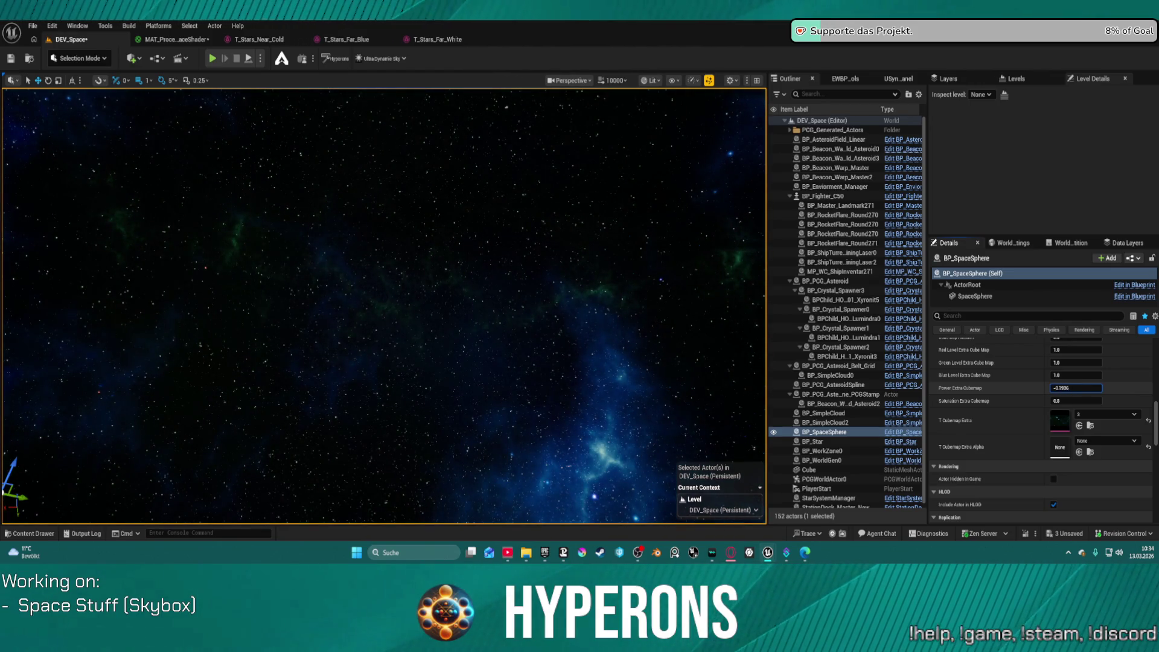
drag(386, 302, 291, 264)
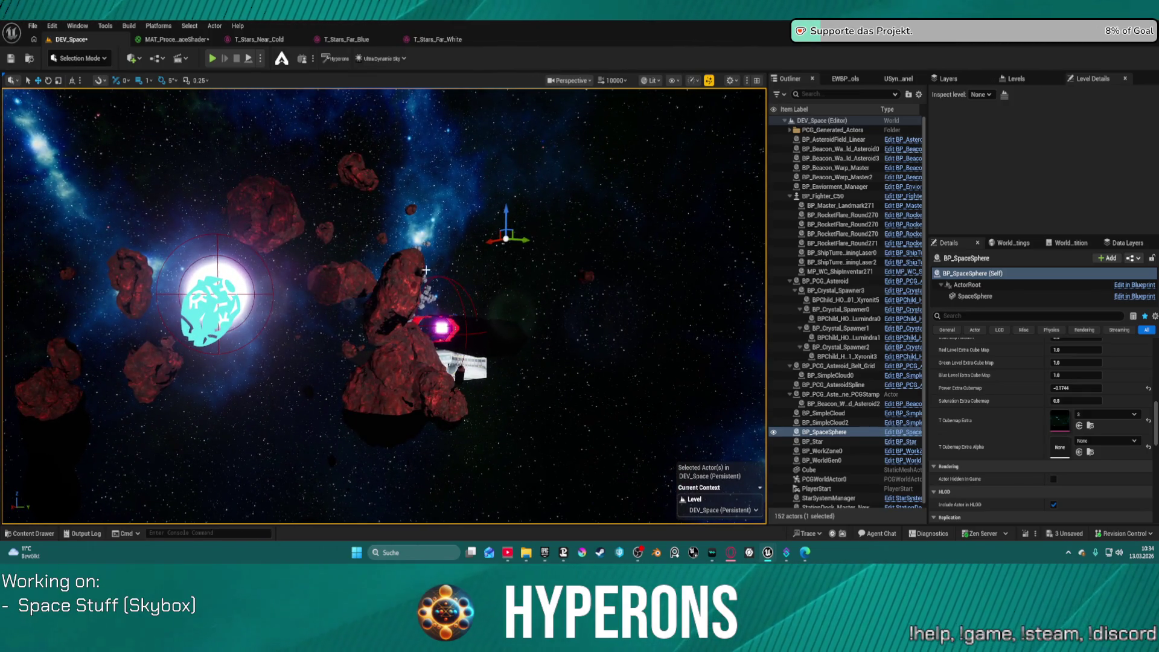
mouse_move(426, 339)
mouse_down()
mouse_move(411, 335)
mouse_move(492, 316)
mouse_move(477, 315)
mouse_up()
scroll(1039, 423, up, 10)
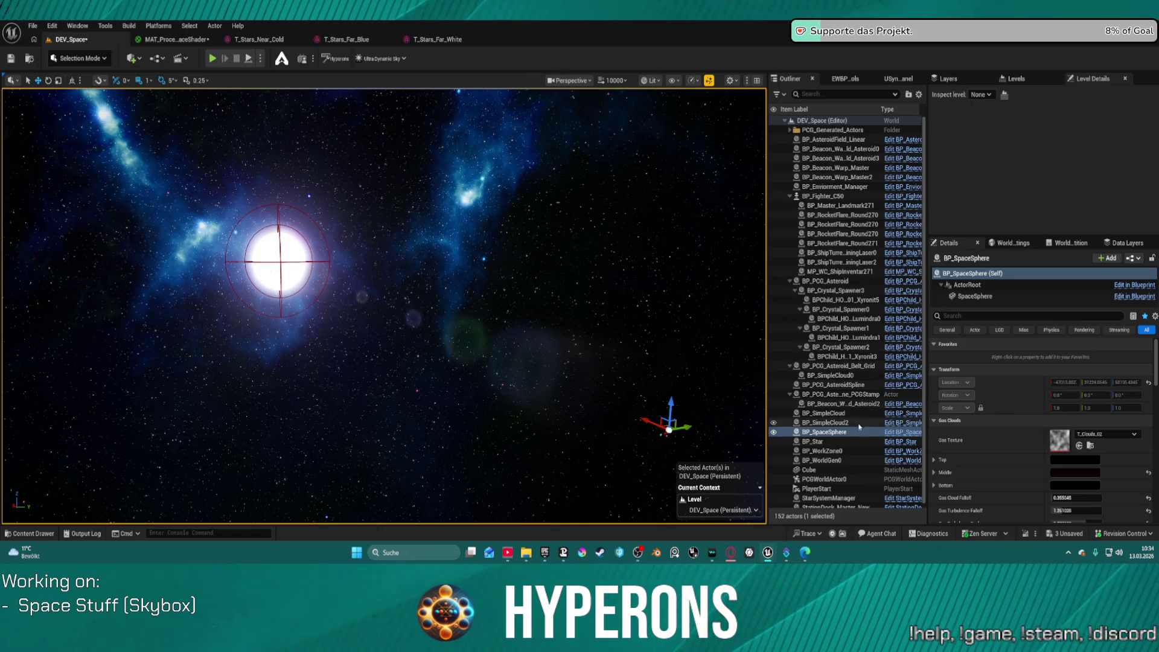
click(997, 286)
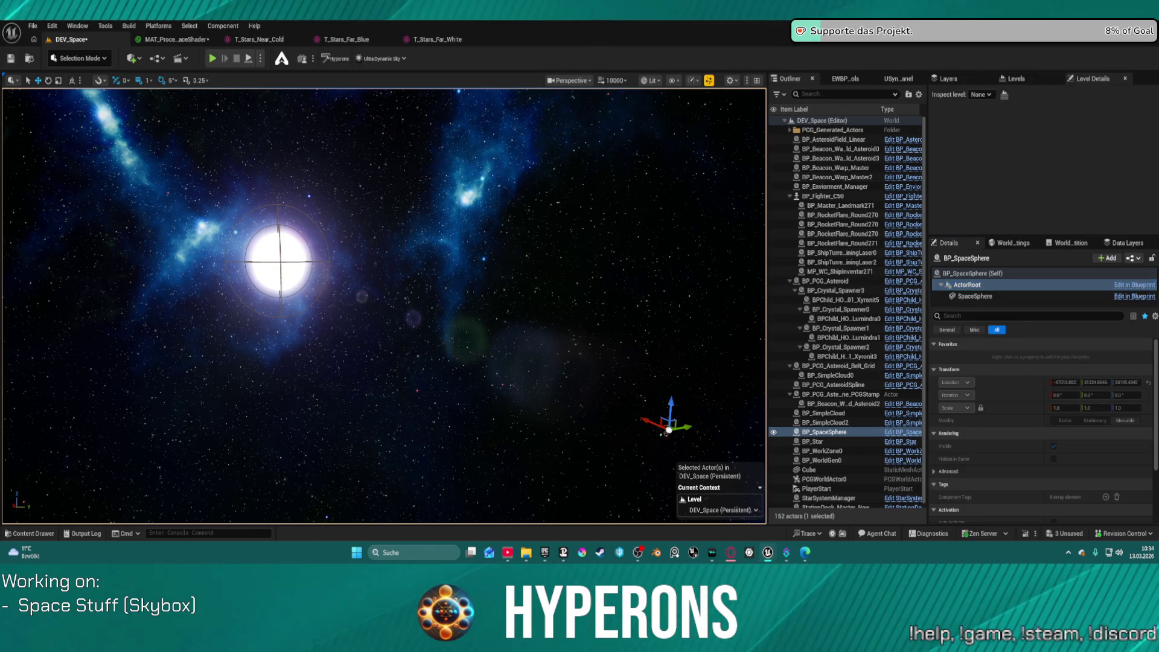
Inspect BP_Star's two DirectionalLight components, then select BP_PCG_AsteroidSpline.
click(359, 274)
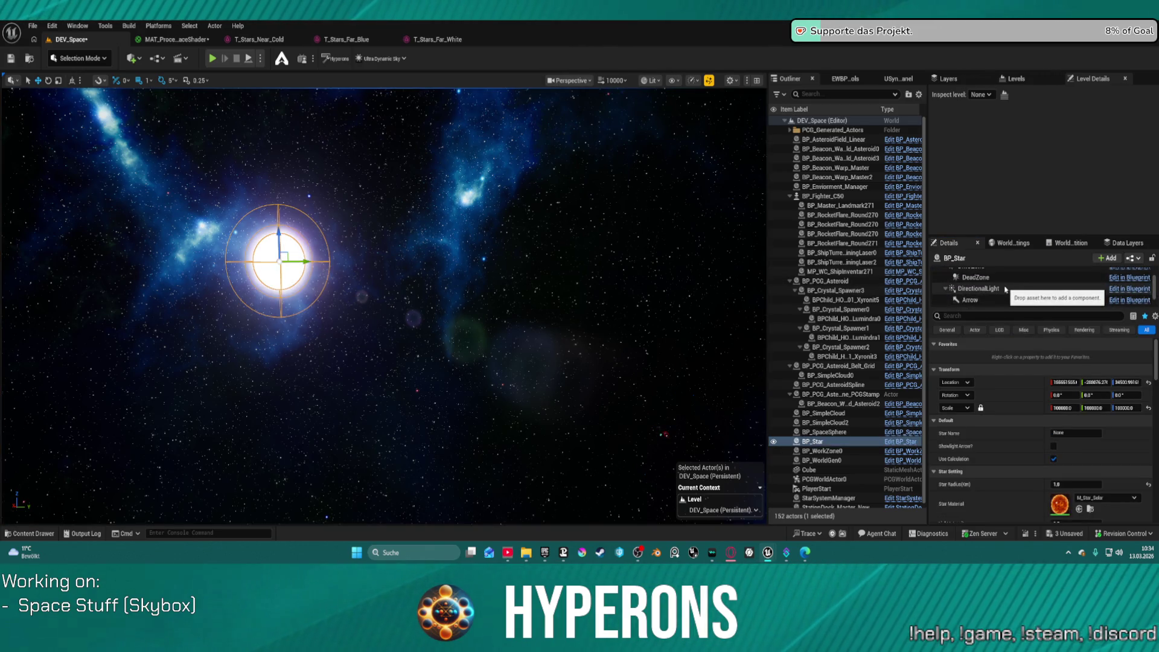
click(1006, 289)
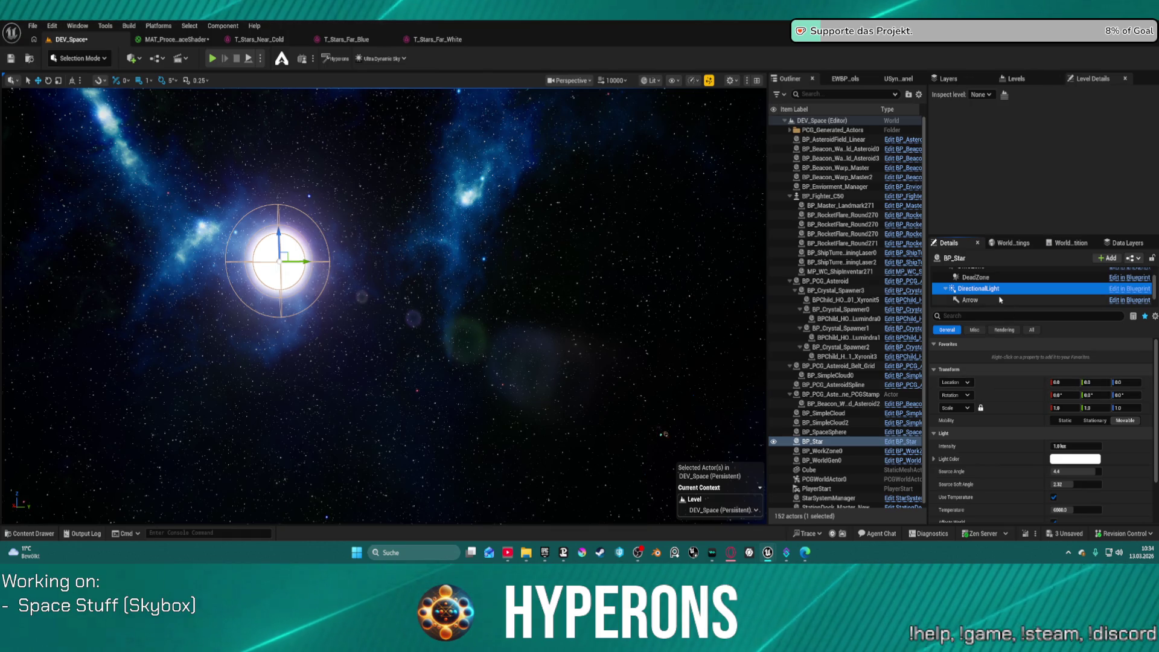
scroll(996, 290, down, 1)
click(996, 289)
scroll(988, 289, up, 1)
scroll(979, 287, up, 2)
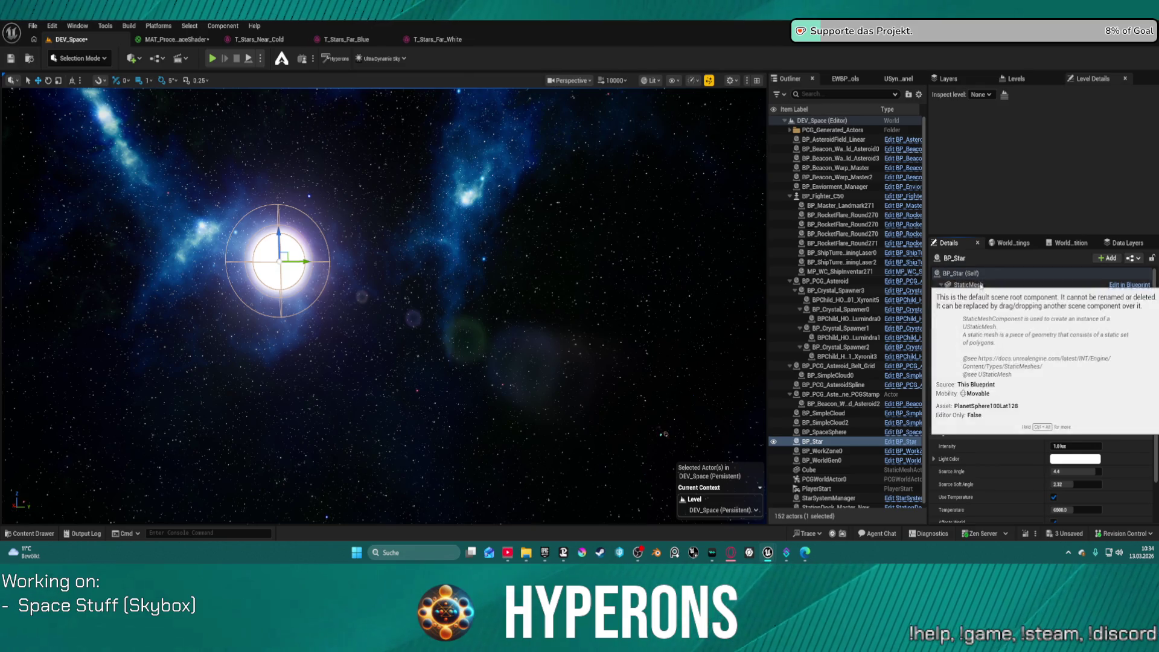
click(972, 272)
mouse_move(384, 306)
mouse_down()
mouse_move(323, 308)
mouse_move(454, 330)
mouse_up()
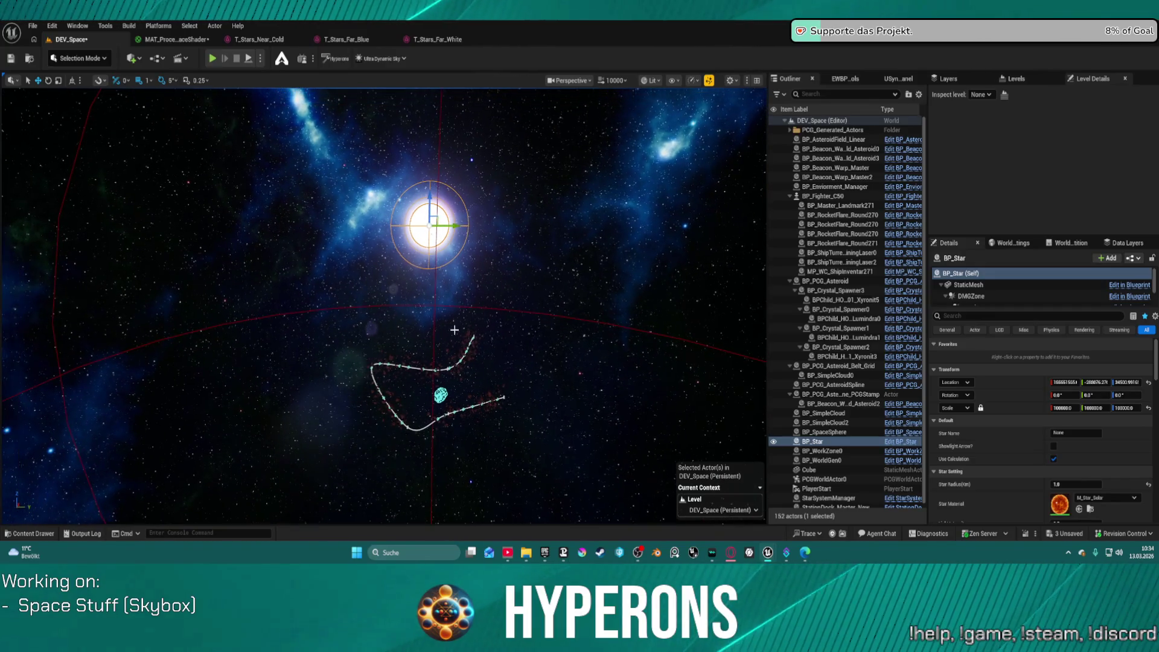
click(441, 395)
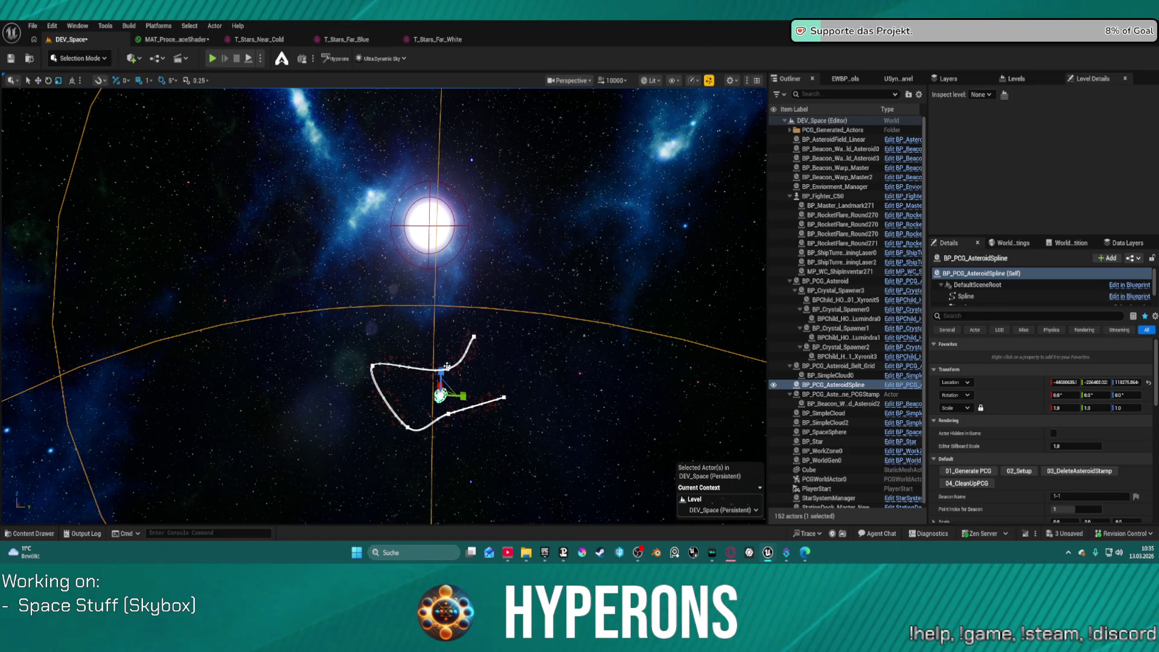
Rotate BP_PCG_AsteroidSpline from 6 to 20 degrees with the rotate gizmo, then select BP_SpaceSphere.
key(e)
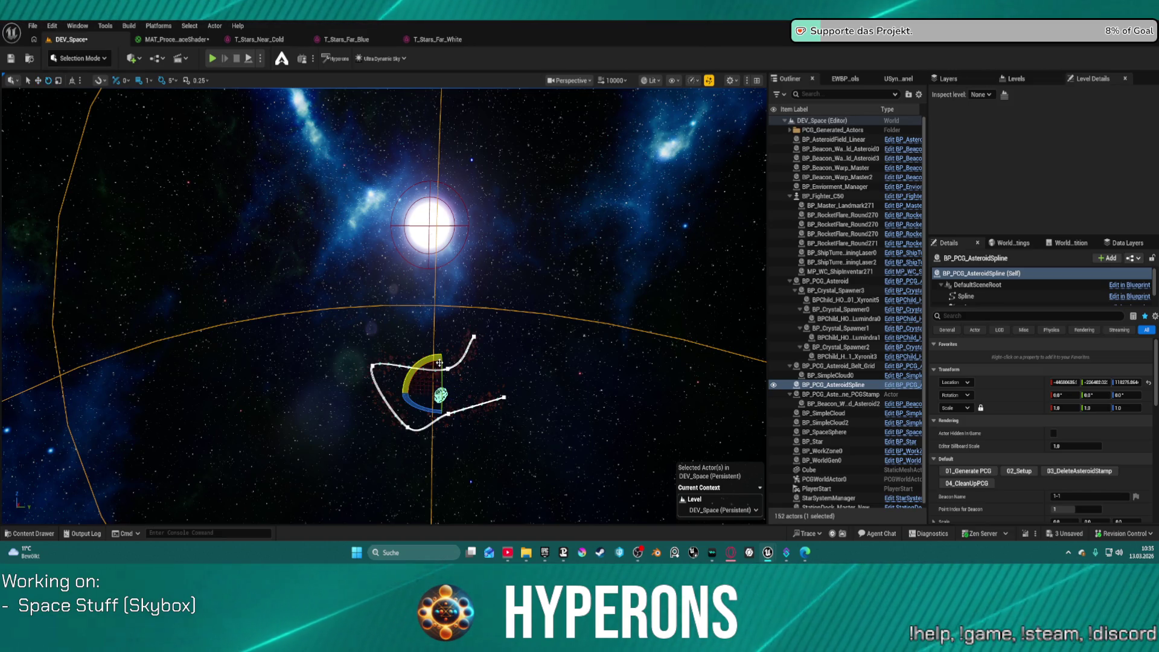
drag(450, 362, 450, 417)
key(f)
mouse_move(387, 302)
mouse_down()
mouse_move(362, 284)
mouse_move(403, 336)
mouse_move(459, 368)
mouse_up()
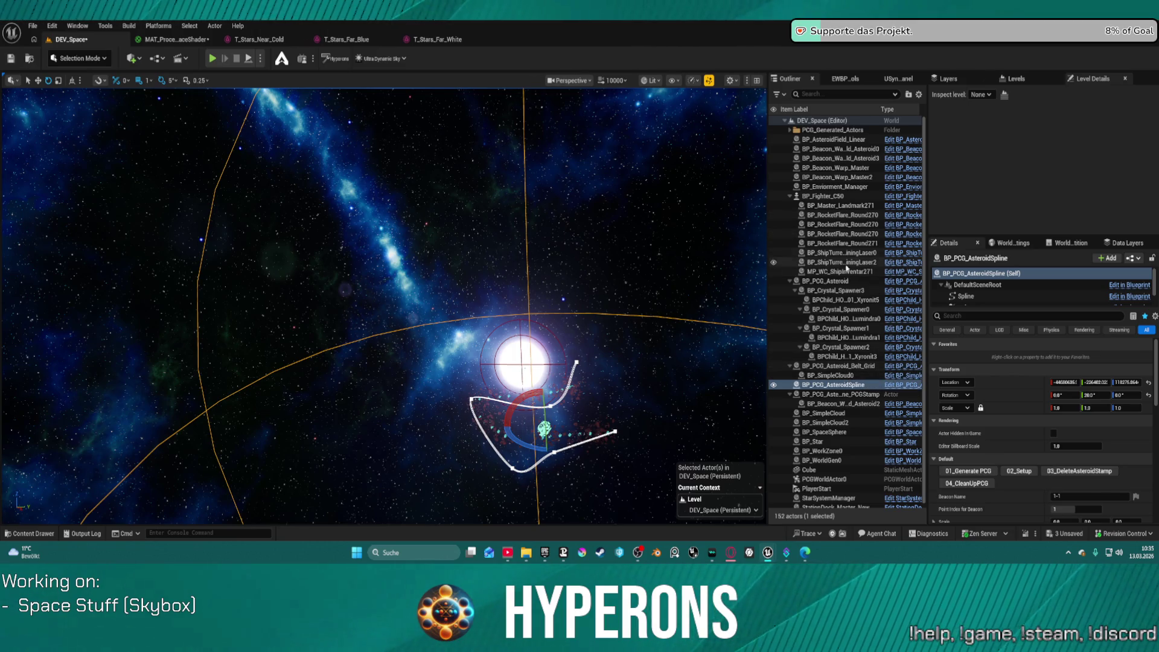
double_click(832, 196)
click(709, 261)
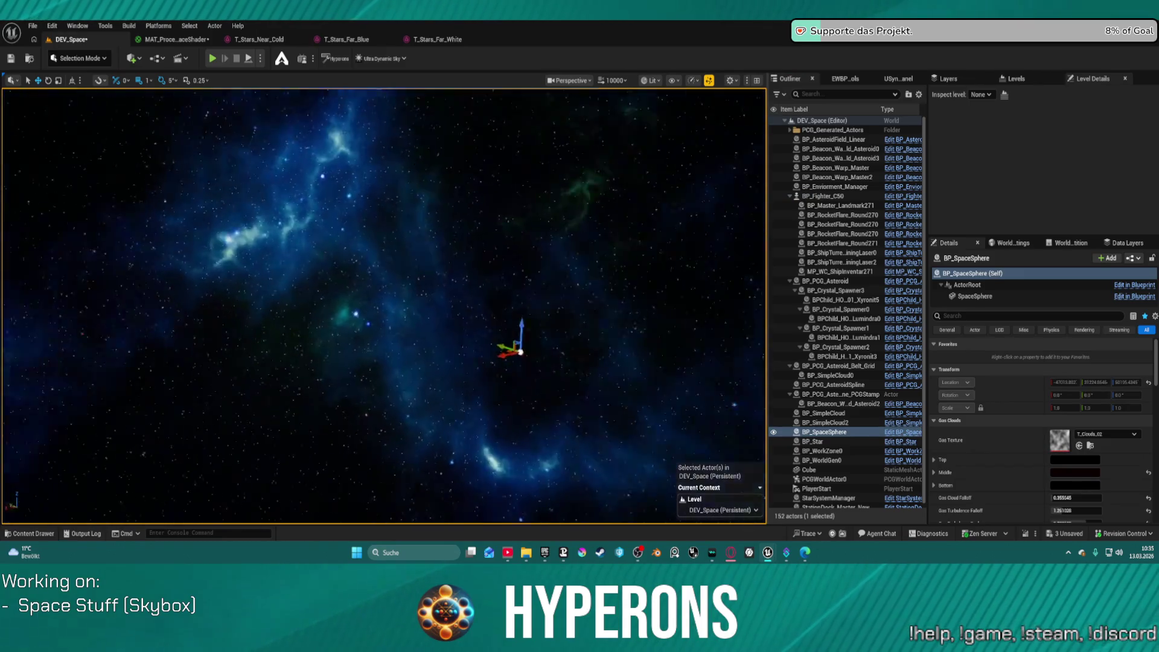
Turn BP_Star's Rotation Yaw to about -117 degrees and launch Play In Editor.
mouse_move(285, 321)
mouse_down()
mouse_move(254, 314)
mouse_move(290, 290)
mouse_move(266, 308)
mouse_move(290, 326)
mouse_move(284, 344)
mouse_move(326, 344)
mouse_move(368, 323)
mouse_up()
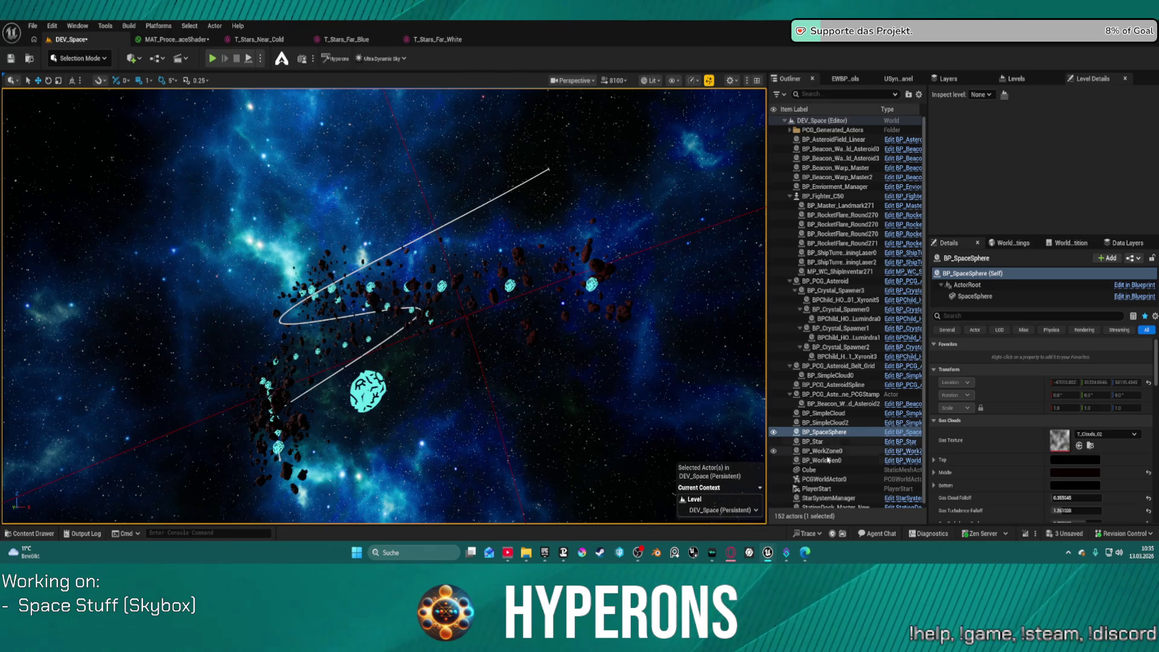
click(815, 442)
drag(1130, 395, 1057, 395)
drag(387, 302, 338, 315)
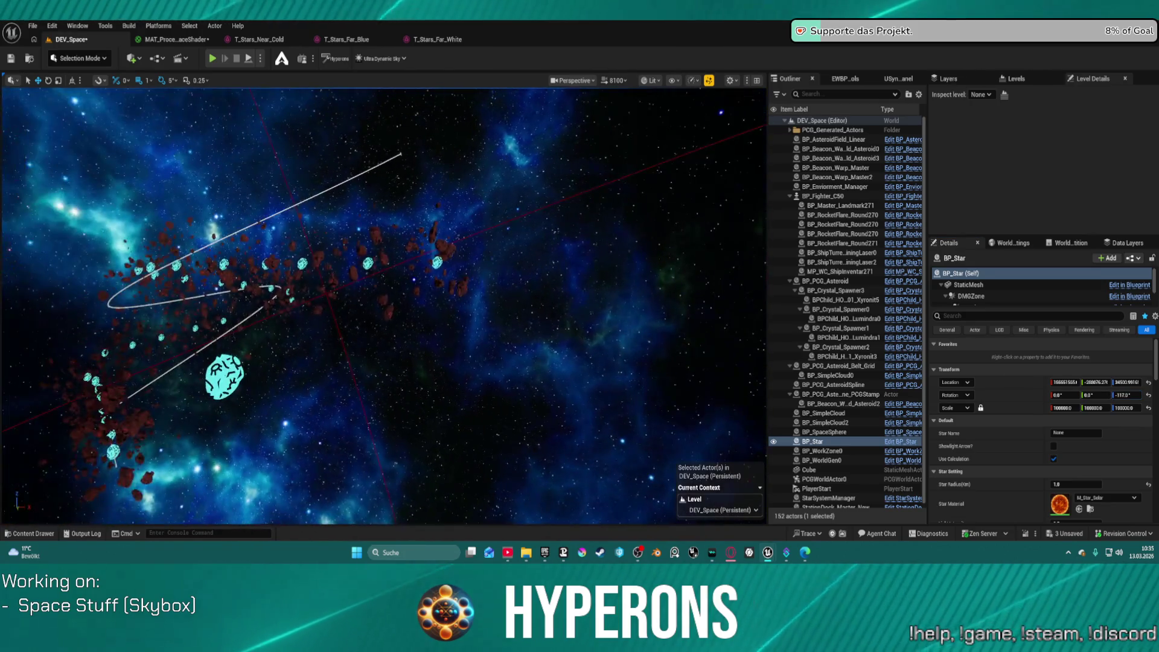
click(1125, 396)
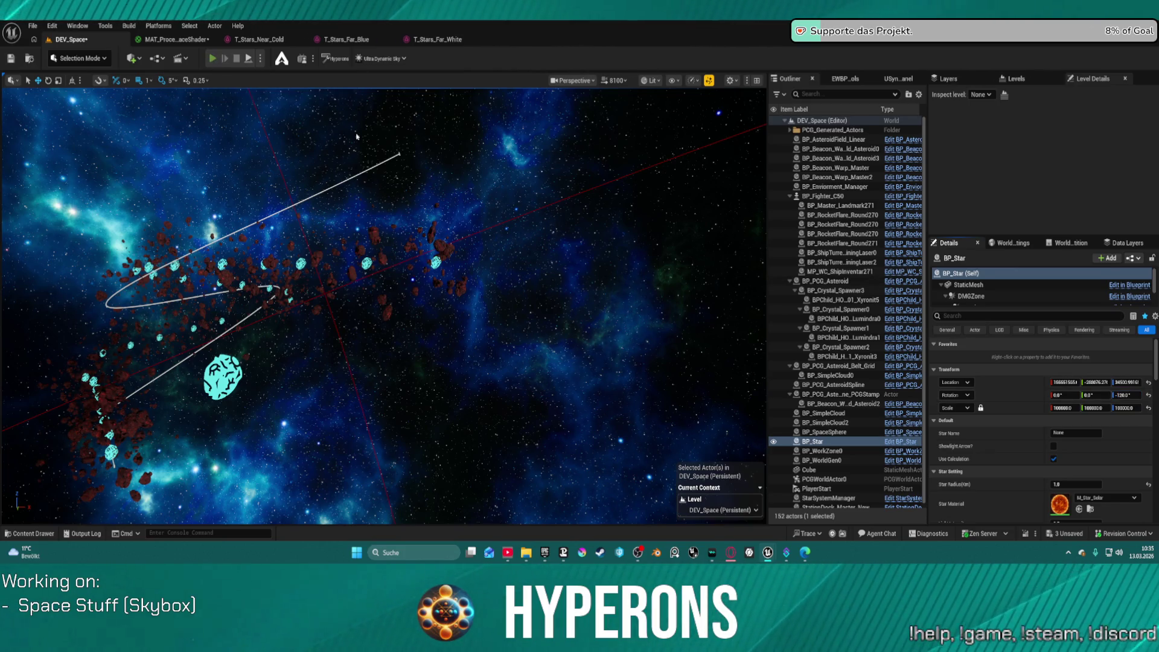
key(alt+p)
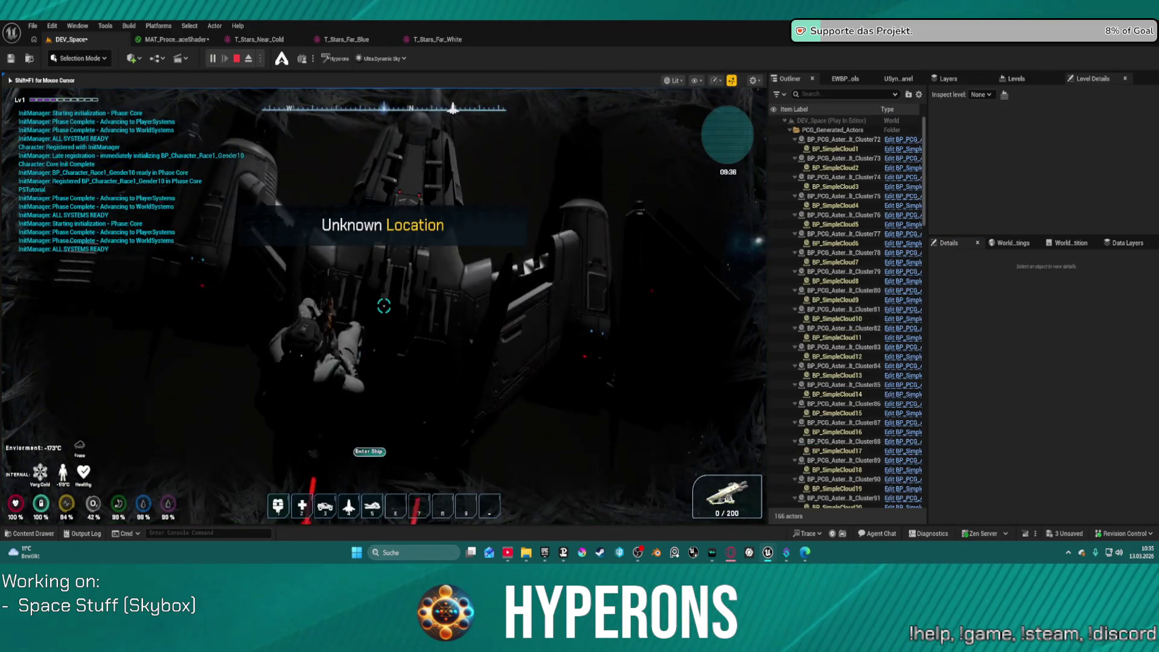
Board the ship and fly past the asteroids toward the star and under the red gate, then end play.
key(e)
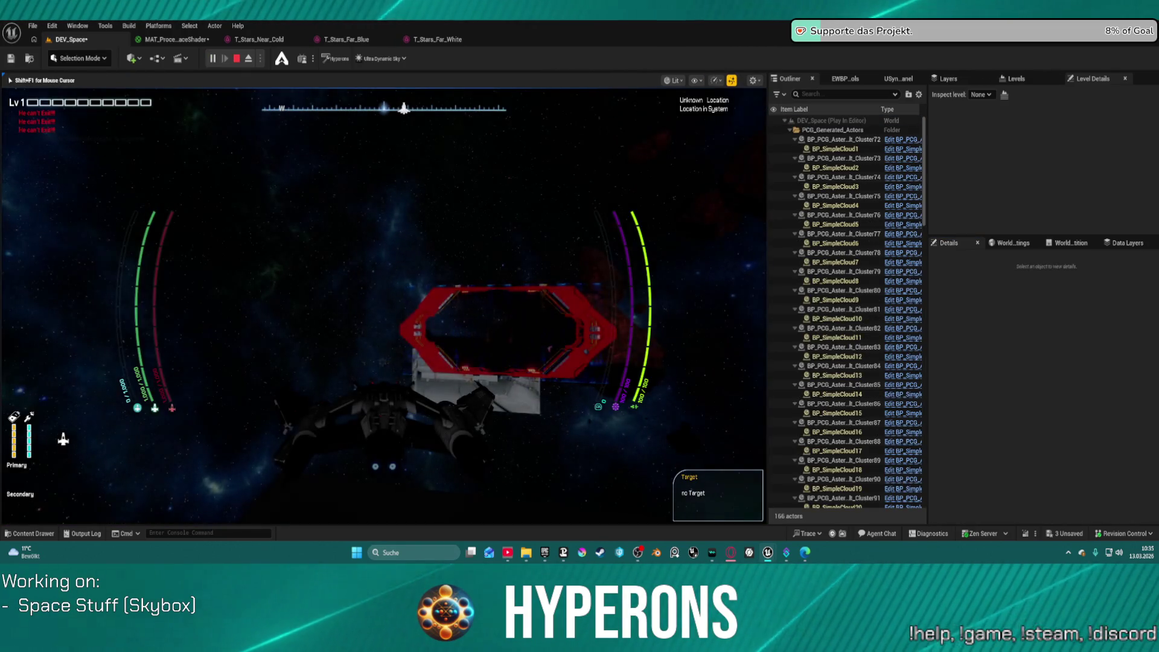
key(w)
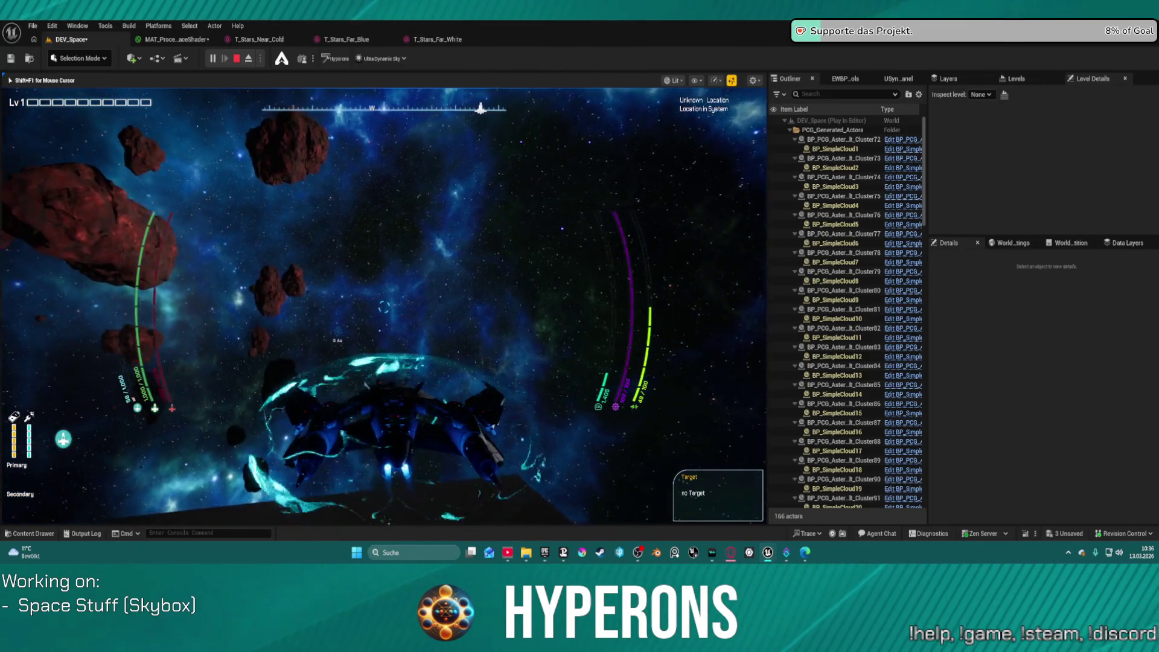
key(d)
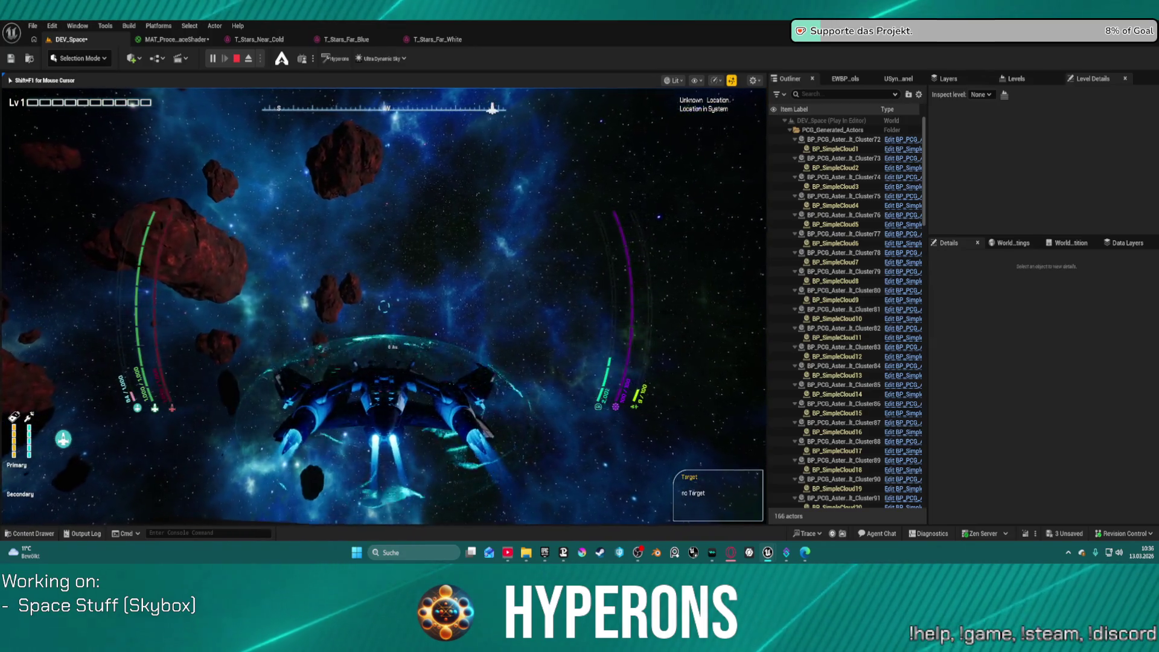
key(d)
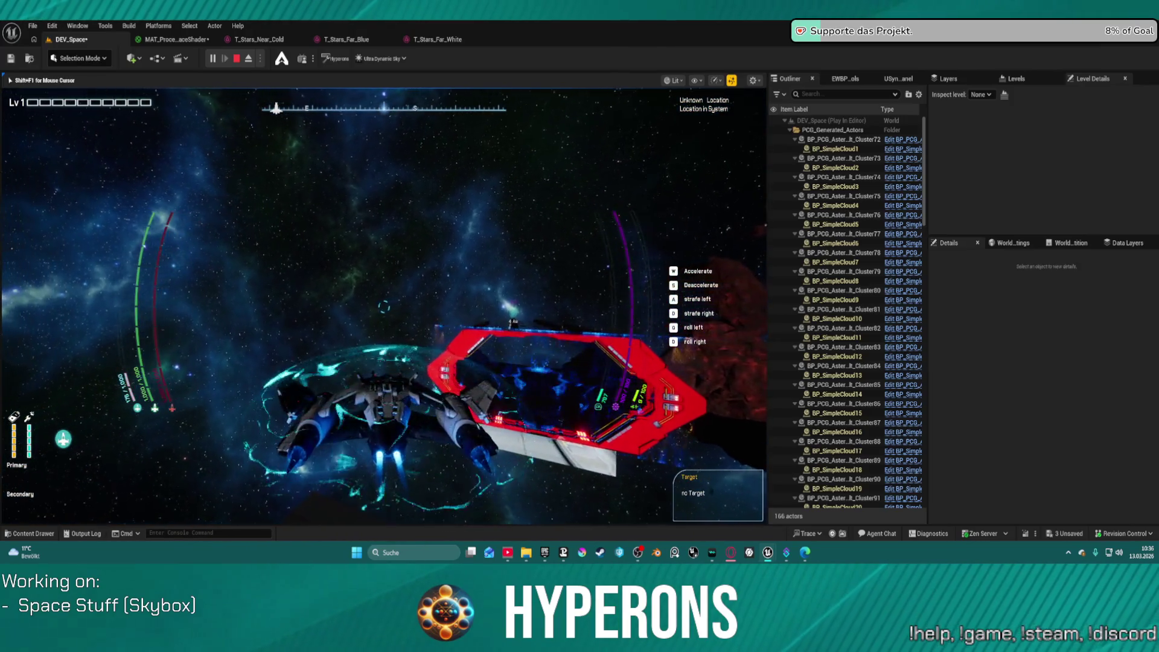
key(d)
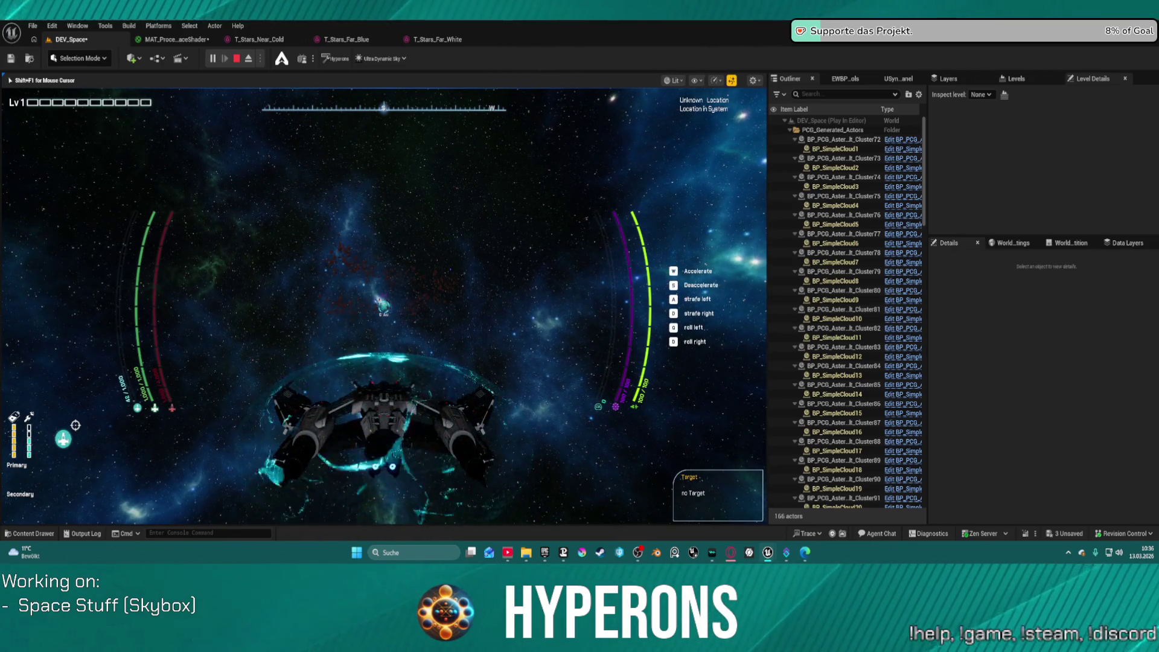
key(Escape)
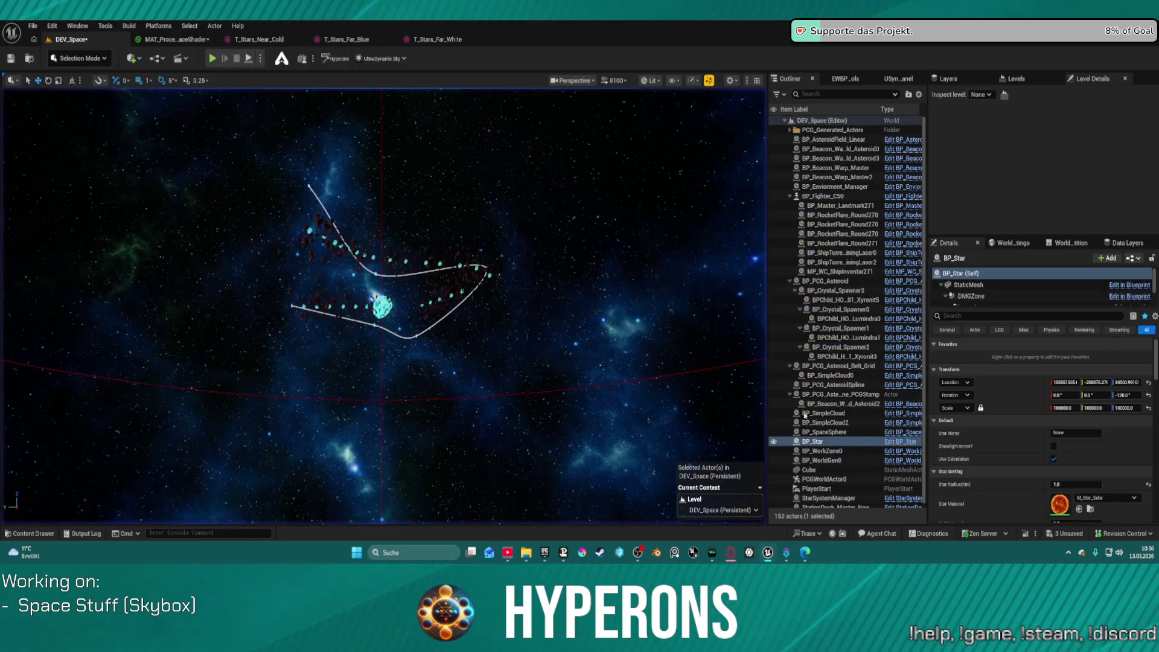
Select BP_SpaceSphere and reset its T Stars Near texture to the default T_Stars_Near_Small.
mouse_move(400, 377)
mouse_down()
mouse_move(544, 350)
mouse_move(471, 356)
mouse_up()
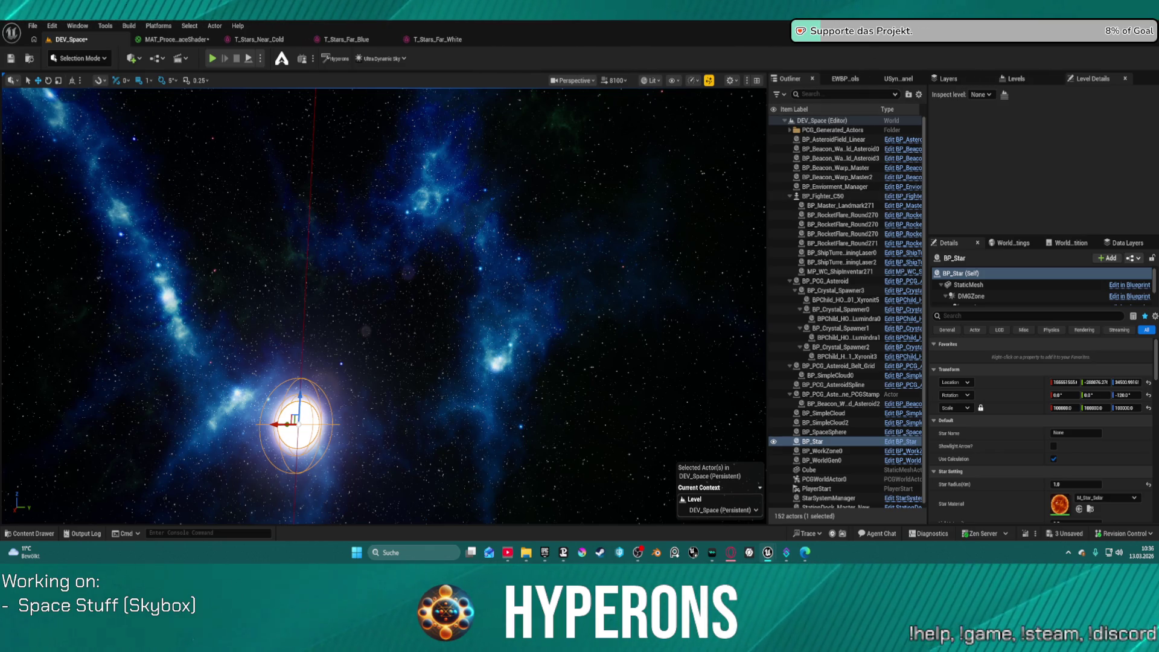
scroll(911, 302, down, 3)
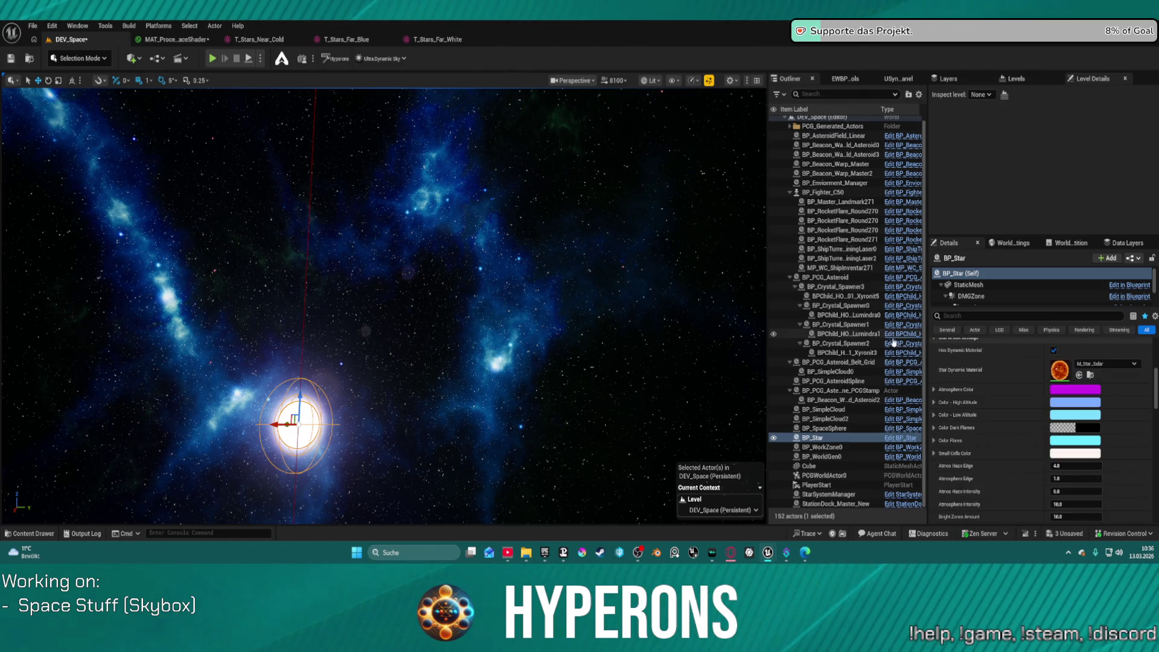
click(829, 429)
scroll(1025, 396, down, 10)
scroll(1025, 396, up, 1)
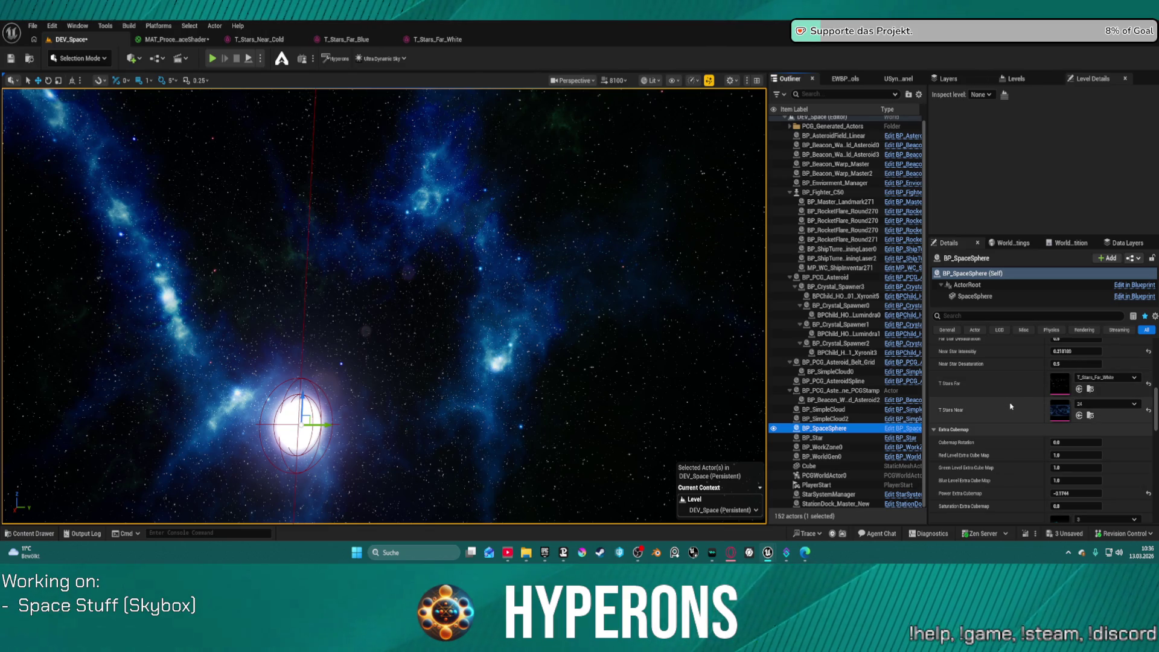
scroll(1008, 420, down, 3)
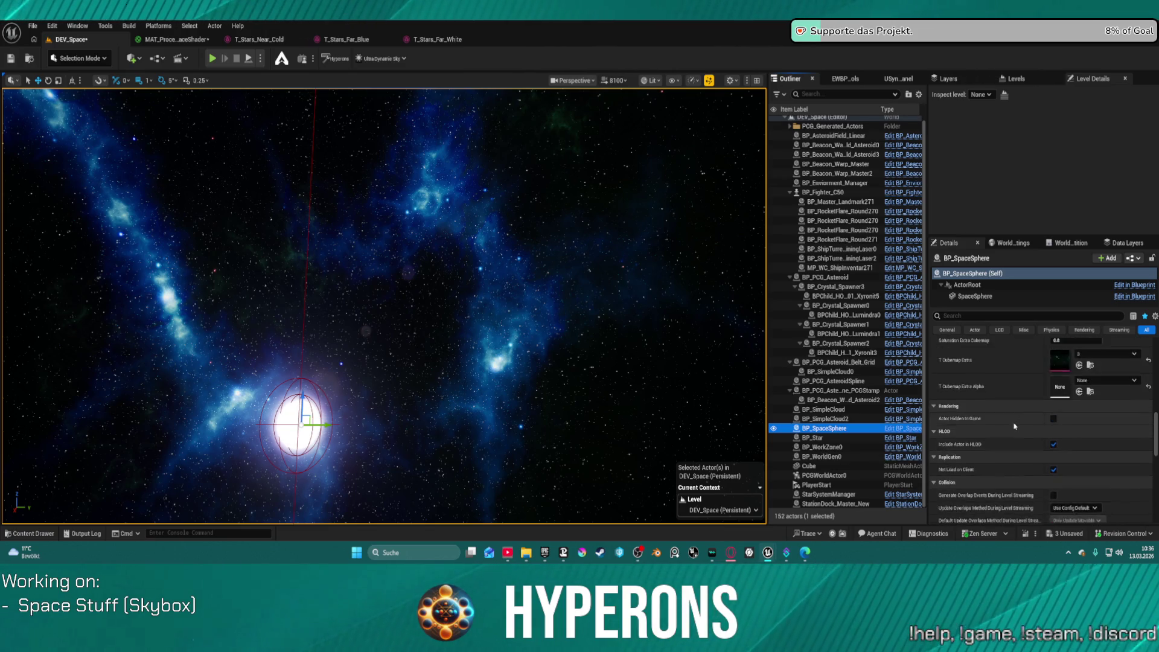
scroll(1015, 425, up, 2)
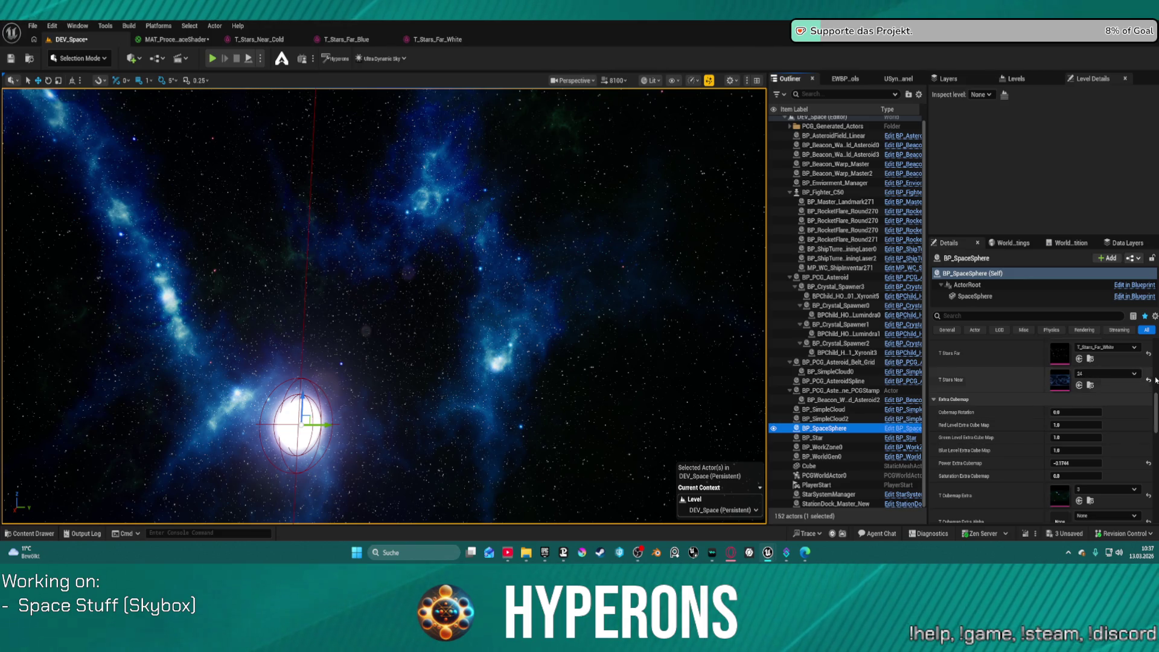
click(1149, 380)
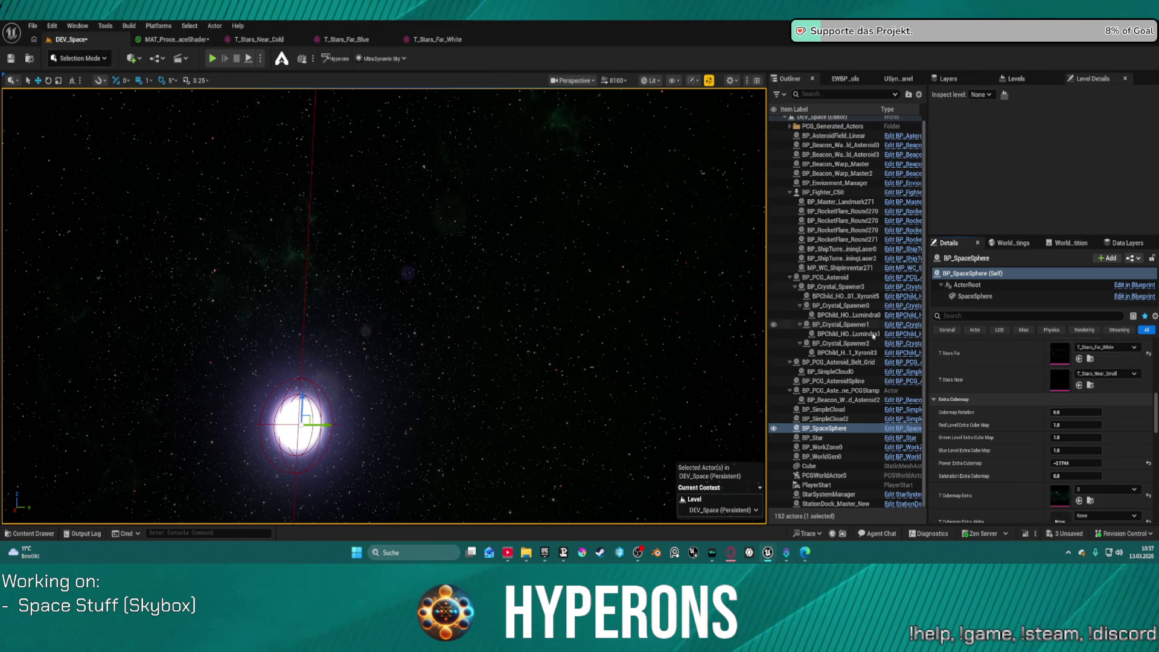
Turn the view across the plain starfield and frame the sky sphere.
scroll(1013, 422, down, 1)
scroll(1021, 426, down, 3)
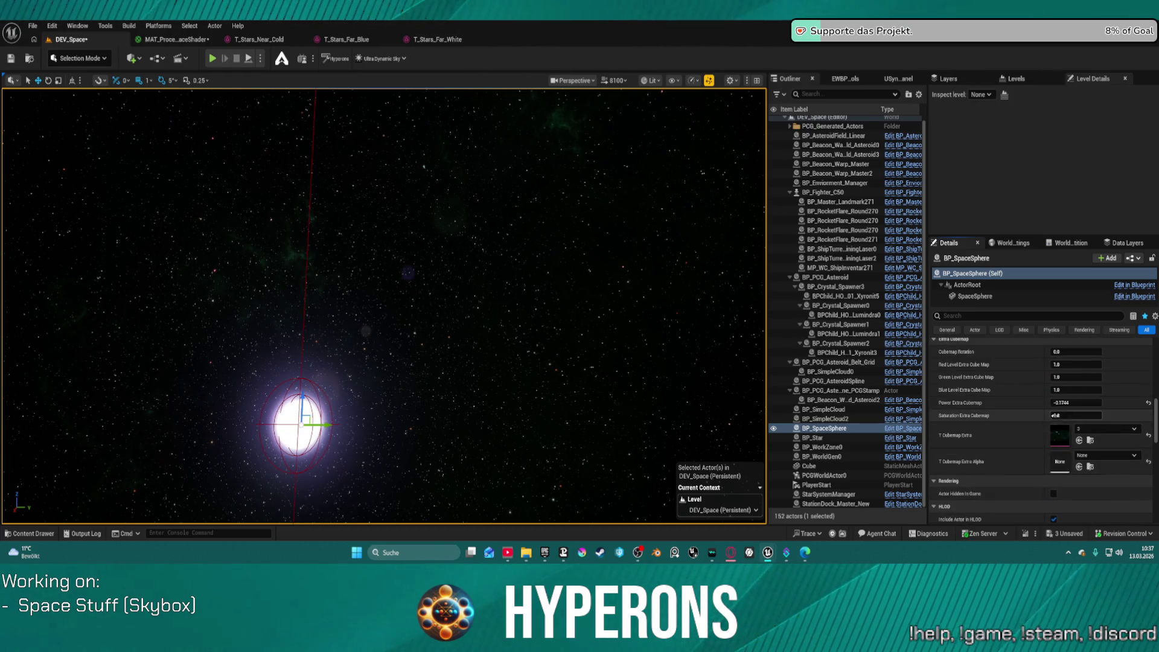
mouse_move(303, 415)
mouse_down()
mouse_move(108, 416)
mouse_move(157, 434)
mouse_move(127, 423)
mouse_move(145, 411)
mouse_up()
key(f)
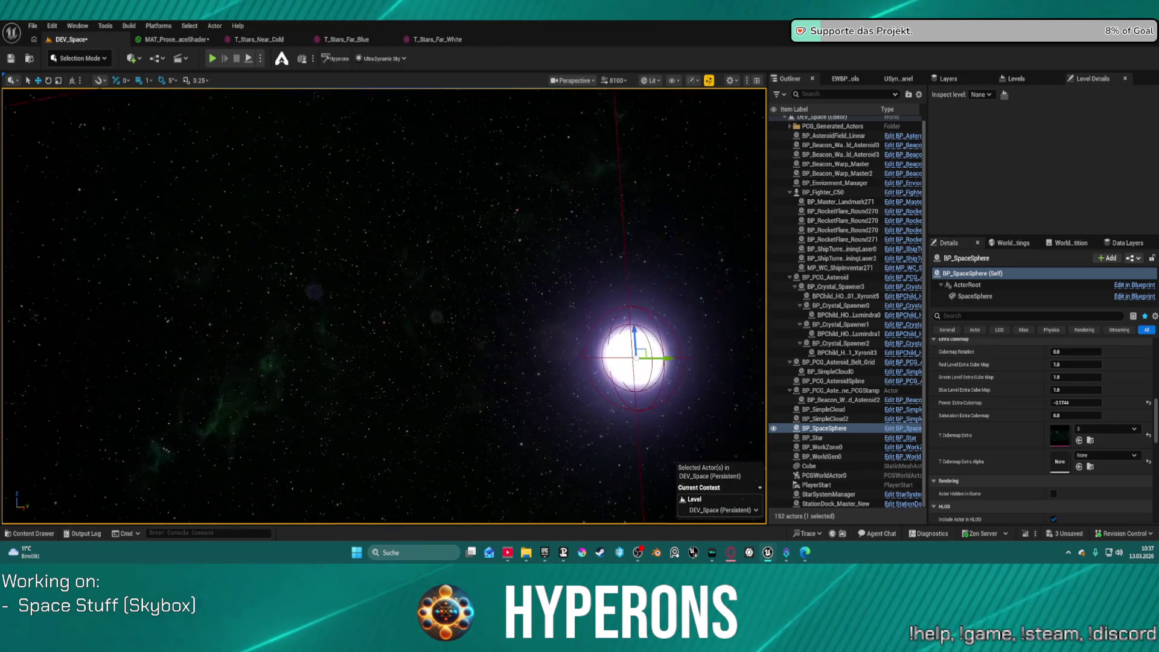
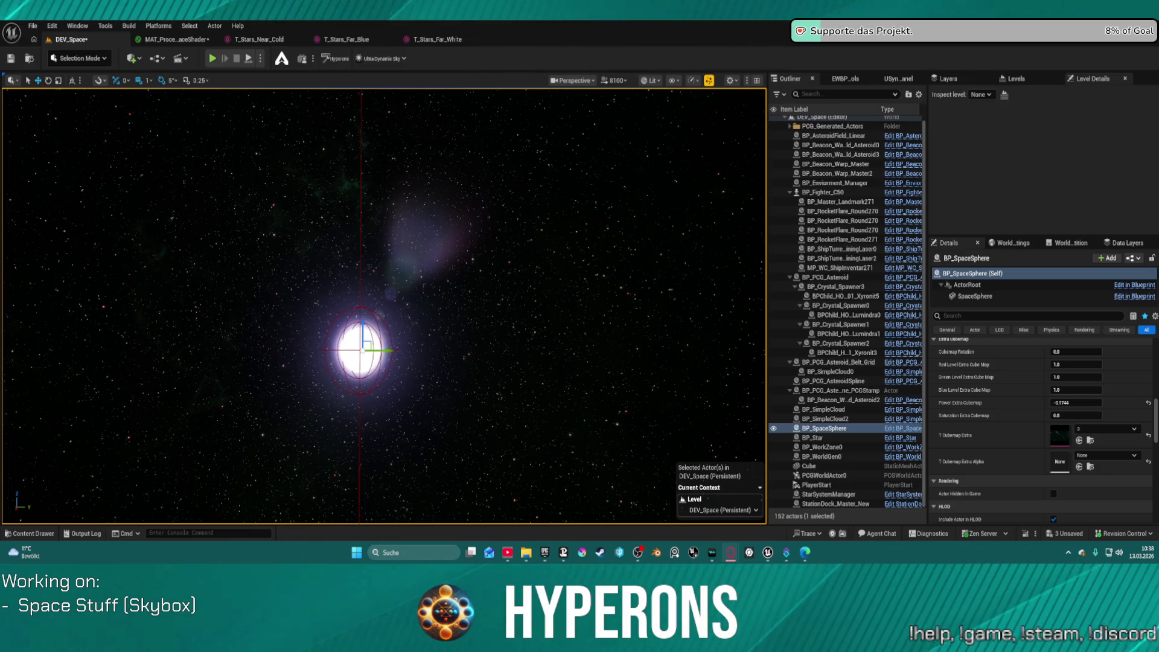
Look around the space level, turning away from the glowing sphere and back toward it.
drag(422, 278, 460, 249)
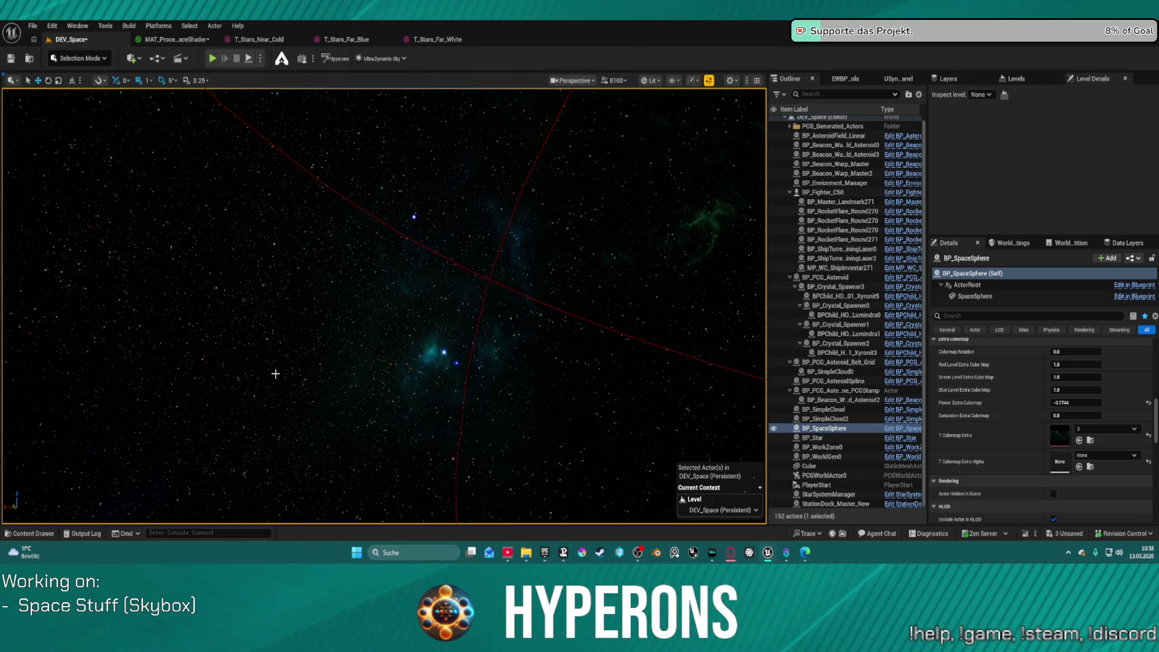
mouse_move(578, 287)
mouse_down()
mouse_move(520, 284)
mouse_move(532, 241)
mouse_move(492, 190)
mouse_move(477, 209)
mouse_move(492, 211)
mouse_move(471, 215)
mouse_move(578, 293)
mouse_up()
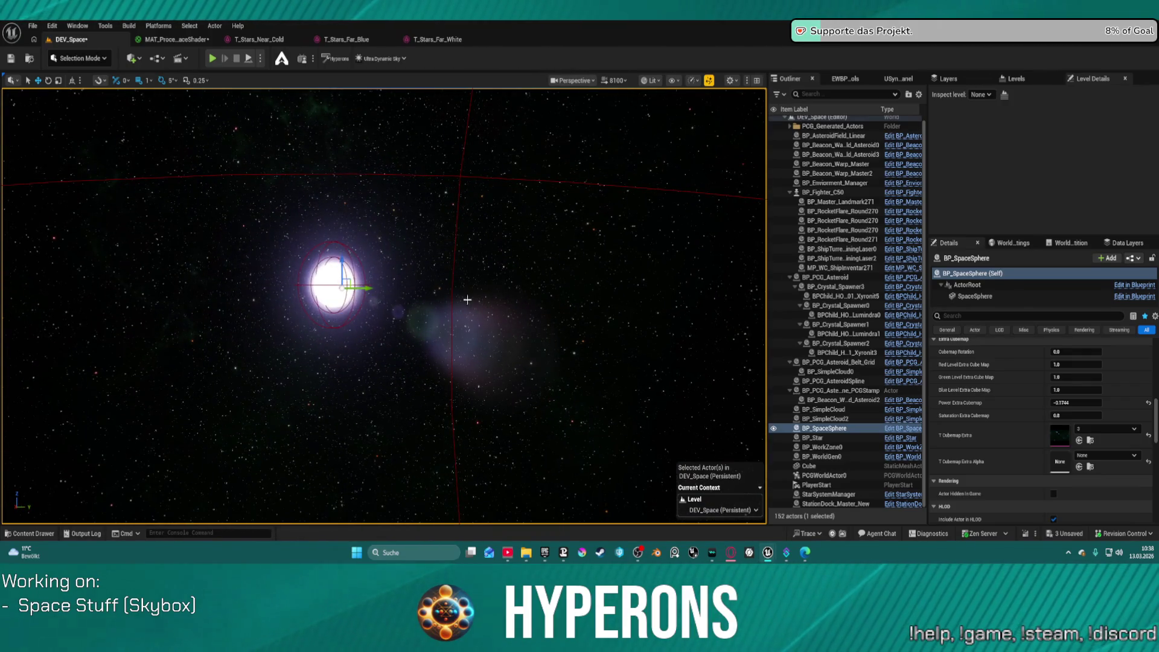
Frame the space sphere, then select and focus the Cube plane from the Outliner.
key(f)
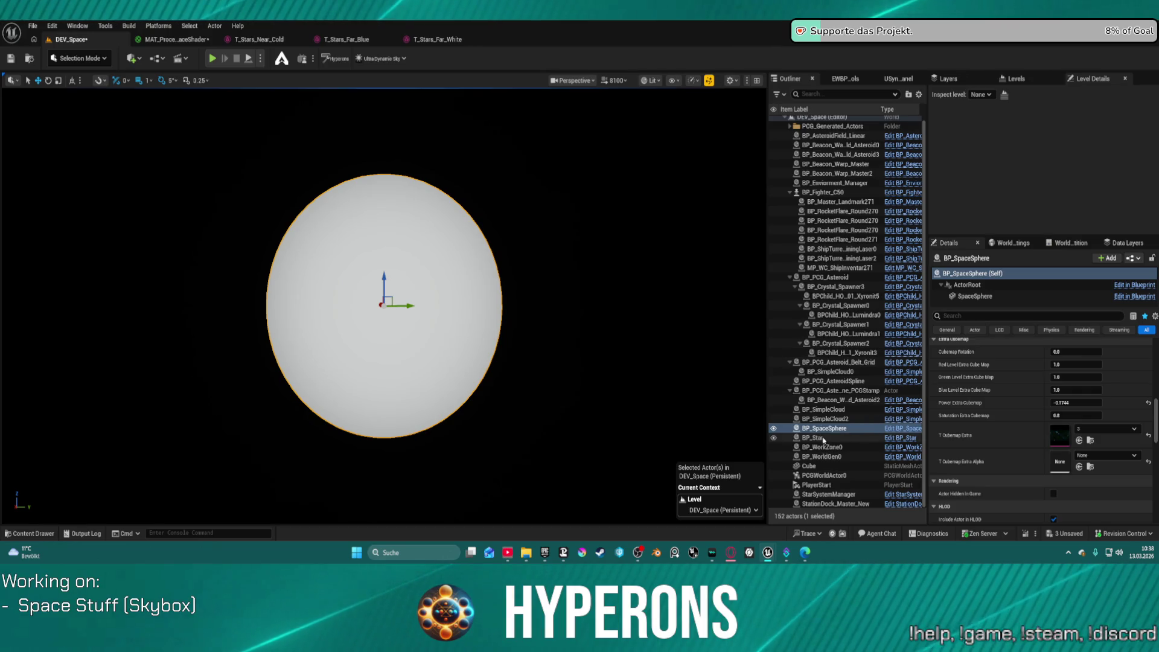
click(815, 438)
double_click(809, 465)
mouse_move(531, 258)
mouse_down()
mouse_move(519, 284)
mouse_move(477, 281)
mouse_up()
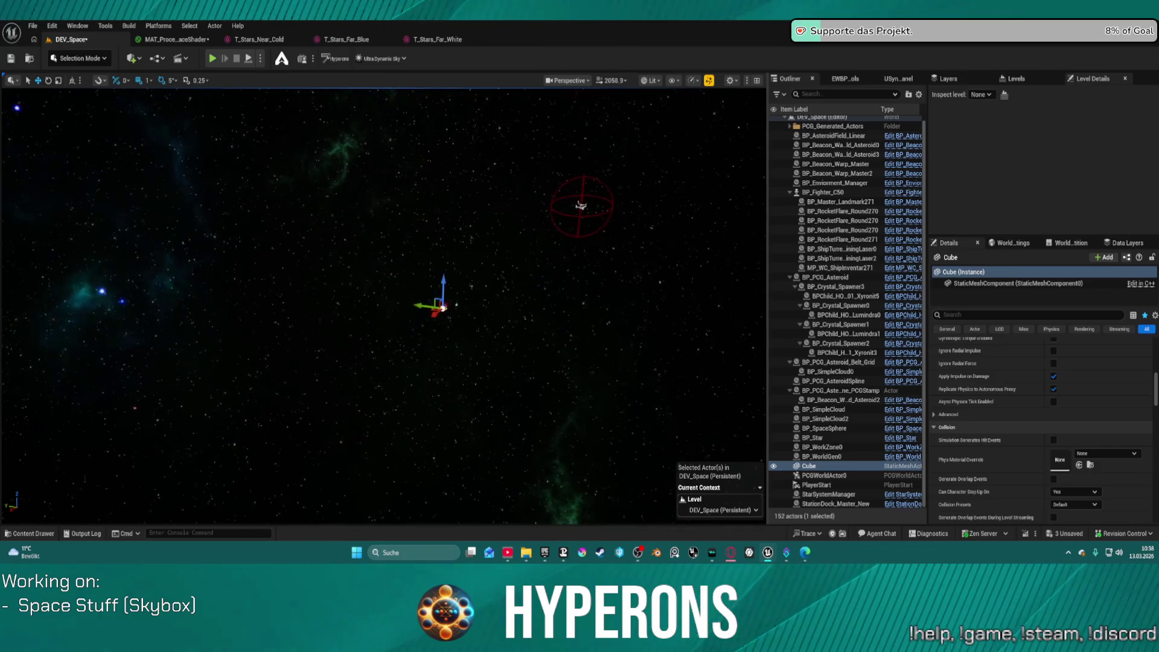
Fly in close to the Cube plane and the station, then select BP_Star.
mouse_move(553, 264)
mouse_down()
mouse_move(547, 242)
mouse_move(553, 264)
mouse_up()
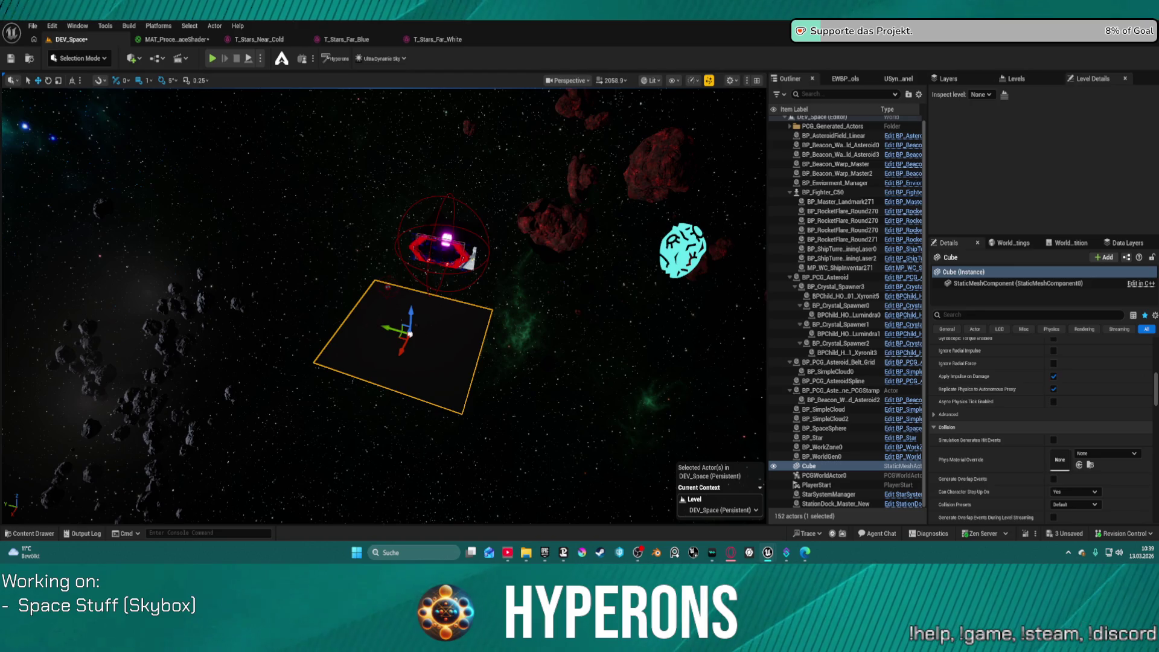
key(f)
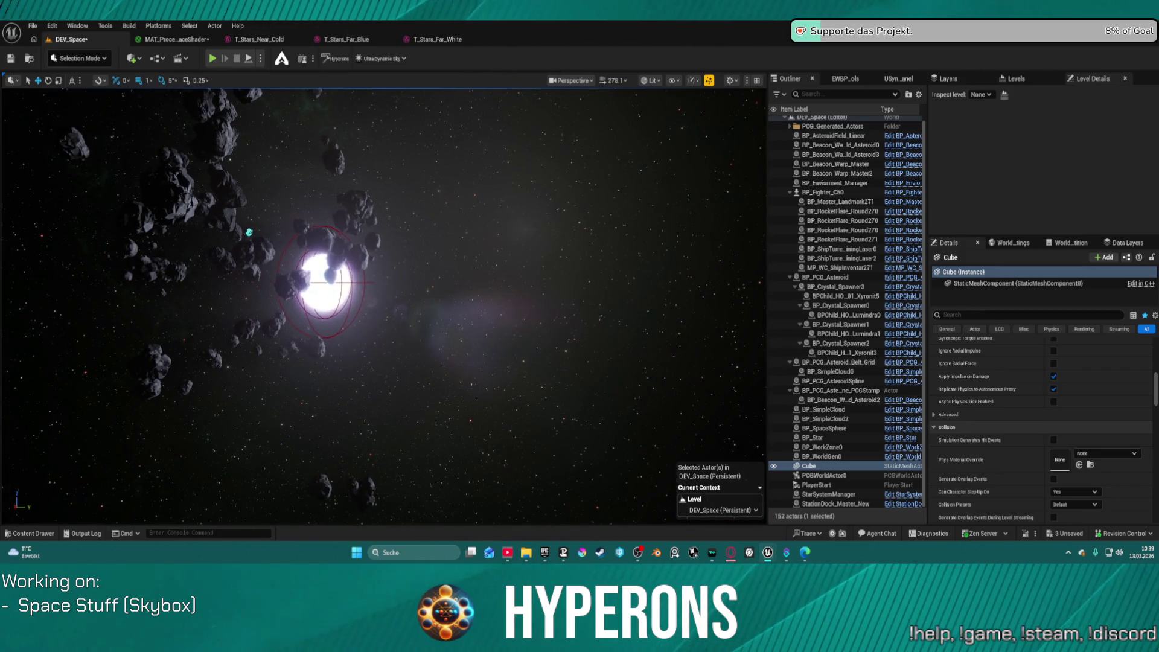
click(326, 282)
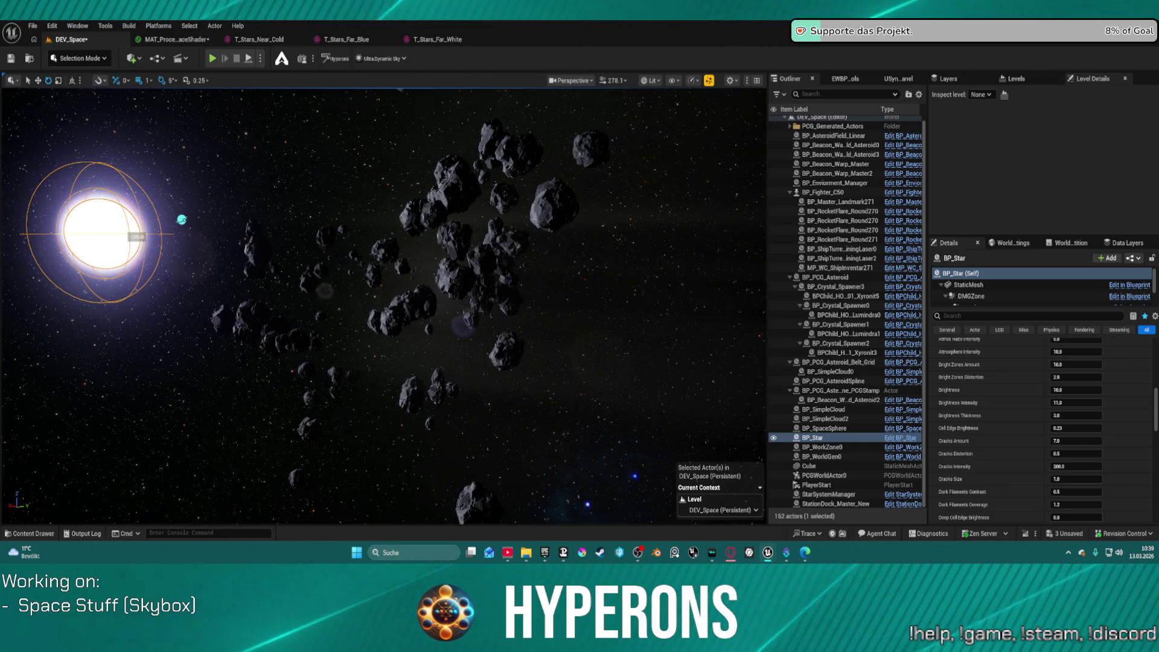
Fly toward the asteroid field, pull back, and frame BP_Star in the view.
drag(182, 220, 134, 216)
drag(465, 329, 466, 330)
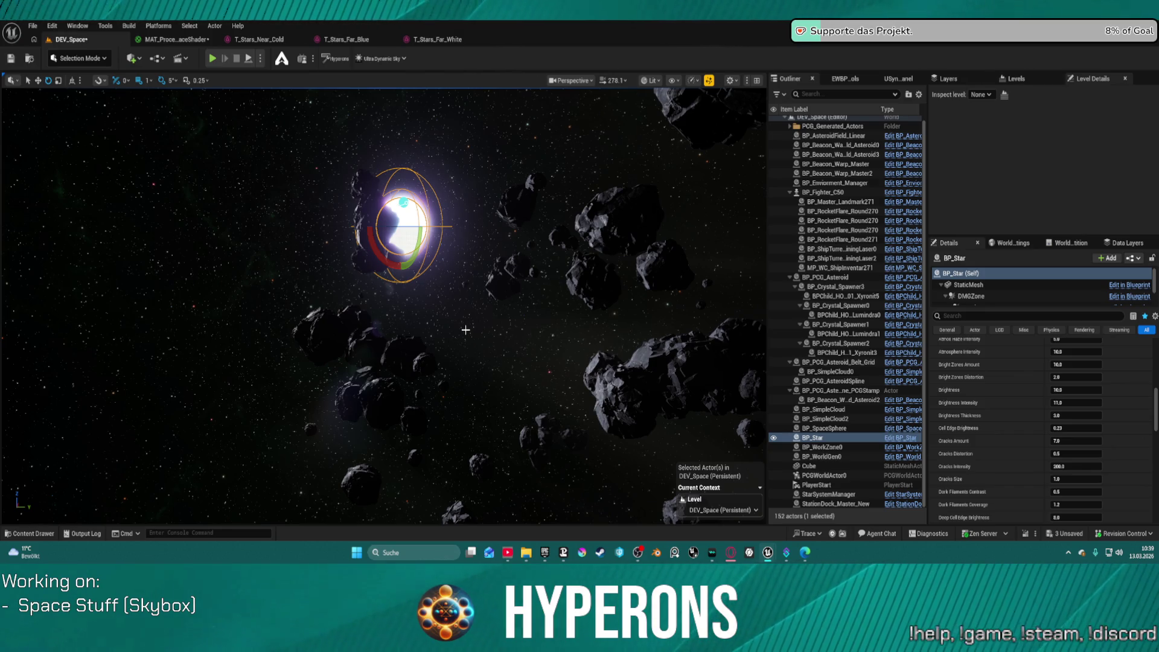
drag(466, 330, 497, 330)
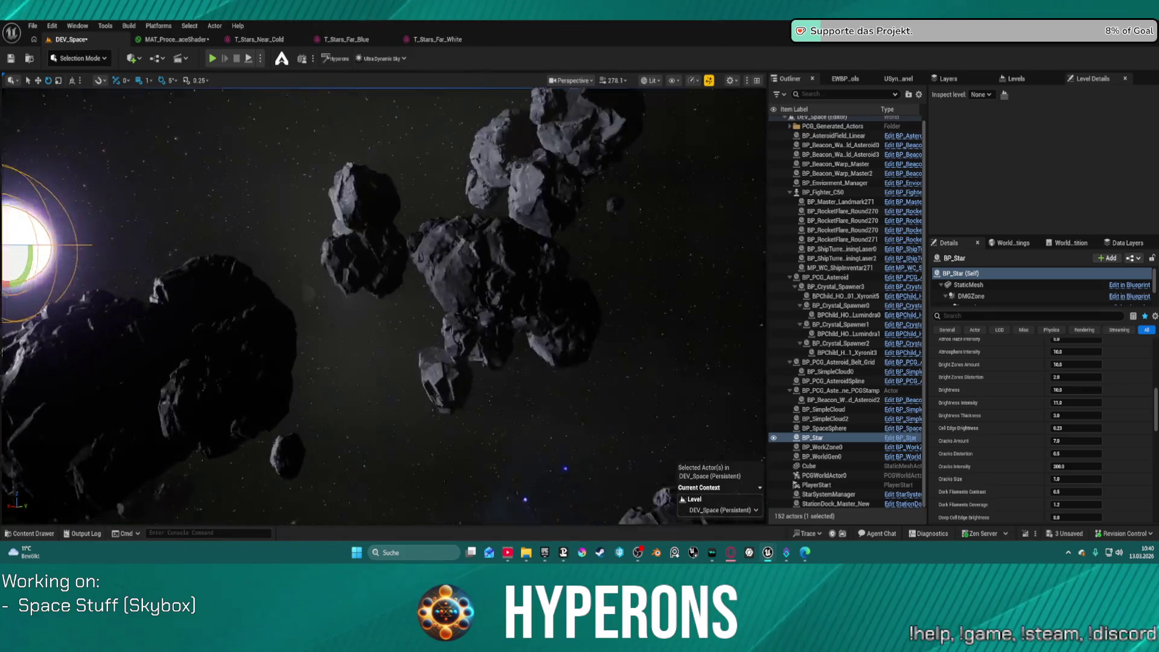
key(f)
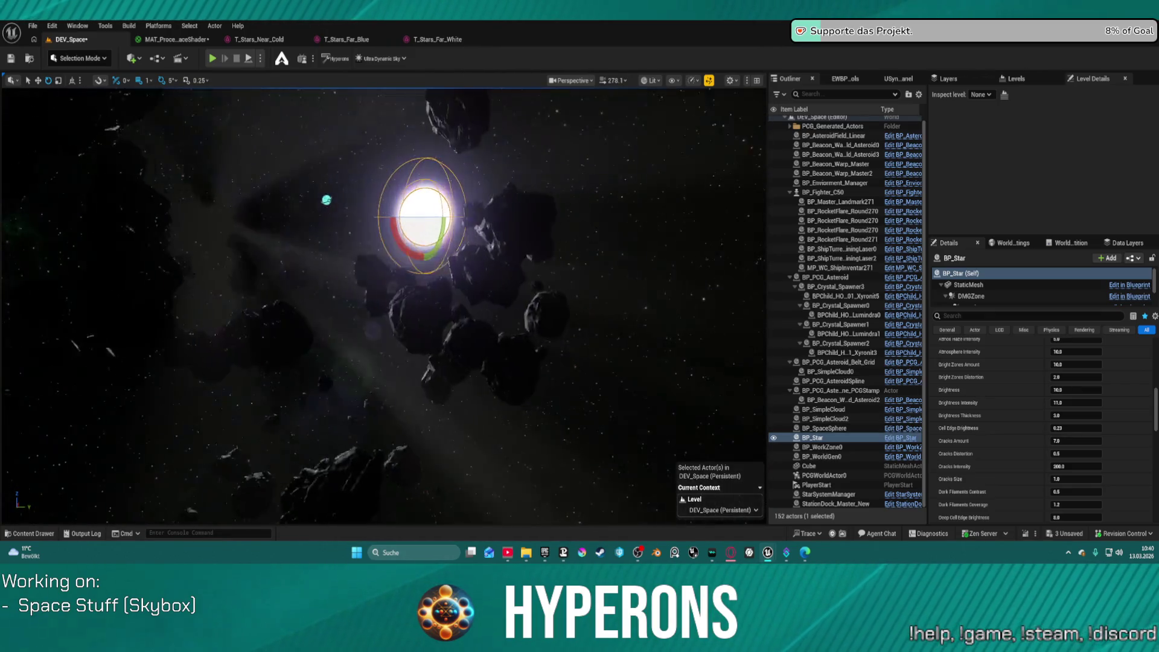
Fly past the star into the asteroid cluster, then select BP_SpaceSphere.
drag(376, 349, 375, 349)
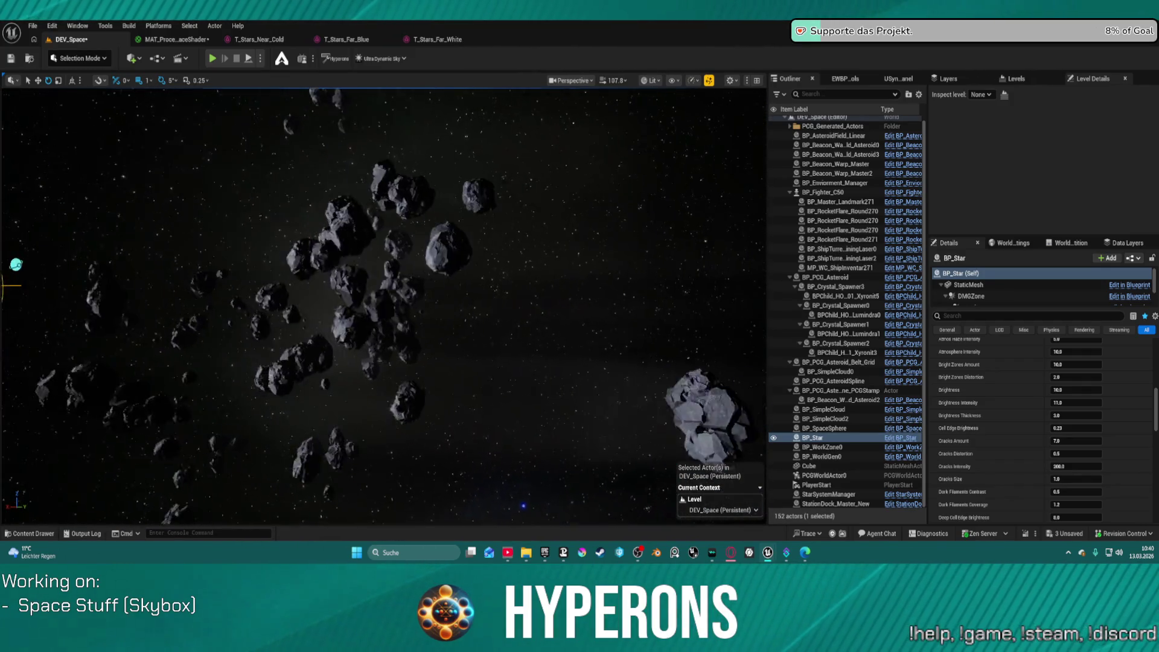
drag(375, 349, 376, 349)
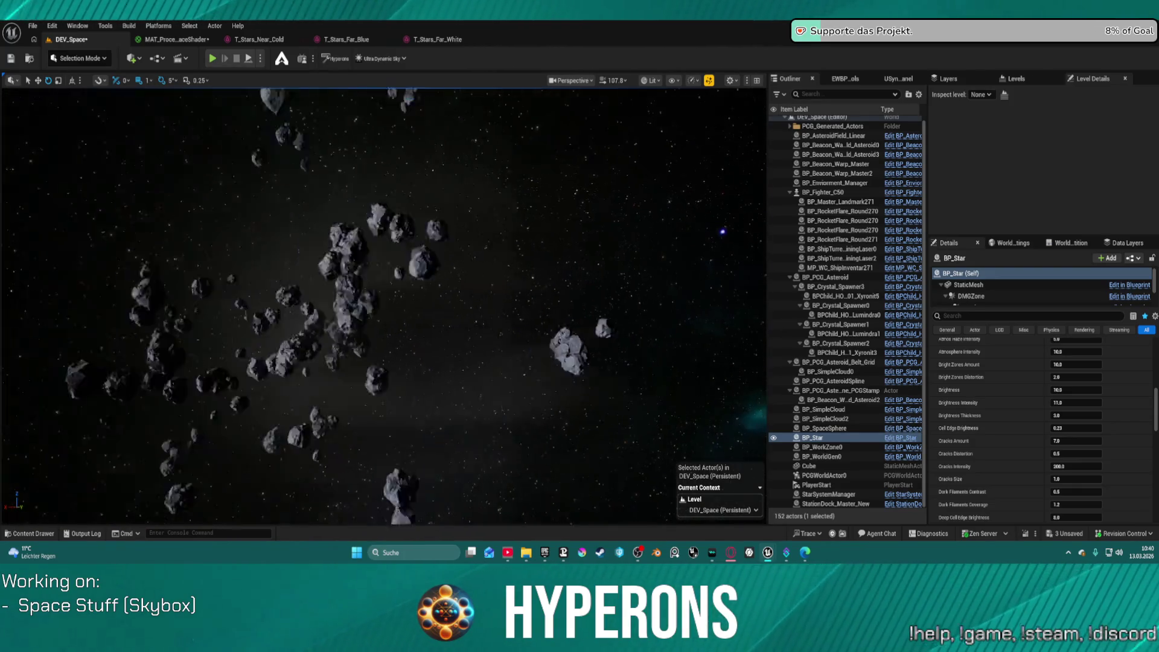
drag(376, 349, 376, 349)
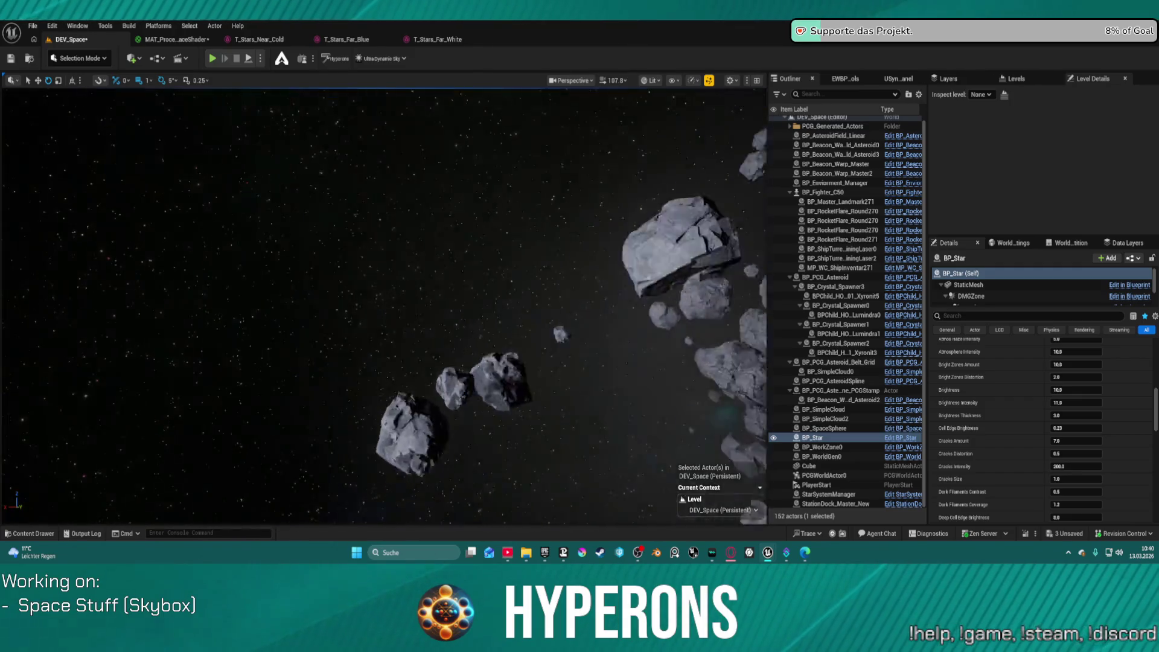
drag(487, 163, 488, 163)
drag(527, 421, 528, 421)
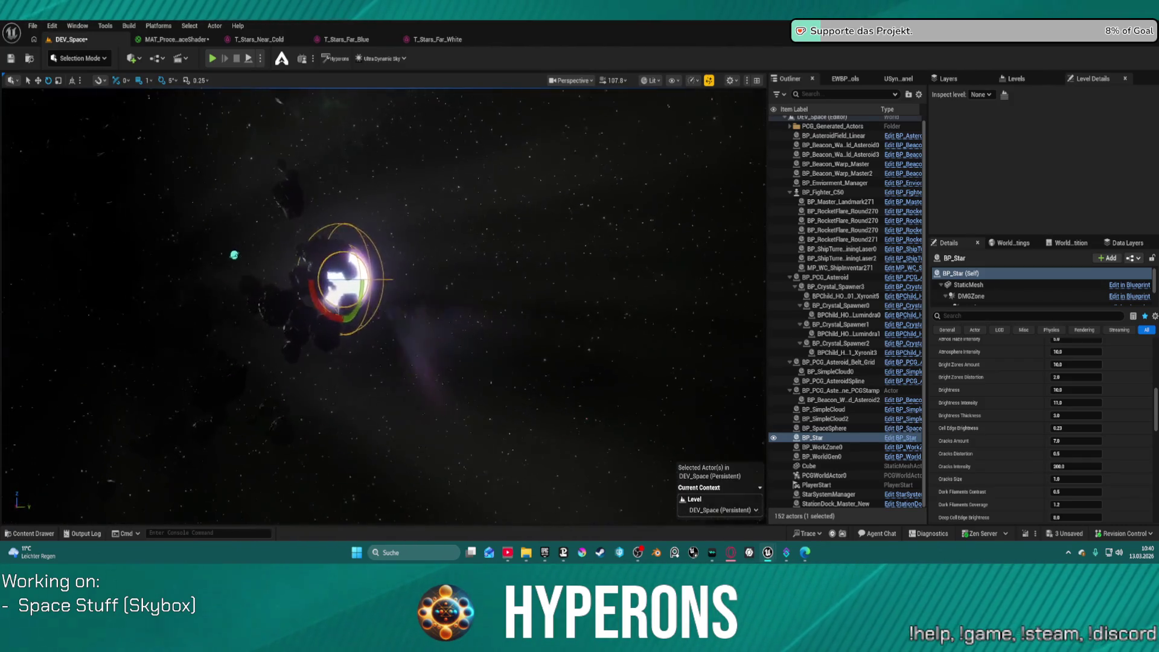
drag(384, 305, 384, 305)
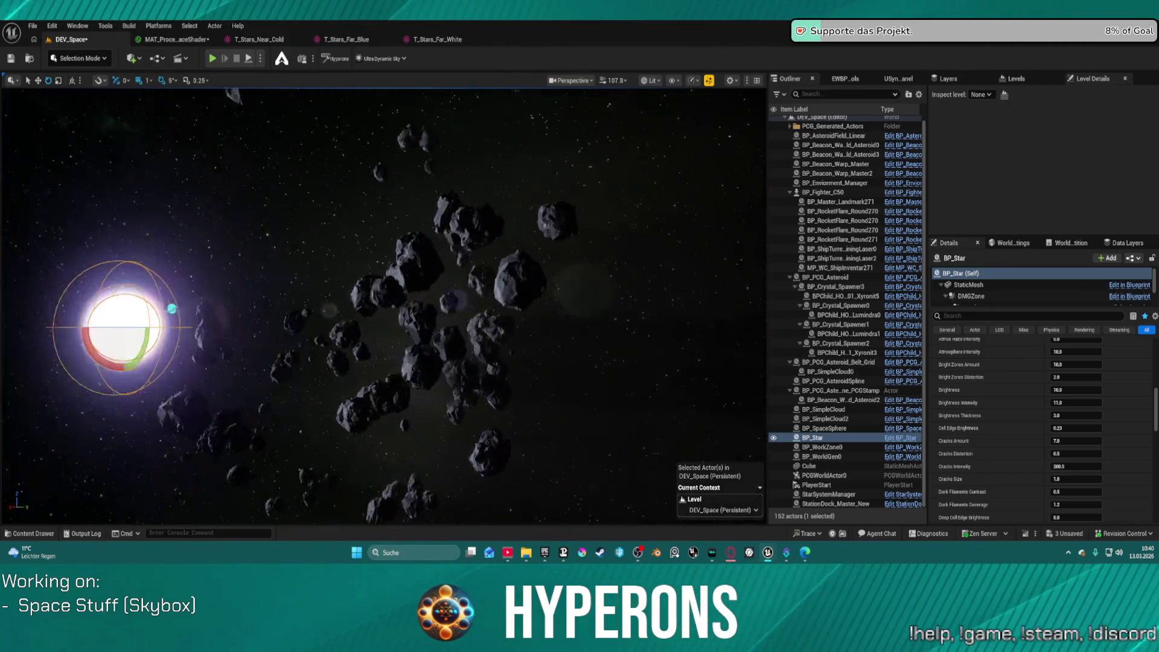
click(498, 333)
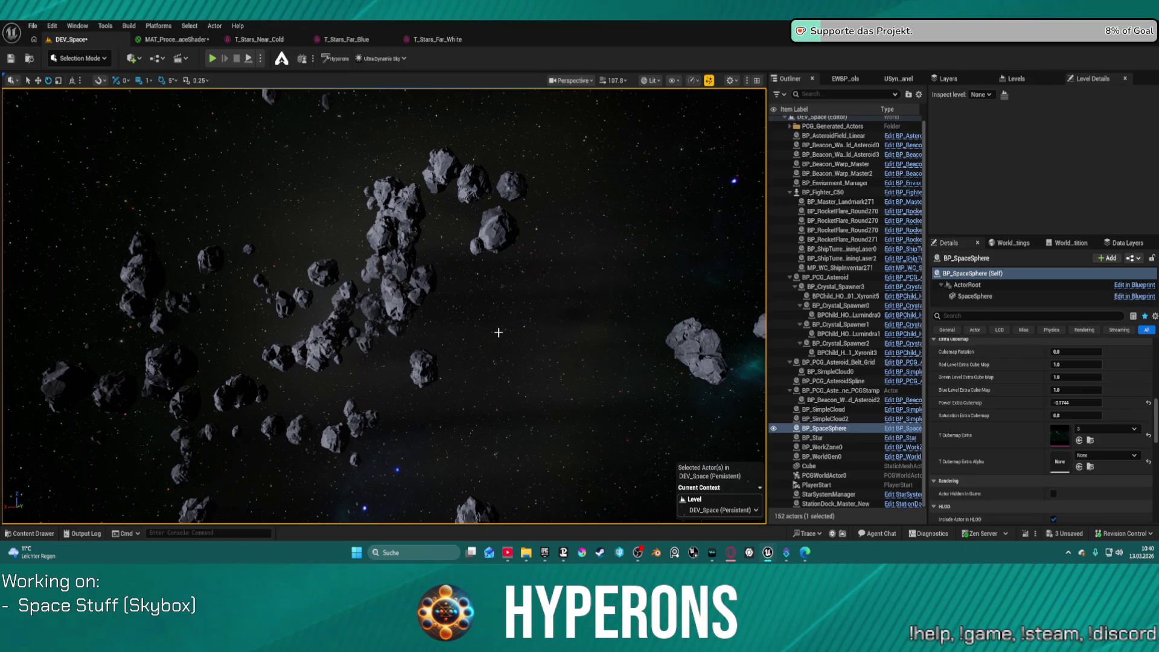
drag(384, 305, 384, 305)
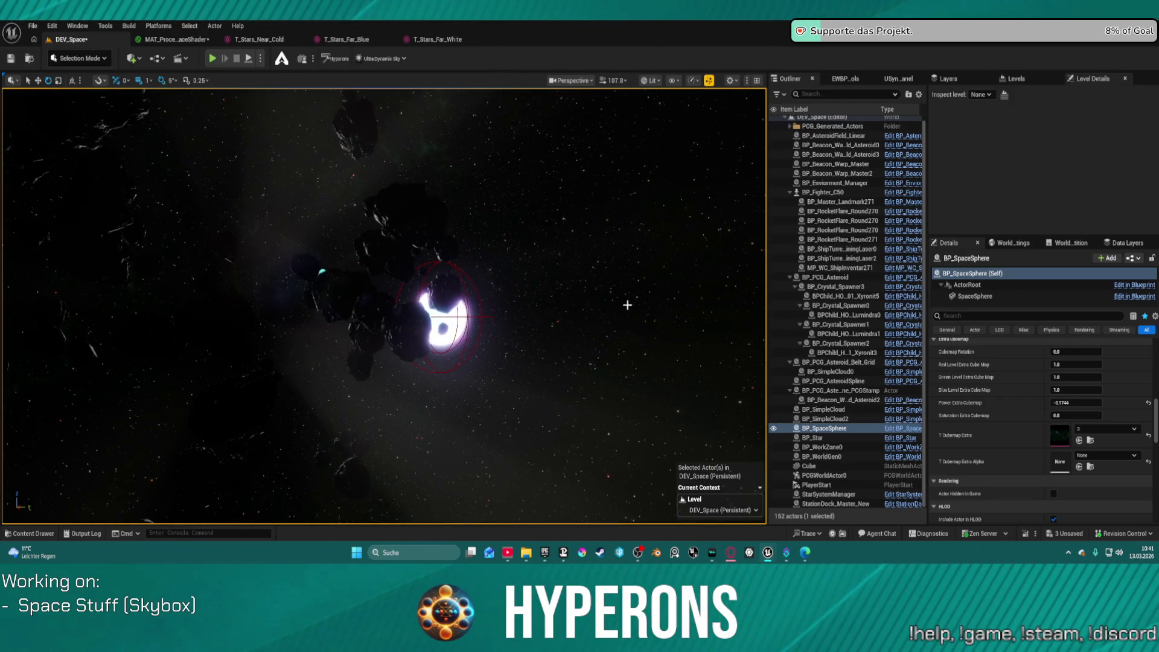
click(455, 316)
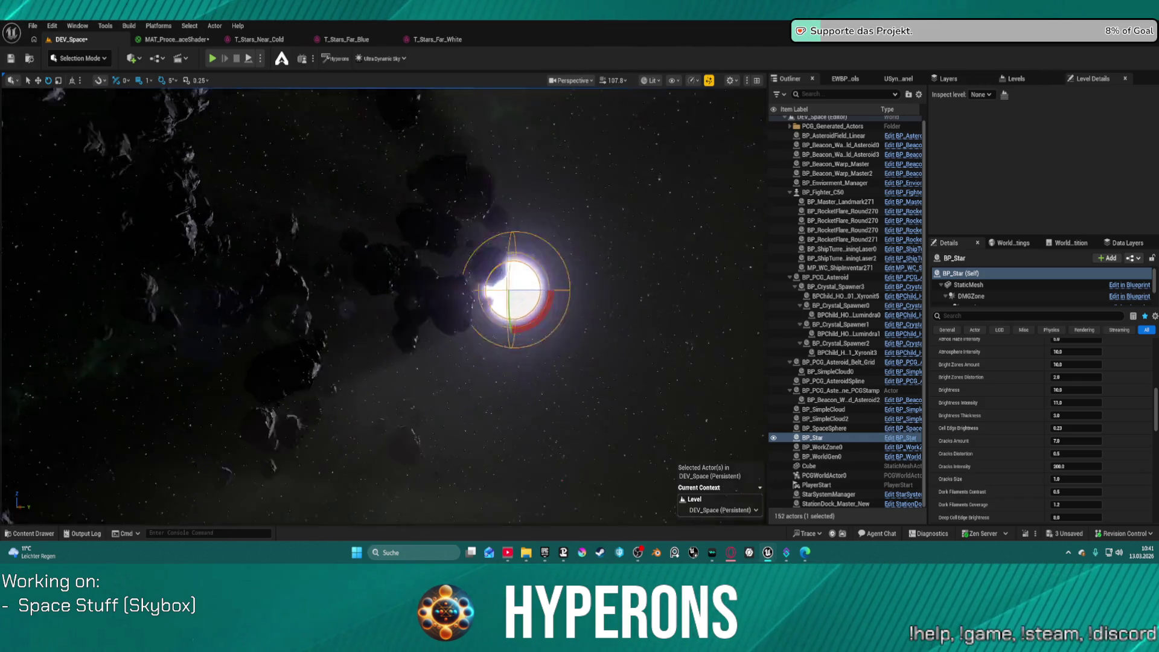
key(w)
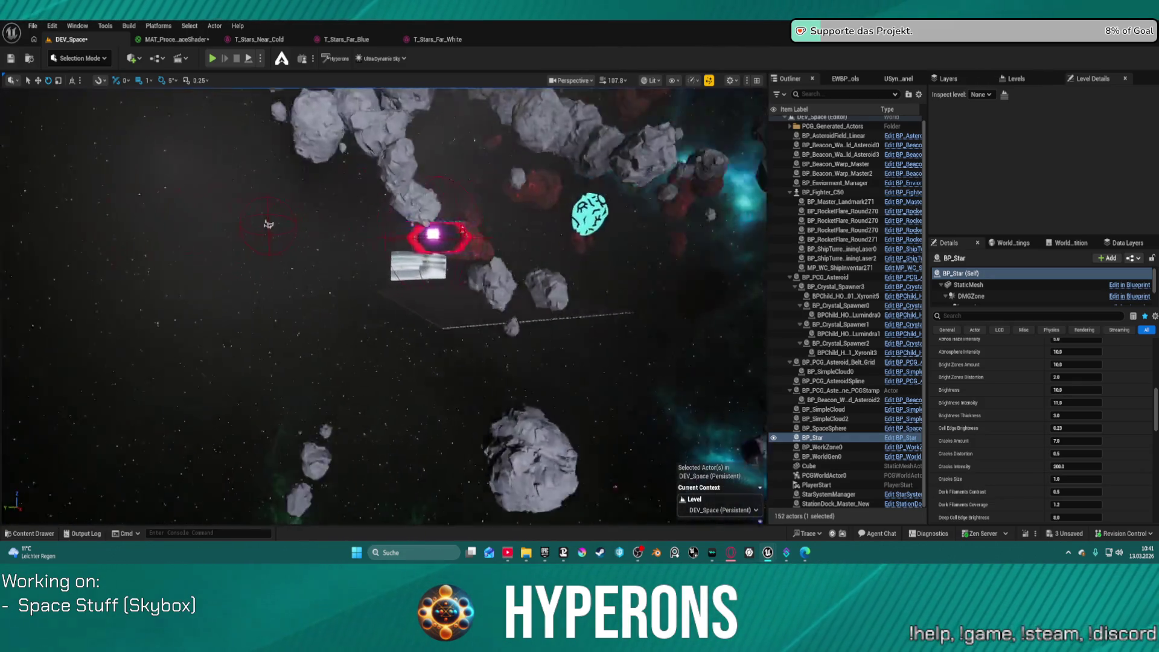
key(w)
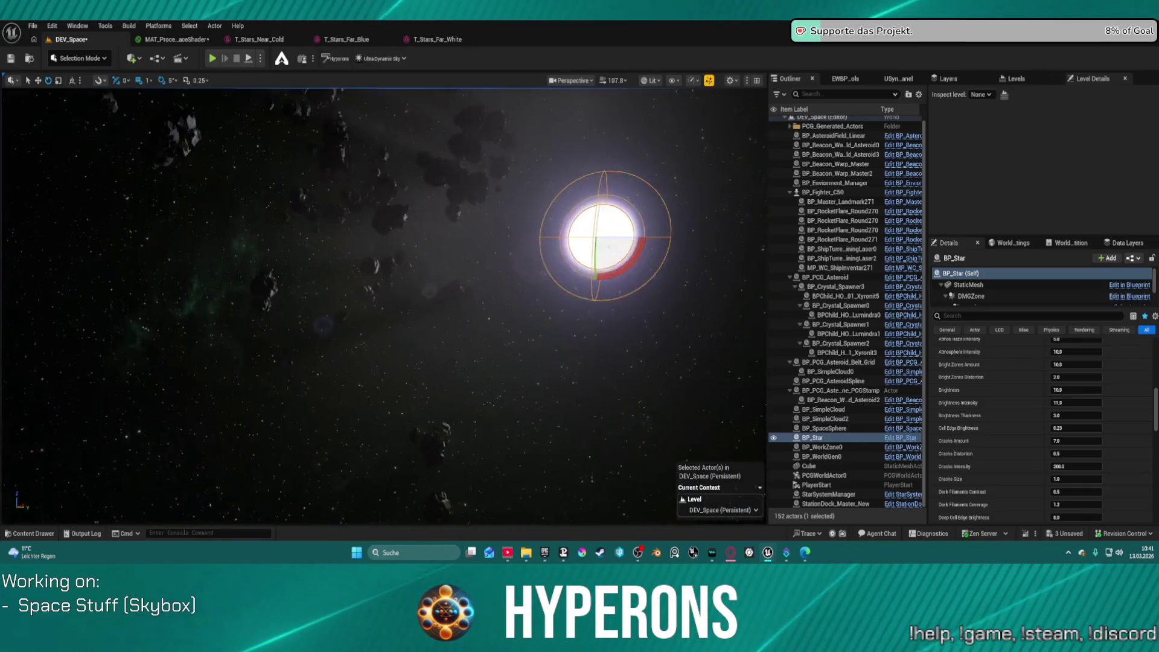
key(f)
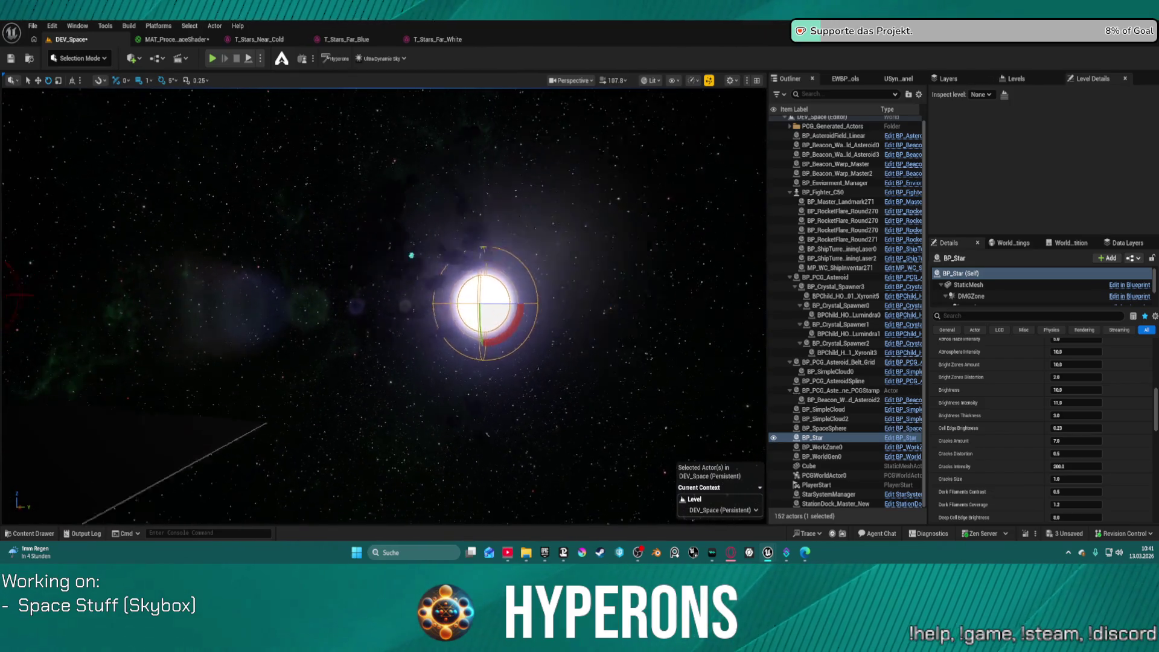
key(w)
key(s)
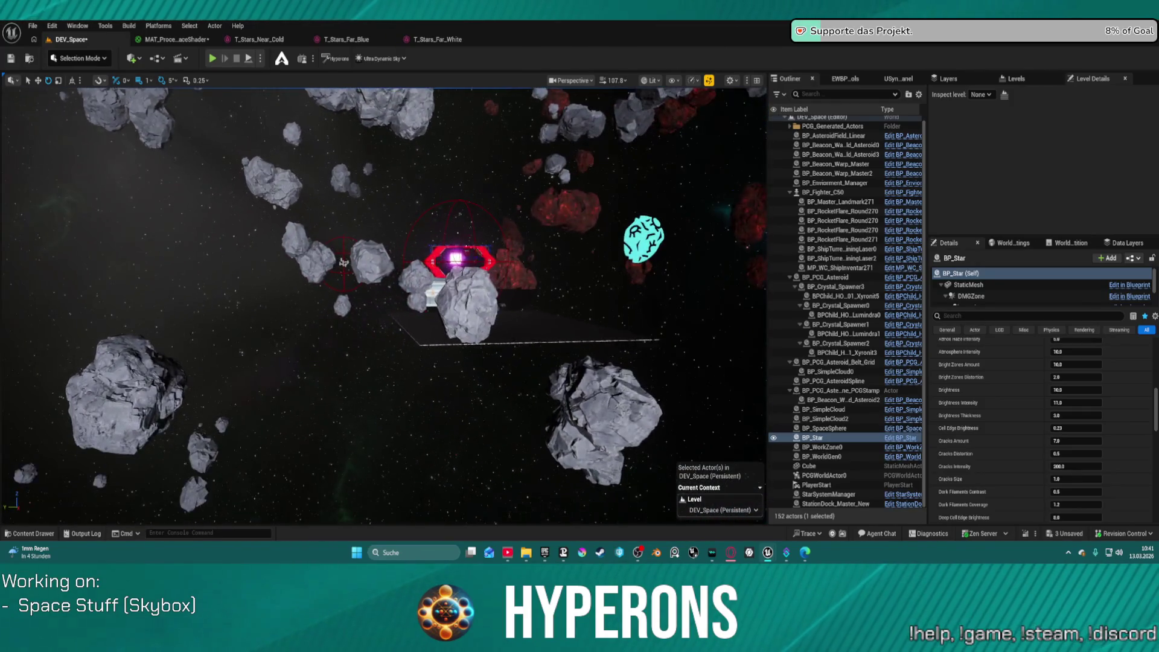
key(w)
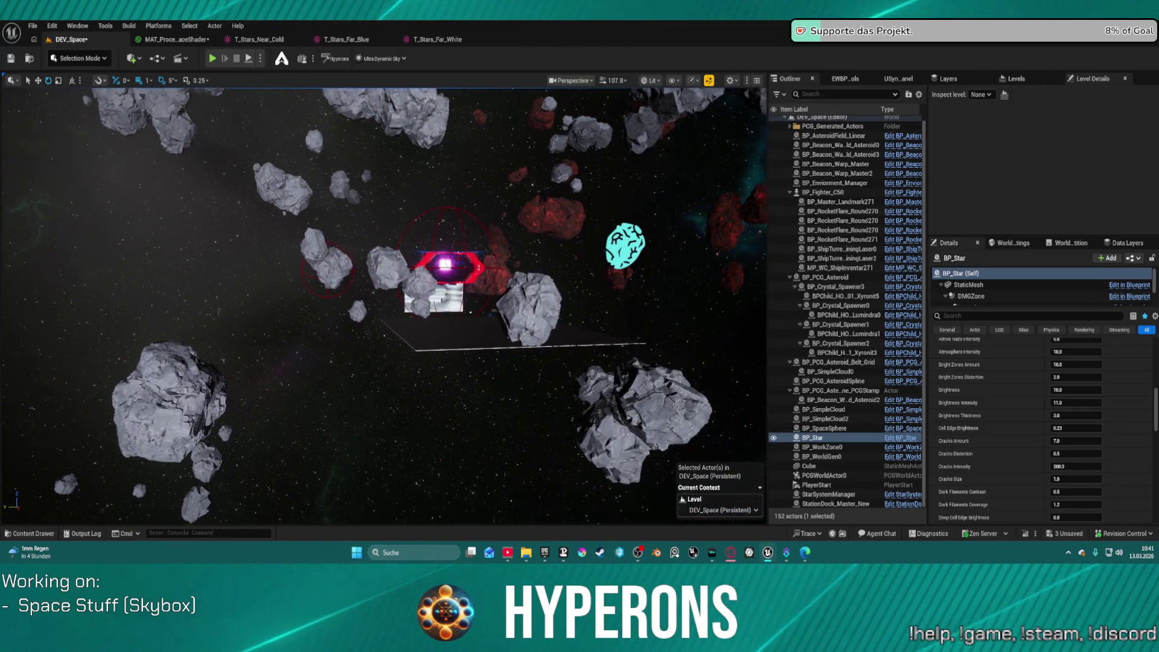
click(457, 337)
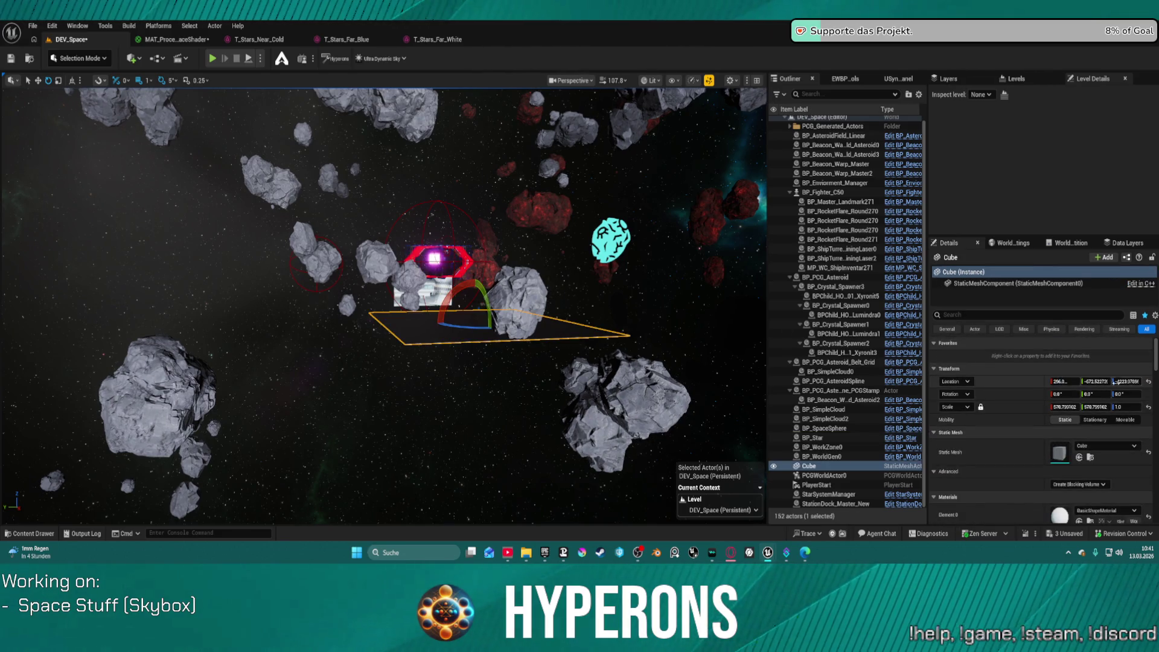
key(w)
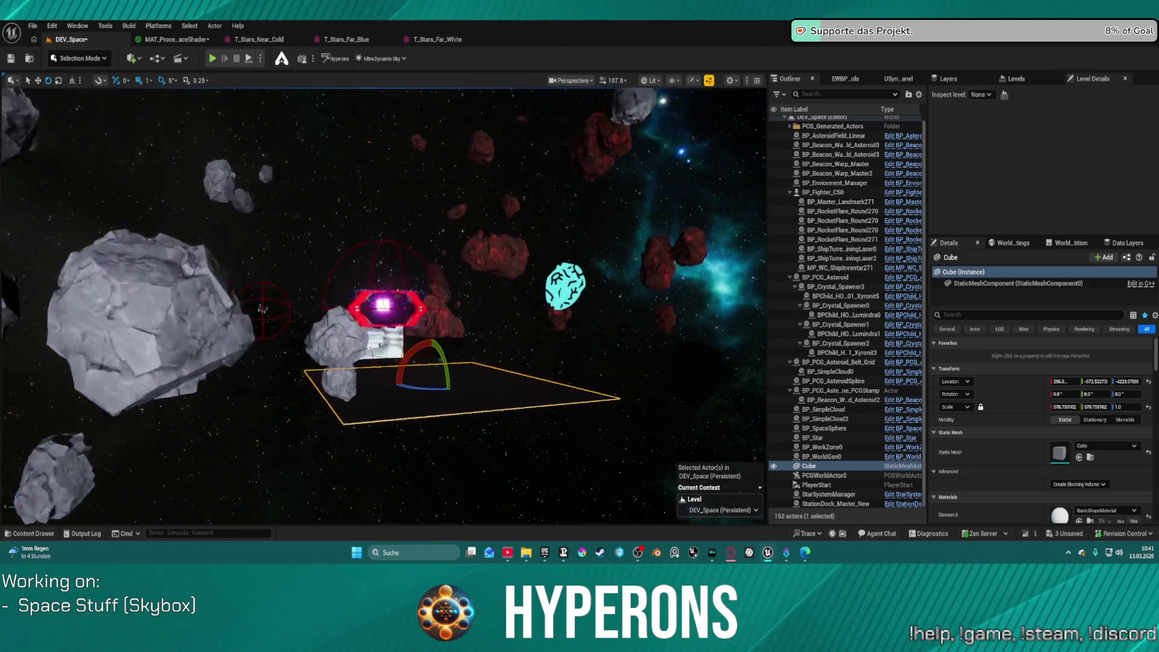
drag(263, 308, 169, 306)
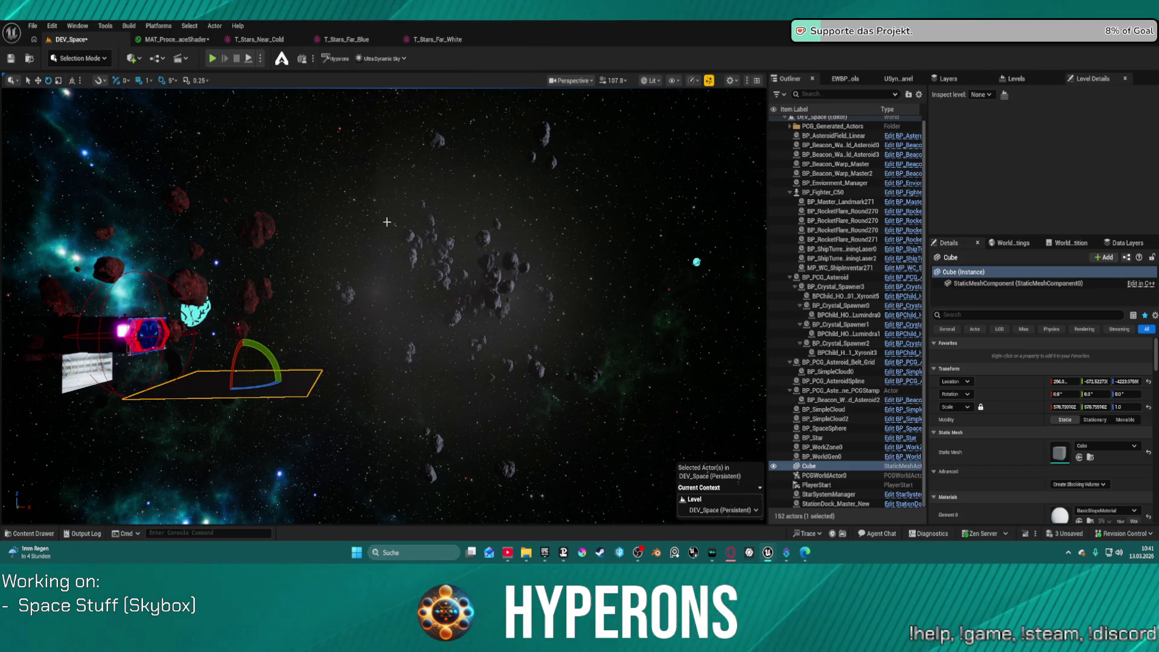
mouse_move(367, 425)
mouse_down()
mouse_move(390, 423)
mouse_move(389, 398)
mouse_move(423, 398)
mouse_up()
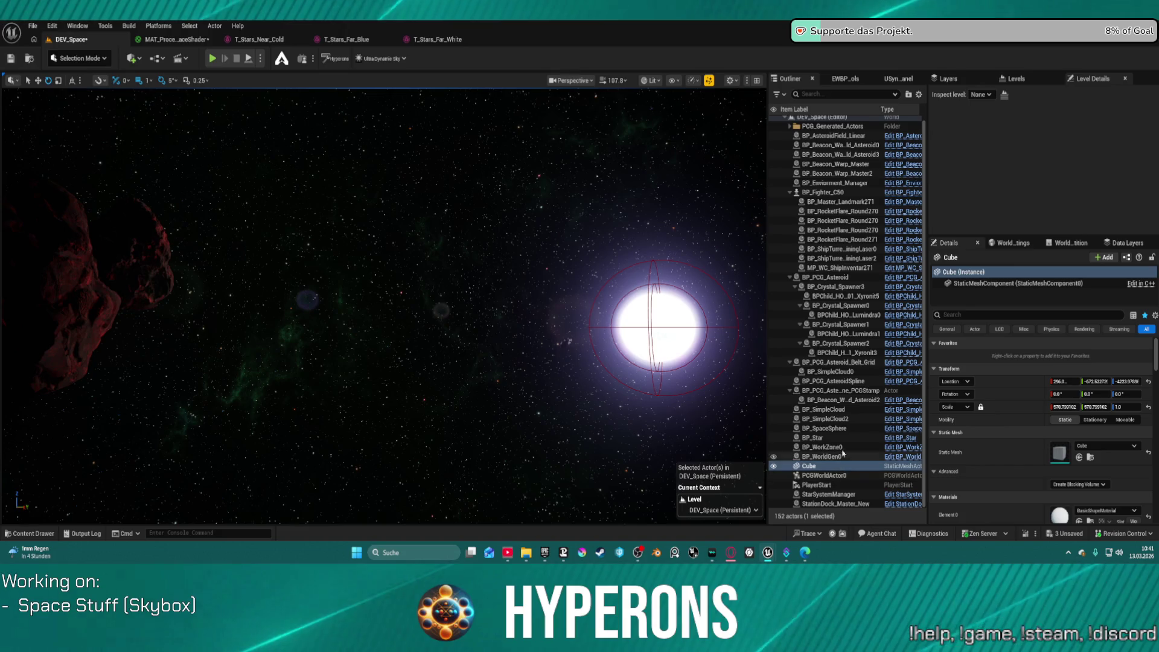
click(833, 429)
Set T Cubemap Extra to cubemap 1 and look across the resulting skybox.
scroll(946, 418, down, 10)
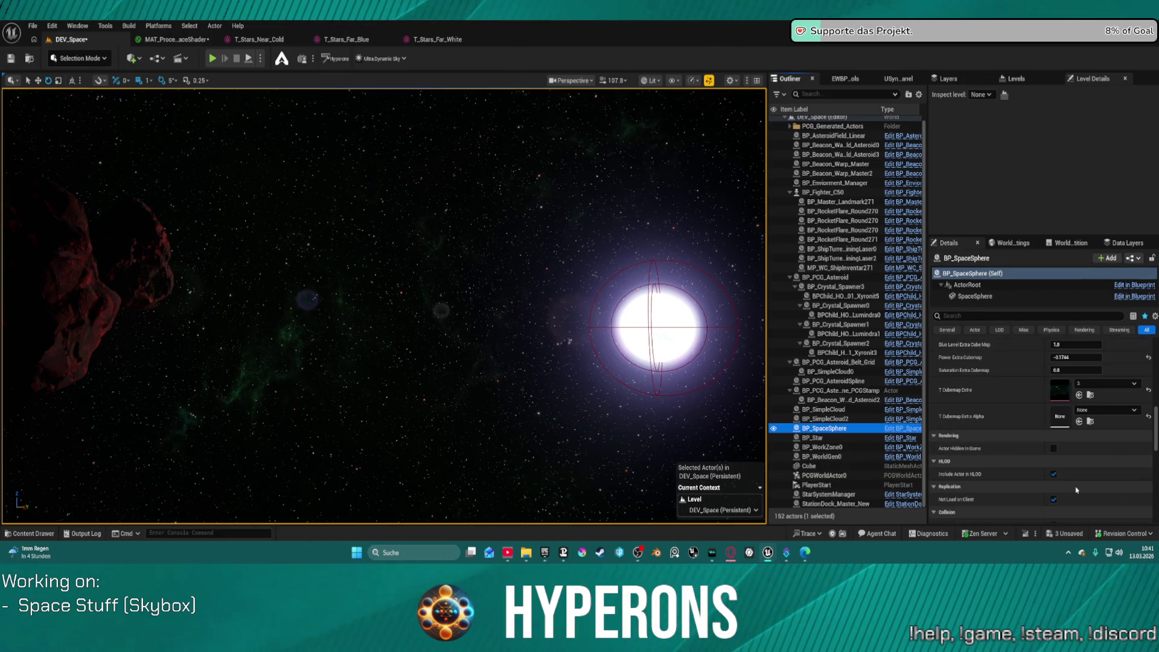
scroll(1125, 424, up, 1)
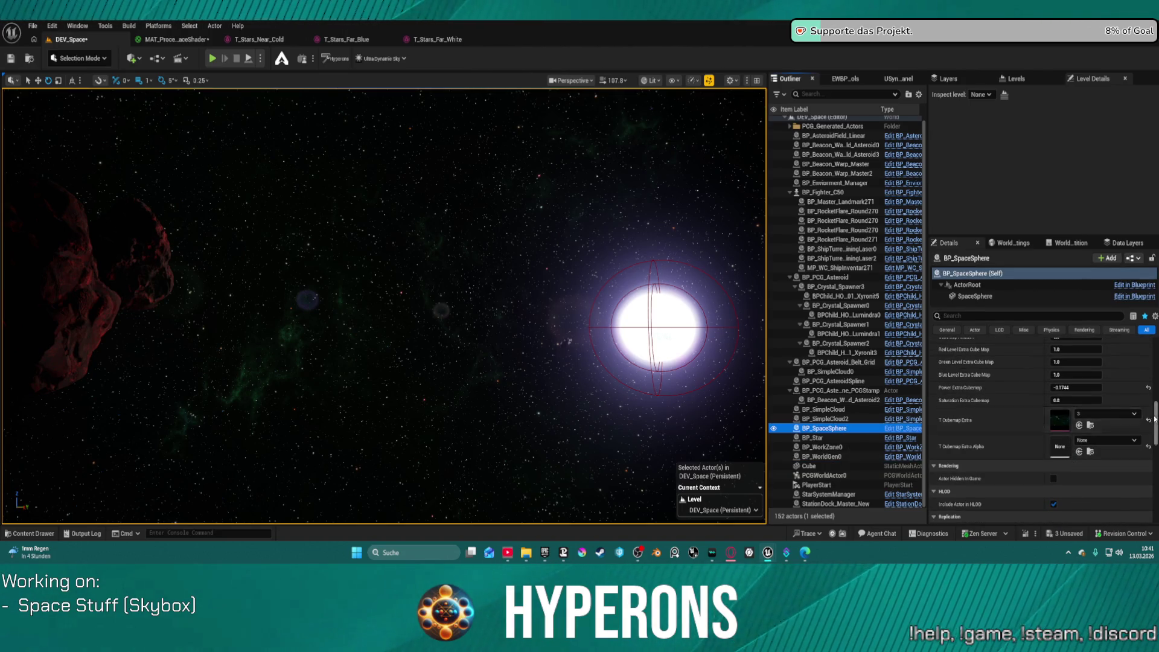
click(1129, 417)
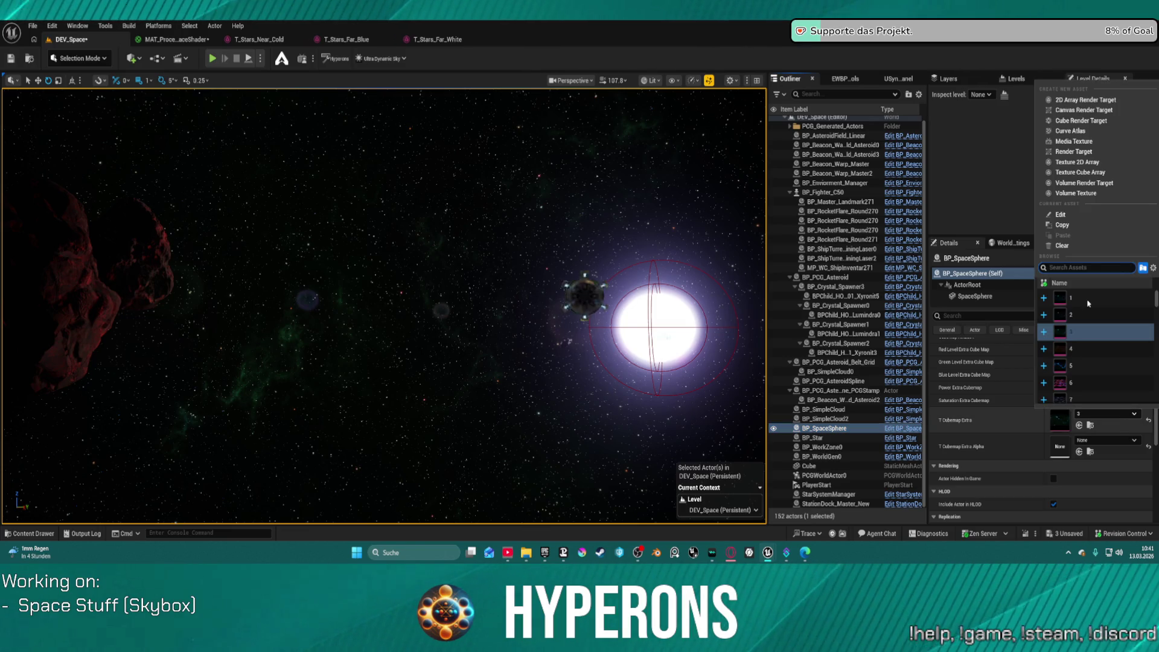
click(1089, 304)
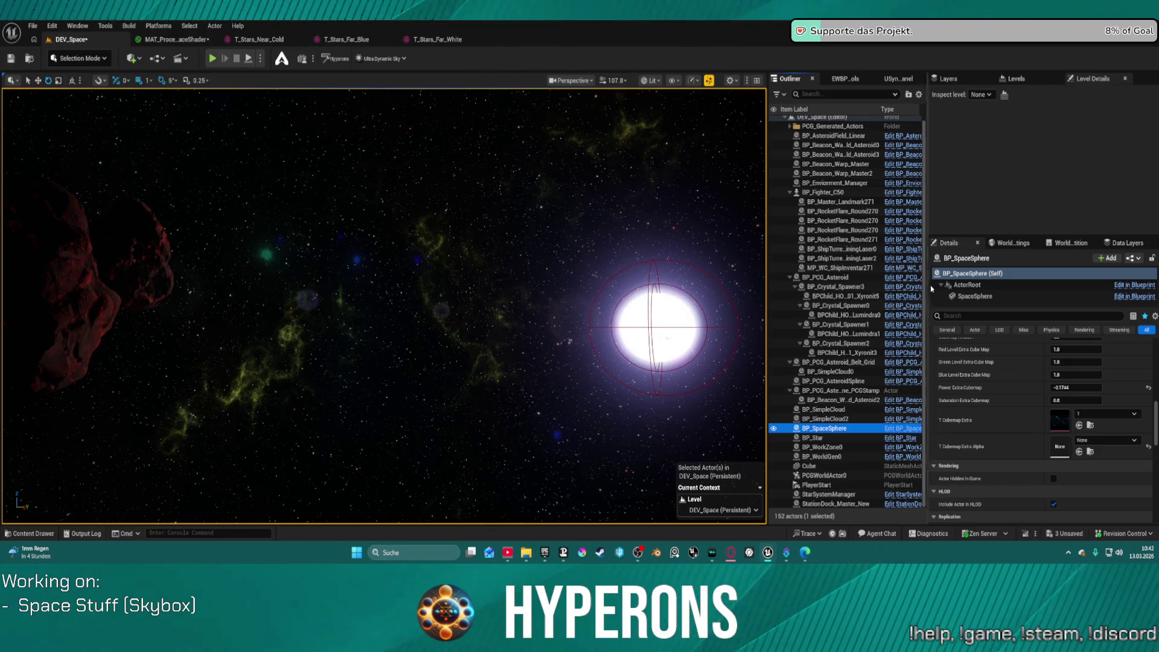
mouse_move(534, 279)
mouse_down()
mouse_move(447, 279)
mouse_move(574, 279)
mouse_move(543, 279)
mouse_move(550, 260)
mouse_move(519, 242)
mouse_move(227, 255)
mouse_move(160, 267)
mouse_move(241, 272)
mouse_move(181, 278)
mouse_move(181, 302)
mouse_move(114, 308)
mouse_up()
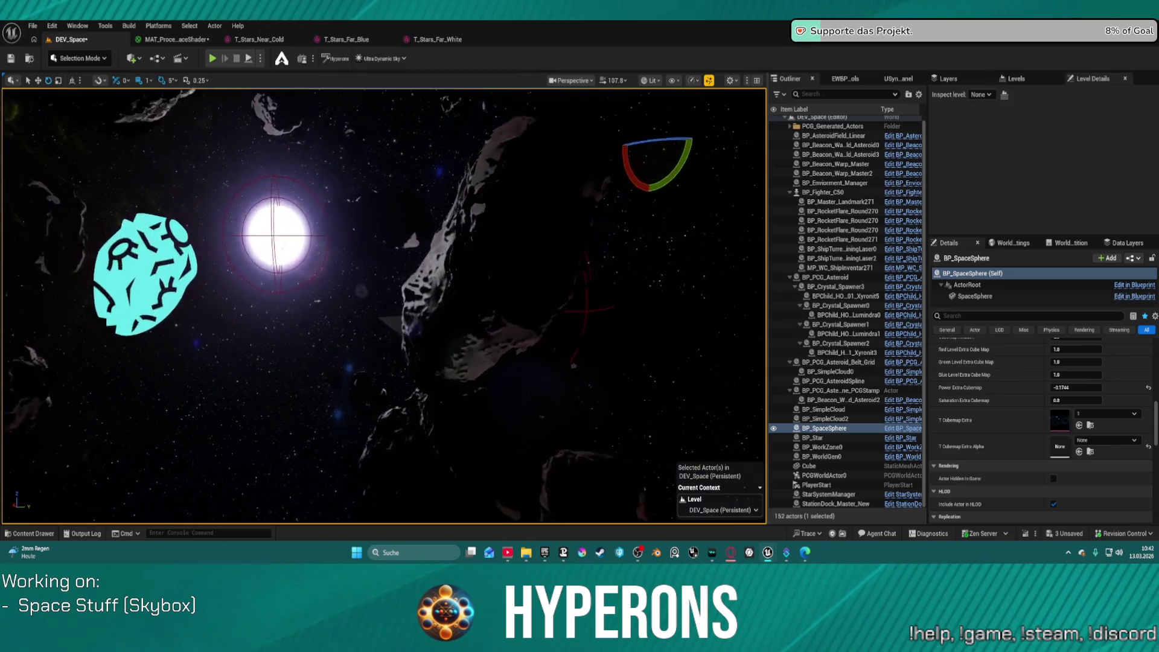
mouse_move(38, 229)
mouse_down()
mouse_move(24, 229)
mouse_move(24, 151)
mouse_up()
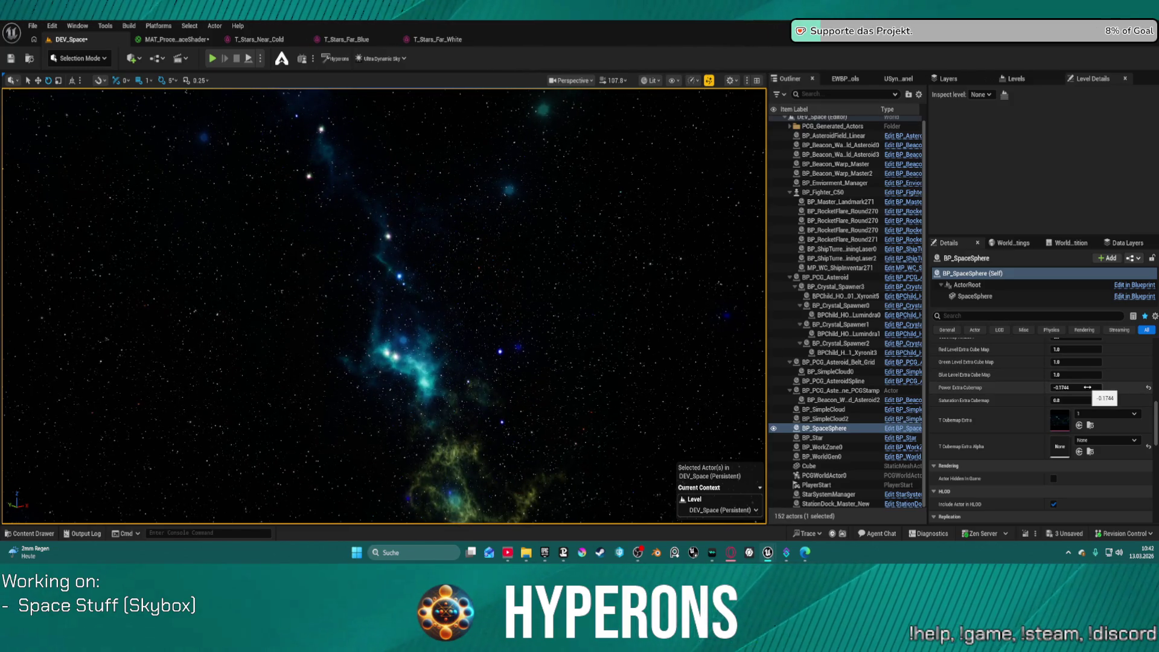
Set Power Extra Cubemap to 0.0 and view the brightened yellow nebula band.
drag(1077, 388, 1082, 387)
text(0)
key(Return)
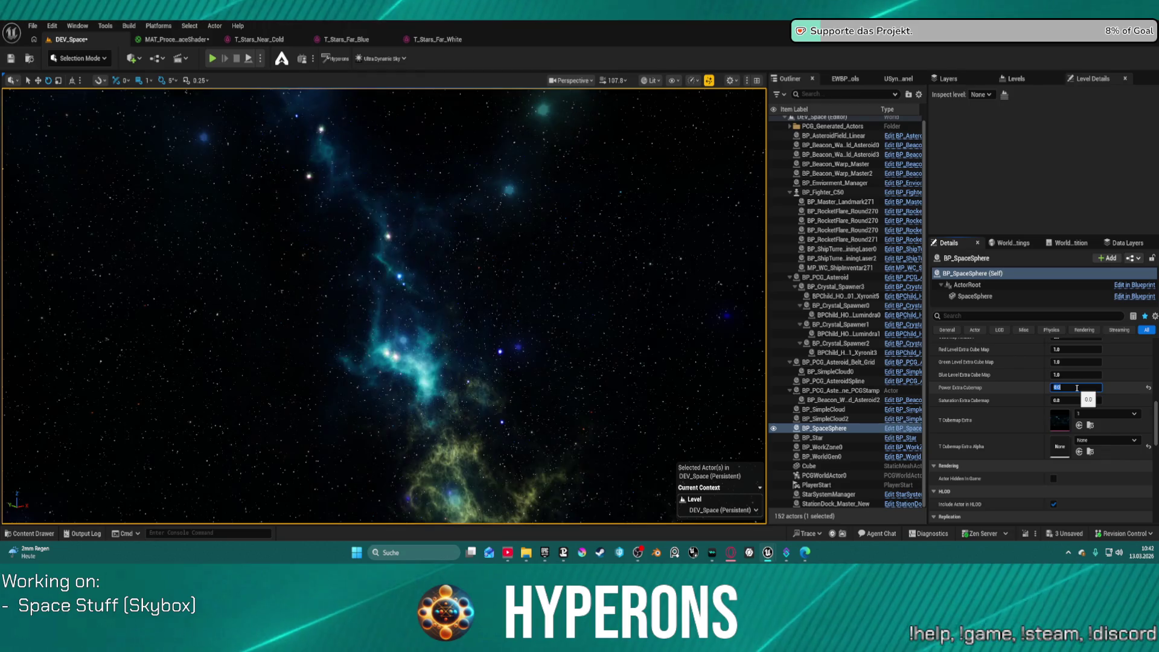
mouse_move(658, 319)
mouse_down()
mouse_move(713, 320)
mouse_move(689, 363)
mouse_move(628, 362)
mouse_move(589, 332)
mouse_up()
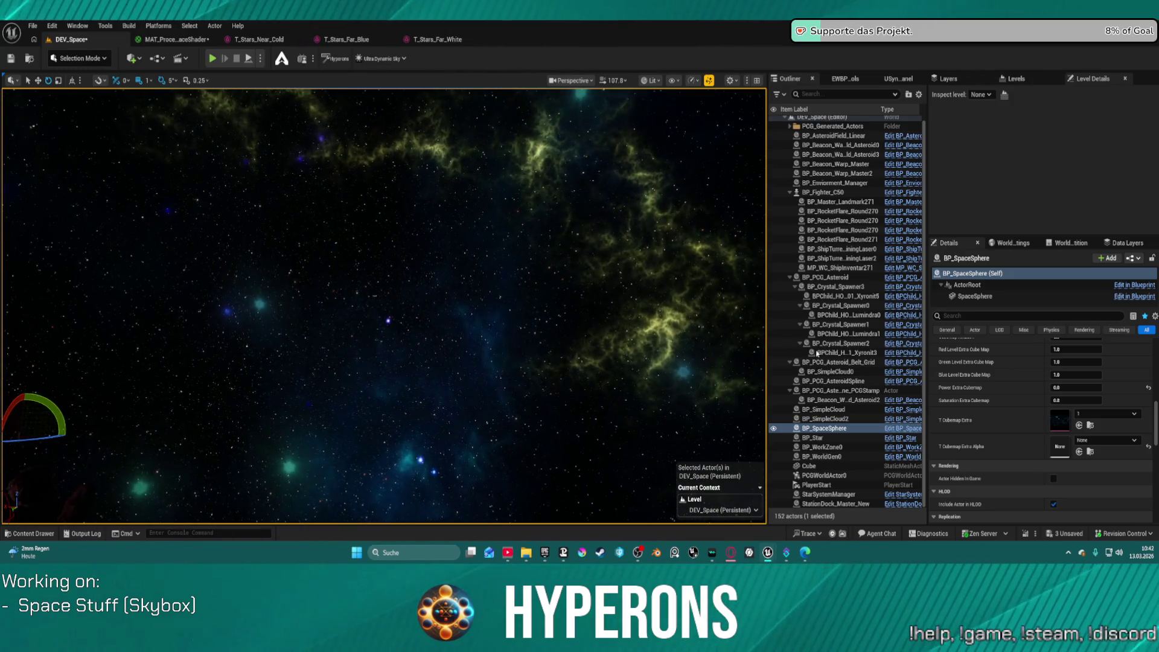
scroll(1092, 377, up, 2)
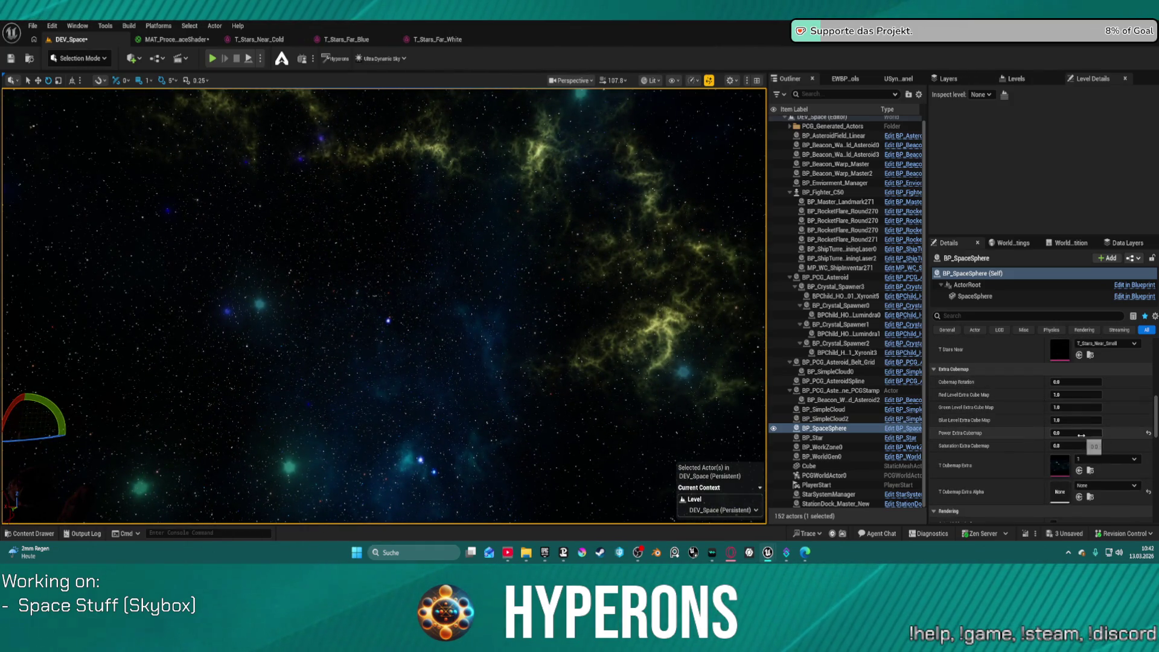
Raise Saturation Extra Cubemap to 1.0 and look across the nebula toward the sphere.
drag(1079, 447, 1106, 448)
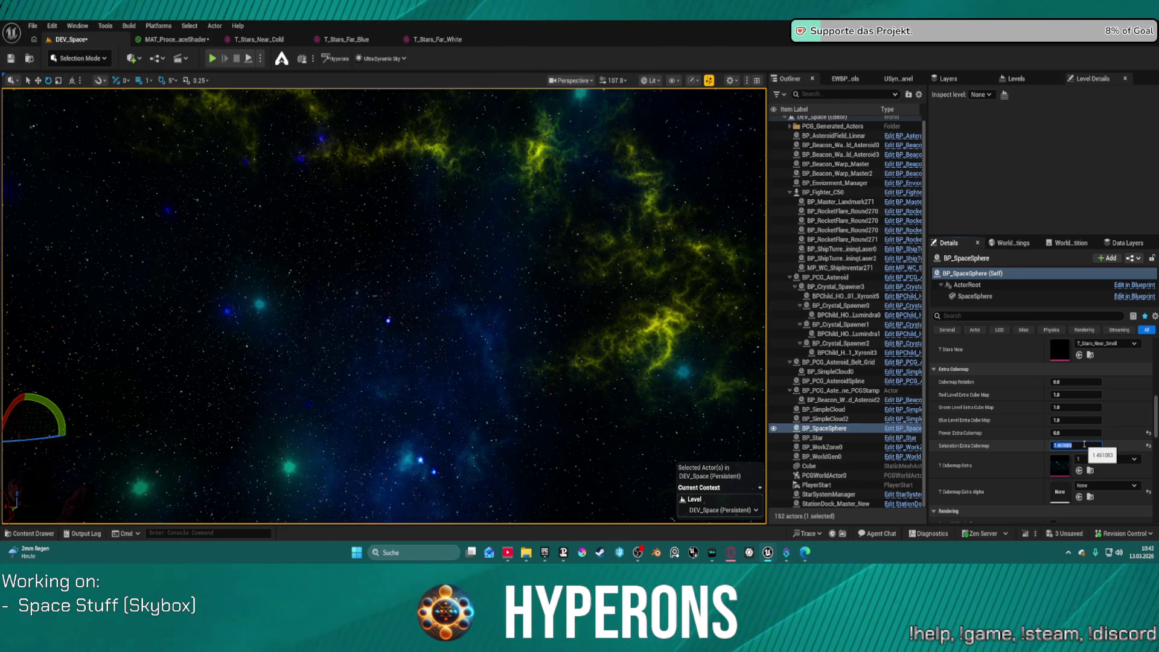
key(Return)
mouse_move(628, 329)
mouse_down()
mouse_move(670, 332)
mouse_move(670, 320)
mouse_move(478, 240)
mouse_up()
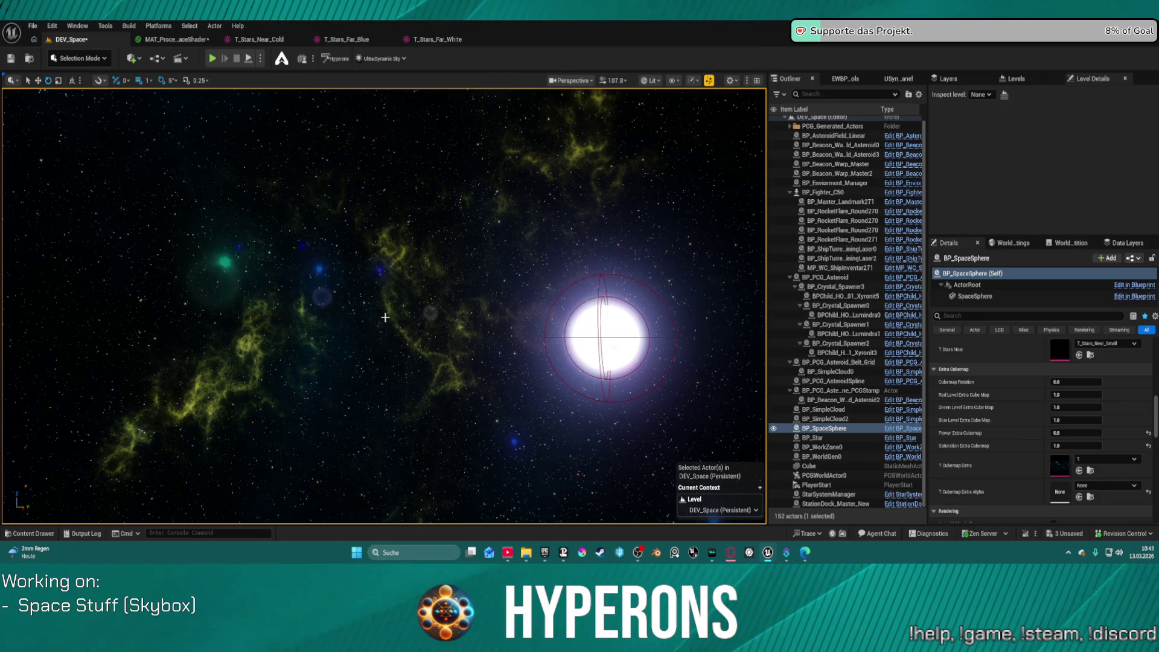
mouse_move(417, 344)
mouse_down()
mouse_move(568, 302)
mouse_move(578, 359)
mouse_move(630, 377)
mouse_move(631, 366)
mouse_move(354, 363)
mouse_move(577, 361)
mouse_up()
scroll(384, 305, up, 3)
scroll(384, 305, up, 1)
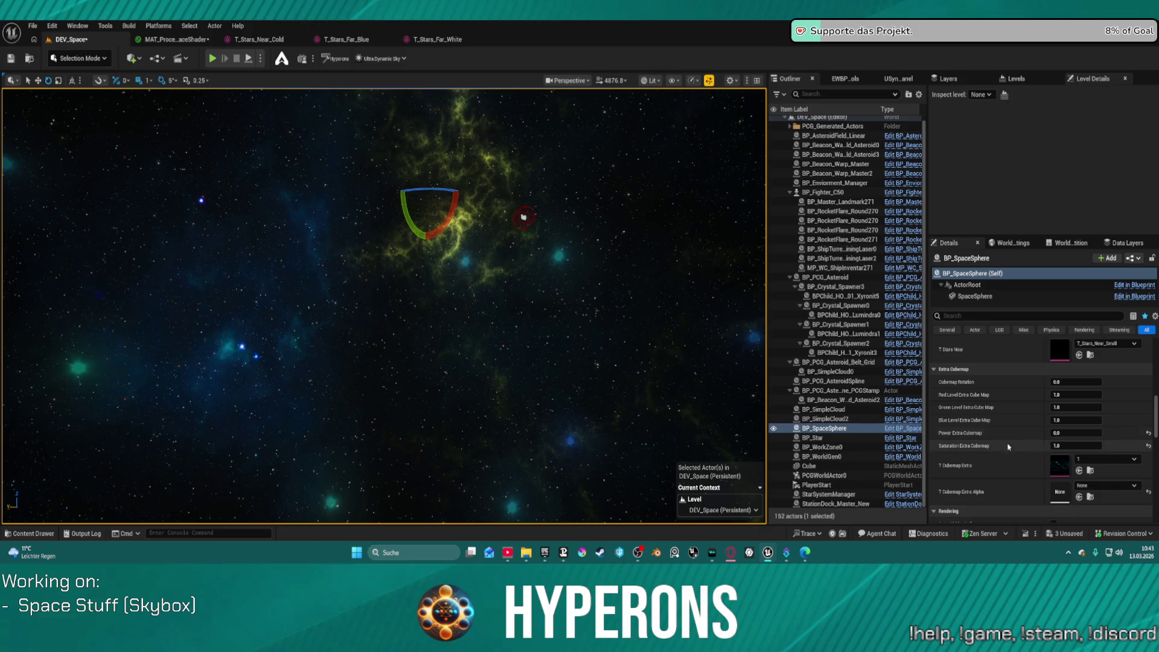
click(1129, 460)
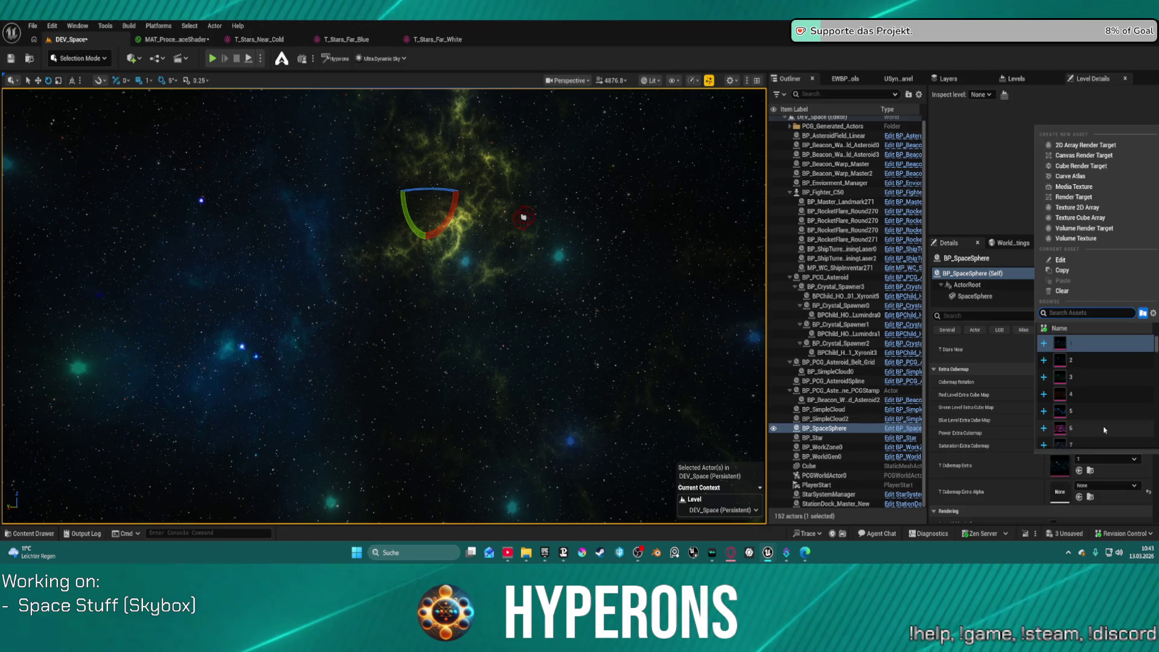
Choose texture 9 for the extra cubemap and darken its power to -0.2.
scroll(1101, 435, down, 3)
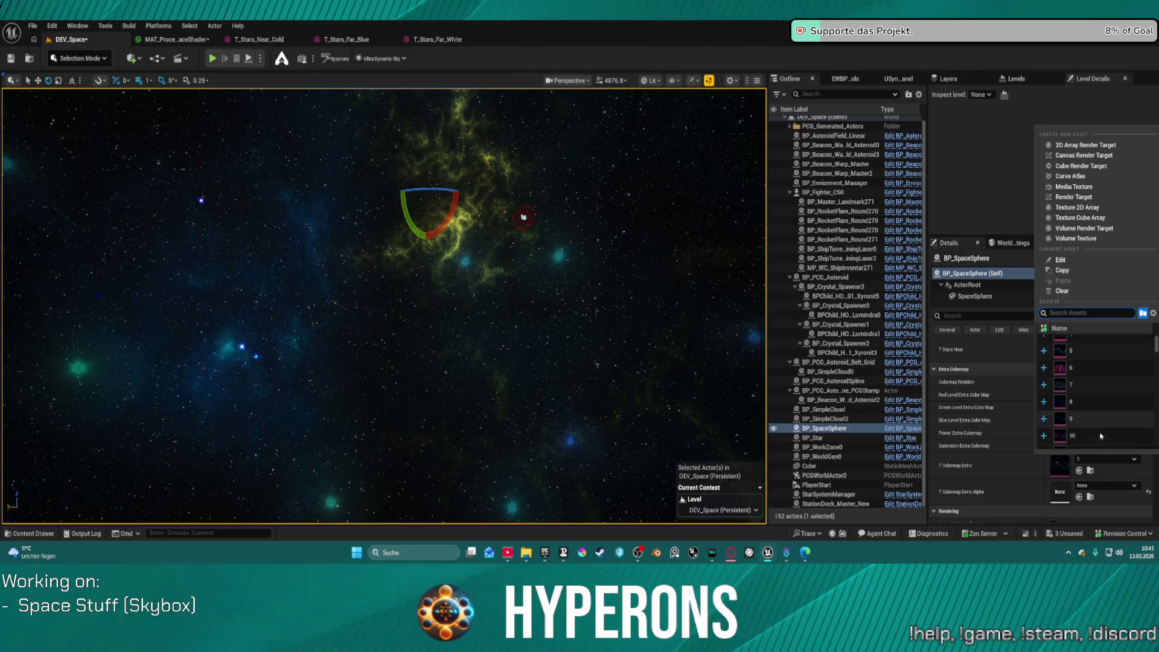
click(1100, 421)
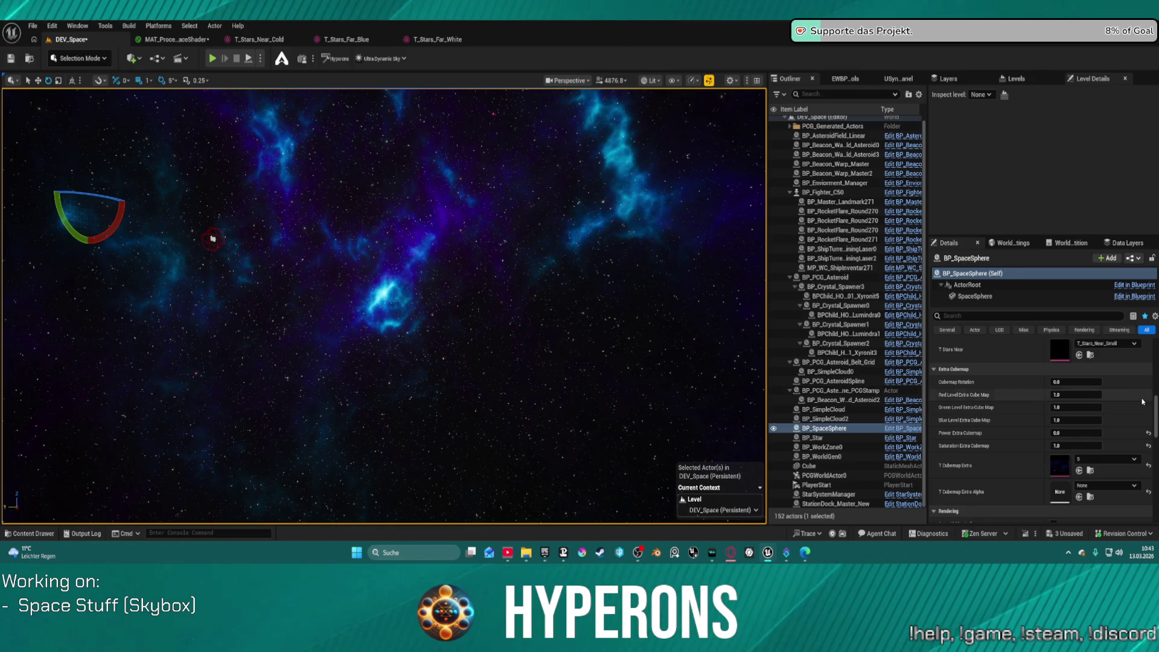
drag(1075, 433, 1062, 433)
mouse_move(476, 415)
mouse_down()
mouse_move(348, 372)
mouse_move(381, 369)
mouse_up()
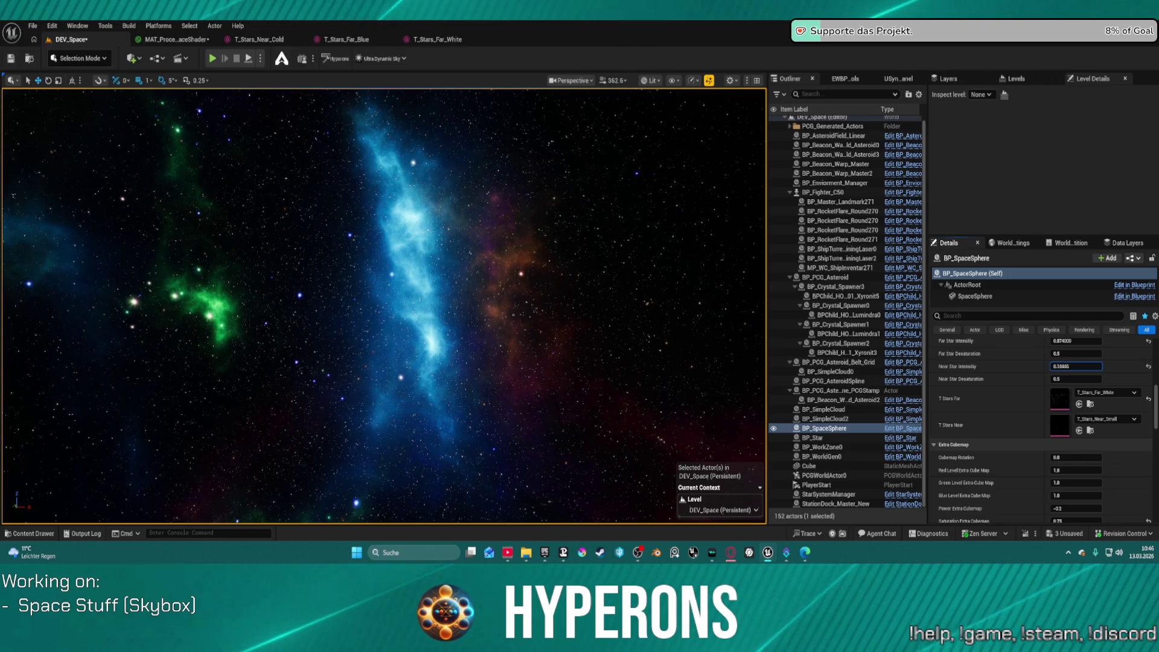
Try a near star intensity of 0.58146, then reset it to its default.
text(0.58146)
key(Return)
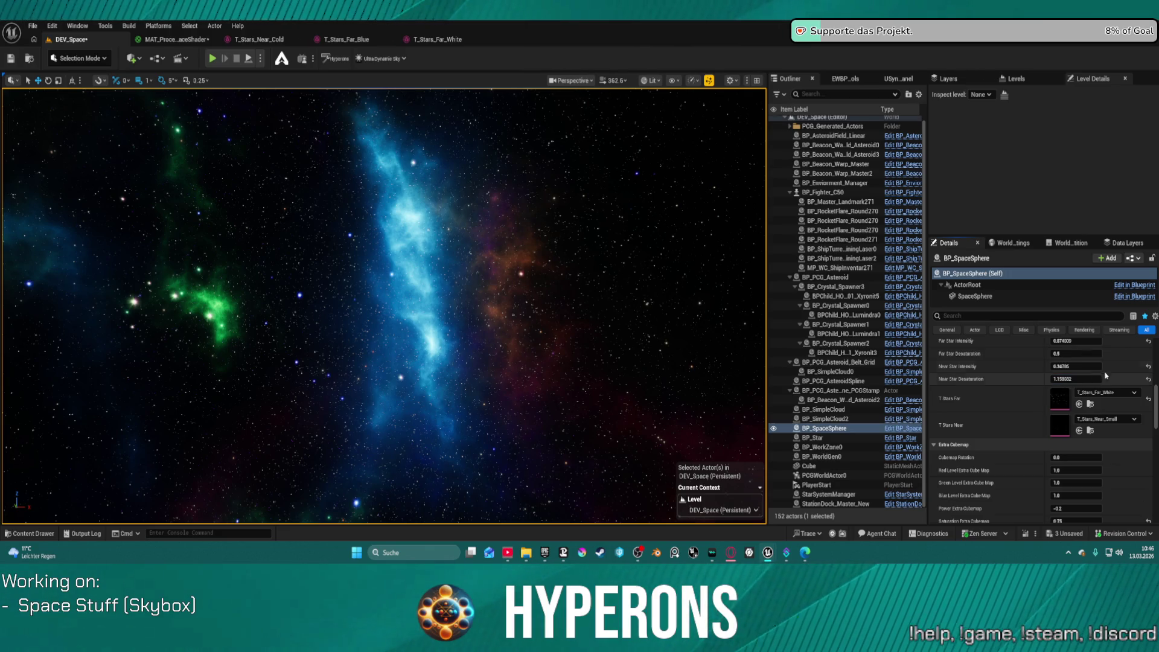
click(1149, 366)
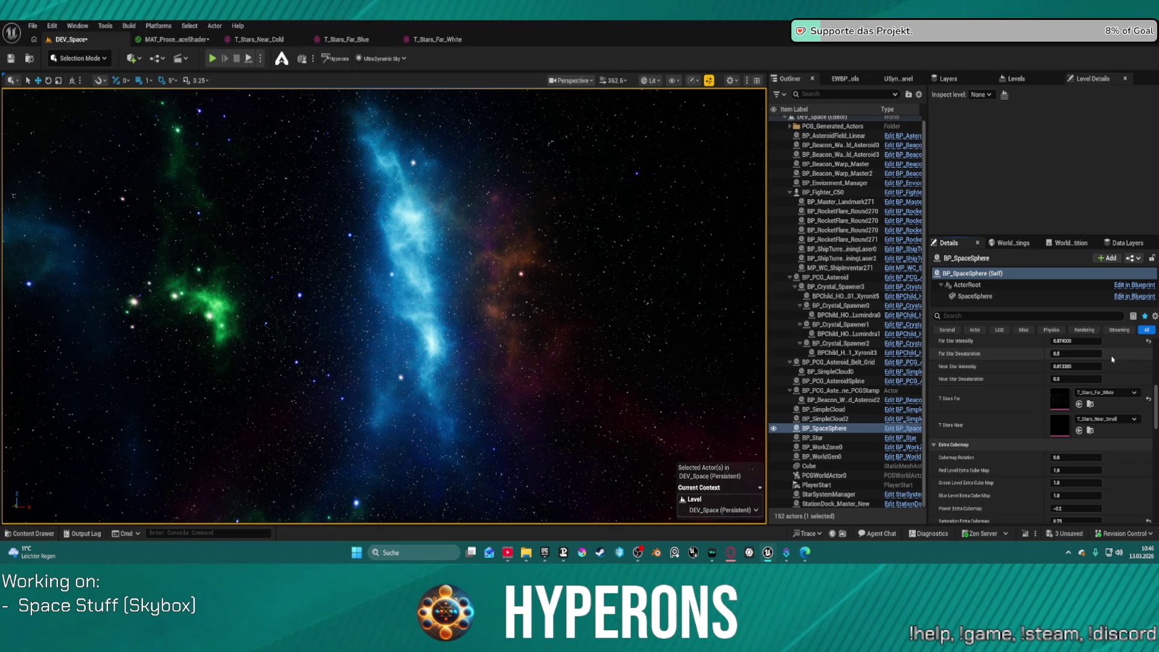
scroll(1034, 452, down, 5)
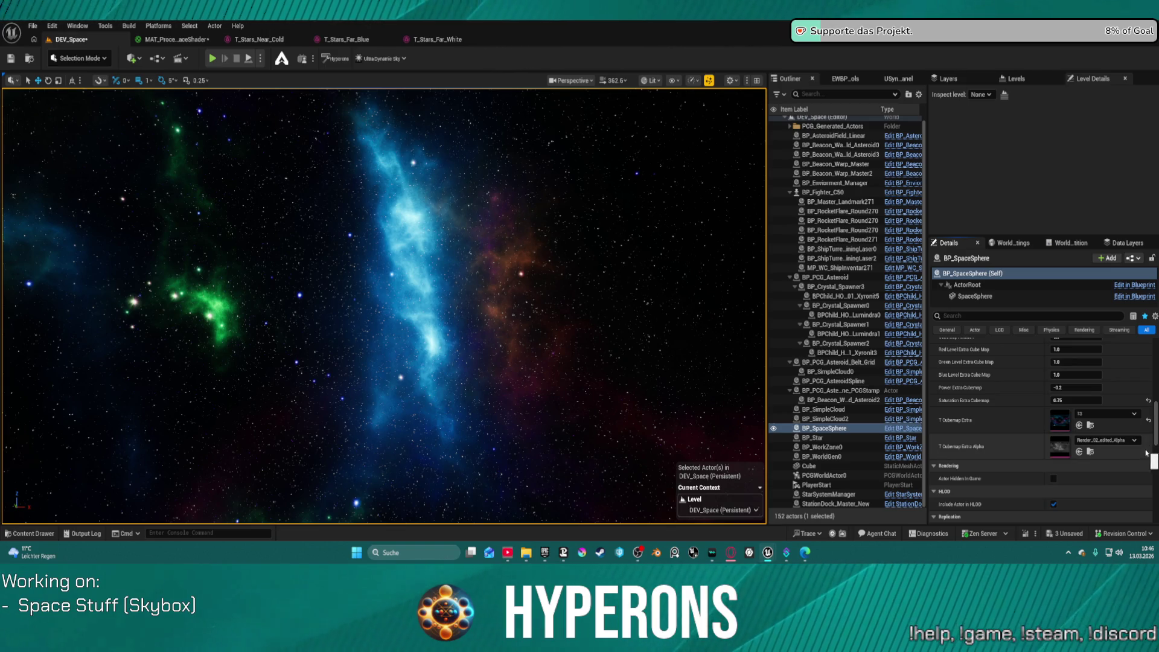
Rotate the extra cubemap nebula, lower its saturation to 0.0, and save everything.
mouse_move(386, 302)
mouse_down()
mouse_move(531, 302)
mouse_move(574, 260)
mouse_up()
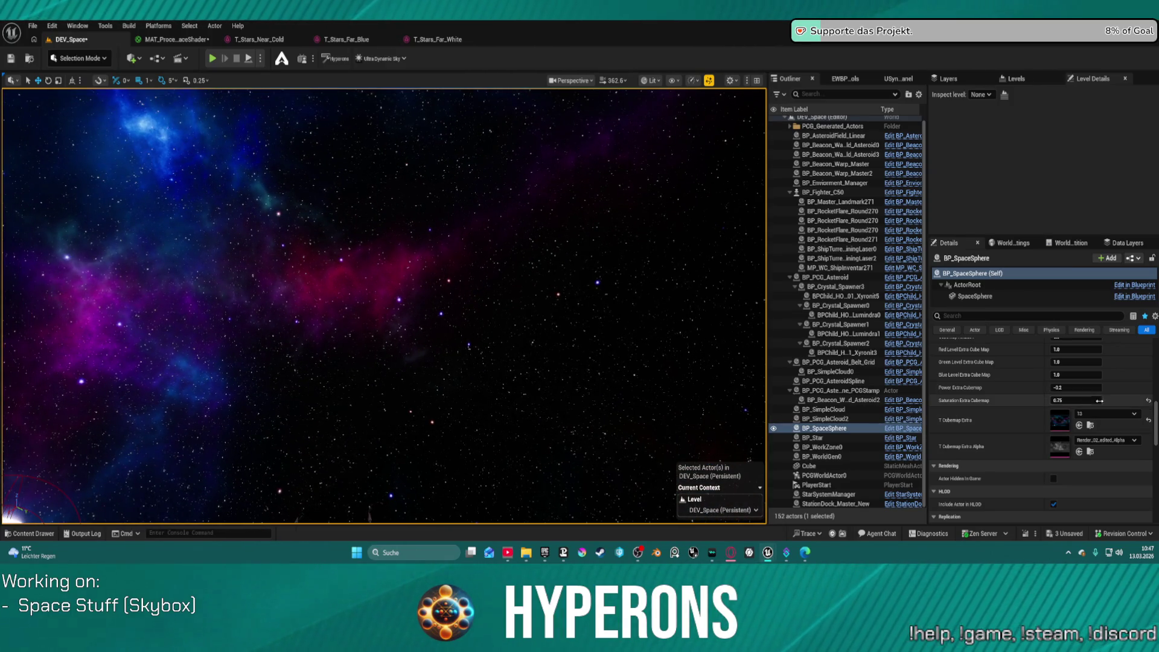
scroll(1085, 386, up, 2)
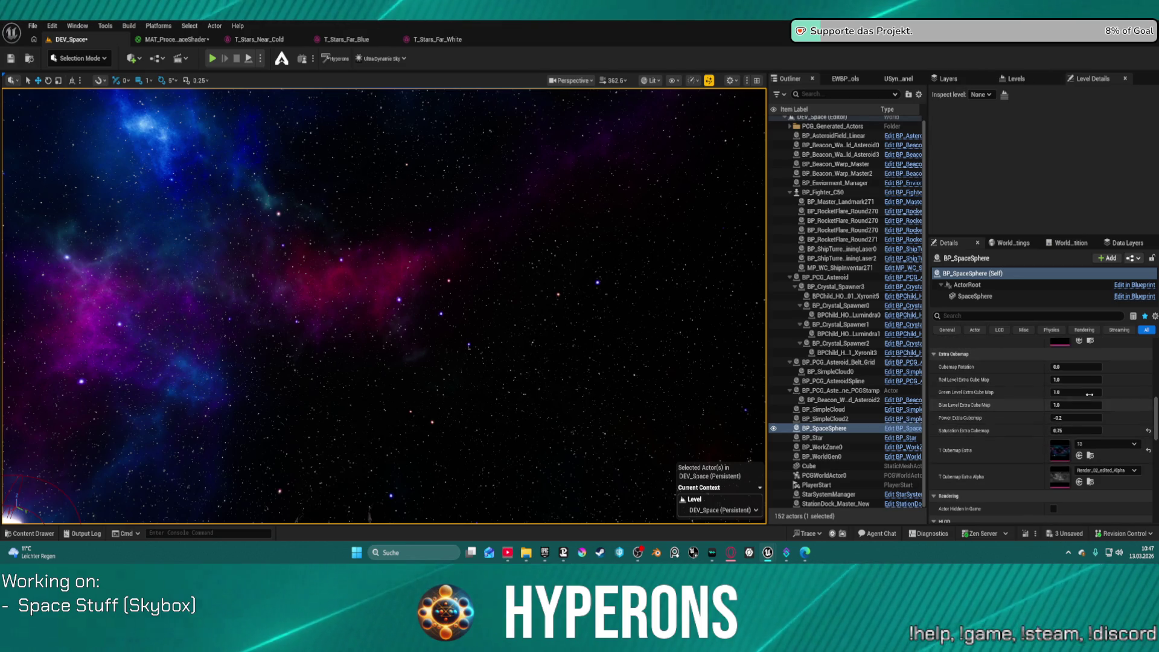
drag(1077, 367, 1121, 367)
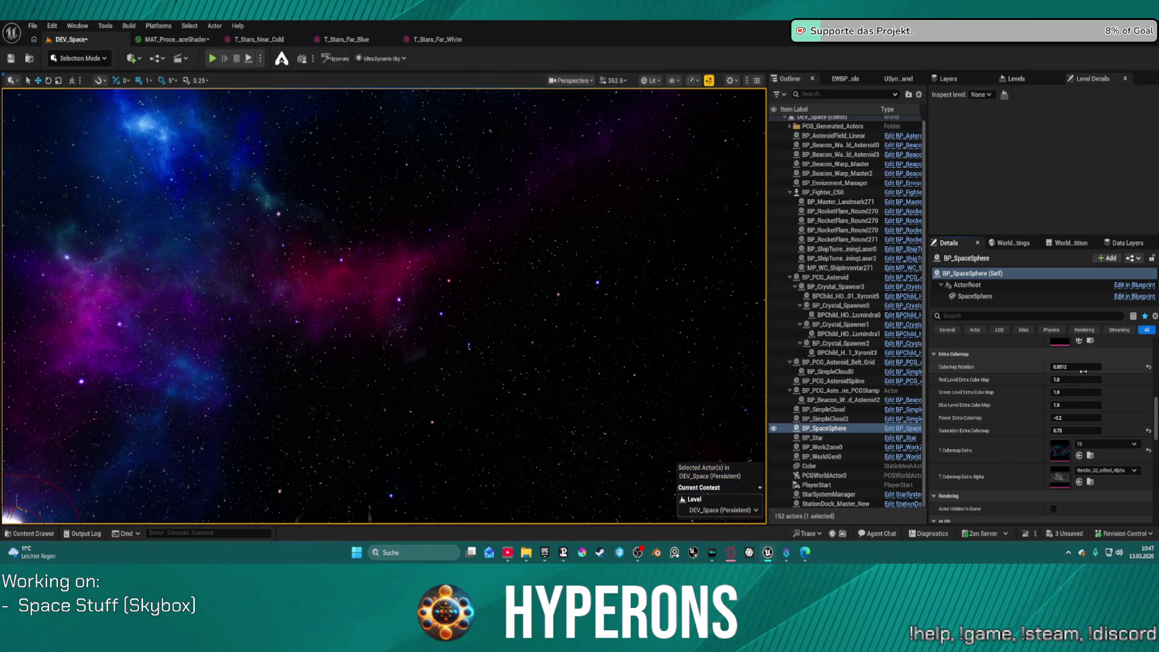
drag(1077, 431, 1060, 418)
mouse_move(387, 302)
mouse_down()
mouse_move(85, 259)
mouse_move(763, 302)
mouse_up()
key(ctrl+shift+s)
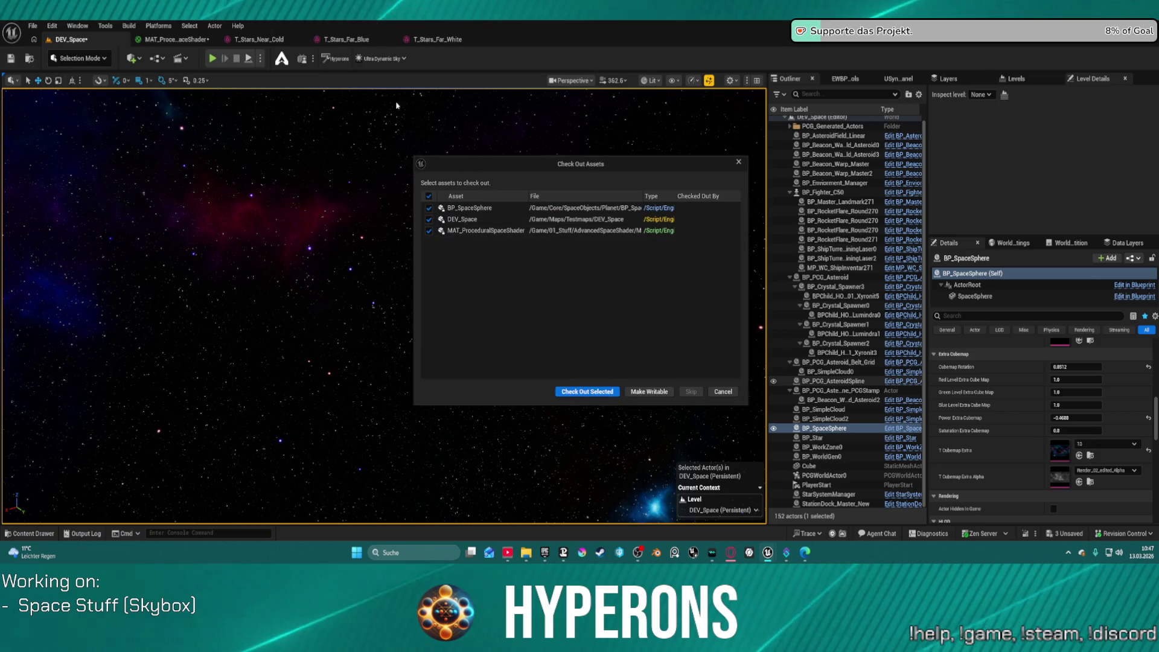
Confirm the asset check-out to finish saving, then open Star_System_NewEden from Recent Levels.
click(587, 391)
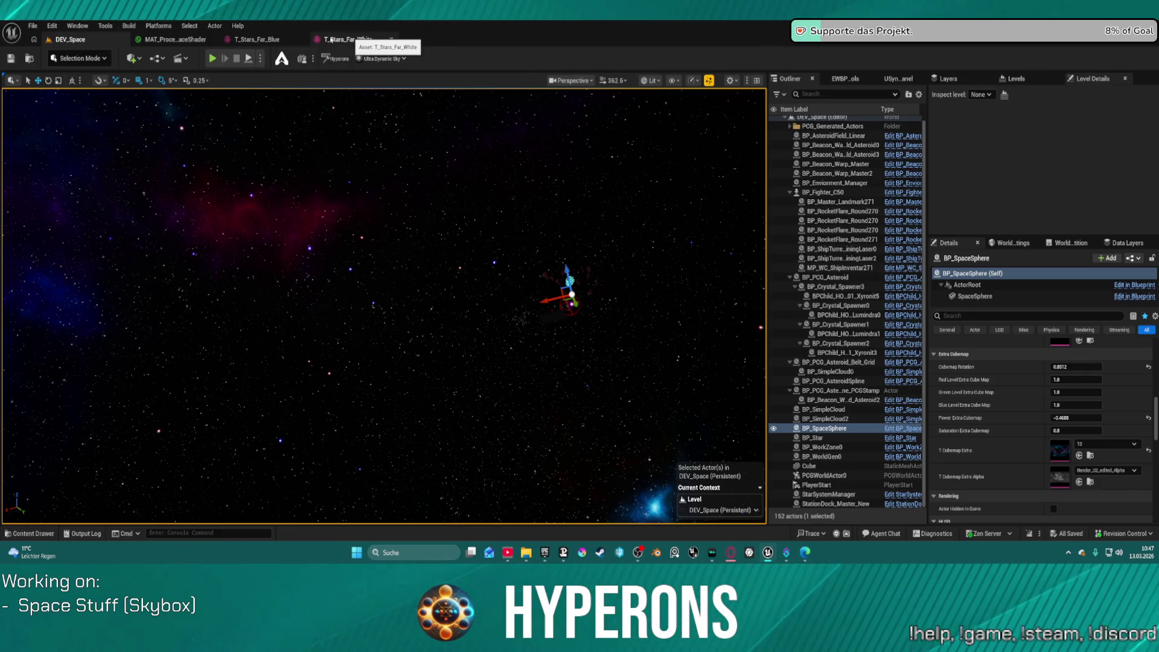
click(30, 27)
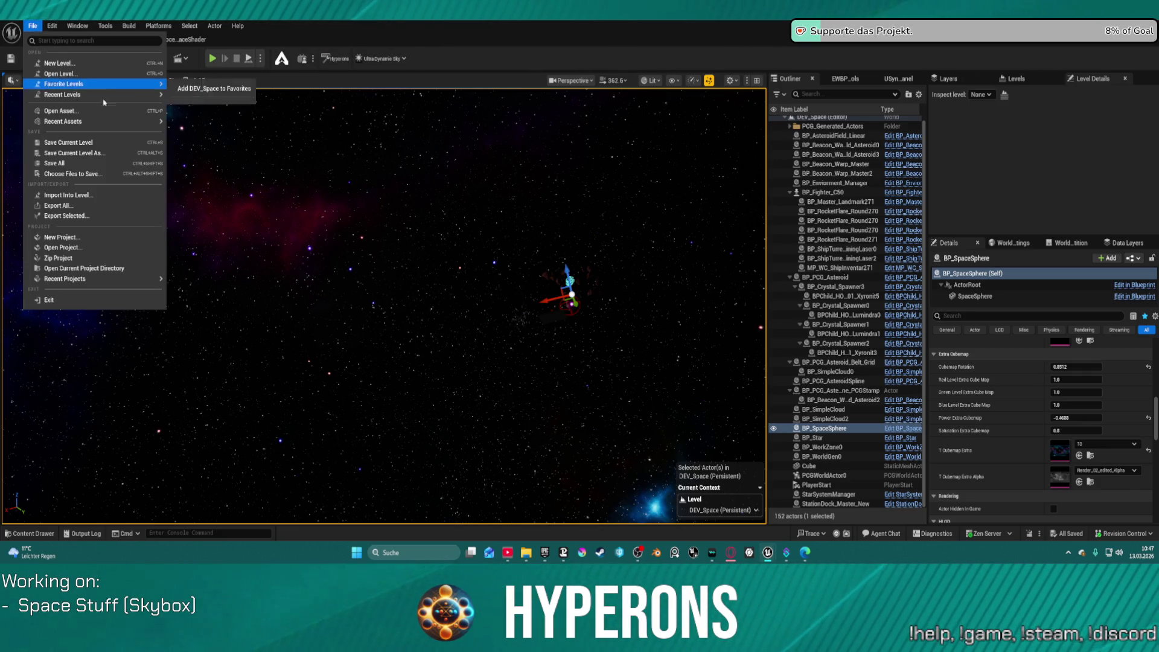
mouse_move(121, 95)
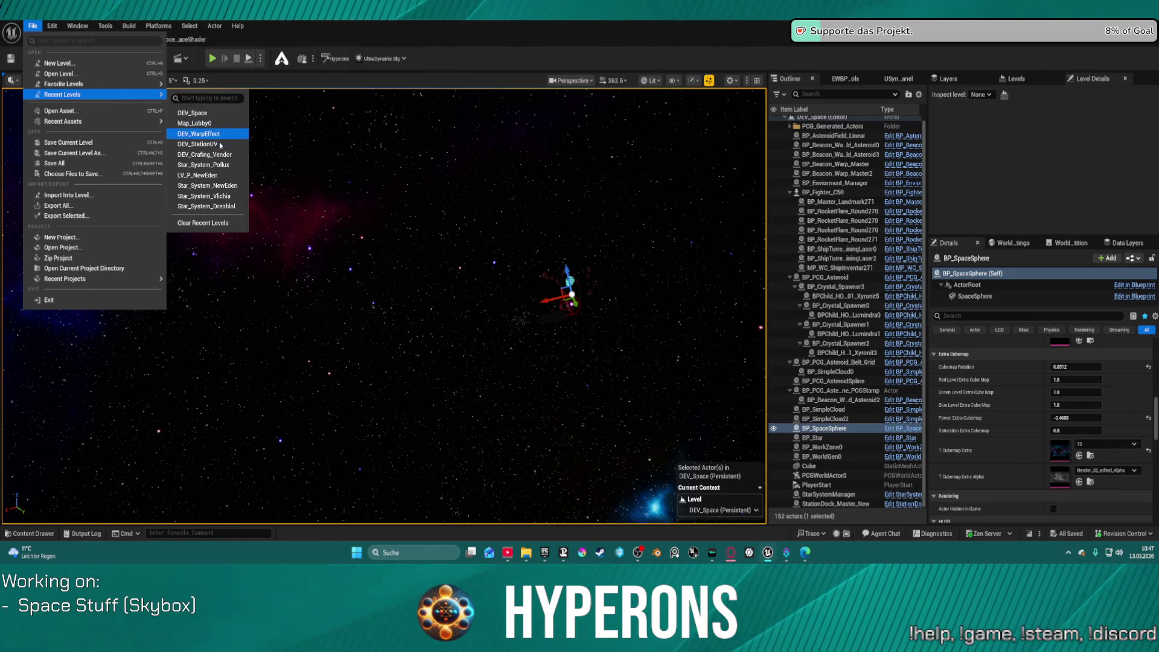
click(251, 191)
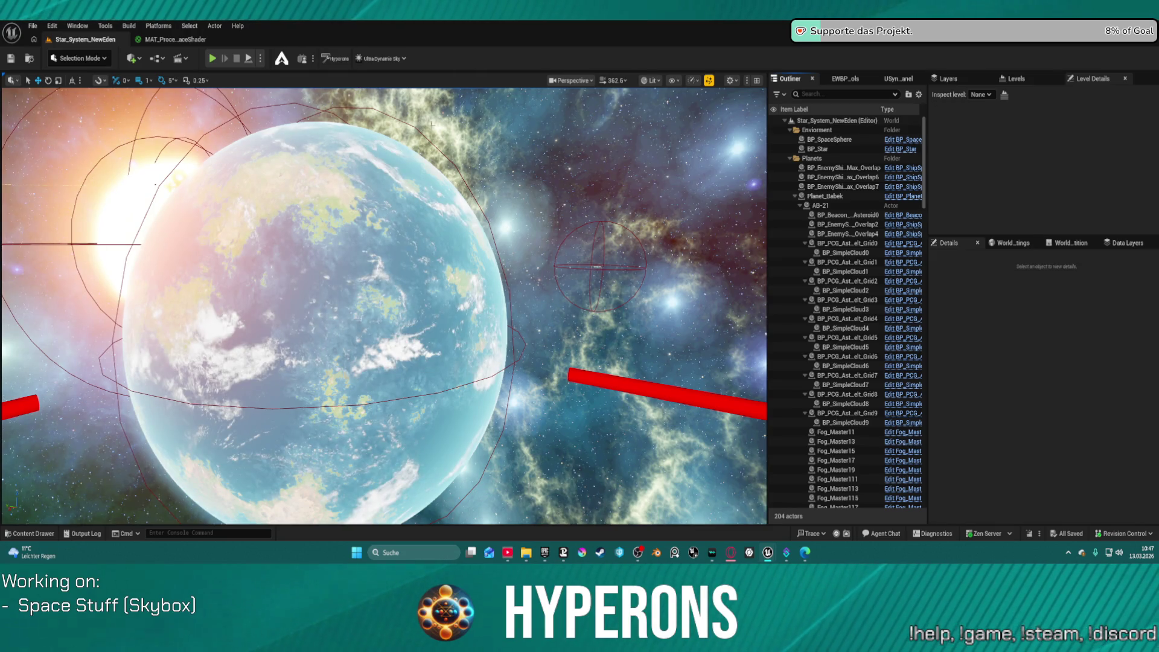
Select the New Eden BP_SpaceSphere, review its Stars settings, and undo a stray change.
drag(634, 162, 620, 171)
click(578, 185)
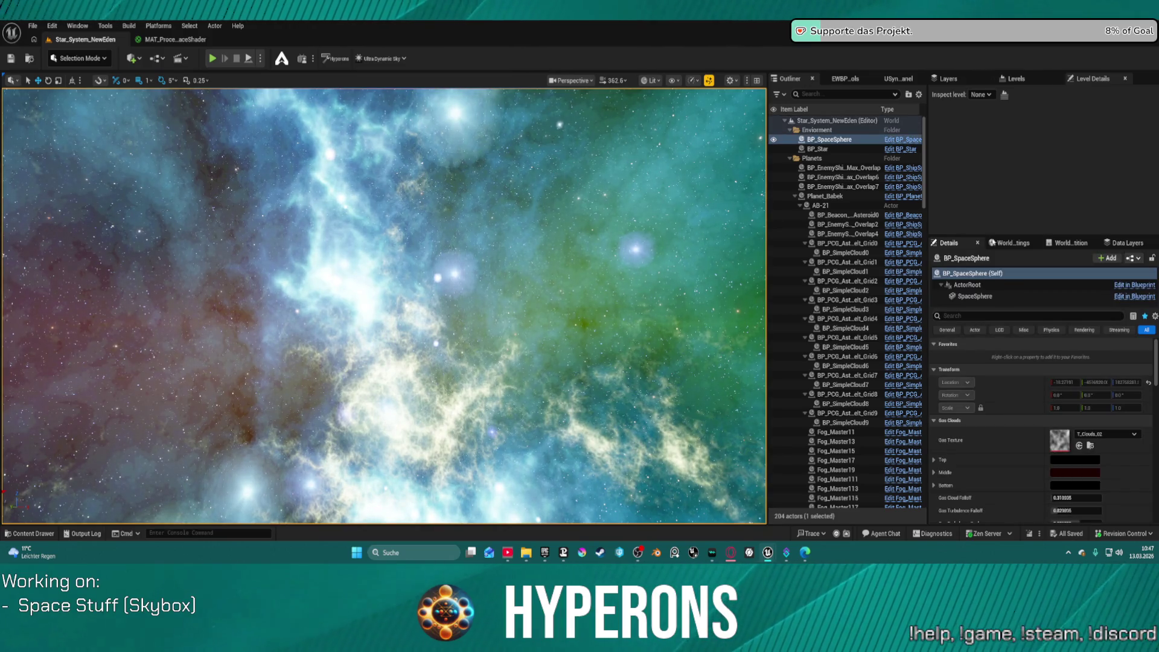
scroll(1044, 430, down, 8)
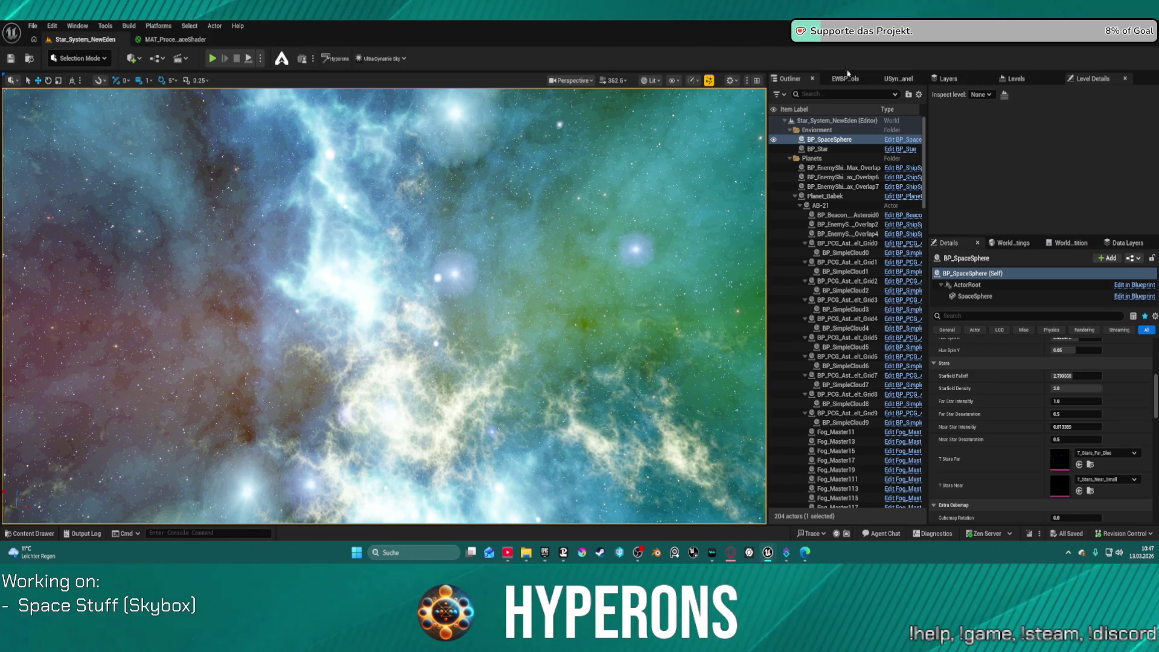
click(91, 59)
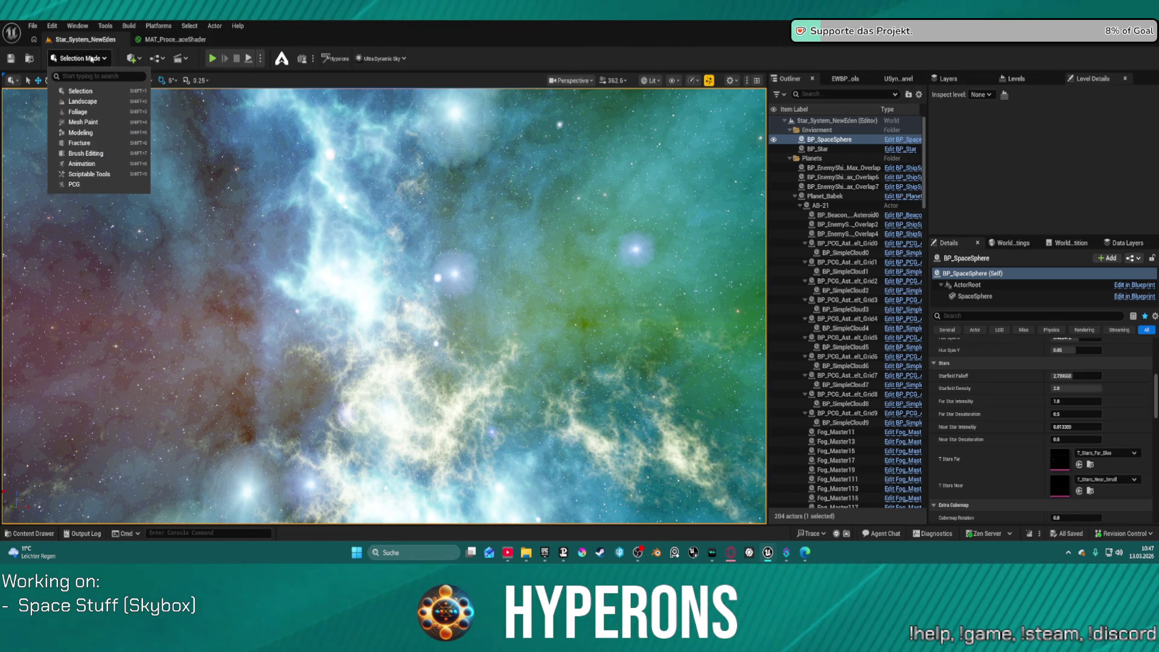
click(90, 60)
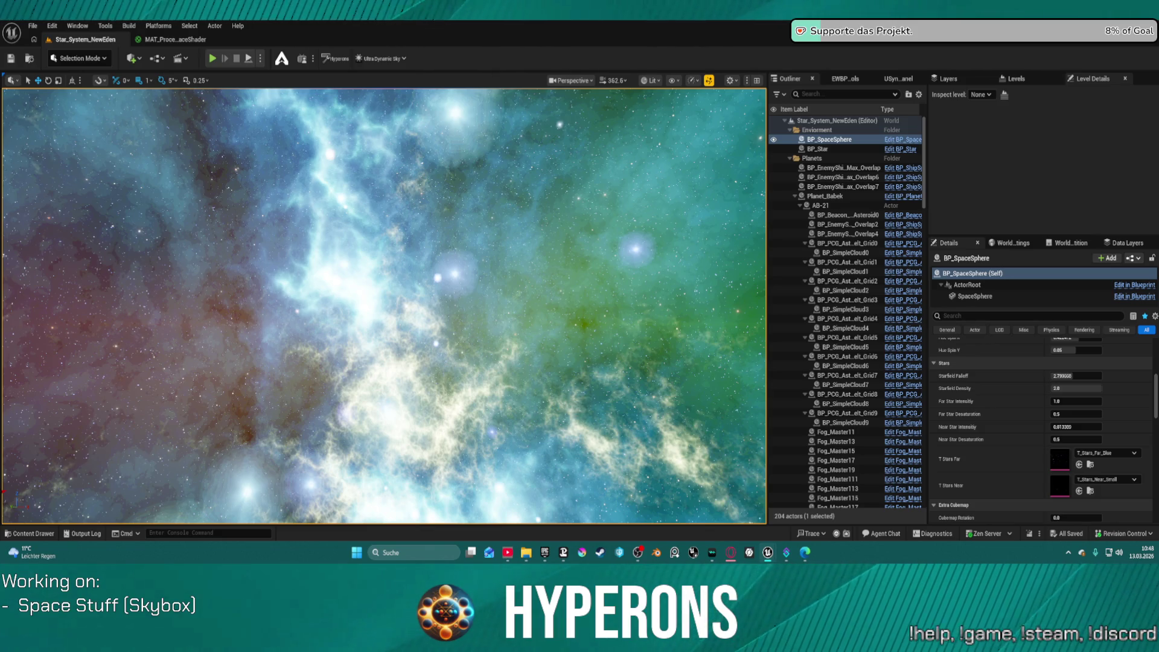
key(ctrl+z)
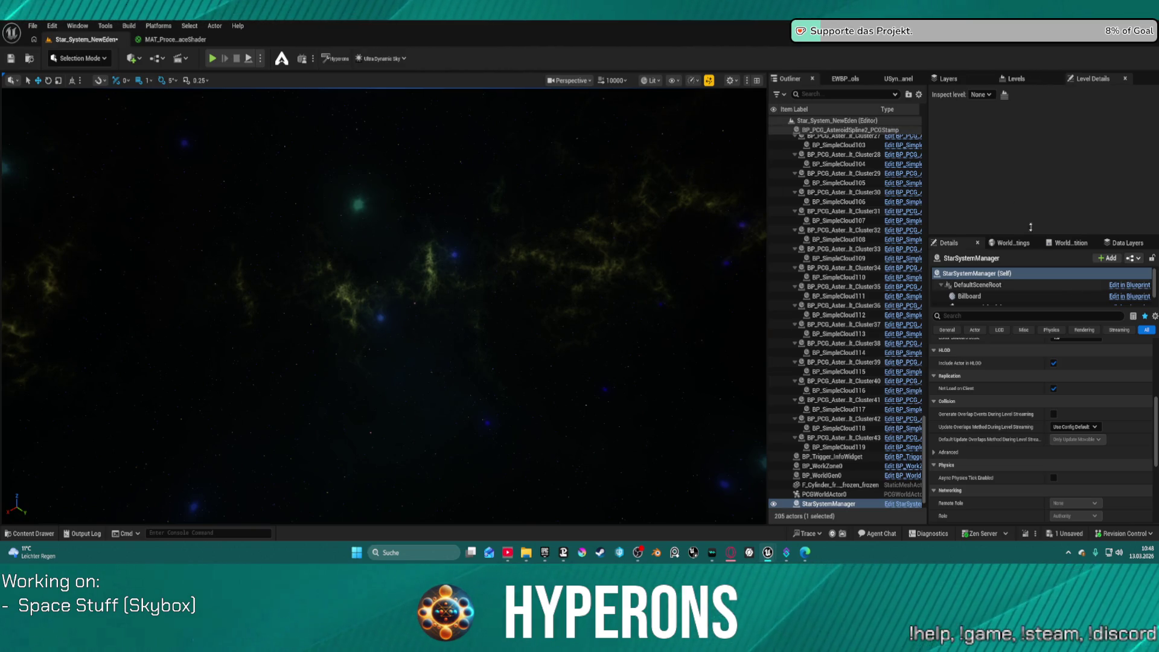
Switch the space sphere's extra cubemap to texture 4 and lower its power to darken the sky.
click(448, 159)
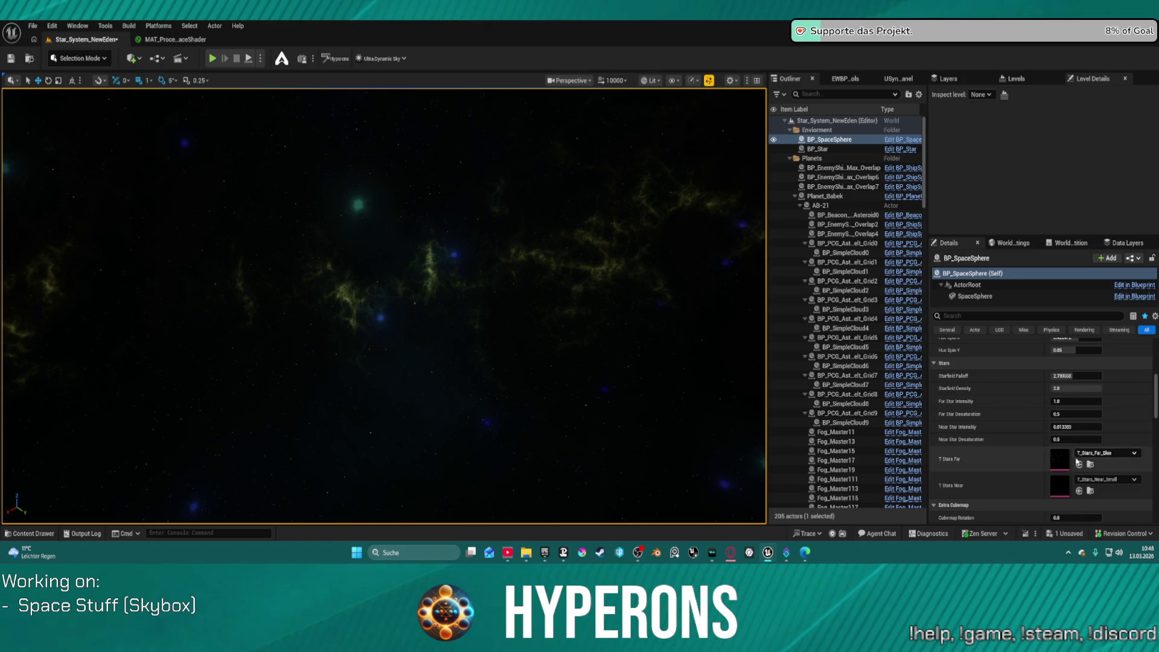
scroll(1061, 468, down, 2)
scroll(1061, 469, down, 4)
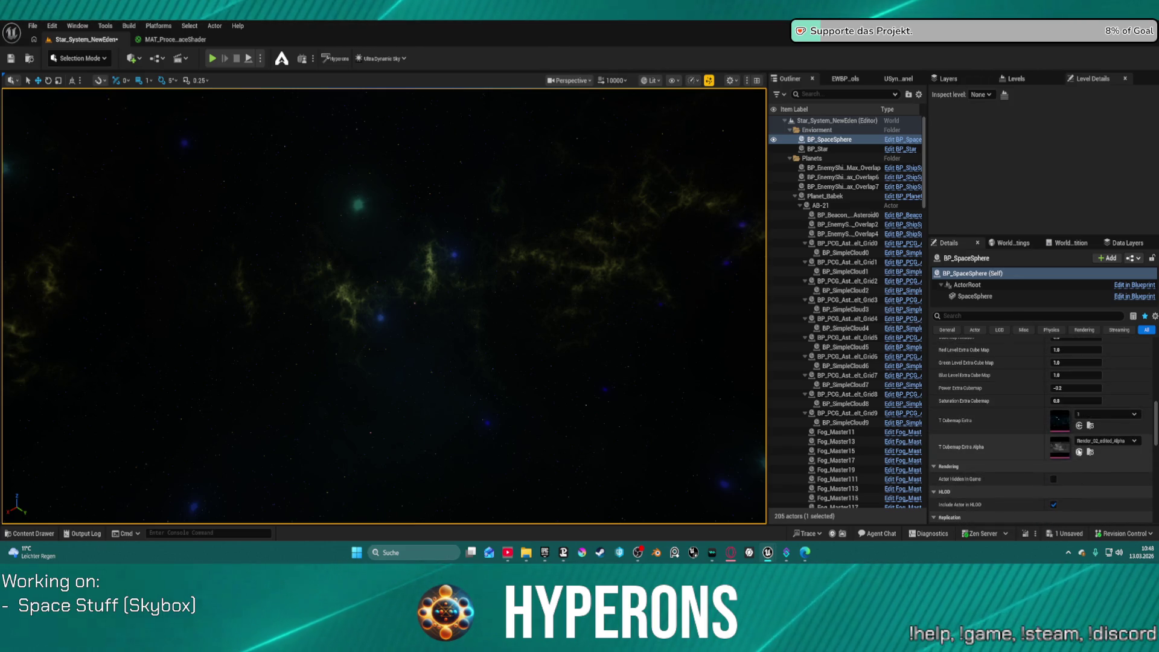
click(1093, 417)
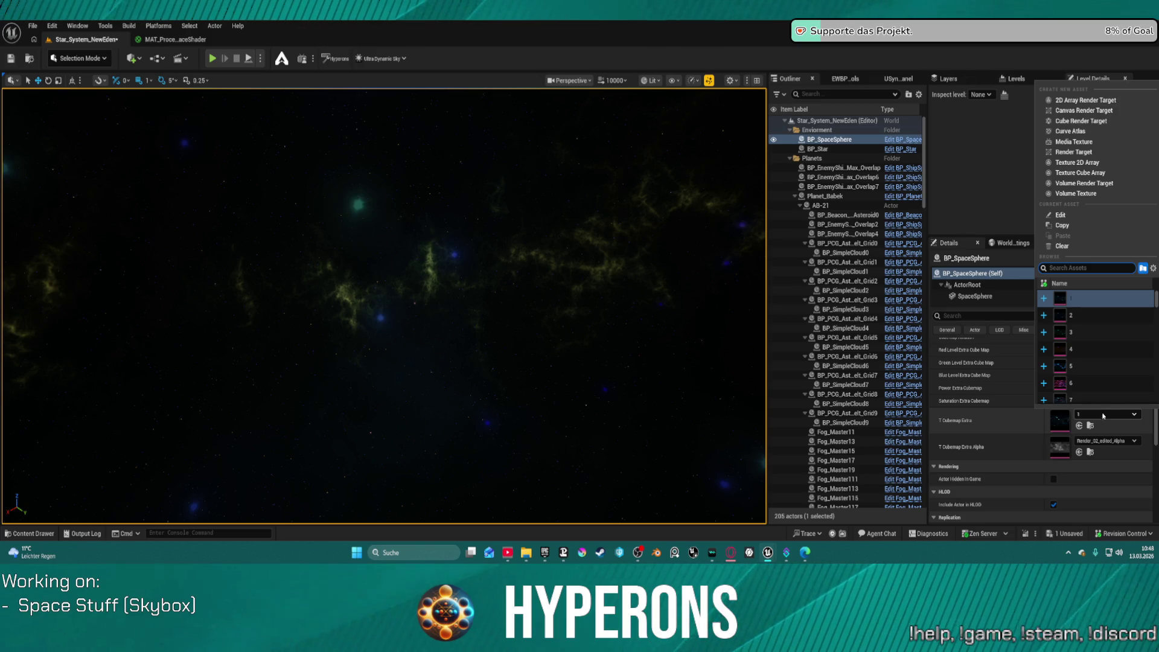
click(1083, 353)
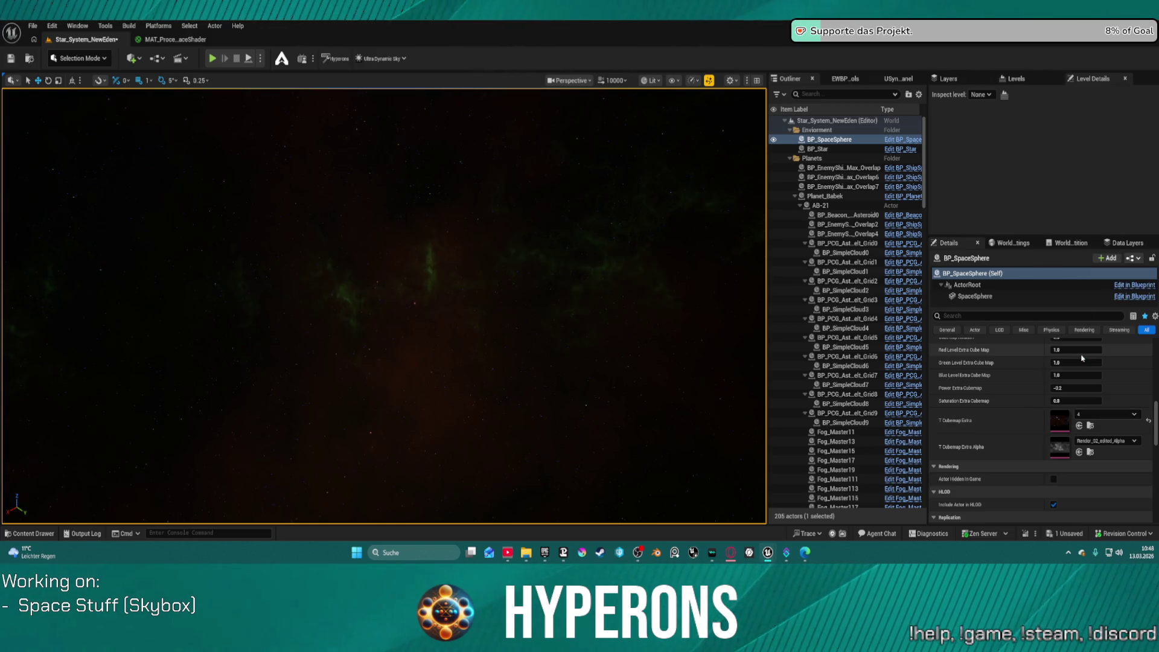
drag(362, 302, 441, 302)
mouse_move(1076, 388)
mouse_down()
mouse_move(1056, 388)
mouse_move(1087, 388)
mouse_move(1096, 400)
mouse_move(1074, 400)
mouse_up()
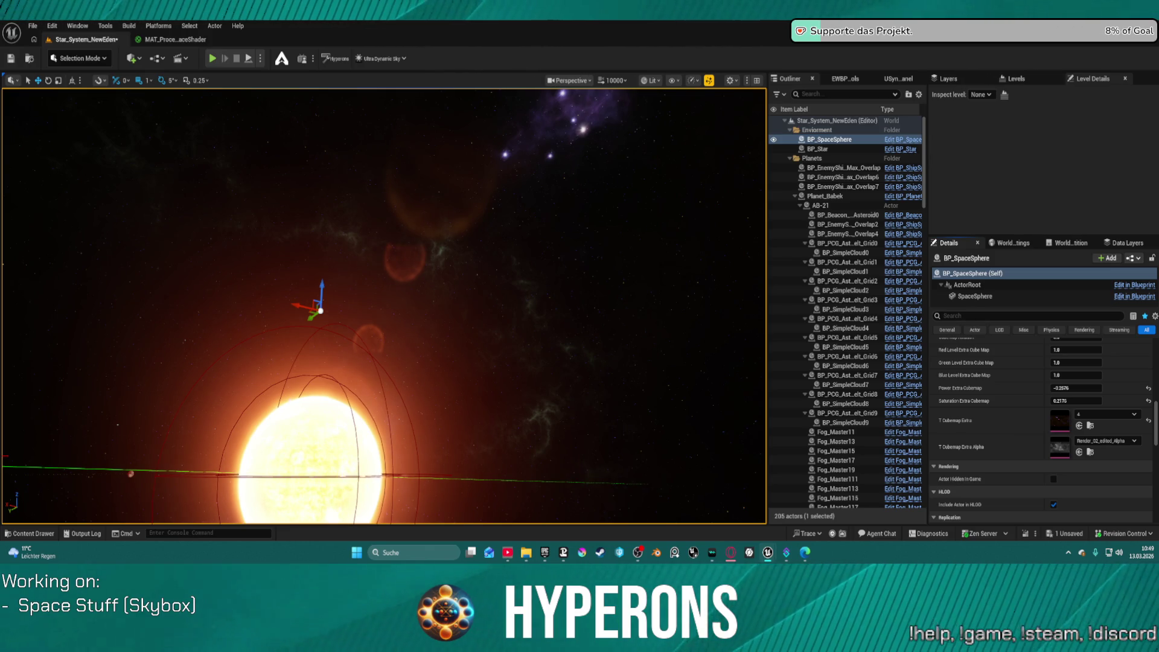
Set the space sphere's extra cubemap to texture 2, reset its saturation to 0, and enter power -0.264.
click(1079, 426)
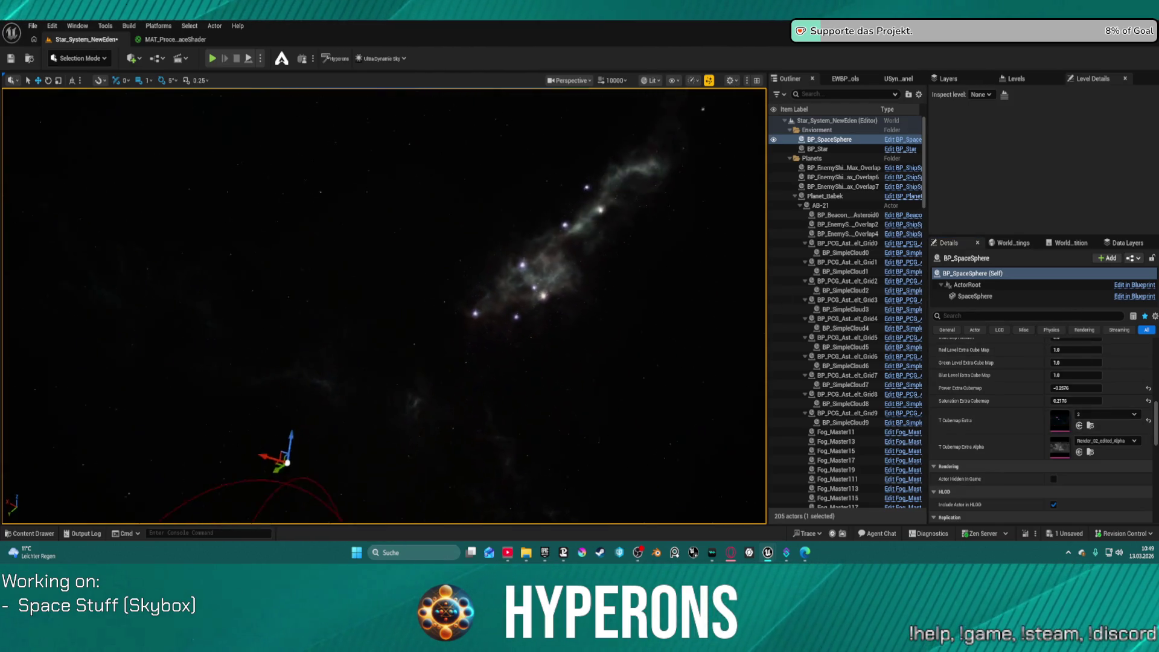
click(1149, 403)
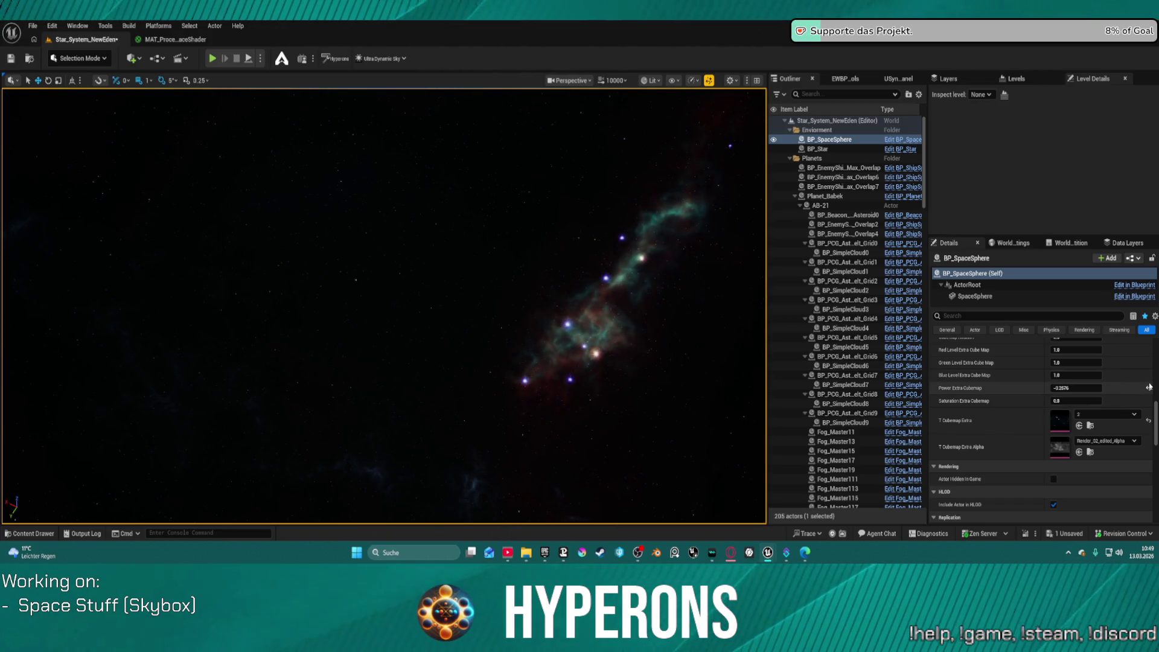
drag(1070, 389, 1078, 389)
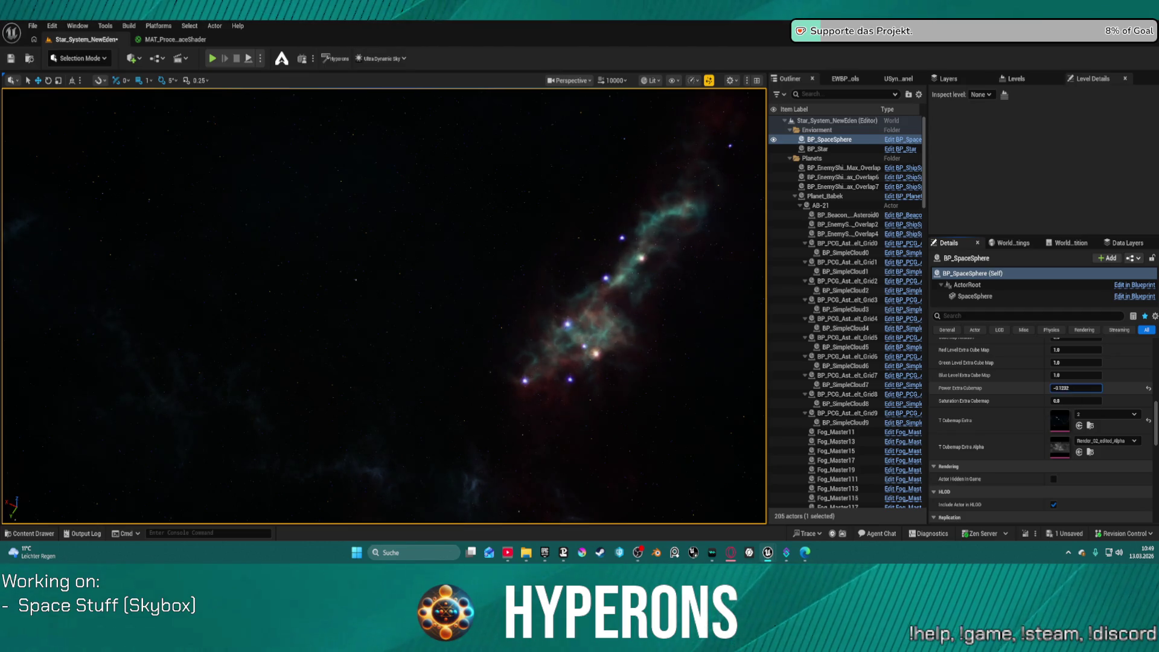
text(64)
key(Return)
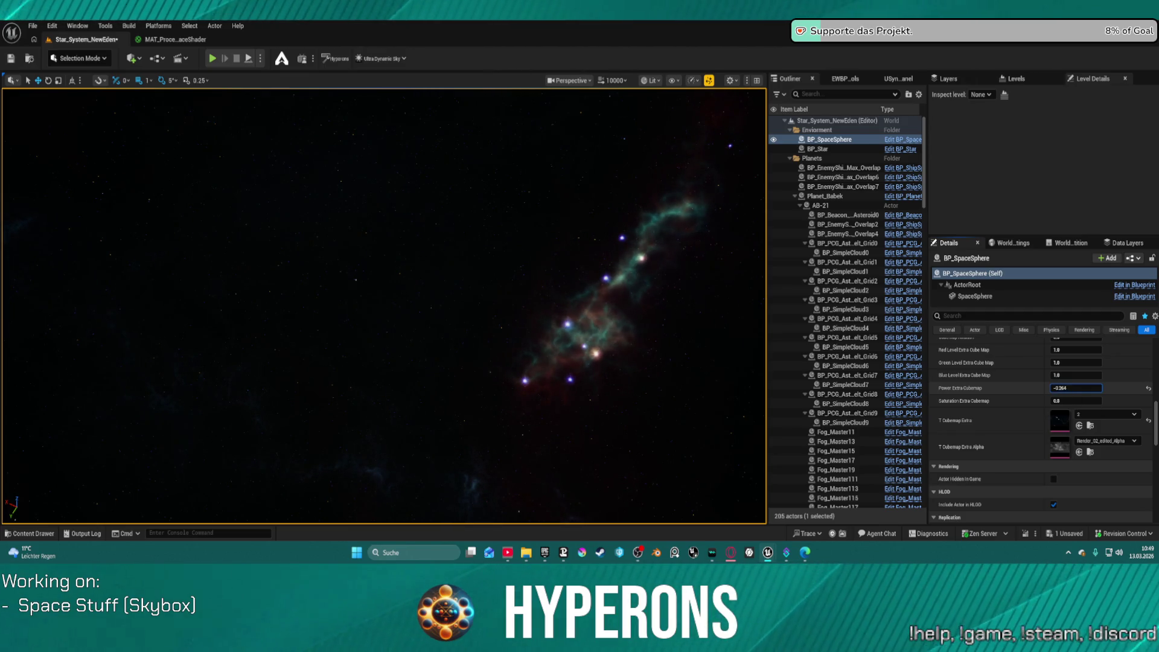
scroll(1107, 408, up, 10)
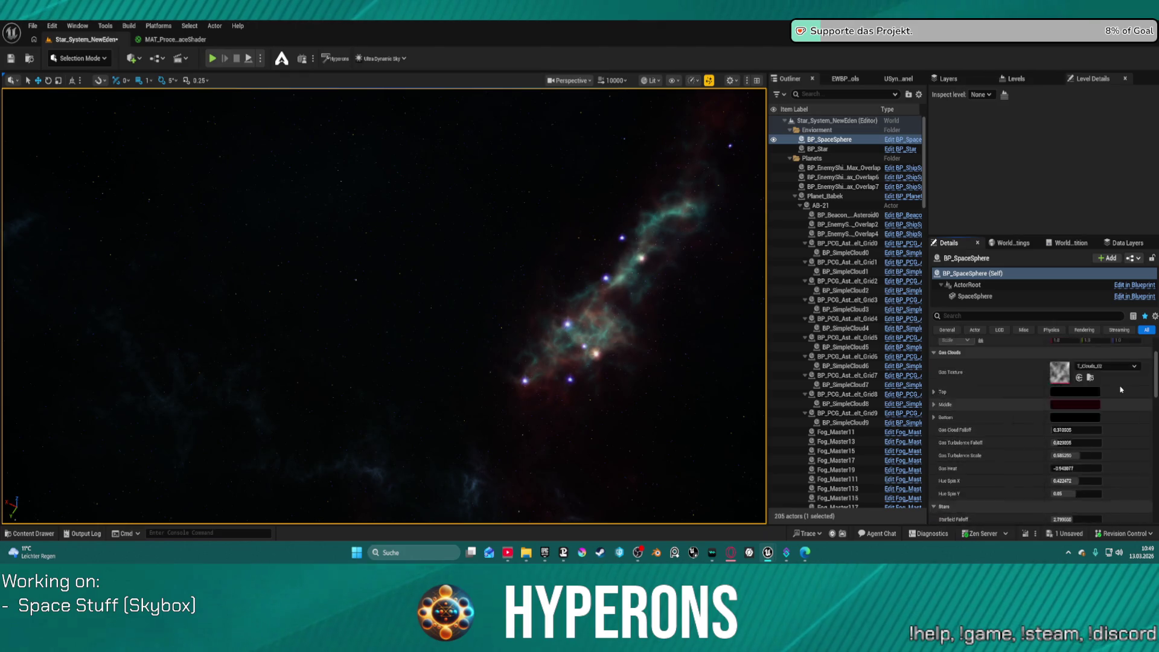
Shift the gas cloud Hue Spin X, raise Gas Heat, and reset Gas Turbulence Scale to default.
scroll(1106, 408, down, 1)
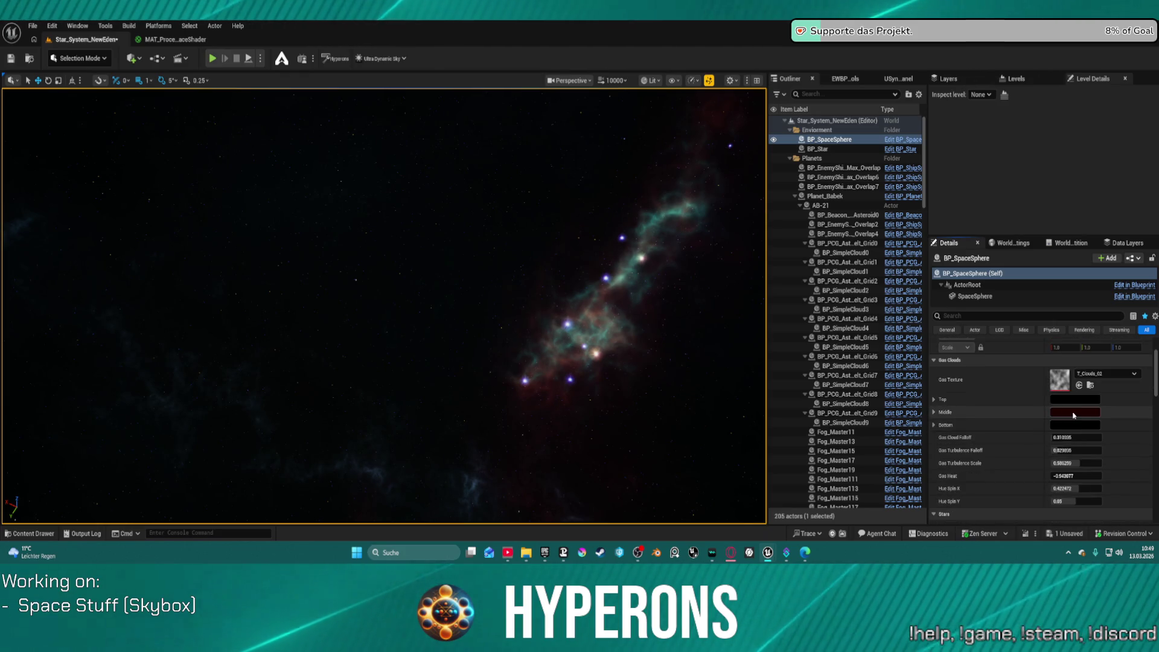
mouse_move(414, 315)
mouse_down()
mouse_move(338, 380)
mouse_move(465, 307)
mouse_up()
mouse_move(288, 297)
mouse_down()
mouse_move(260, 314)
mouse_move(266, 284)
mouse_move(338, 290)
mouse_move(314, 284)
mouse_move(390, 255)
mouse_up()
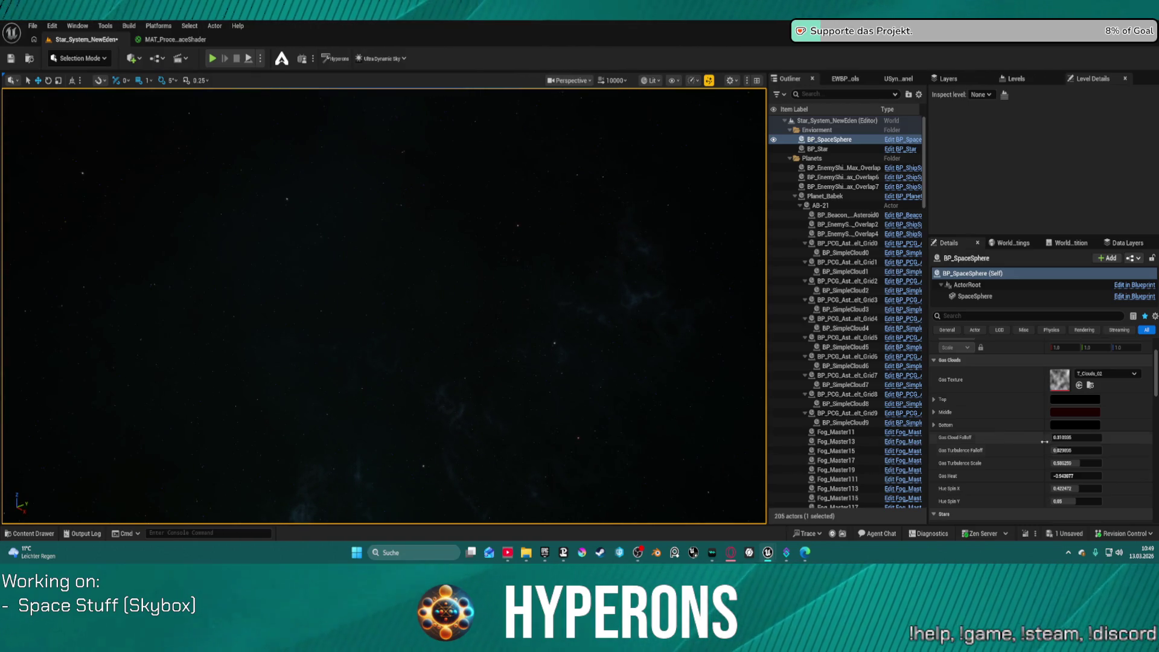
scroll(1096, 471, up, 1)
scroll(1098, 478, down, 5)
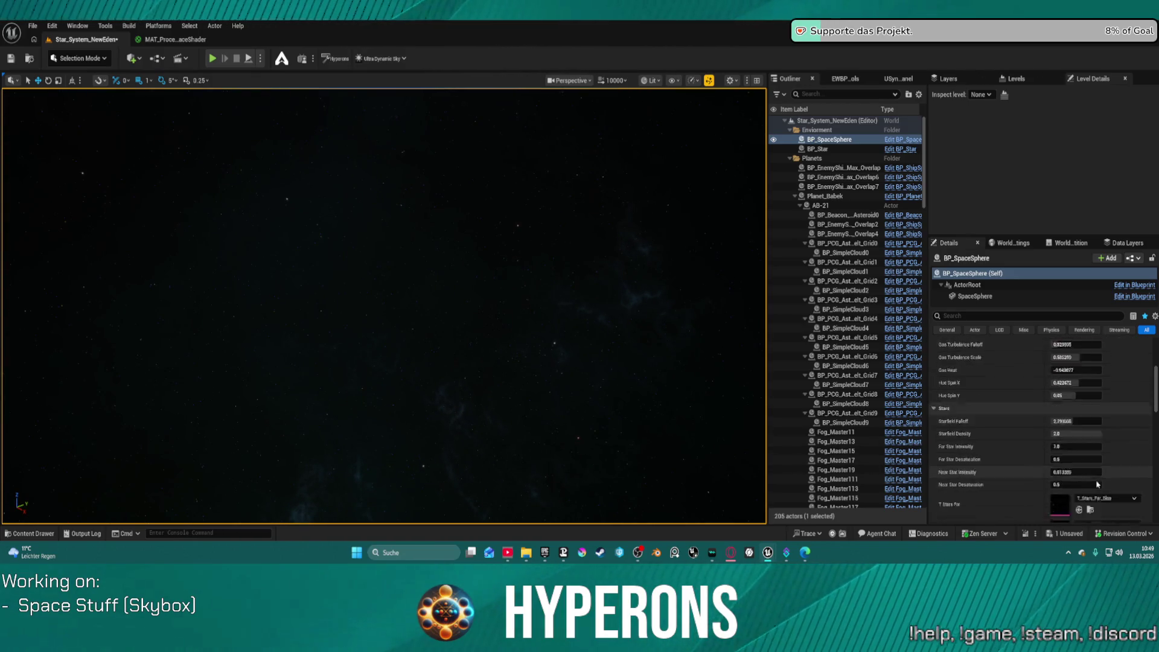
drag(1077, 398, 1057, 398)
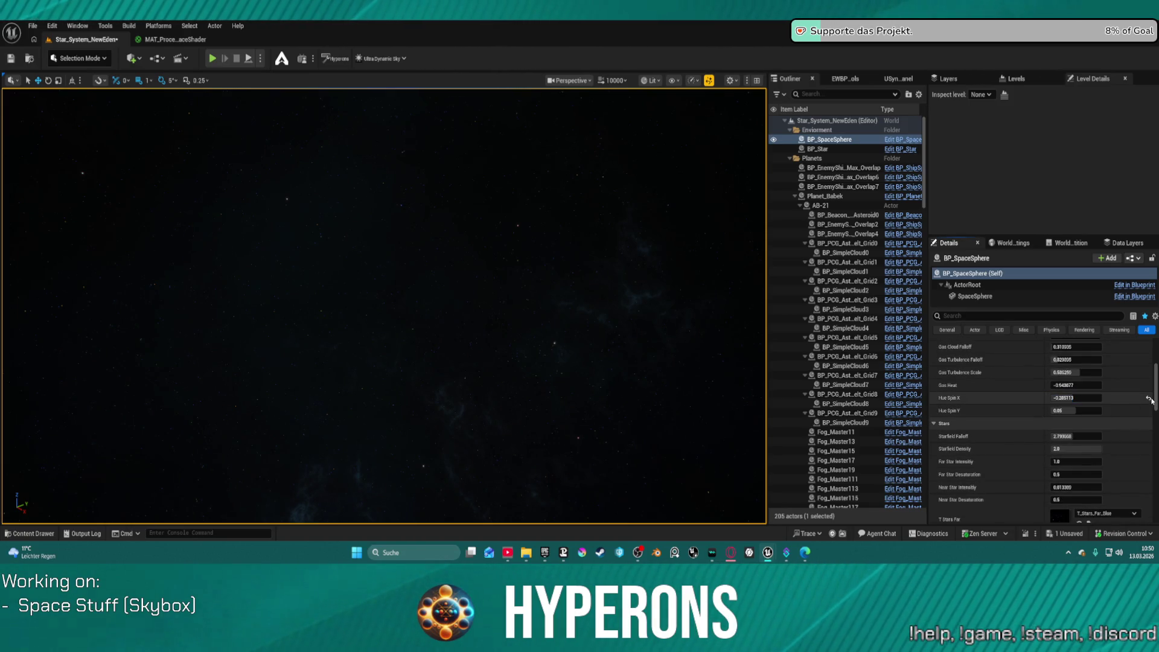
mouse_move(1076, 385)
mouse_down()
mouse_move(1105, 385)
mouse_move(1063, 385)
mouse_up()
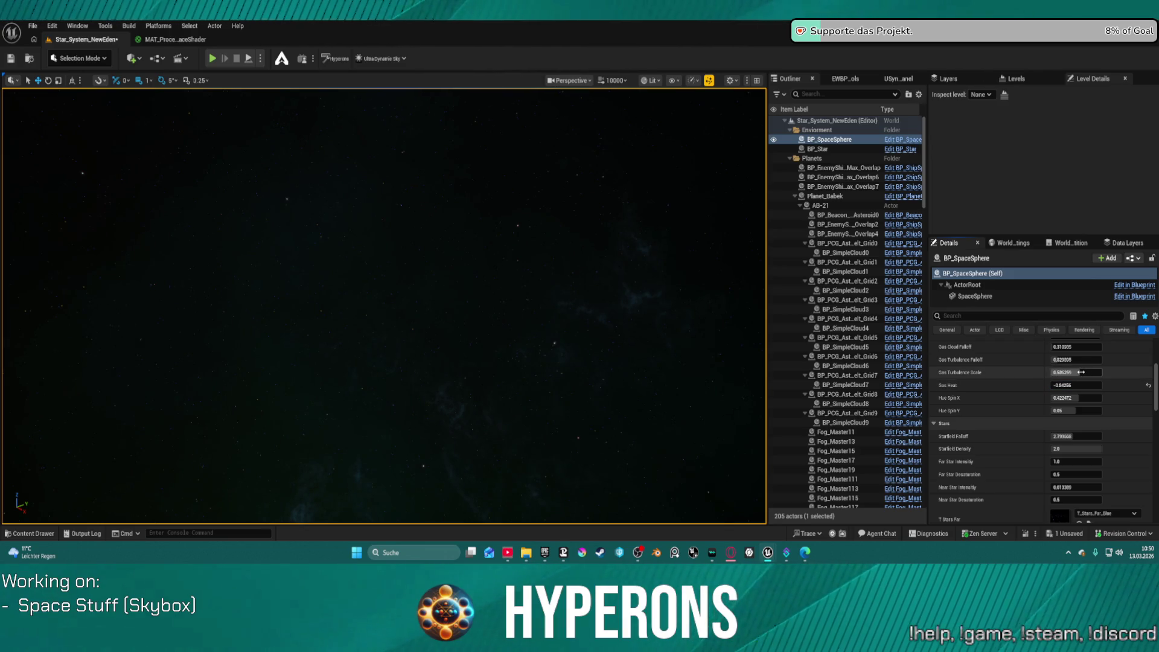
click(1149, 372)
Confirm a new Gas Cloud Falloff value and lower Power Extra Cubemap to about -0.2984.
scroll(1081, 423, up, 3)
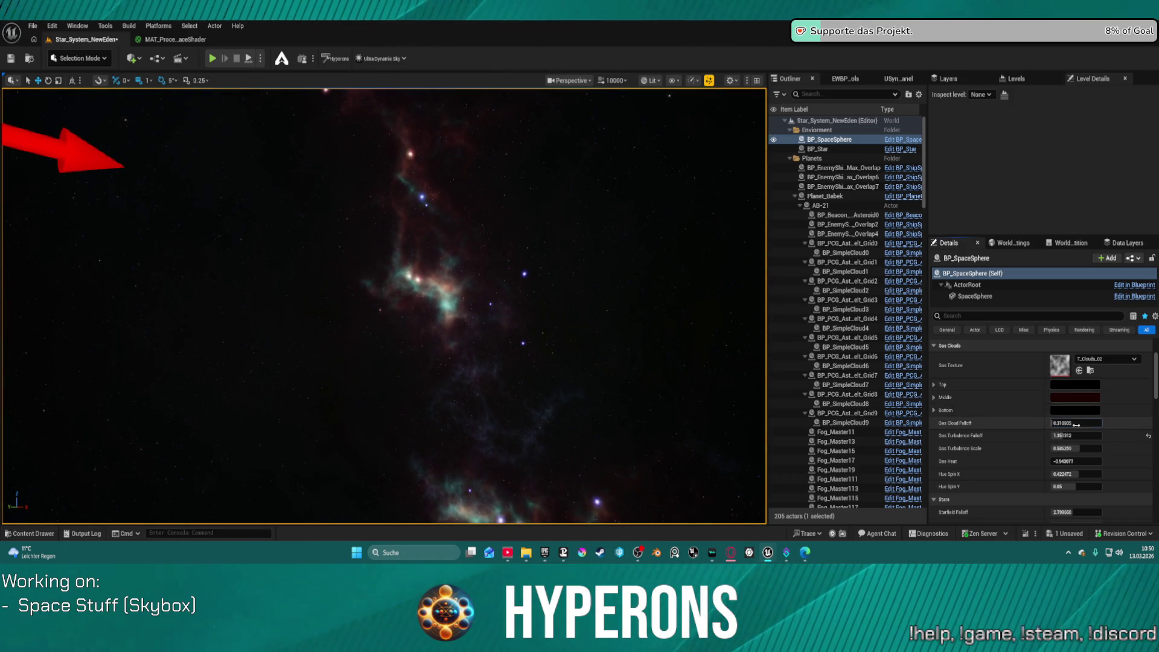
key(Return)
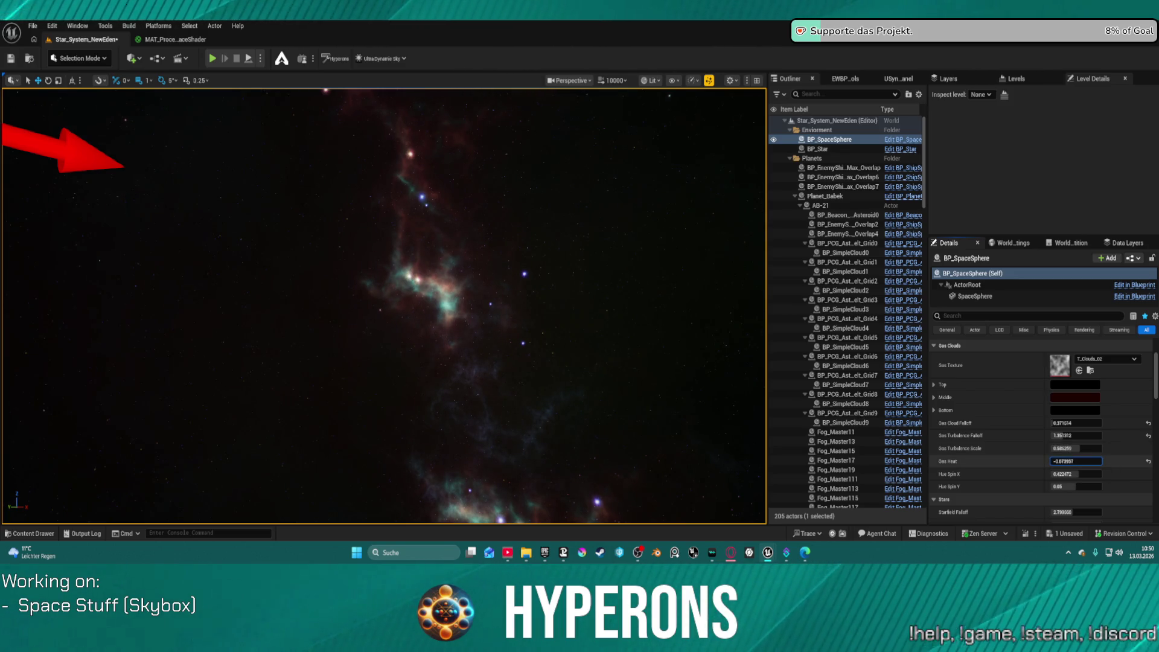
scroll(1081, 447, down, 8)
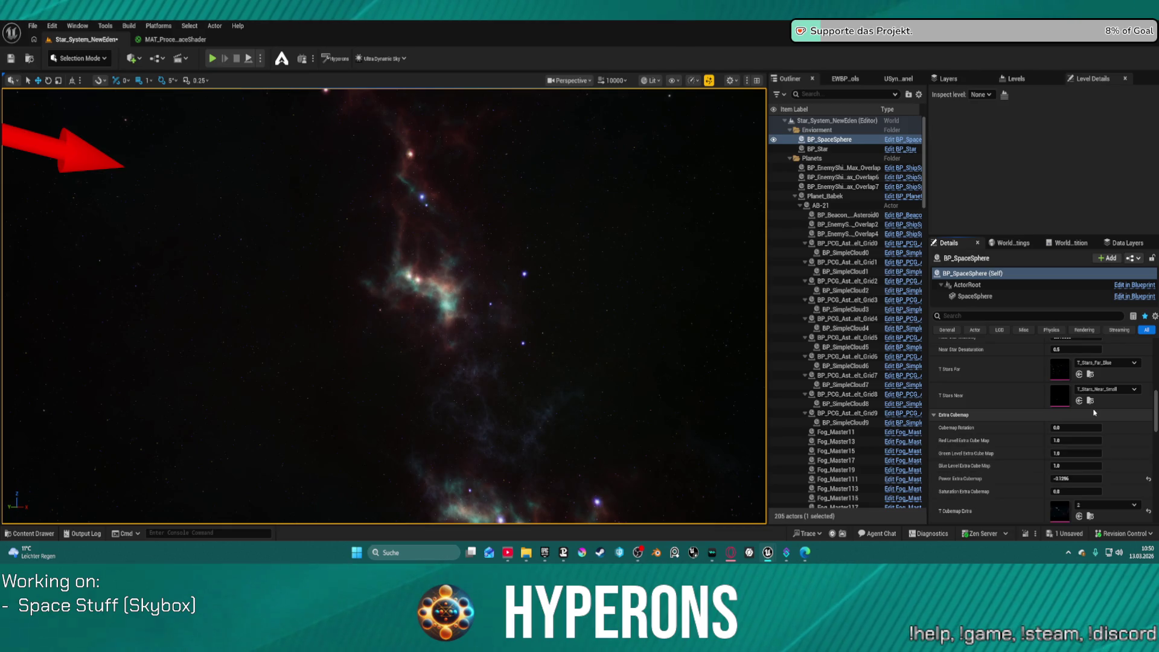
scroll(1093, 413, up, 5)
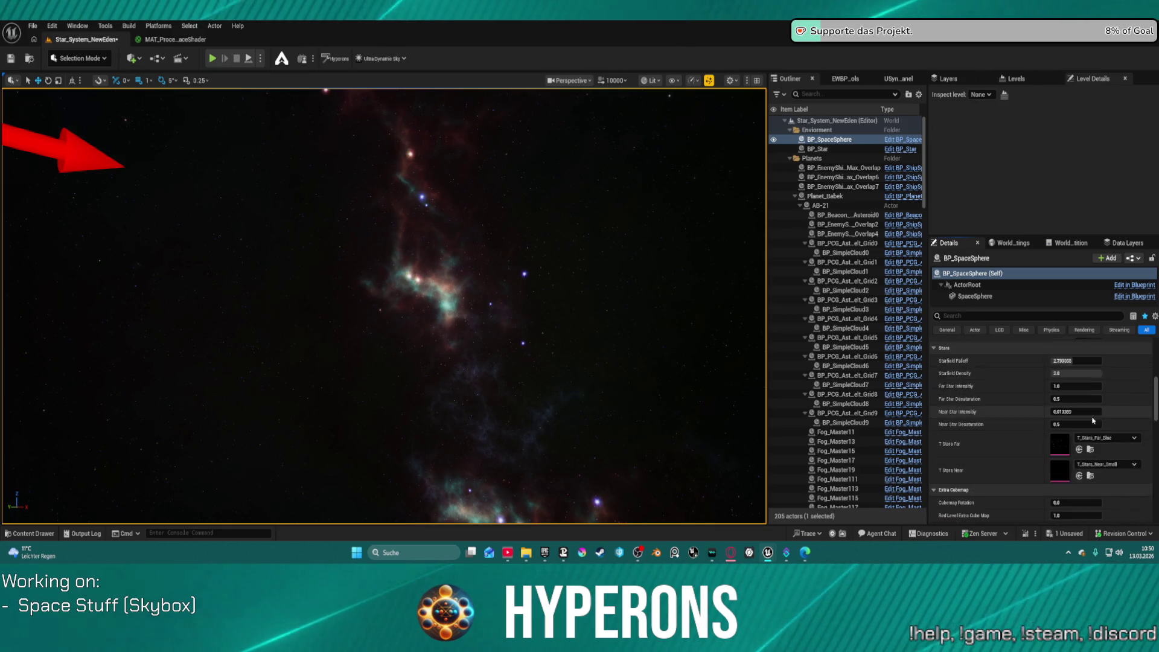
scroll(1093, 416, down, 4)
drag(1082, 450, 1051, 451)
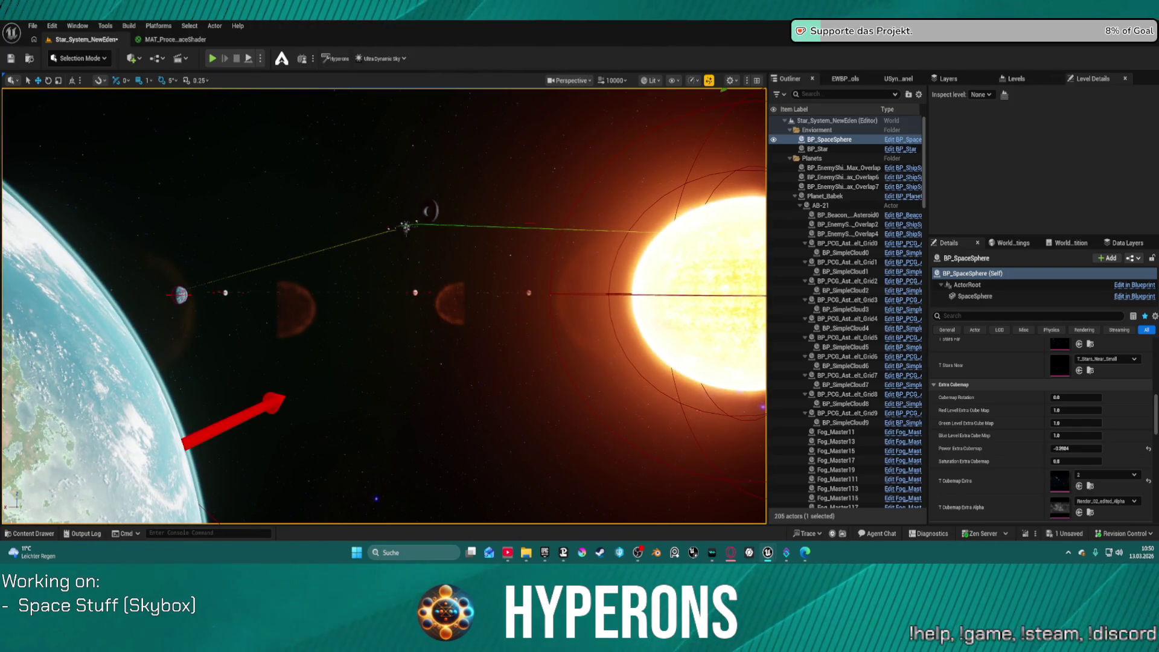
Select and frame the ring-shaped cylinder, then orbit over to the sun to inspect the scene.
click(434, 209)
key(f)
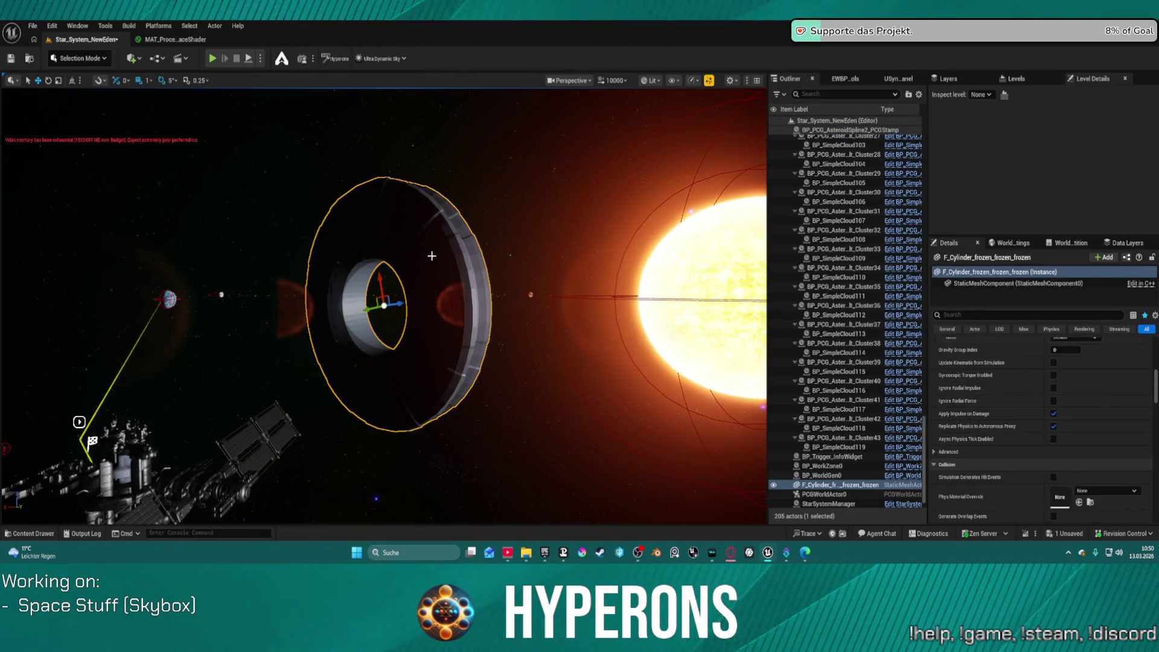
mouse_move(515, 348)
mouse_down()
mouse_move(640, 359)
mouse_move(652, 338)
mouse_move(550, 354)
mouse_up()
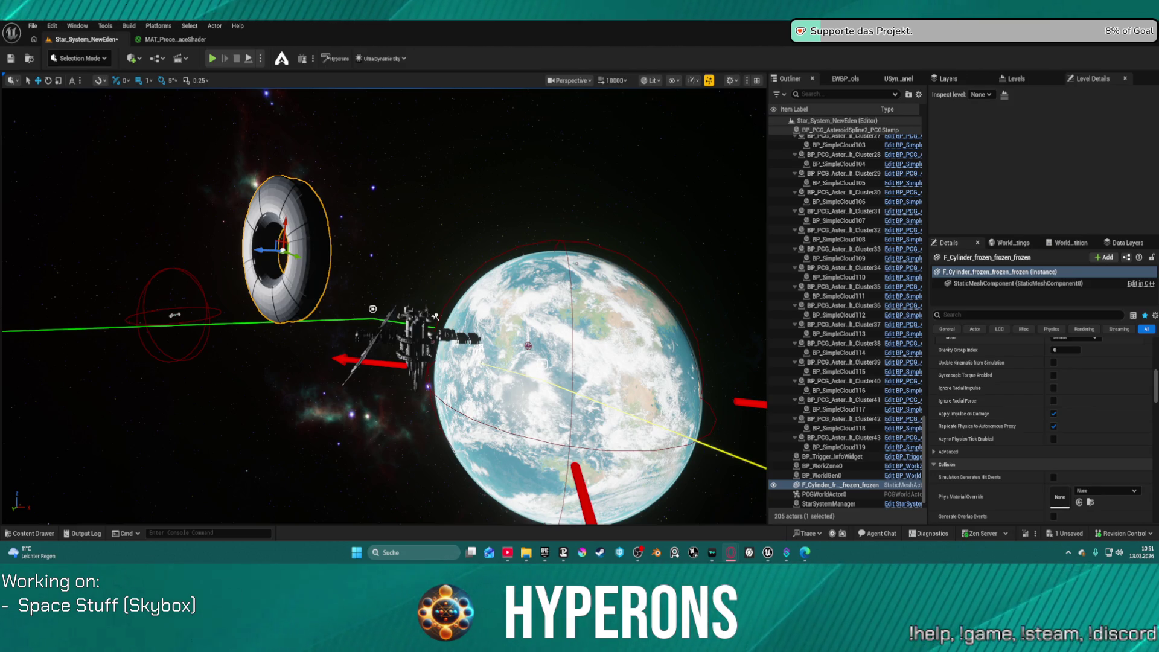
mouse_move(443, 181)
mouse_down()
mouse_move(580, 184)
mouse_move(290, 178)
mouse_move(366, 238)
mouse_up()
Reselect the space sphere and raise its extra cubemap power to -0.2704.
click(366, 238)
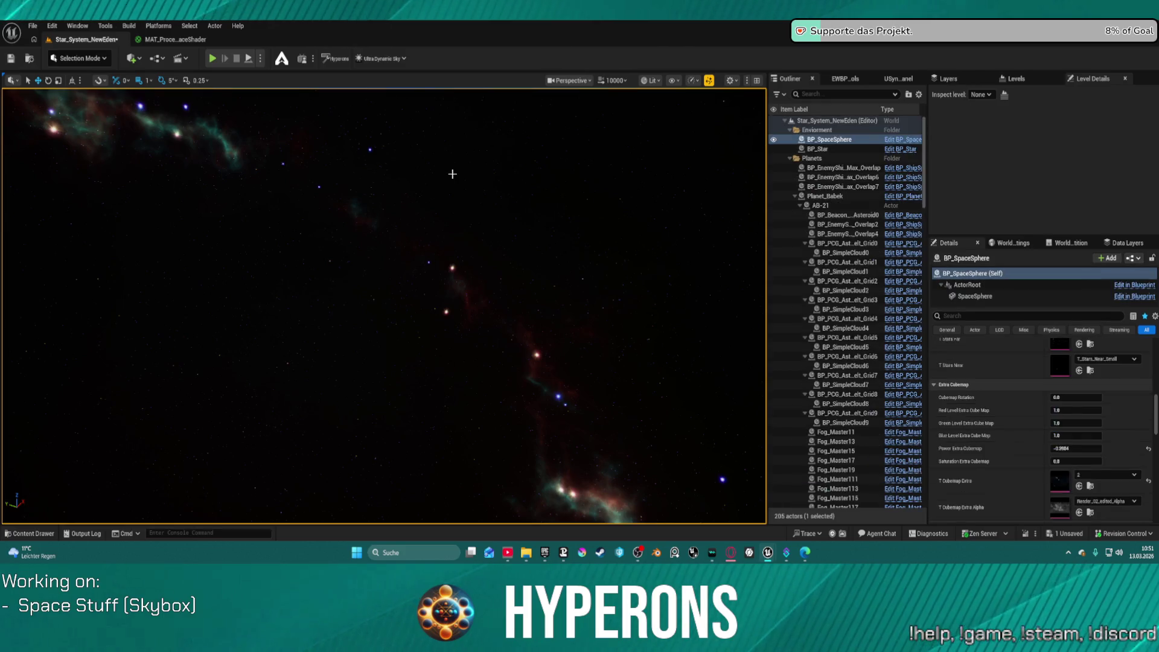
mouse_move(1090, 448)
mouse_down()
mouse_move(1114, 448)
mouse_move(1092, 448)
mouse_up()
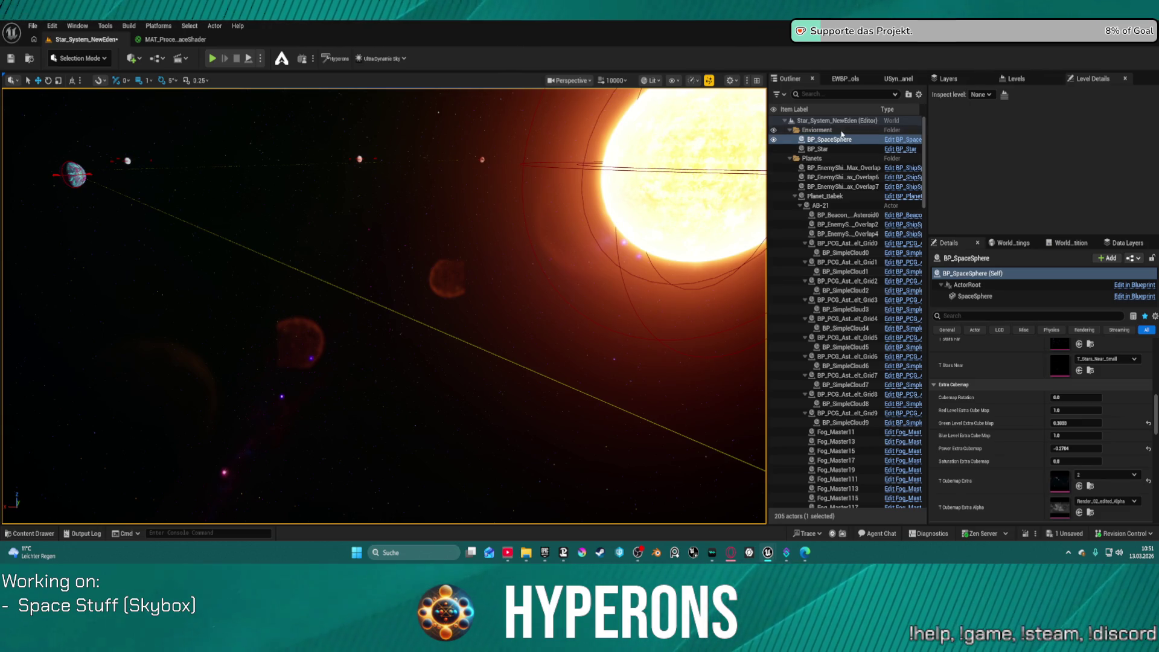
click(825, 94)
Find the StarSystemManager actor in the Outliner and delete it.
text(manag)
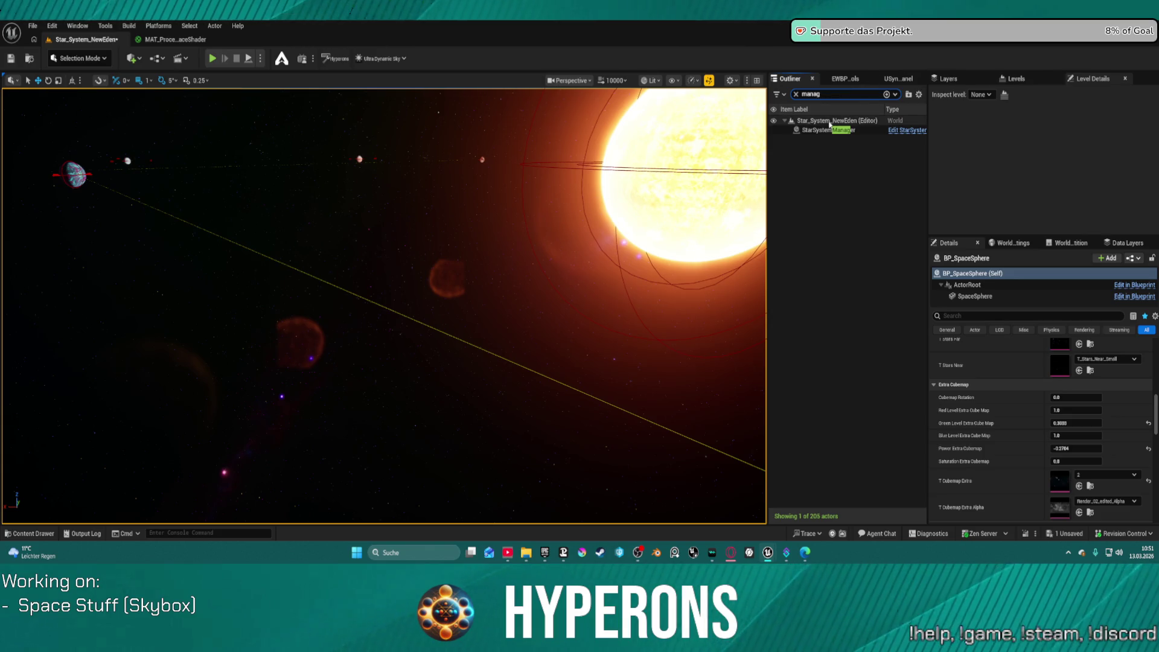
click(821, 131)
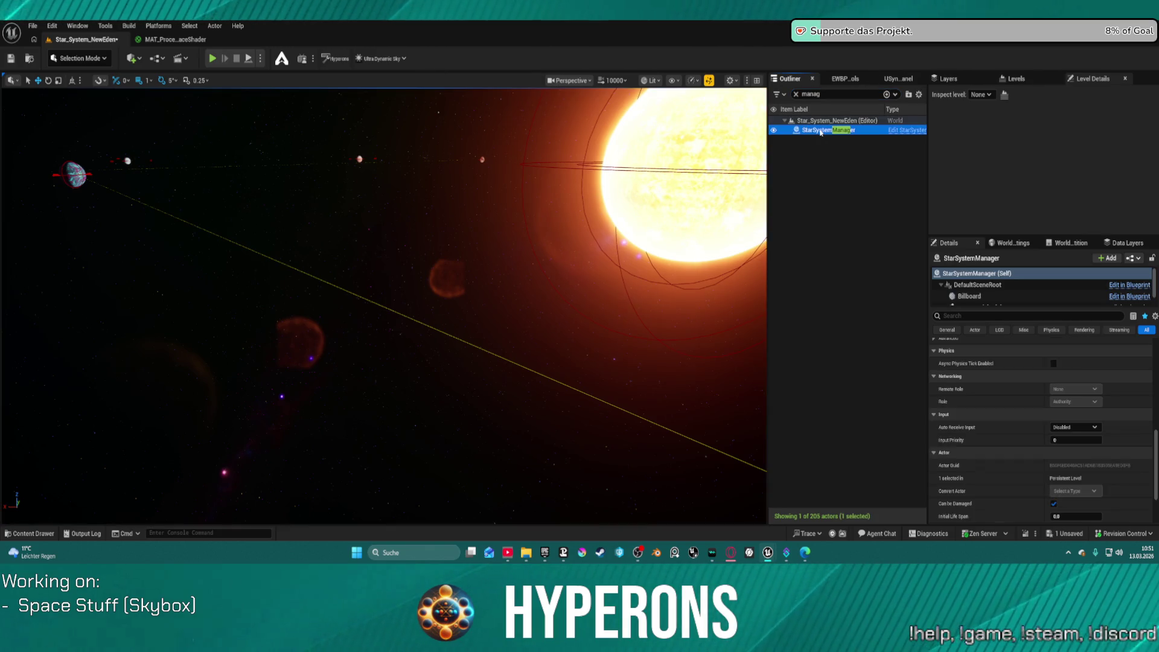
key(Delete)
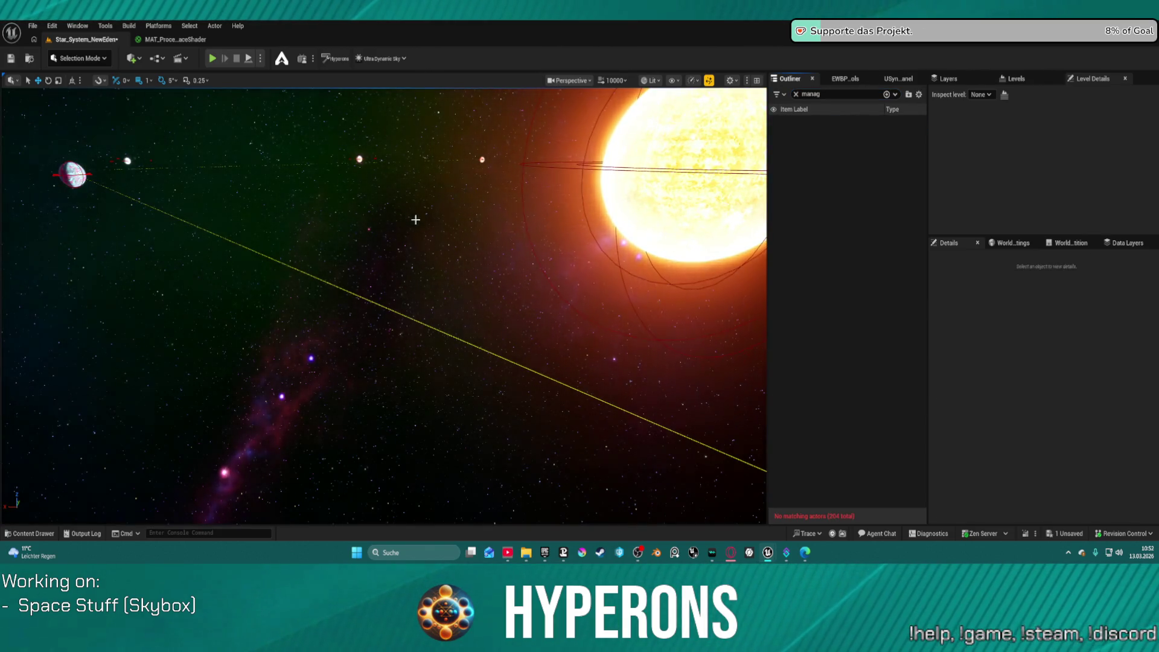
Open the Star_System_Pollux level from Recent Levels, saving NewEden when prompted.
click(32, 25)
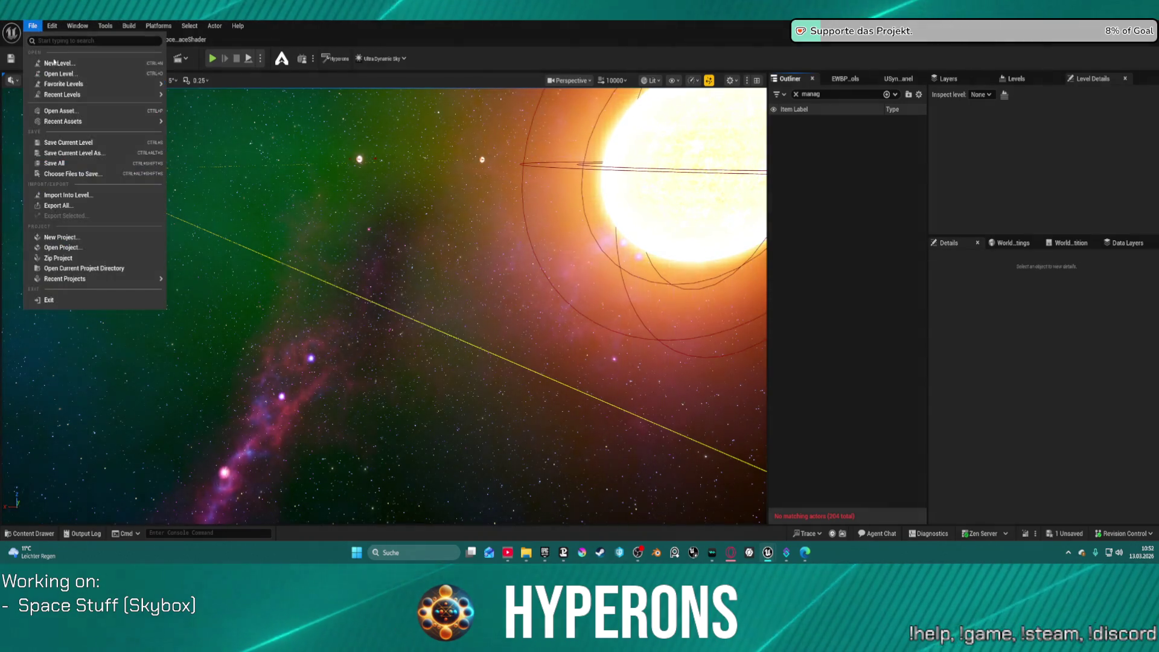
mouse_move(100, 96)
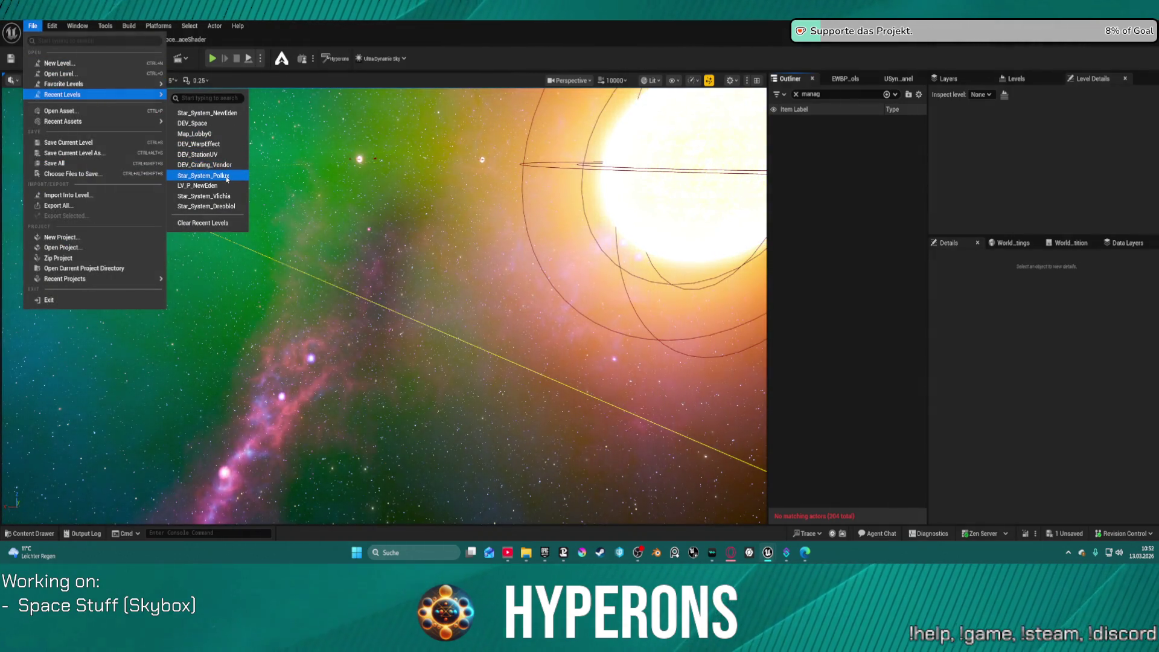
click(203, 175)
click(620, 392)
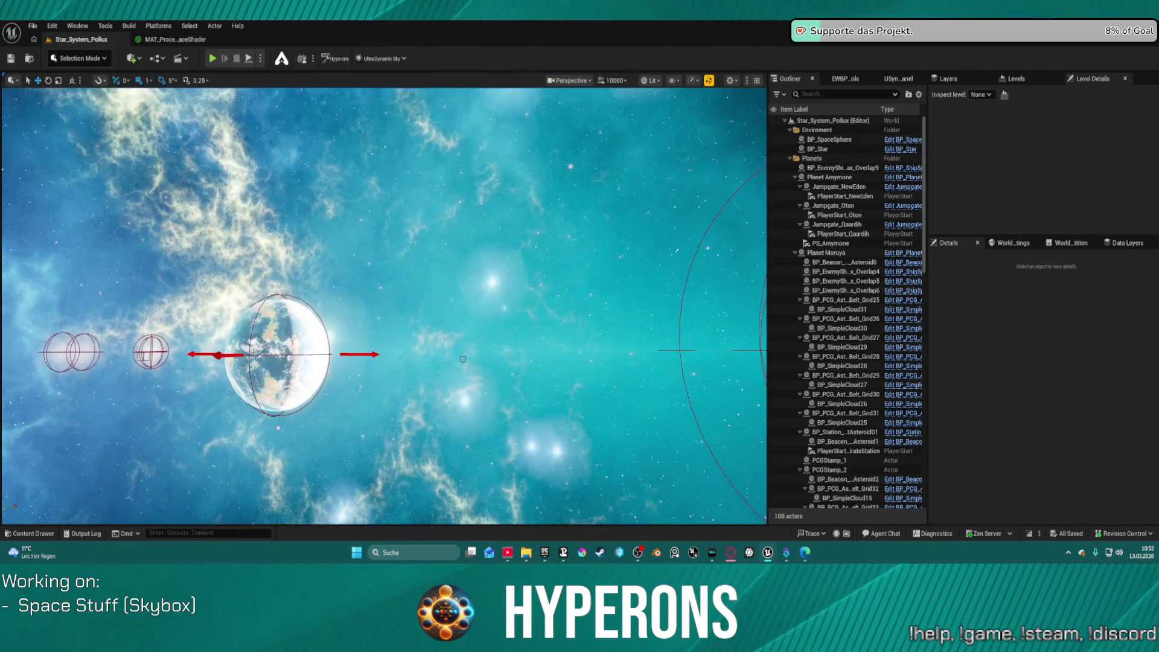
mouse_move(463, 359)
mouse_down()
mouse_move(535, 359)
mouse_move(324, 350)
mouse_up()
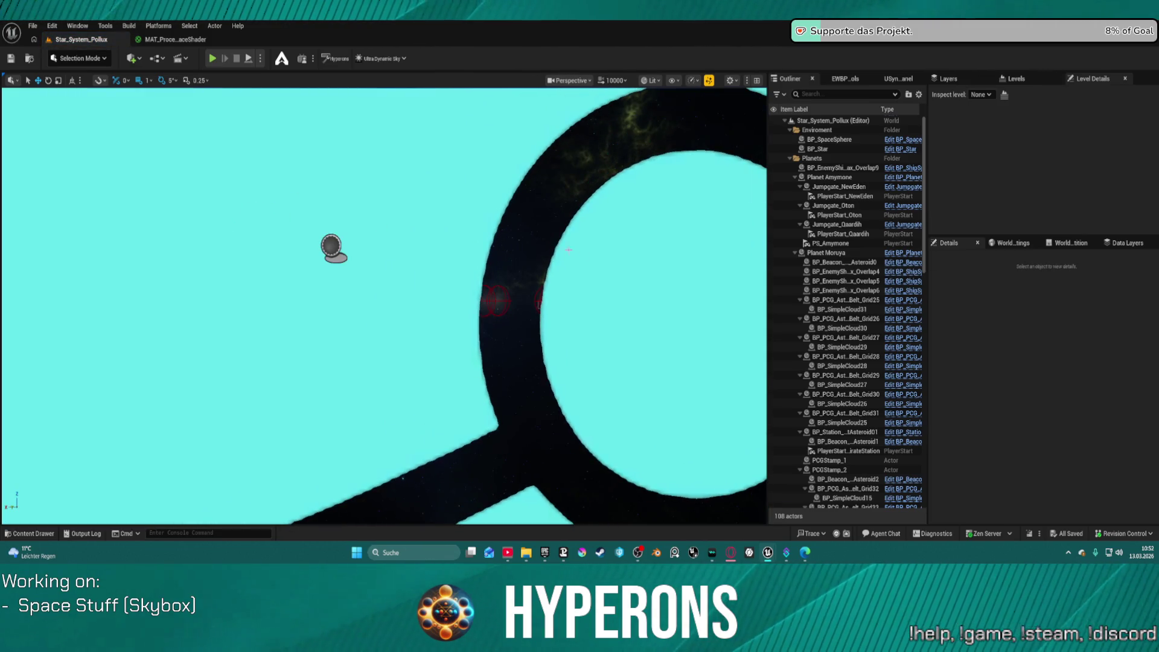
Check the StarSystemManager, select BP_SpaceSphere to view its skybox settings, then show the desktop.
click(326, 247)
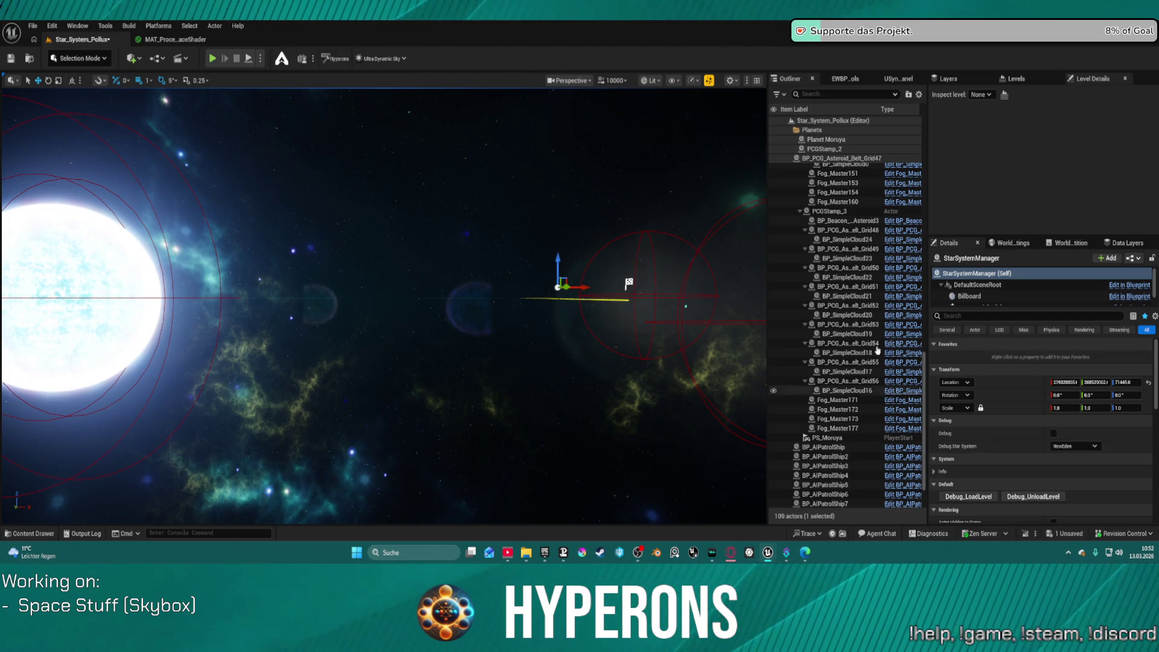
click(461, 237)
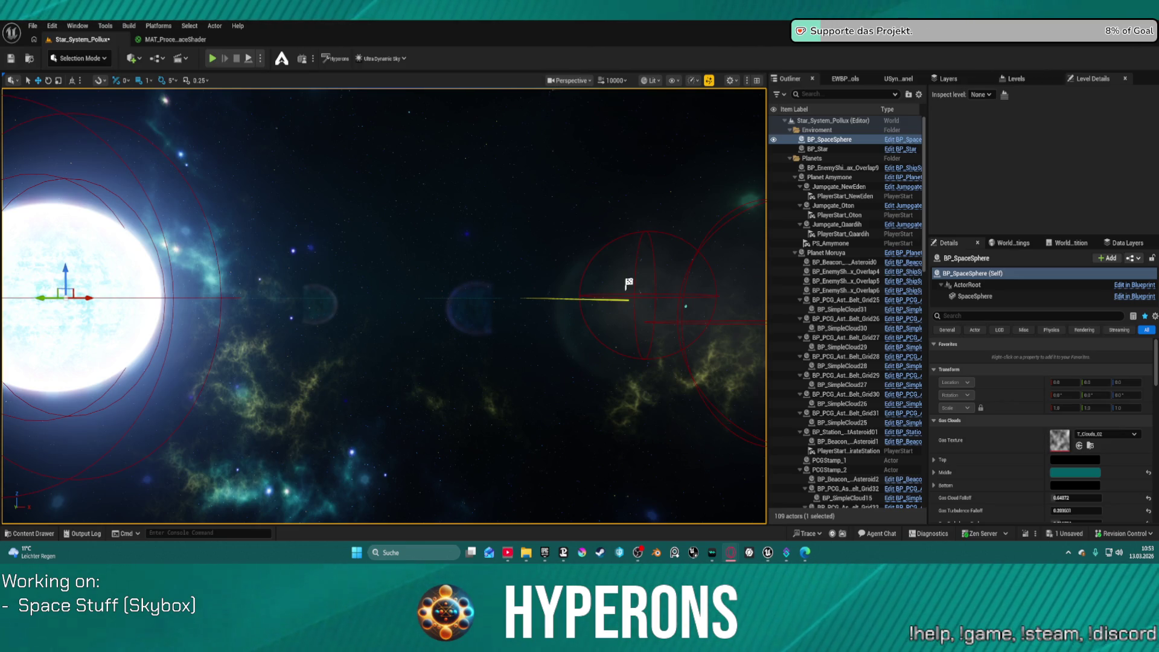
key(super+d)
Launch Spacescape maximized, backing out of the skybox export dialog.
double_click(551, 365)
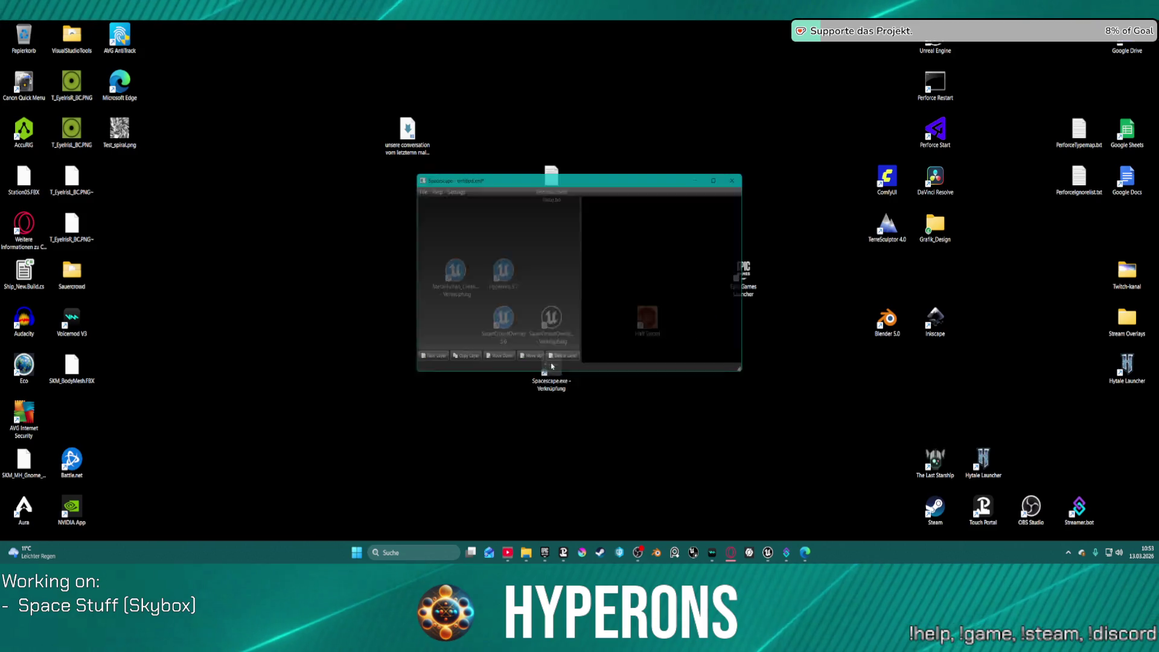
click(728, 175)
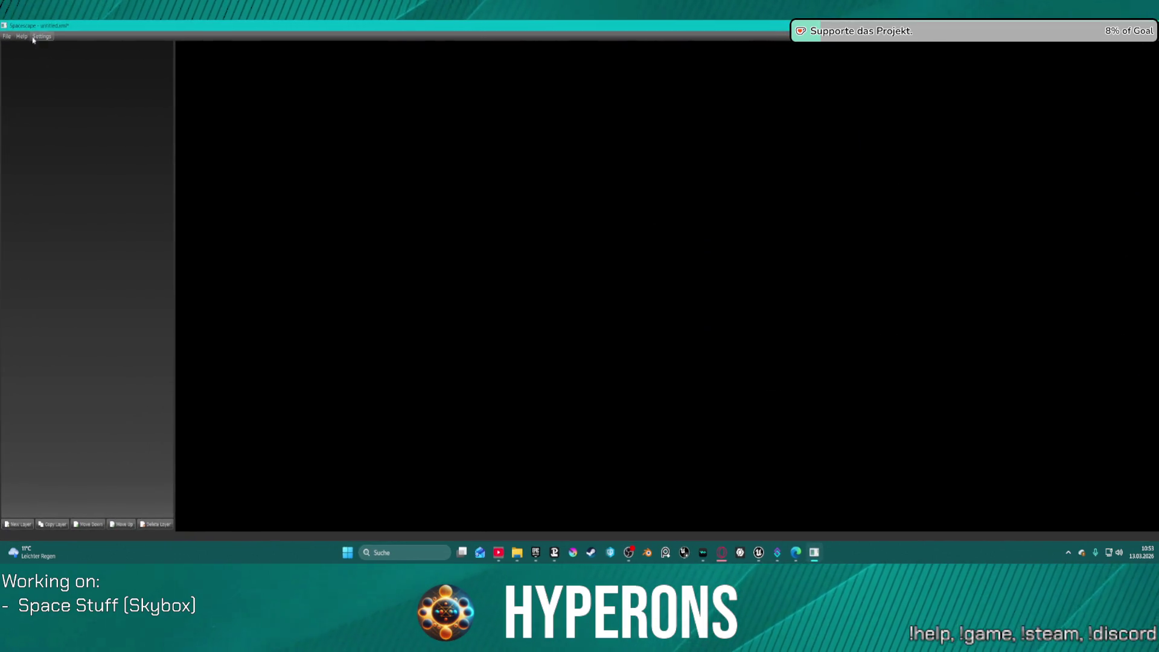
click(7, 36)
click(33, 96)
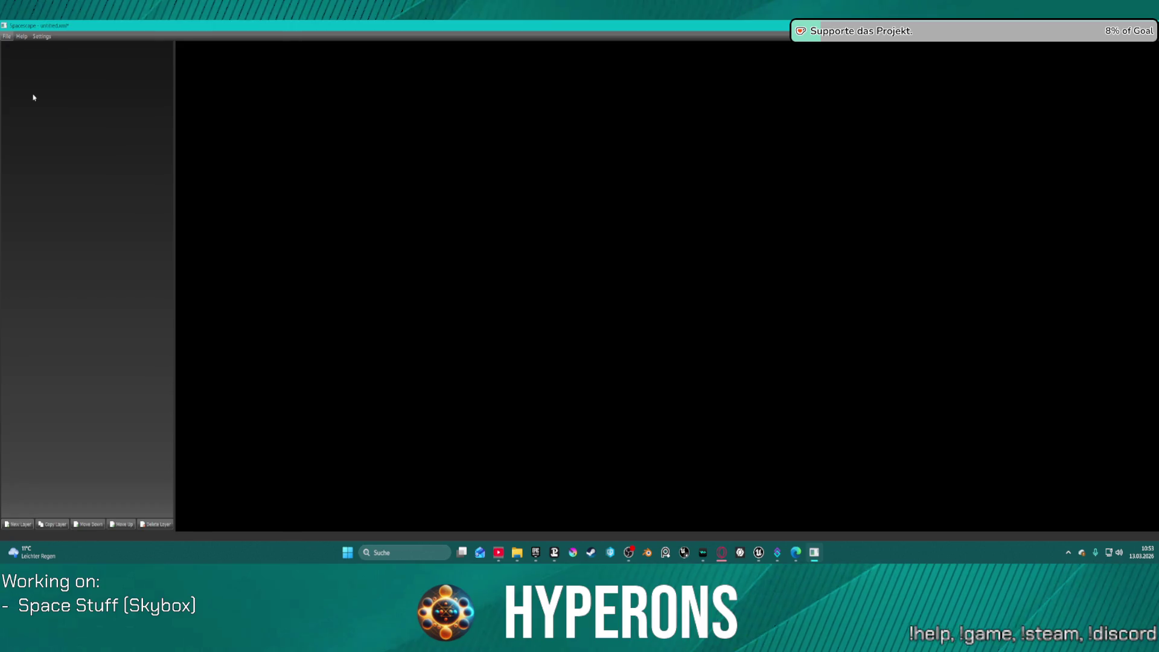
click(691, 363)
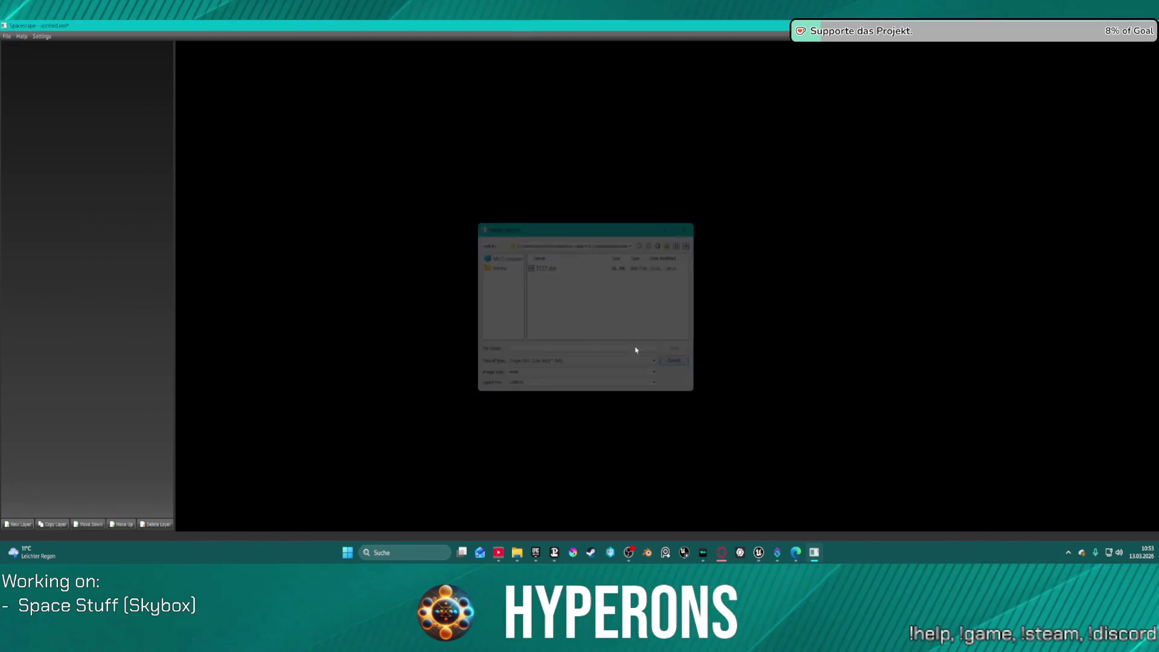
Load green-nebula-stars.xml, orbit around the nebula preview, then close Spacescape.
click(12, 57)
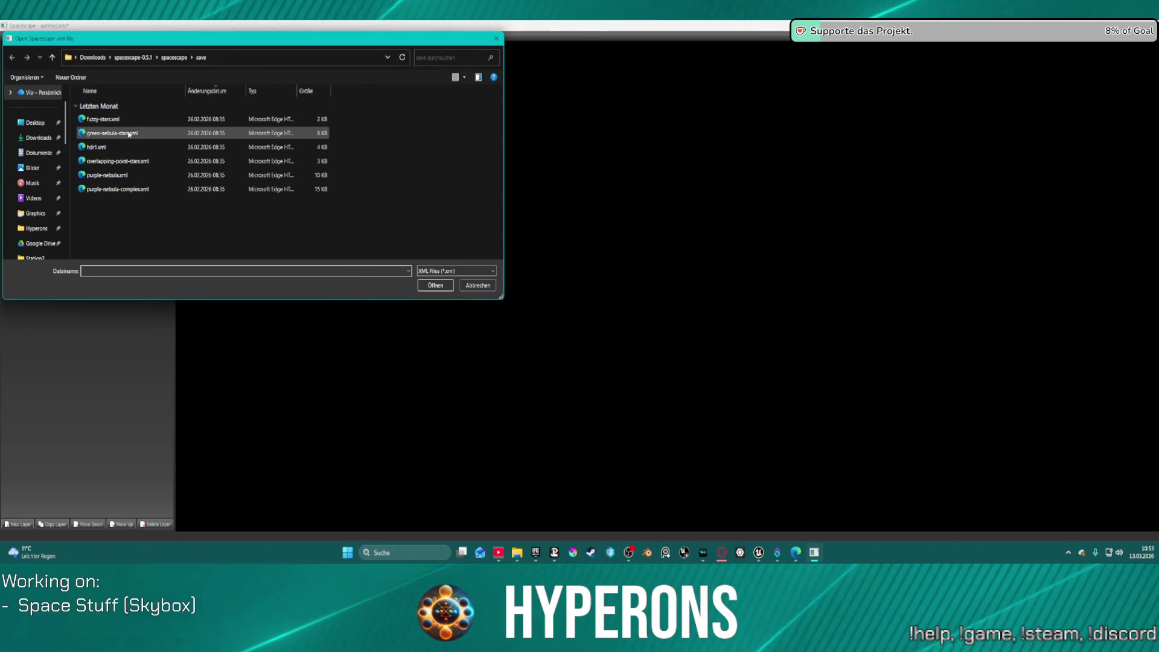
double_click(124, 133)
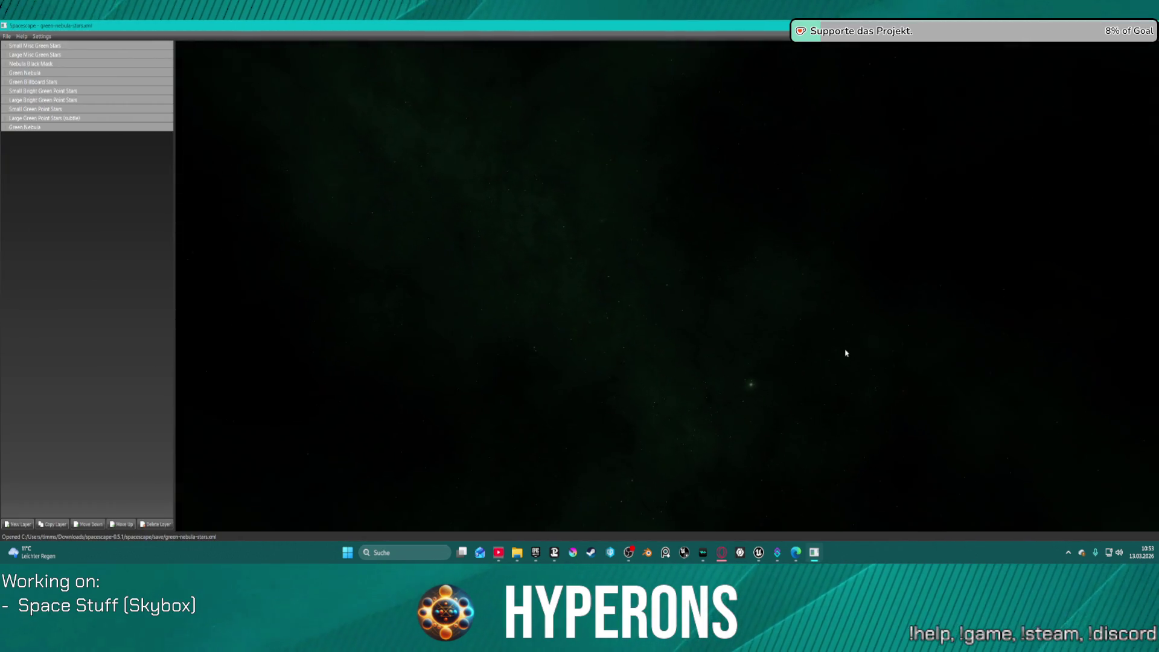
drag(946, 469, 957, 482)
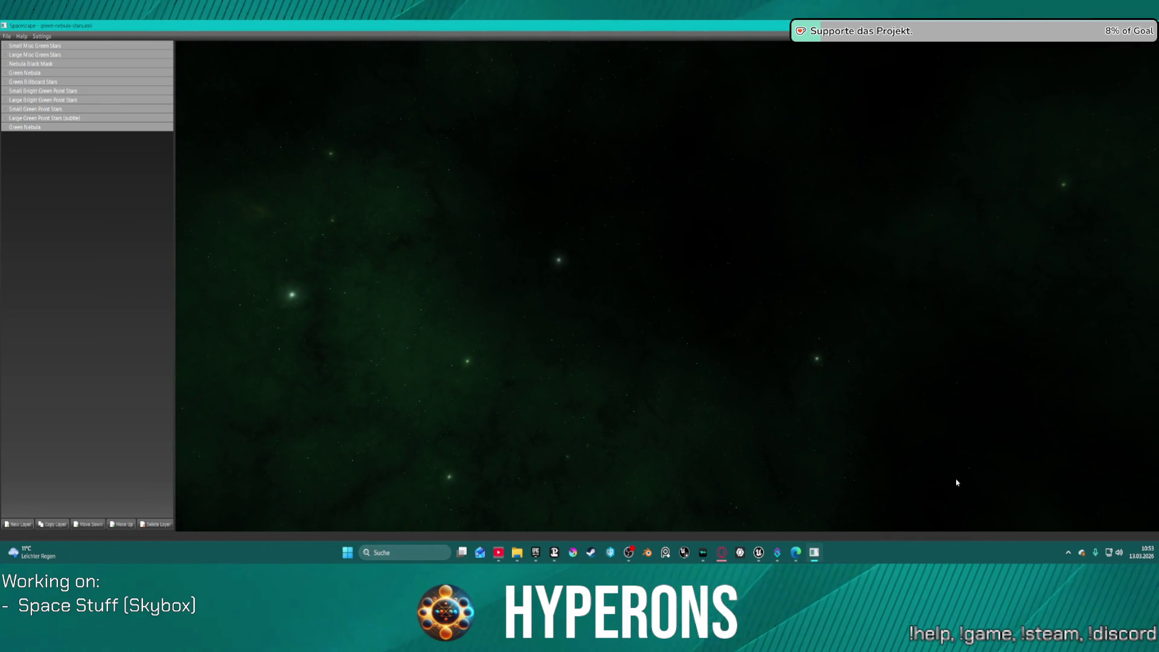
mouse_move(602, 319)
mouse_down()
mouse_move(665, 357)
mouse_move(748, 436)
mouse_up()
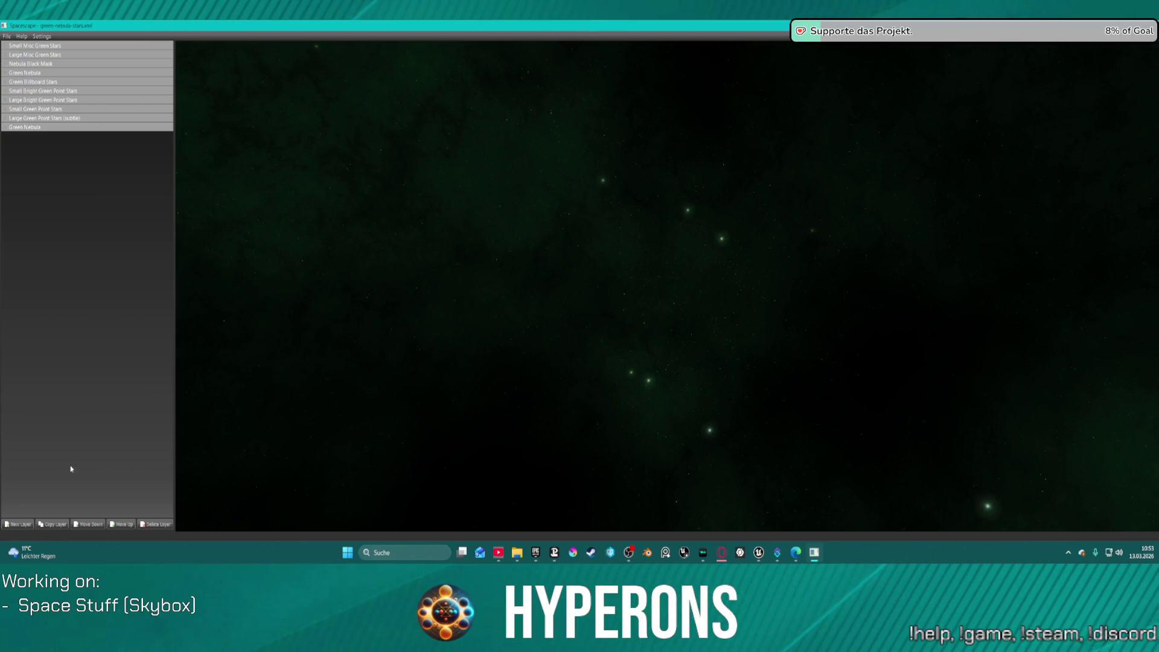
mouse_move(586, 128)
mouse_down()
mouse_move(688, 241)
mouse_move(676, 39)
mouse_move(895, 346)
mouse_move(1024, 231)
mouse_move(802, 116)
mouse_move(725, 134)
mouse_move(634, 315)
mouse_move(787, 230)
mouse_up()
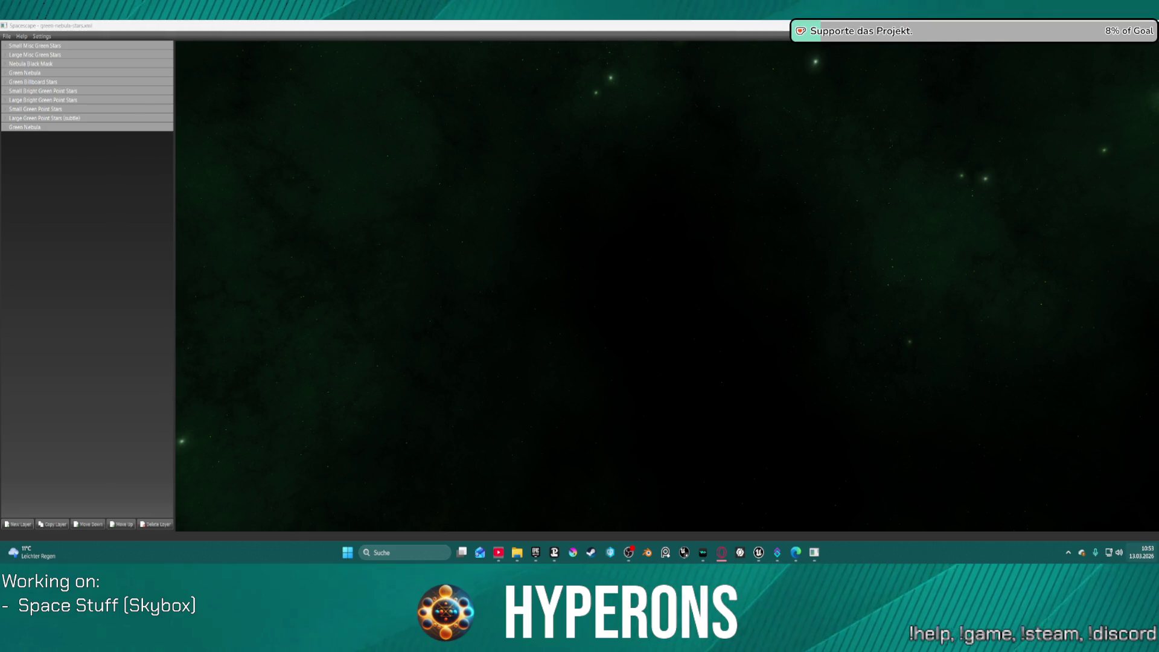
click(838, 164)
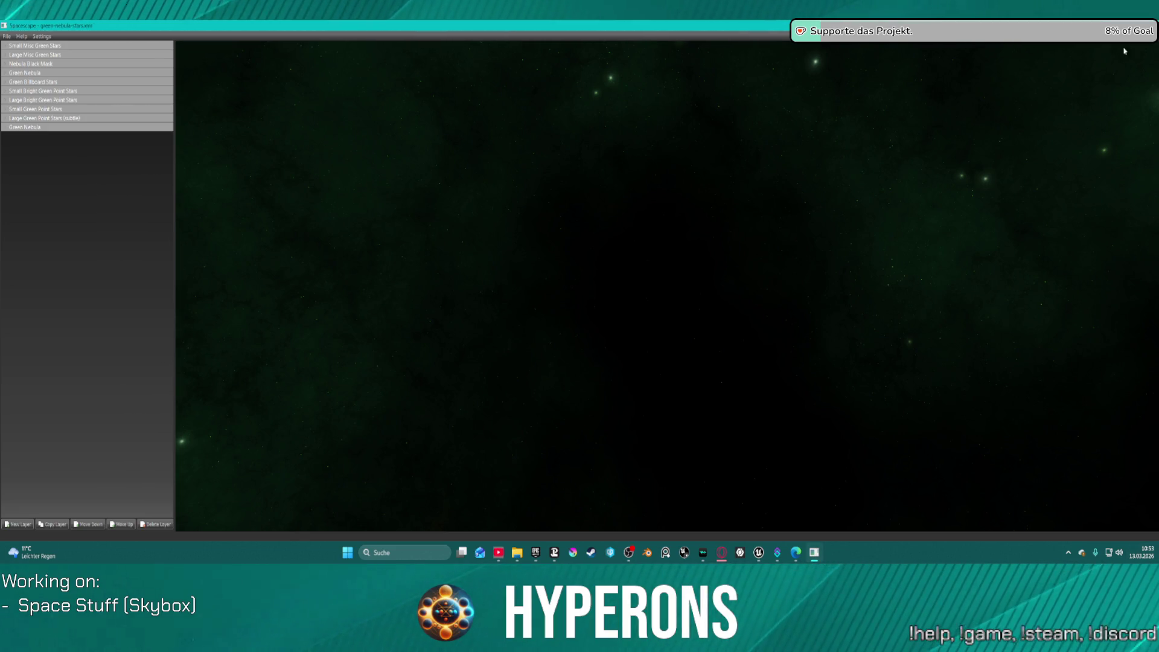
key(alt+F4)
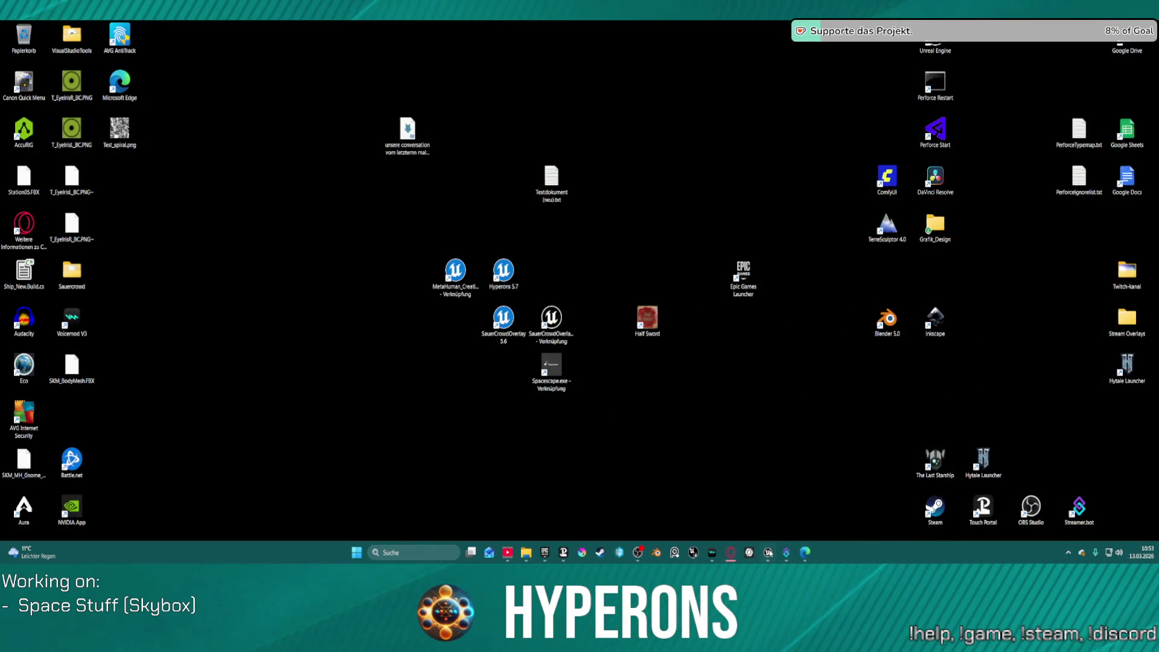
Back in the editor, lower the space sphere's extra cubemap power while viewing away from the star.
click(769, 552)
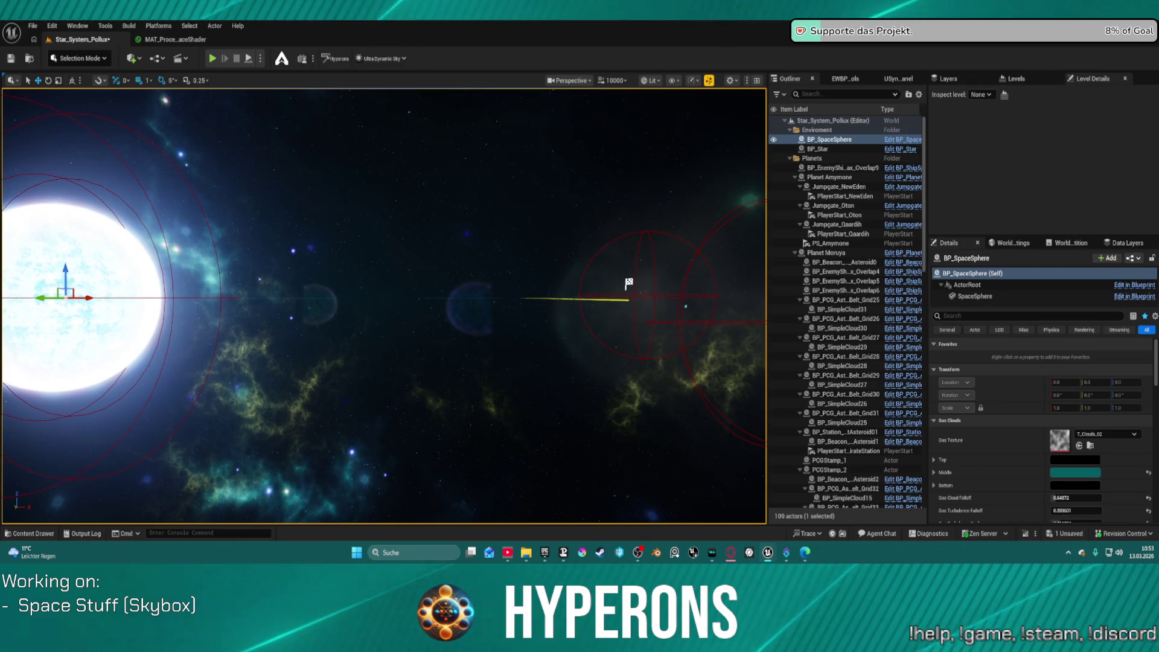
scroll(1081, 465, down, 5)
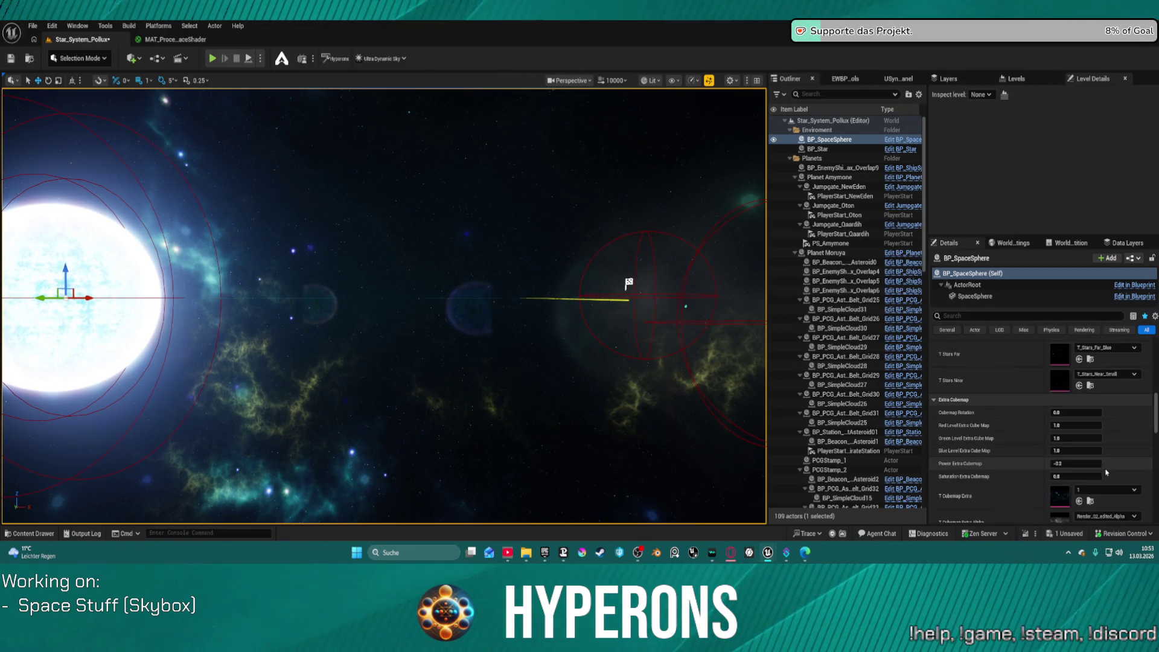
scroll(1091, 472, down, 1)
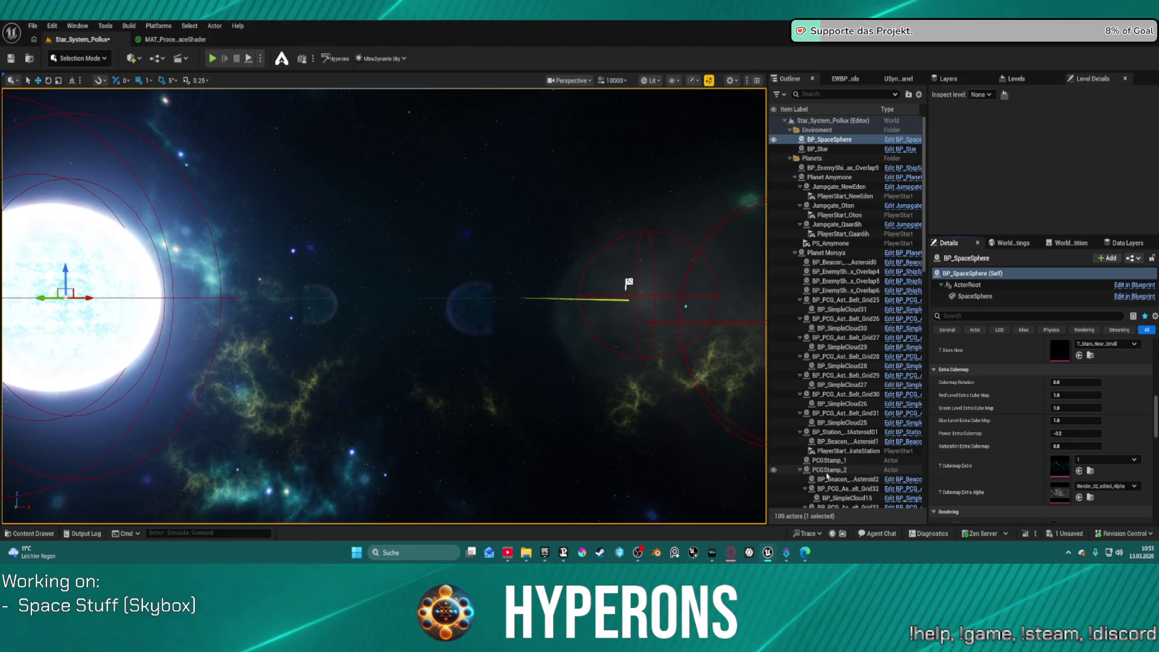
mouse_move(516, 254)
mouse_down()
mouse_move(667, 326)
mouse_move(549, 277)
mouse_move(503, 210)
mouse_up()
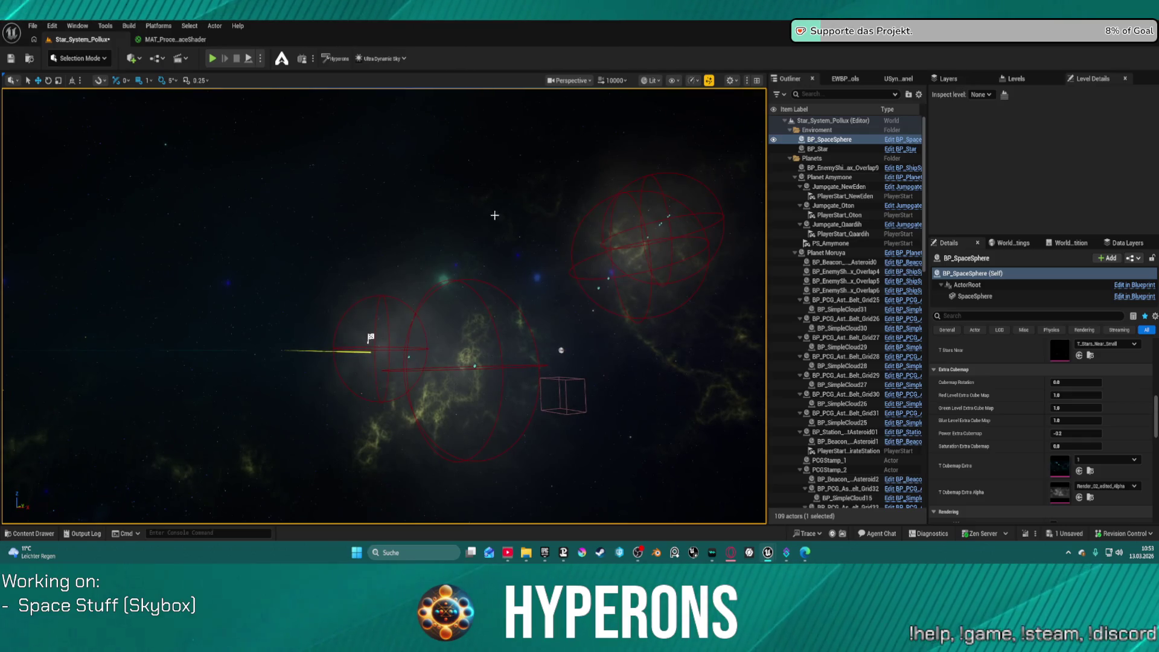
mouse_move(1076, 434)
mouse_down()
mouse_move(1054, 434)
mouse_move(1069, 433)
mouse_up()
Fly the camera toward the nebula and nudge extra cubemap saturation up slightly.
mouse_move(465, 245)
mouse_down()
mouse_move(538, 484)
mouse_move(517, 473)
mouse_up()
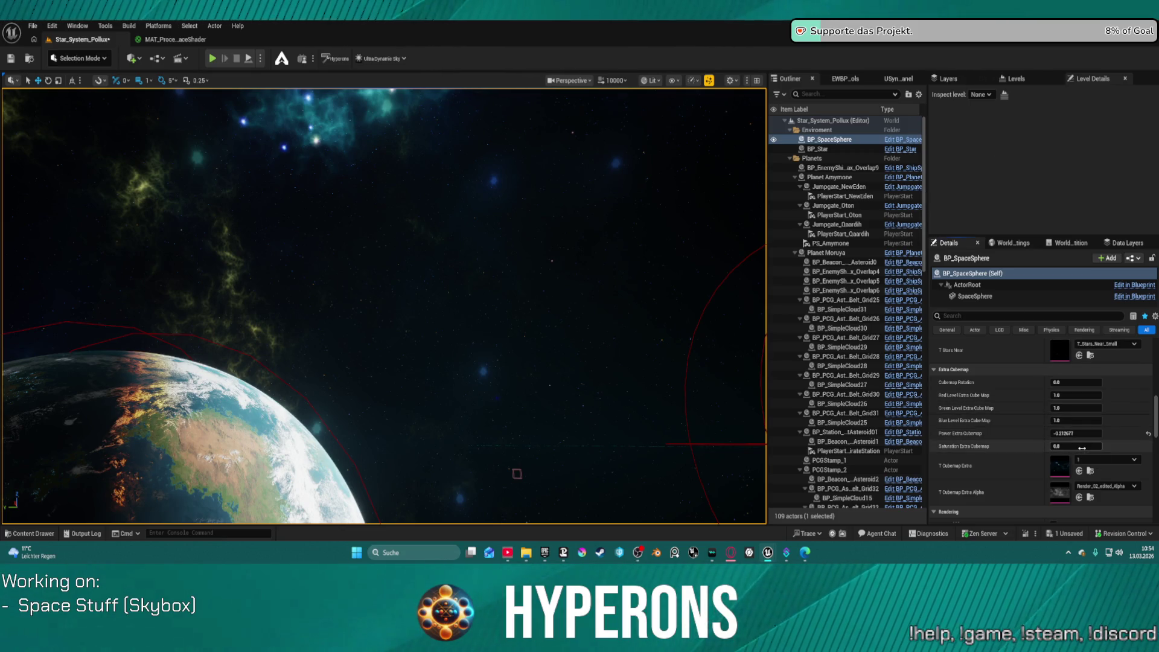
drag(1076, 446, 1149, 448)
click(1077, 434)
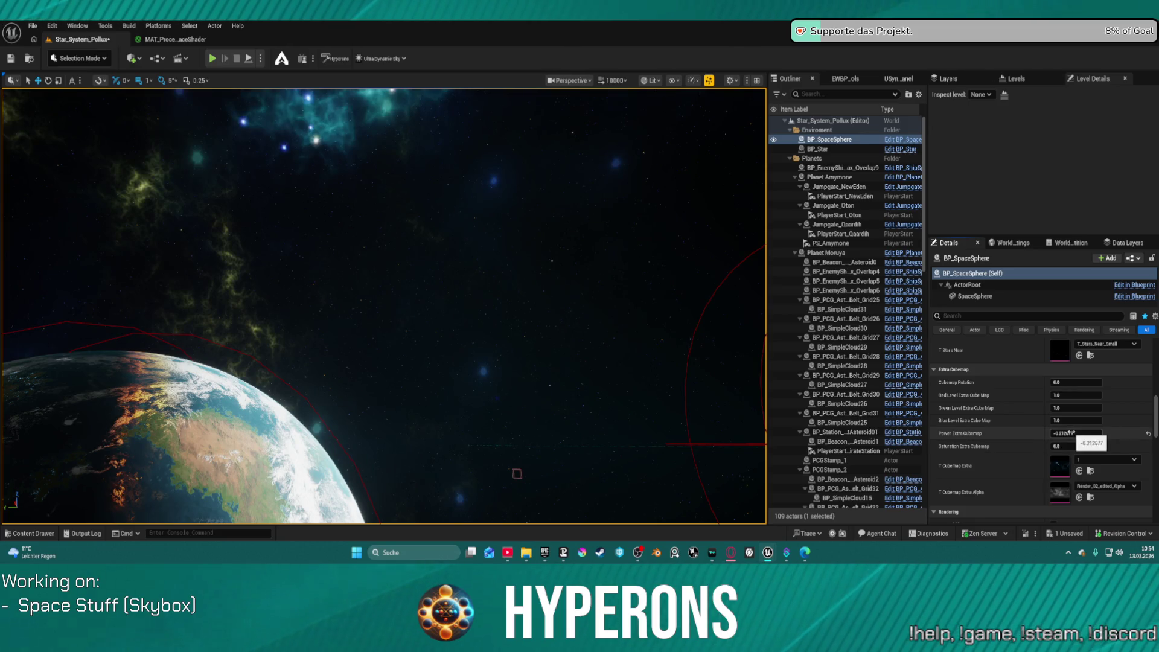
click(1105, 459)
Choose extra cubemap texture 6 with power -0.2 and saturation about 0.77.
click(1081, 230)
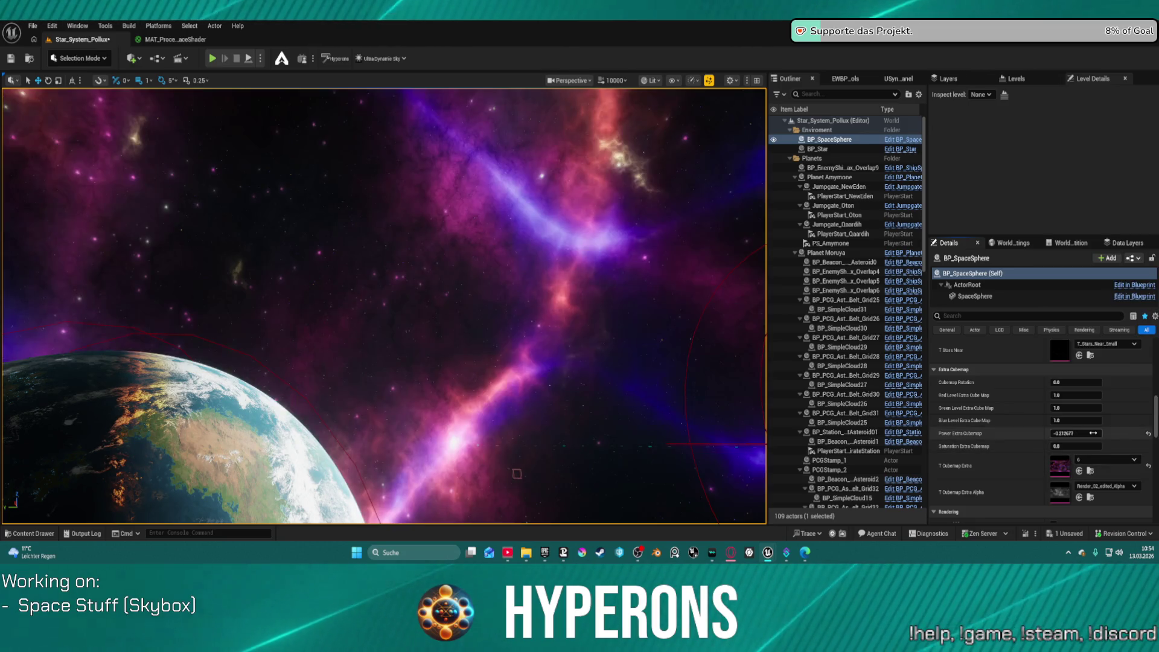
drag(387, 302, 199, 281)
text(-0.2)
key(Tab)
drag(1076, 446, 1087, 446)
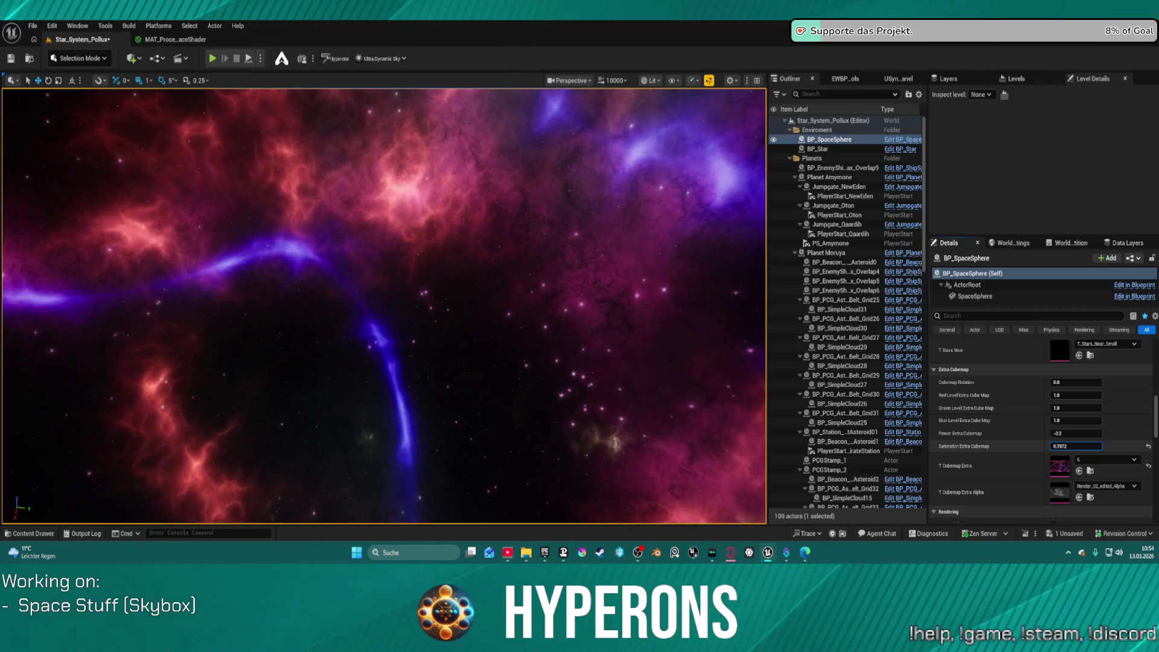
Switch to extra cubemap texture 24, reset saturation to 0, and darken power to about -0.93.
click(1106, 459)
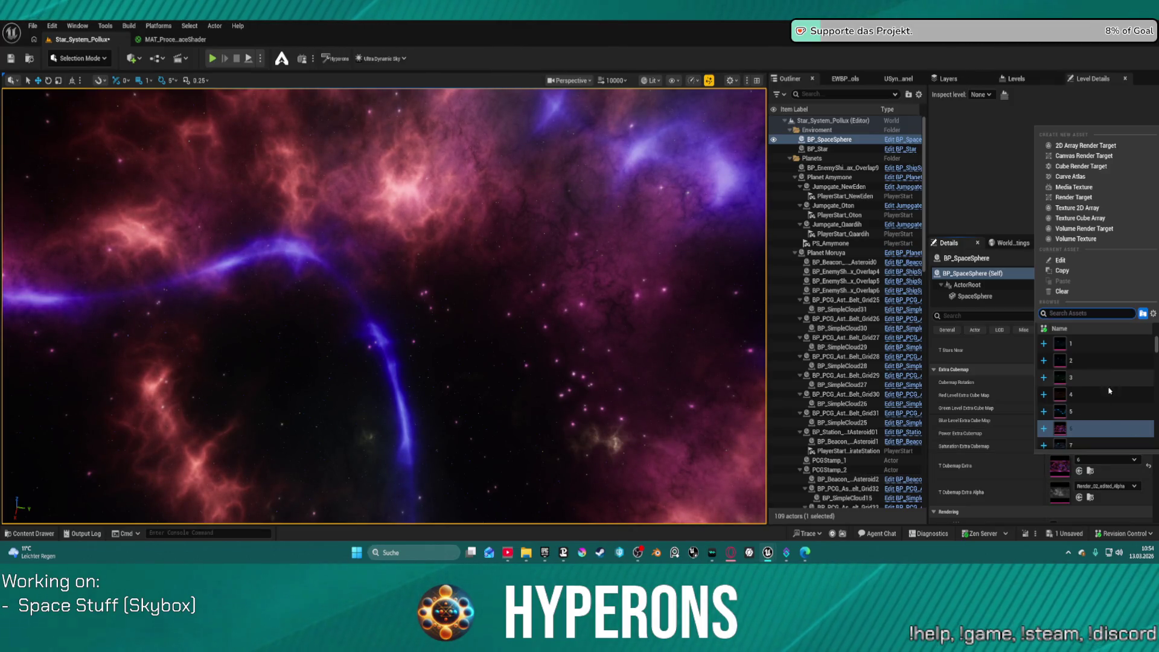
scroll(1110, 425, down, 5)
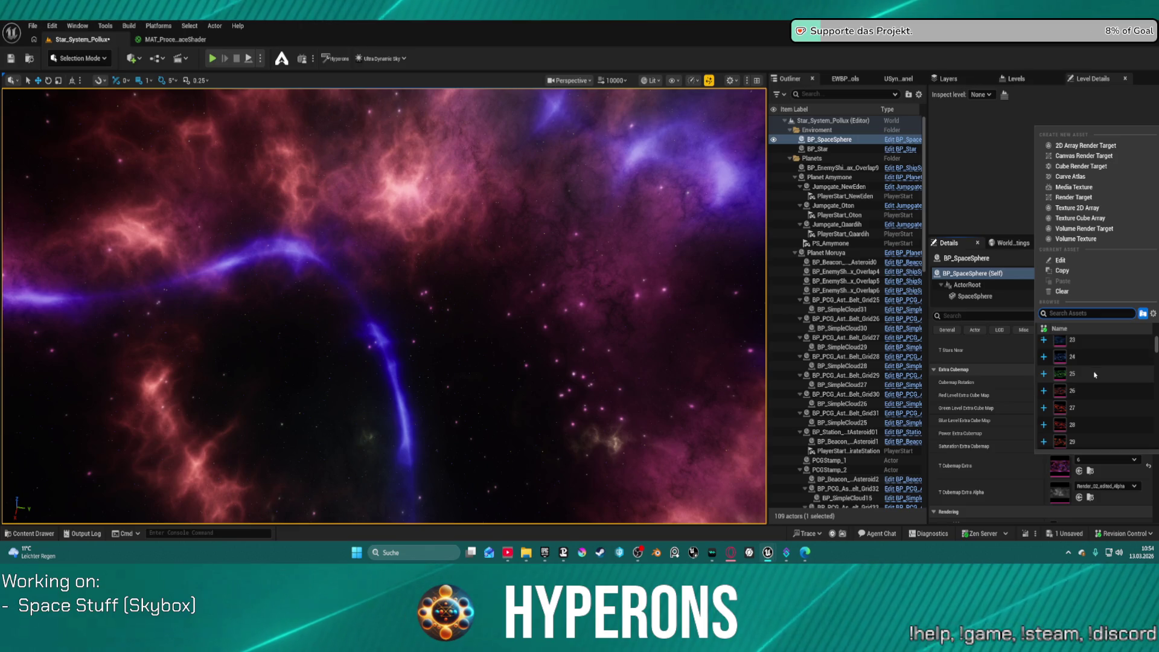
click(1095, 376)
mouse_move(531, 336)
mouse_down()
mouse_move(459, 329)
mouse_move(529, 330)
mouse_up()
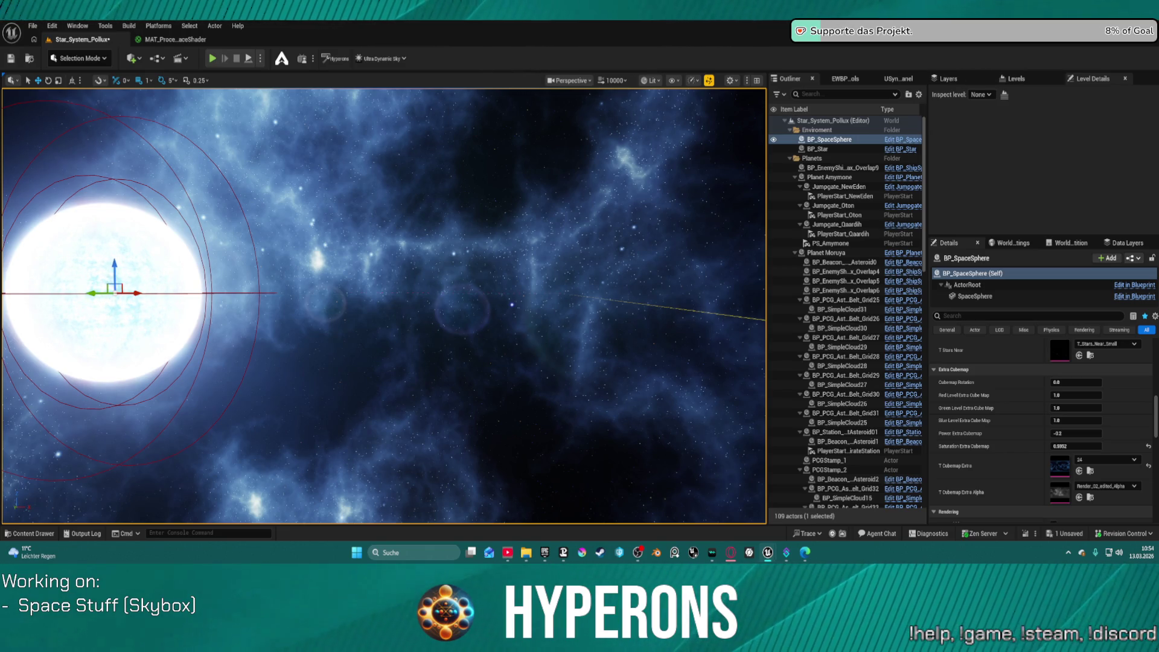
click(1149, 446)
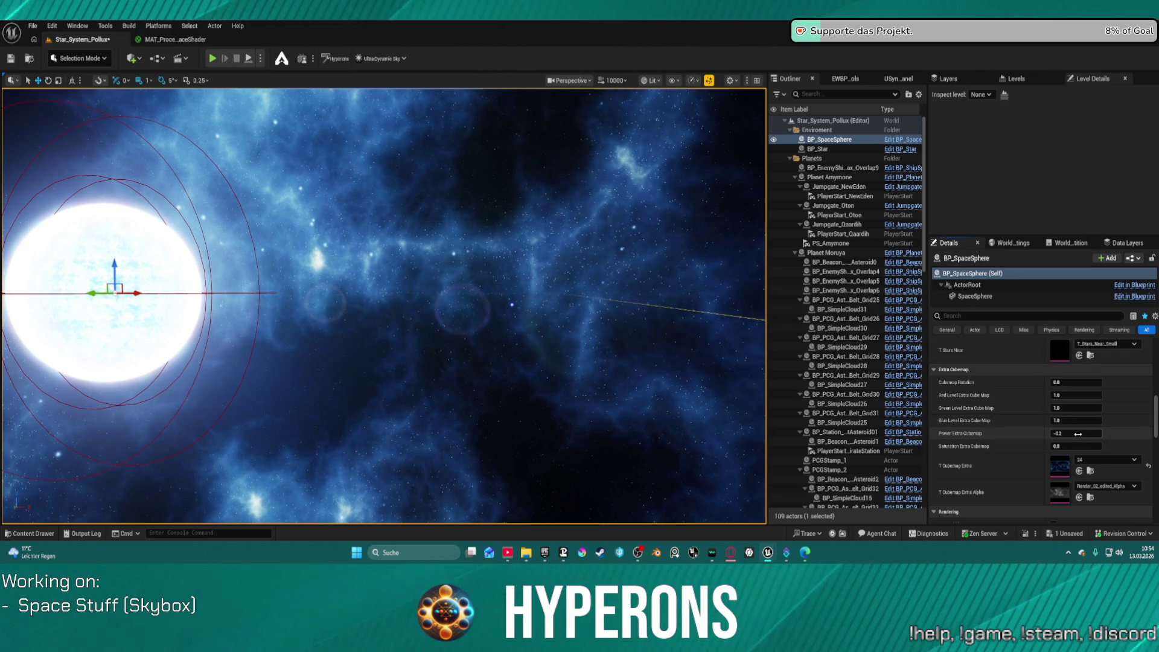
drag(1077, 433, 1006, 433)
mouse_move(576, 339)
mouse_down()
mouse_move(665, 339)
mouse_move(701, 365)
mouse_up()
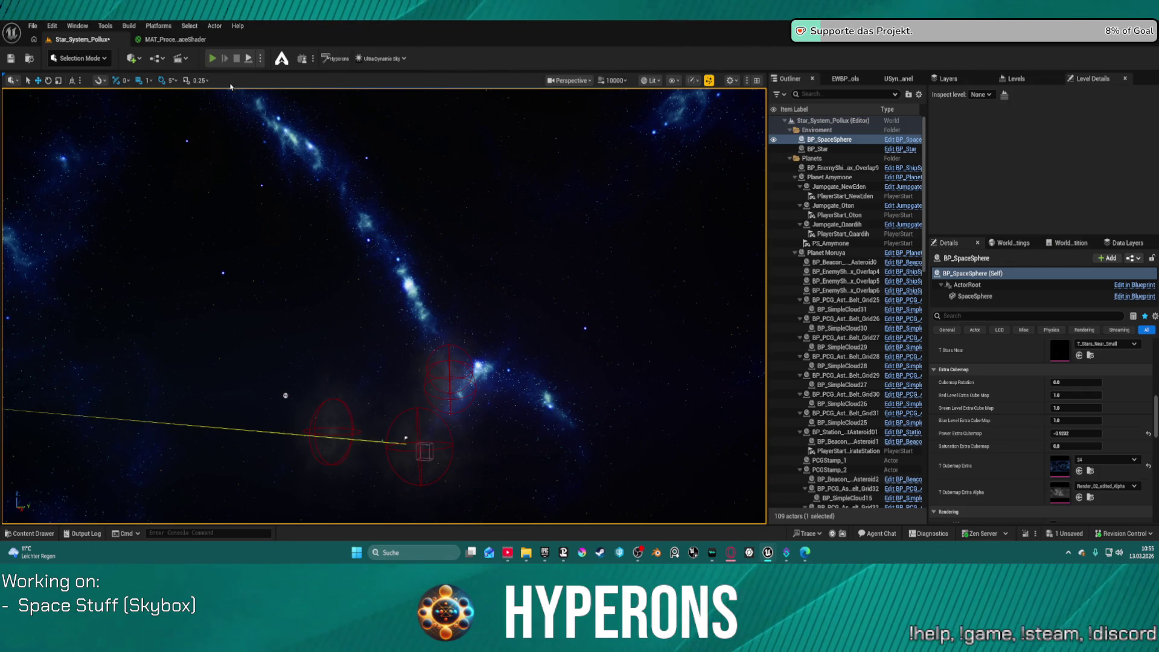
Briefly test-play the level, then find and delete the StarSystemManager actor.
click(213, 58)
key(Escape)
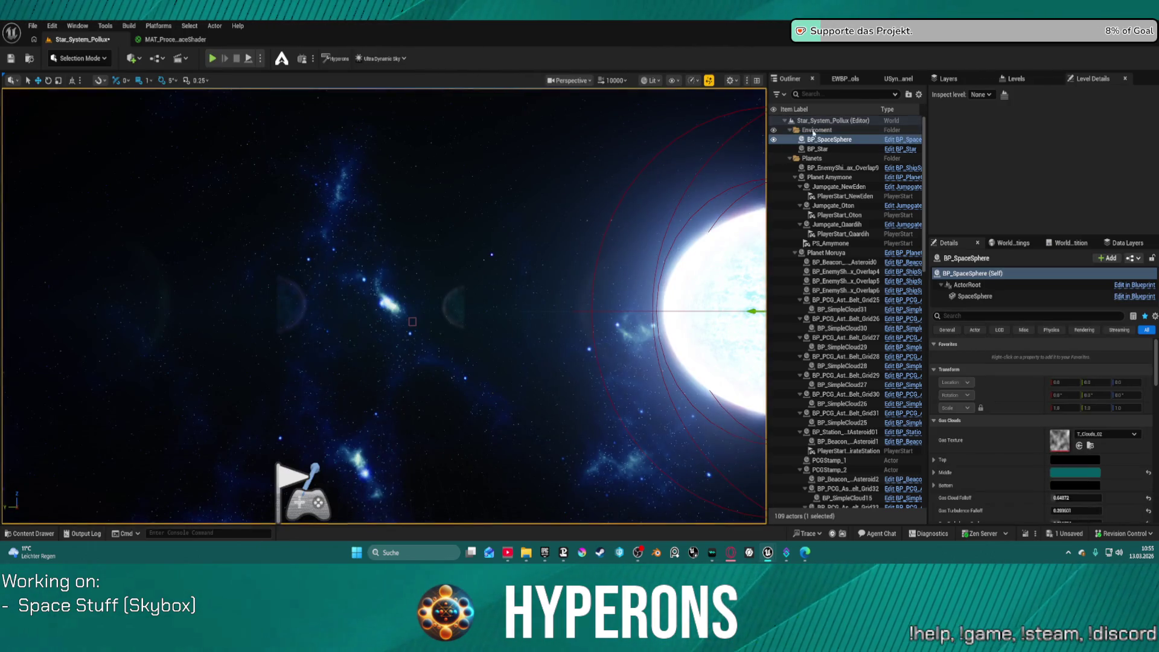
text(mana)
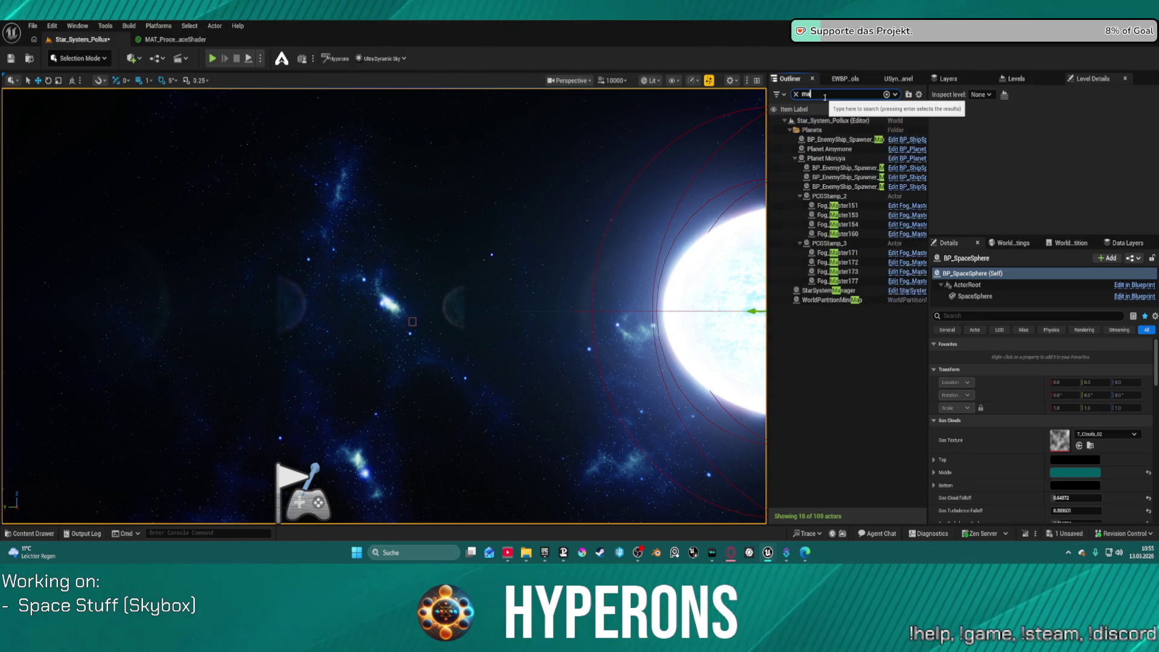
click(886, 131)
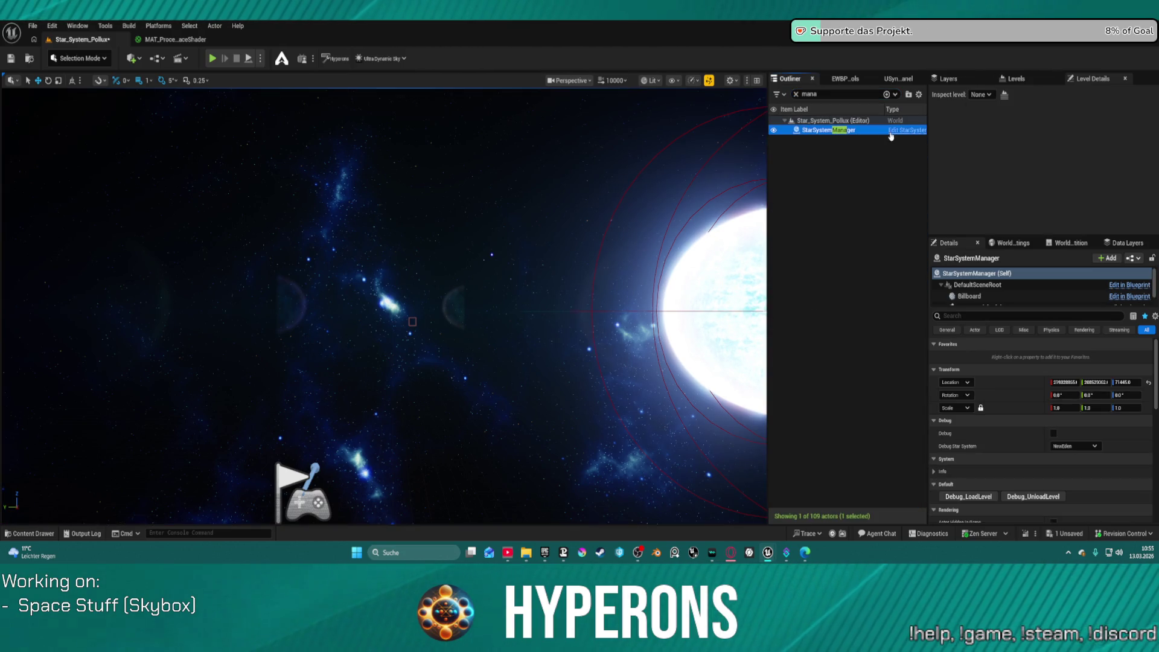
key(Delete)
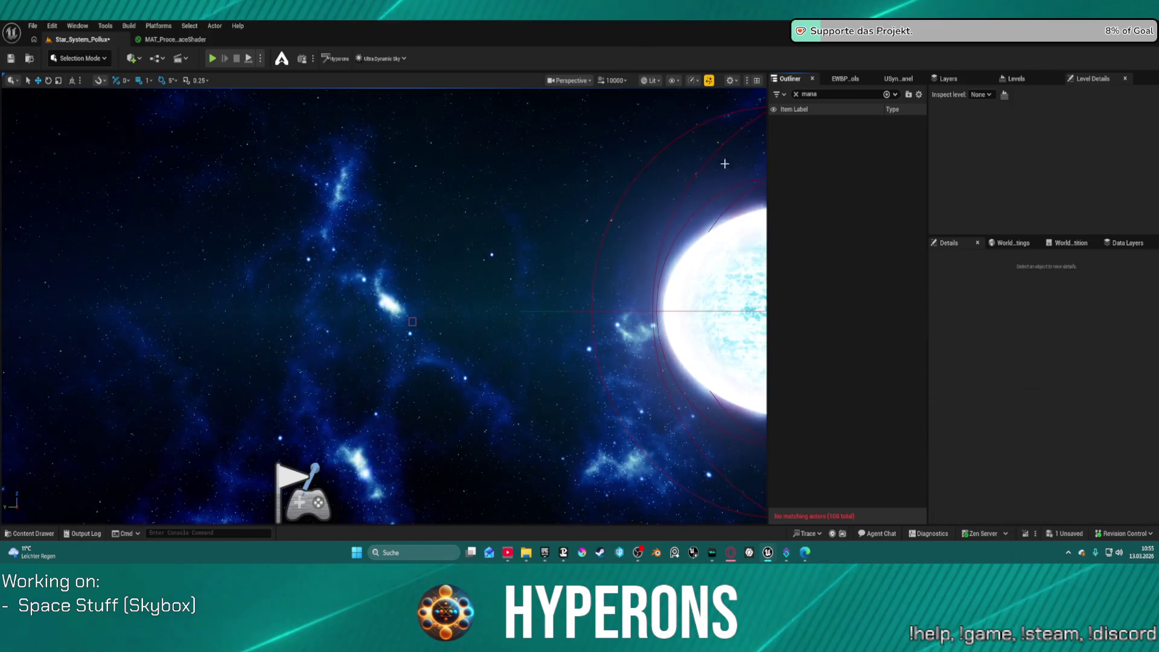
Switch to Map_Lobby0 from Recent Levels, saving Star_System_Pollux, and start a Play-In-Editor session.
click(33, 26)
mouse_move(96, 94)
click(199, 134)
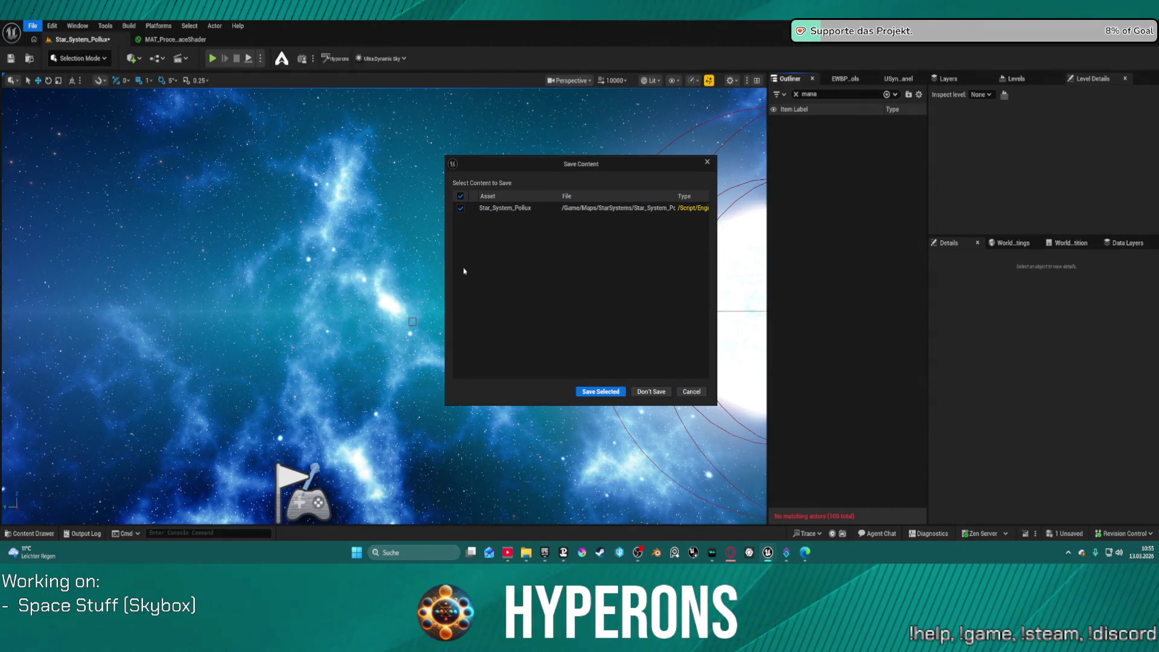
click(600, 392)
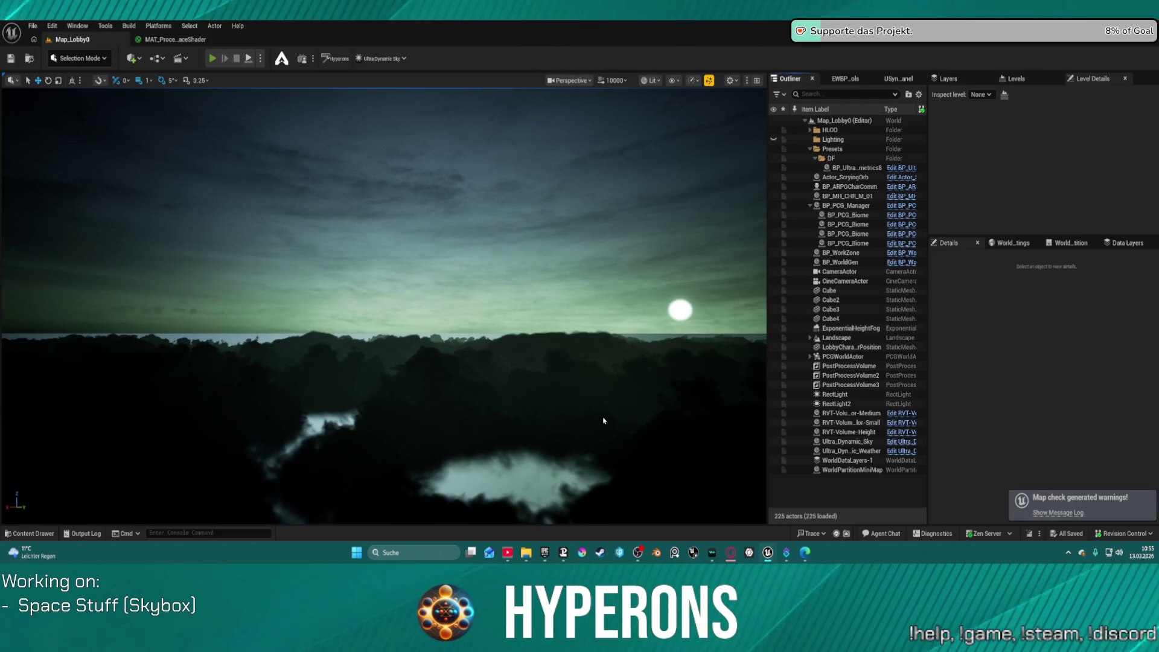
key(alt+p)
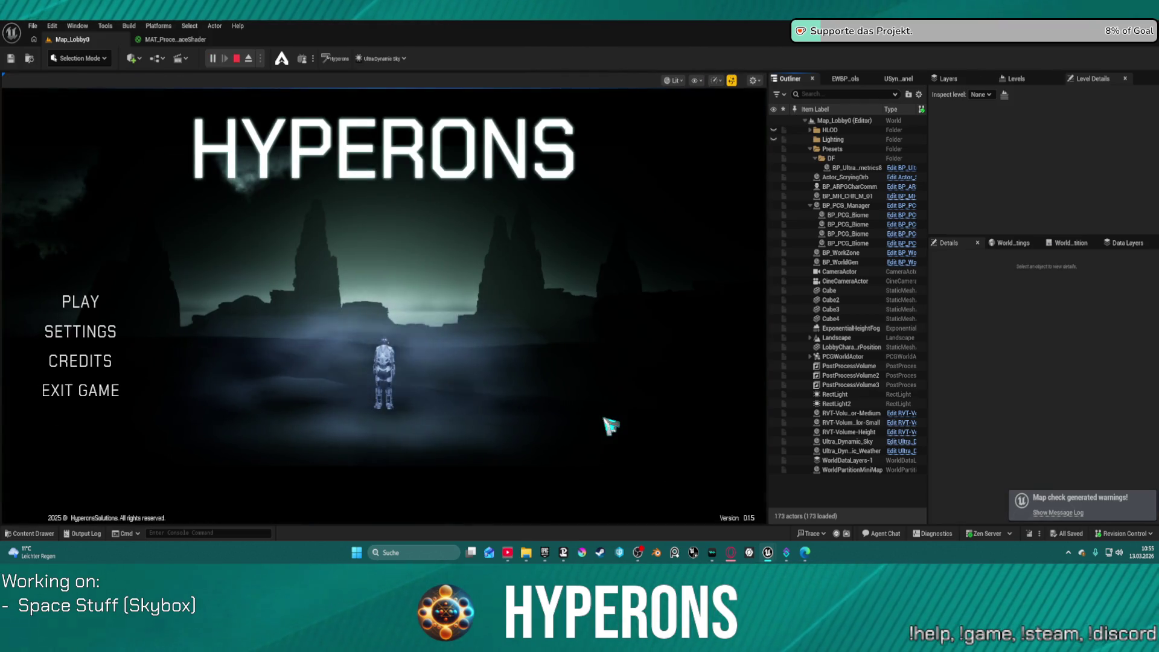
Confirm the existing character, start the game, and accelerate the ship through Galaxy_Map.
click(81, 302)
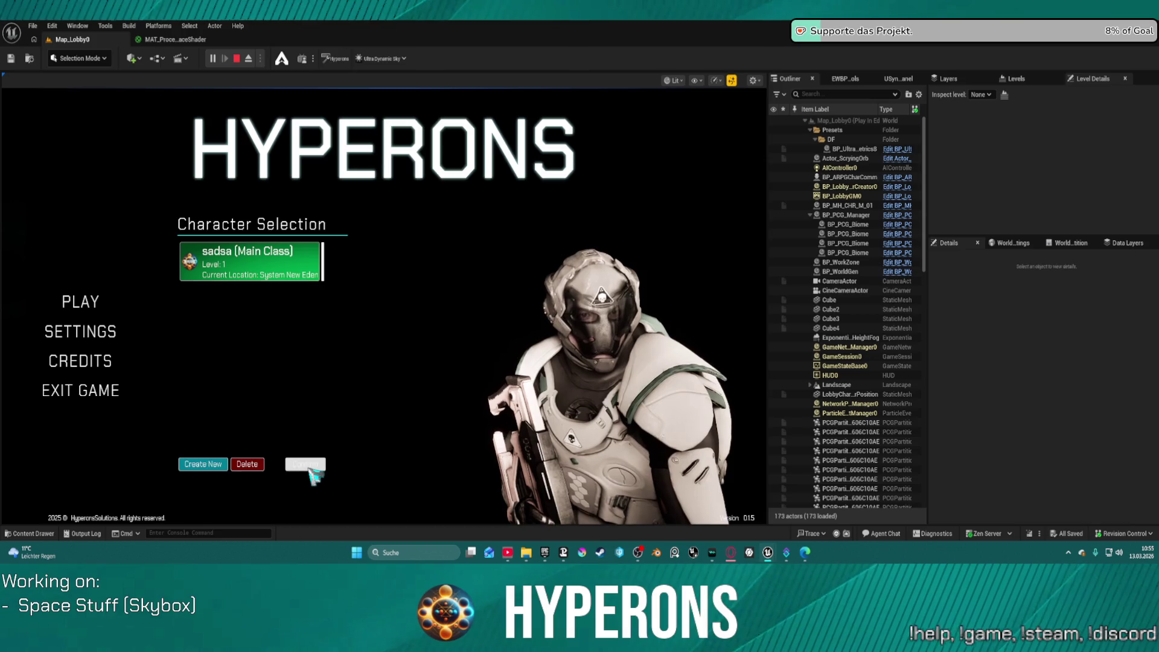
click(318, 468)
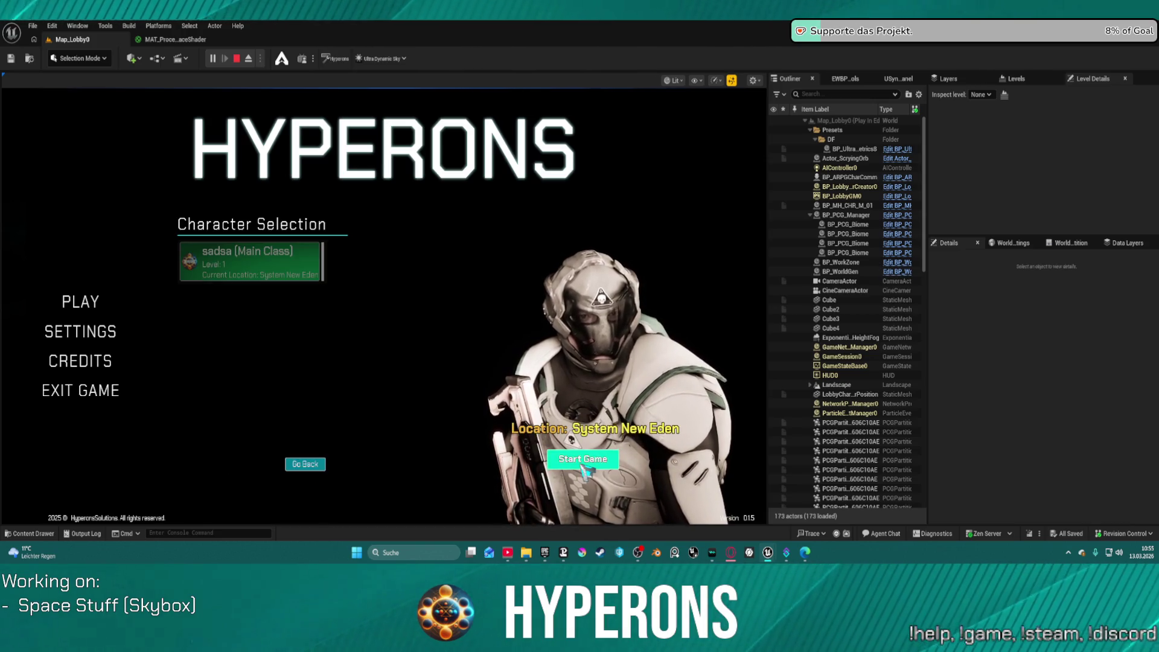
click(583, 459)
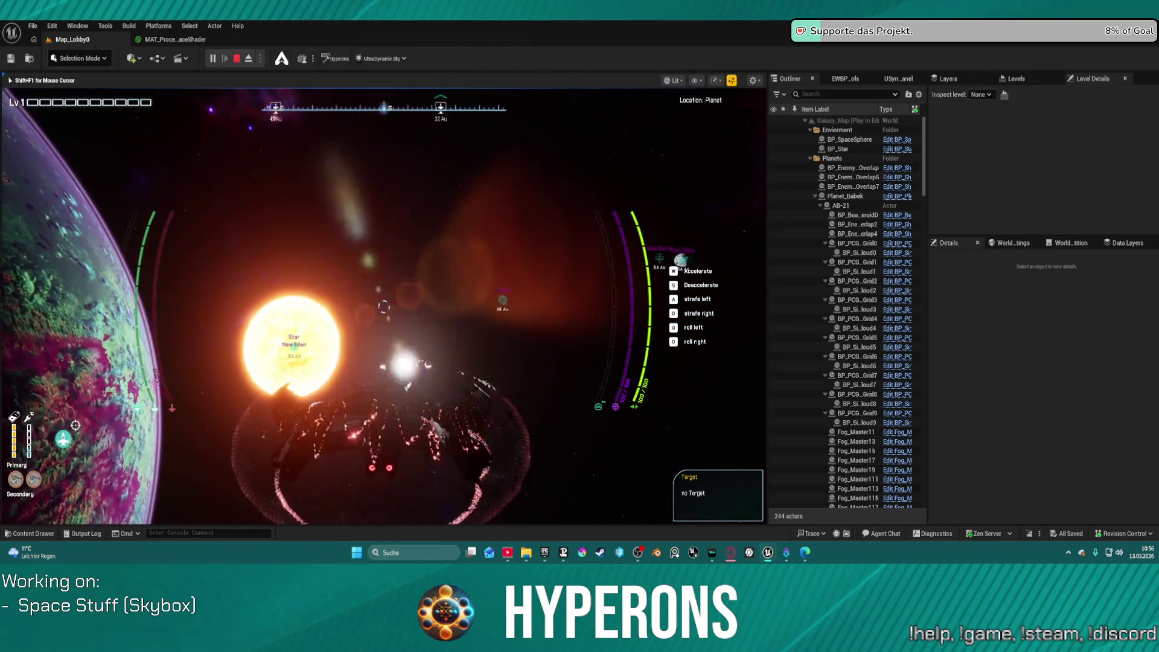
key(w)
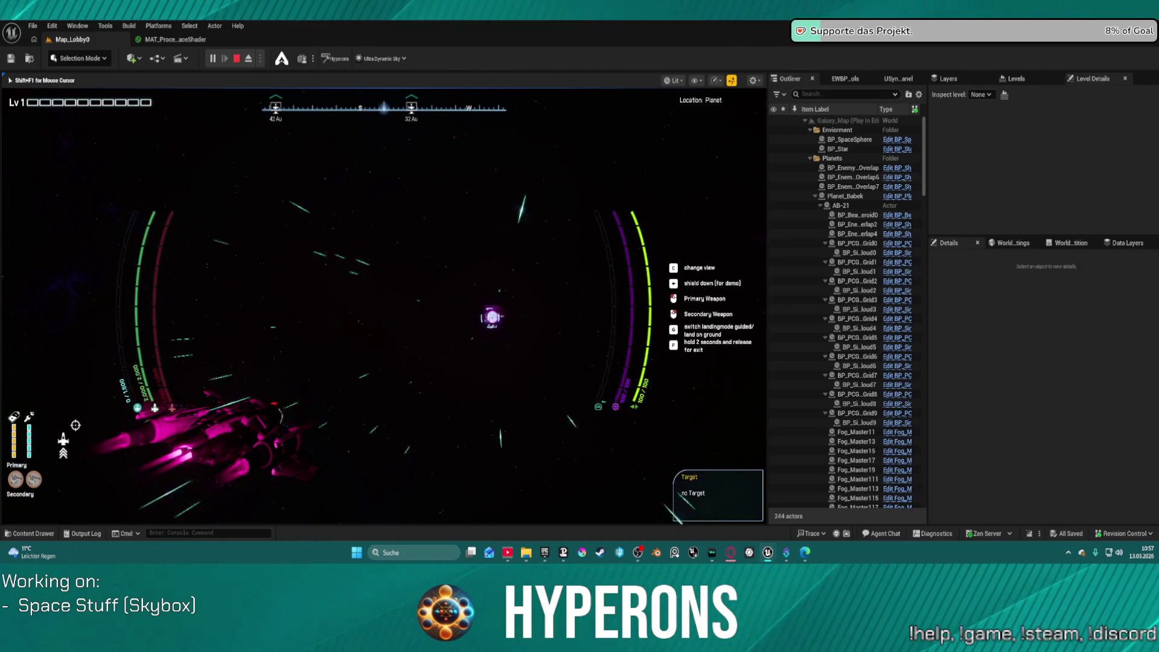
Fire the thrusters and raise the shield to fly through the gate, then switch to chase view.
key(w)
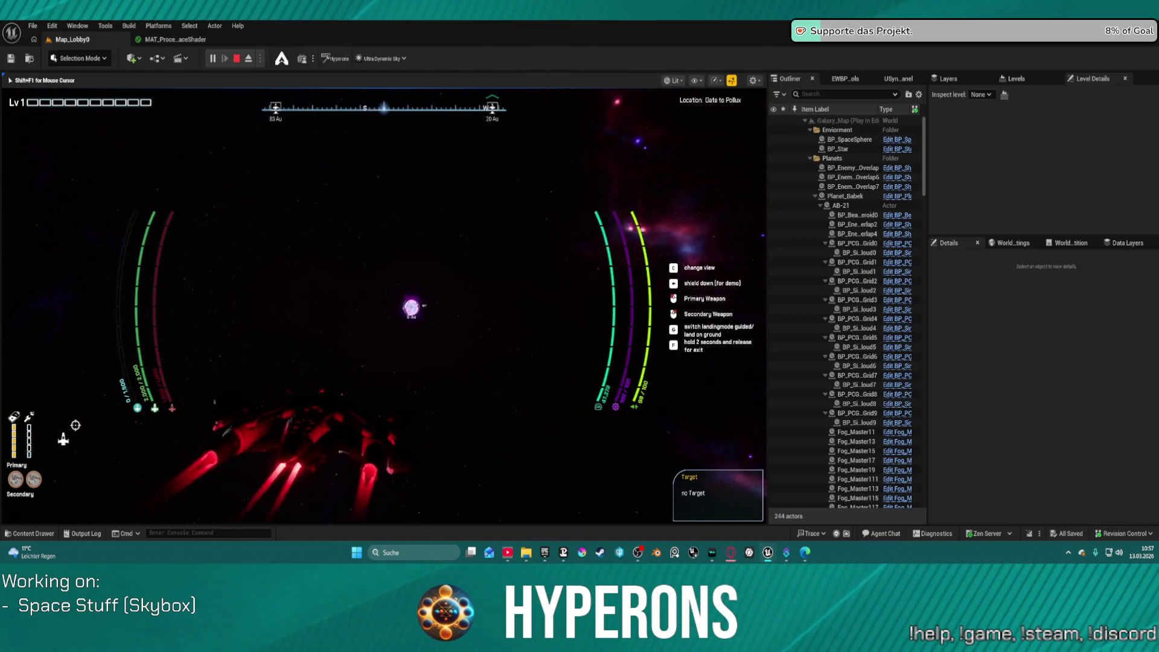
key(w)
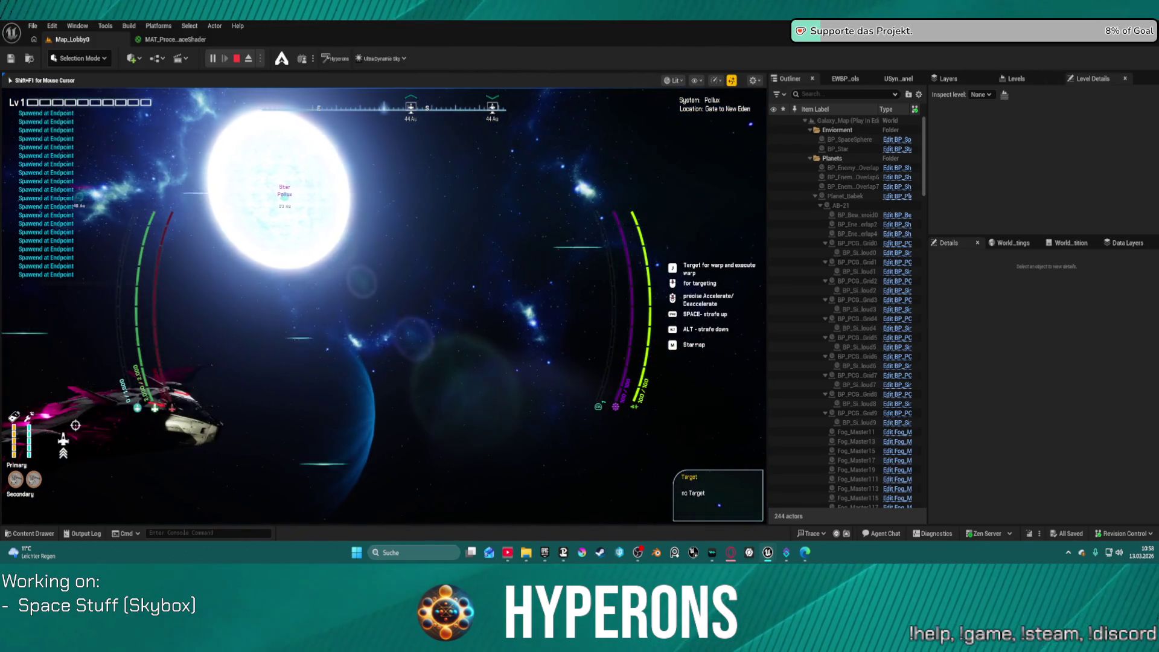
key(c)
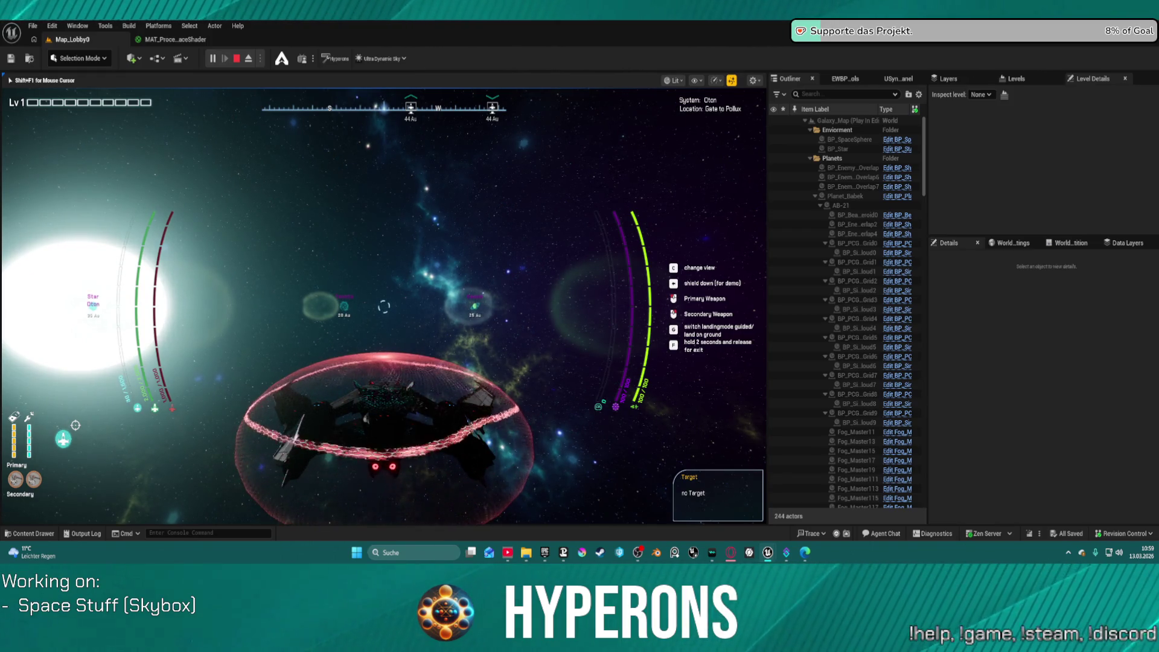
Stop the play session with Esc and dismiss the play-session errors notification.
key(Escape)
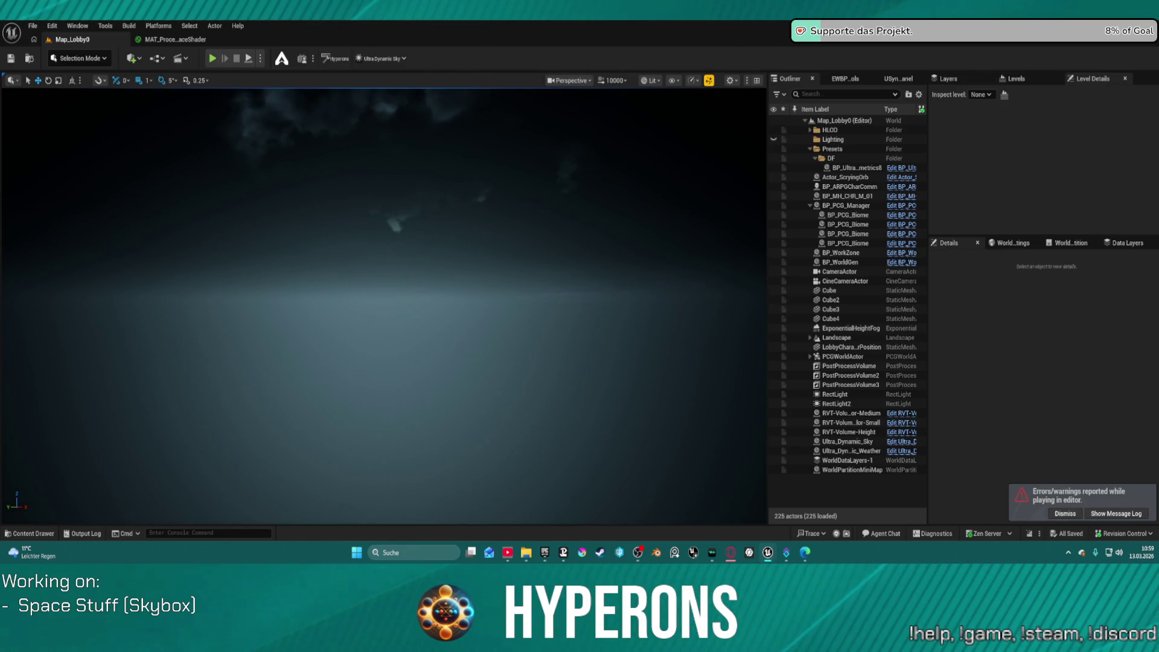
click(1066, 513)
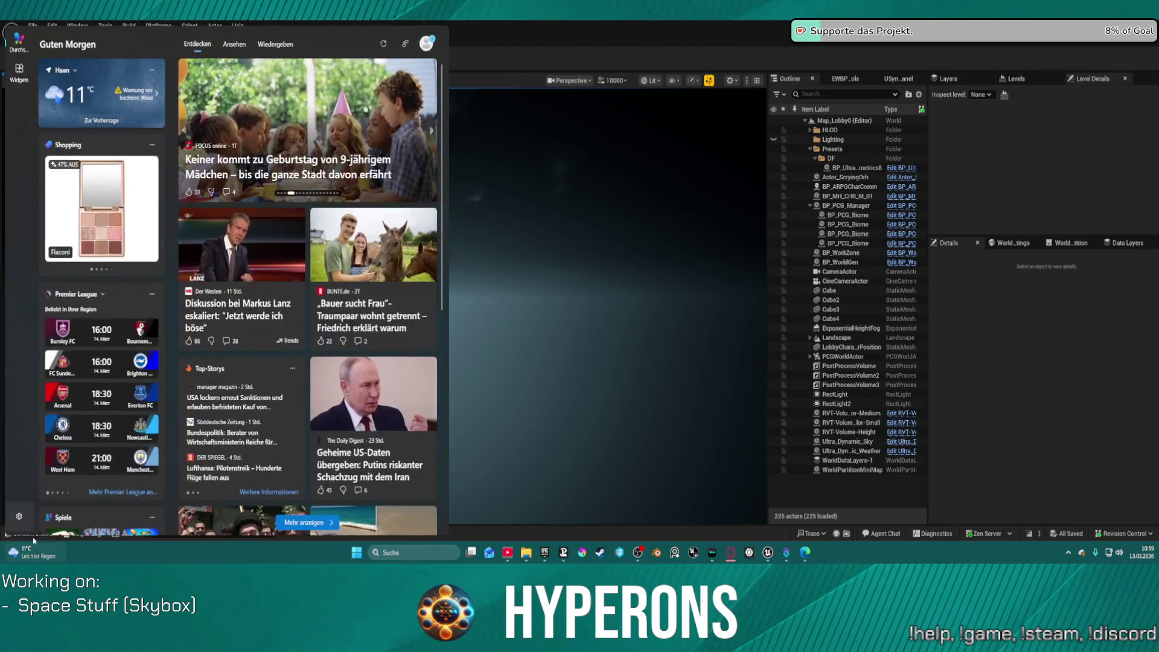
Browse the Content Drawer to Ships/Blueprints/Particles and select FV_ShipTransitionEnd.
click(31, 533)
scroll(92, 372, up, 3)
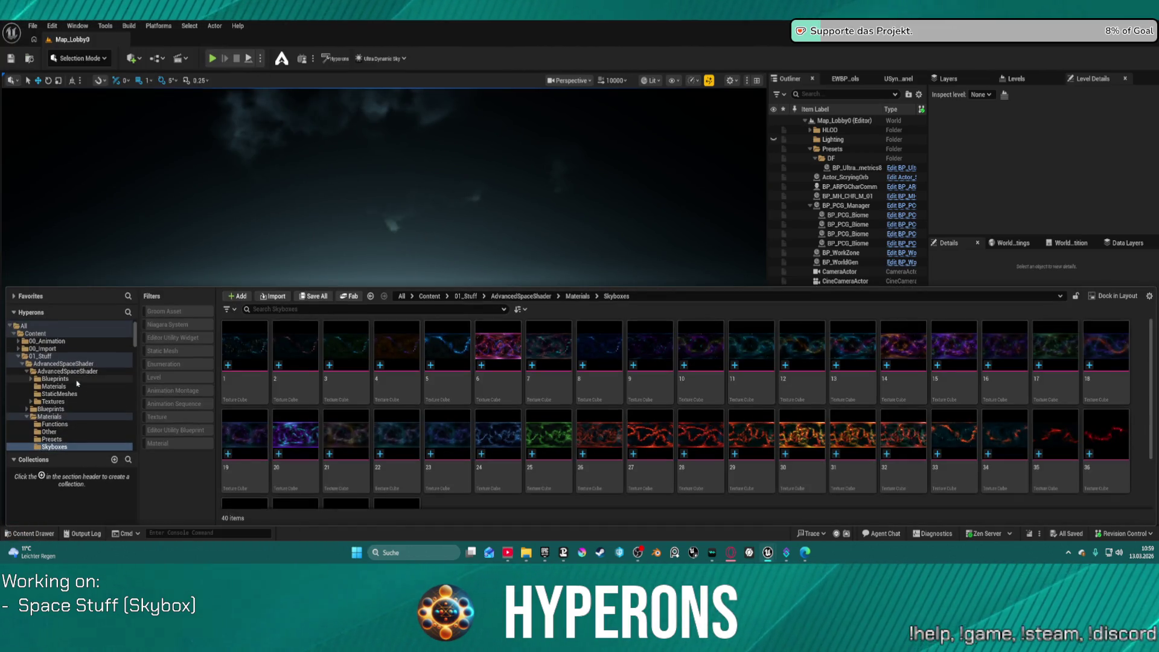
click(19, 358)
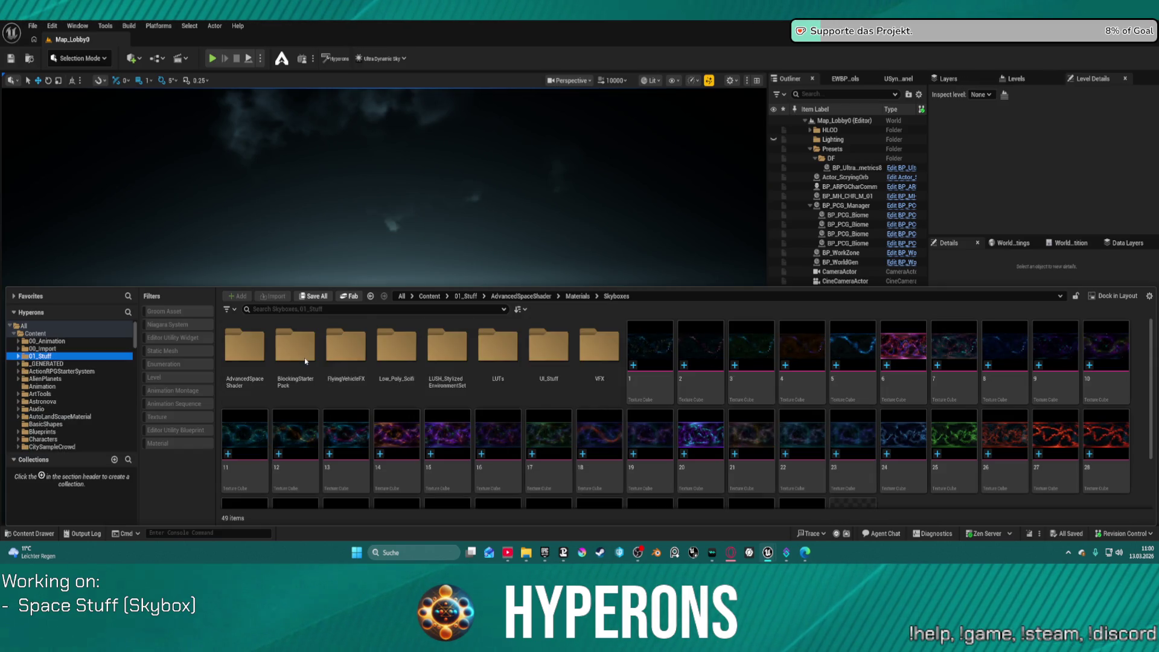
scroll(72, 399, down, 3)
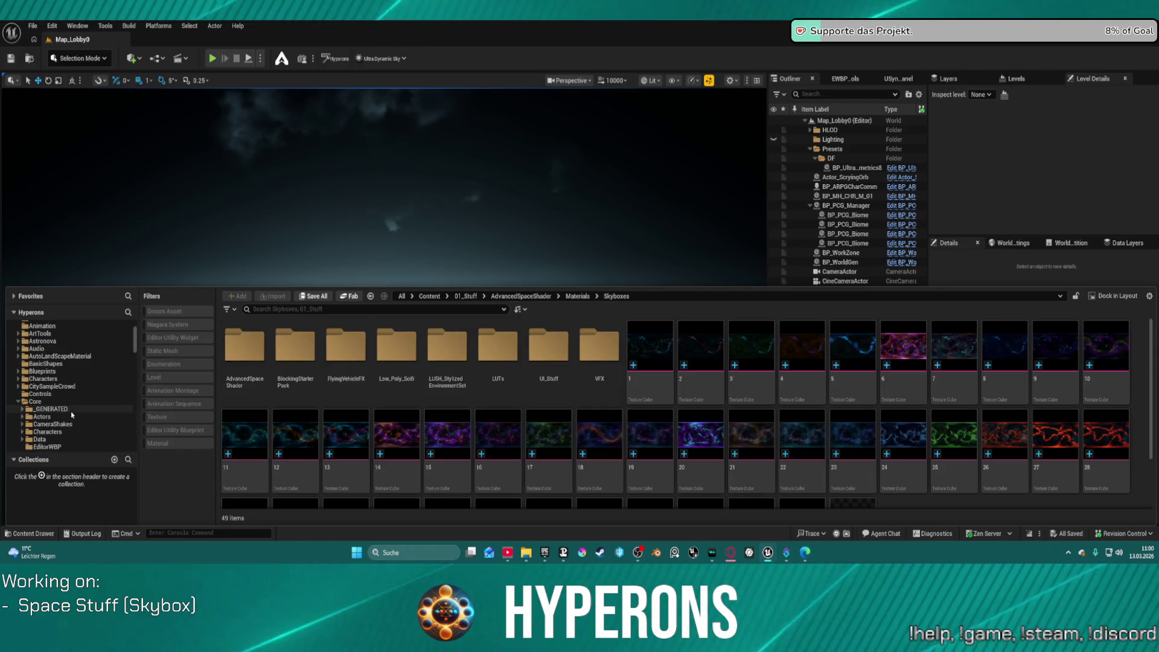
scroll(73, 432, down, 2)
scroll(73, 432, down, 5)
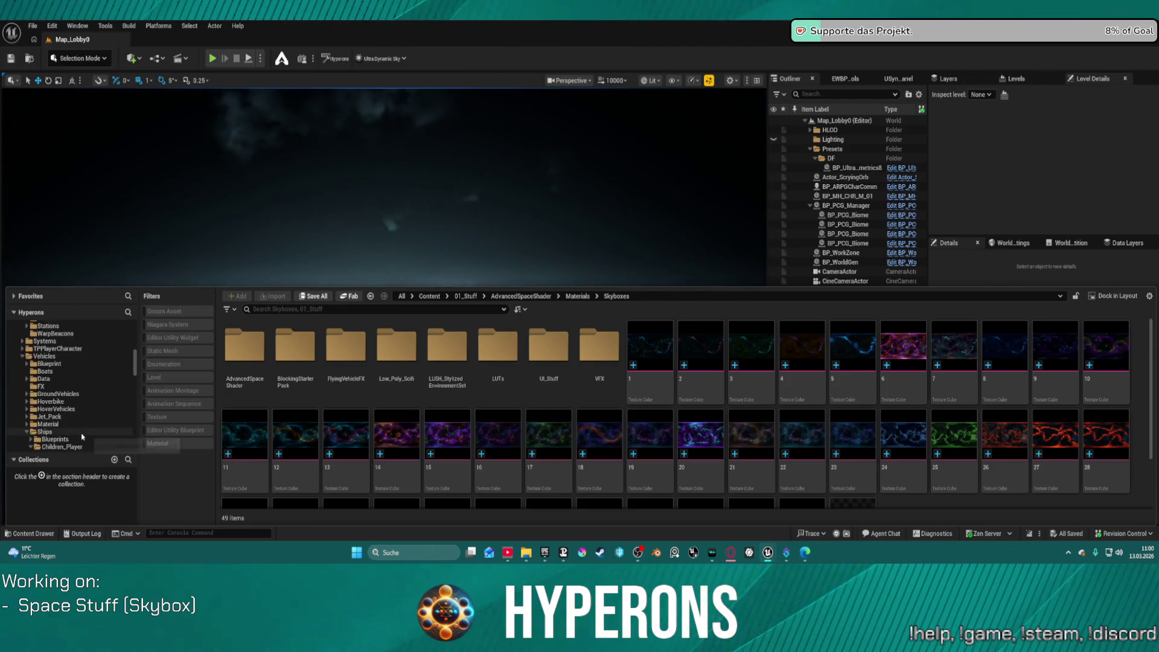
scroll(84, 430, up, 2)
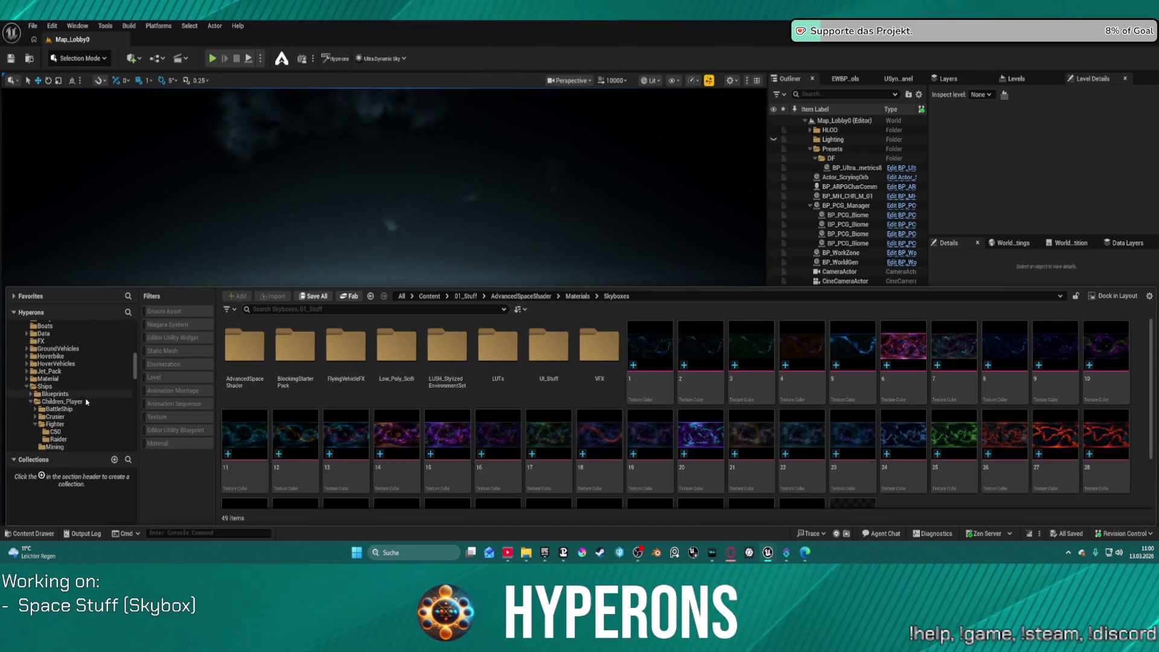
click(84, 395)
double_click(296, 353)
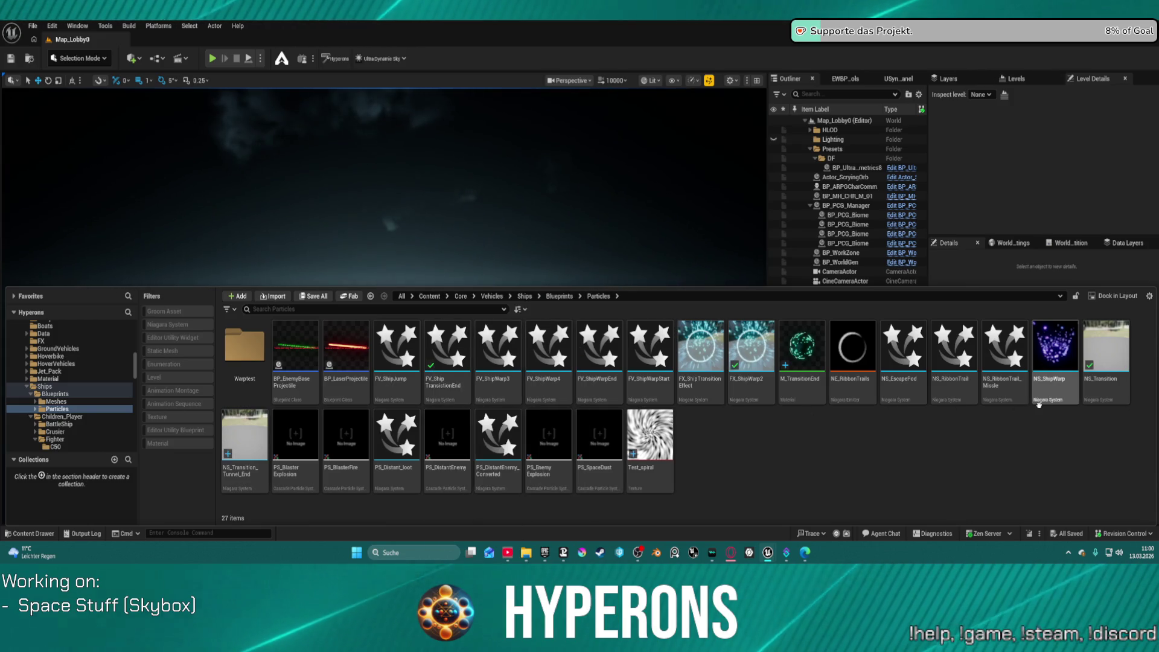
click(441, 357)
Set FV_ShipTransitionEnd's preview scene profile to Grey Ambient, then close its editor.
double_click(441, 358)
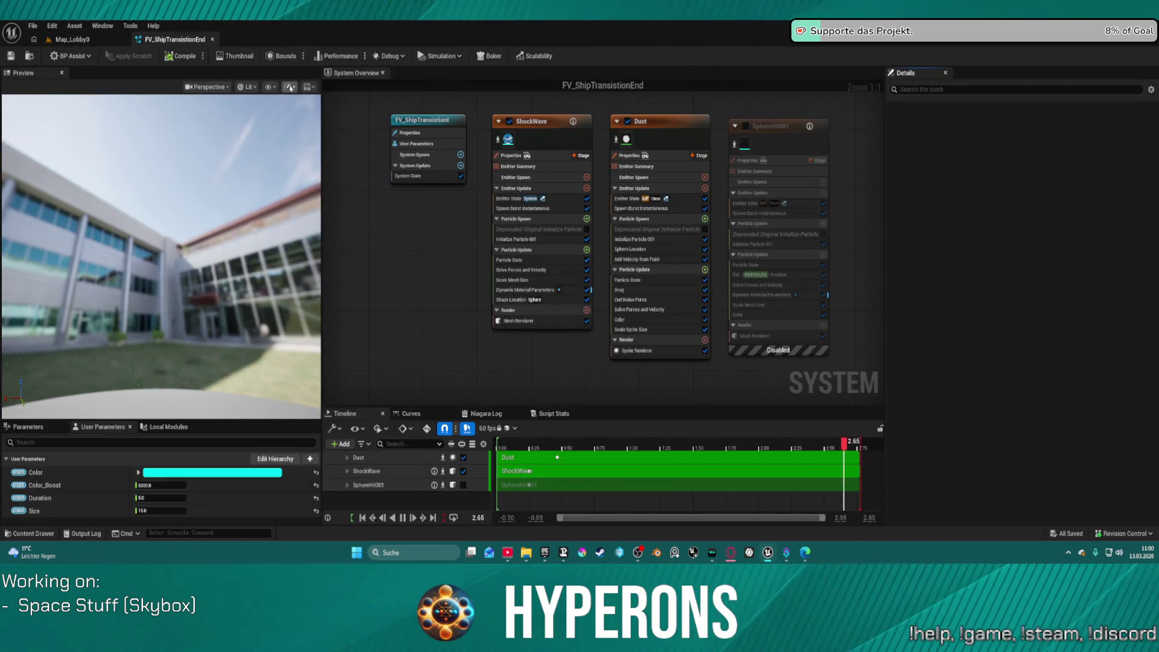
click(309, 86)
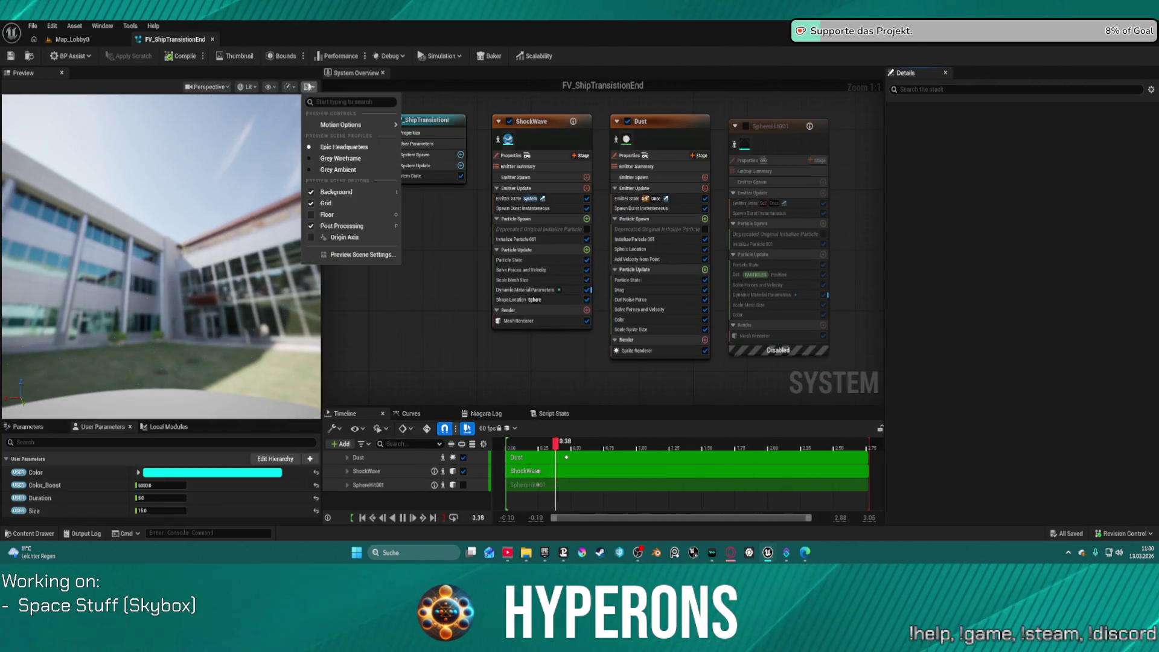
click(314, 170)
click(189, 210)
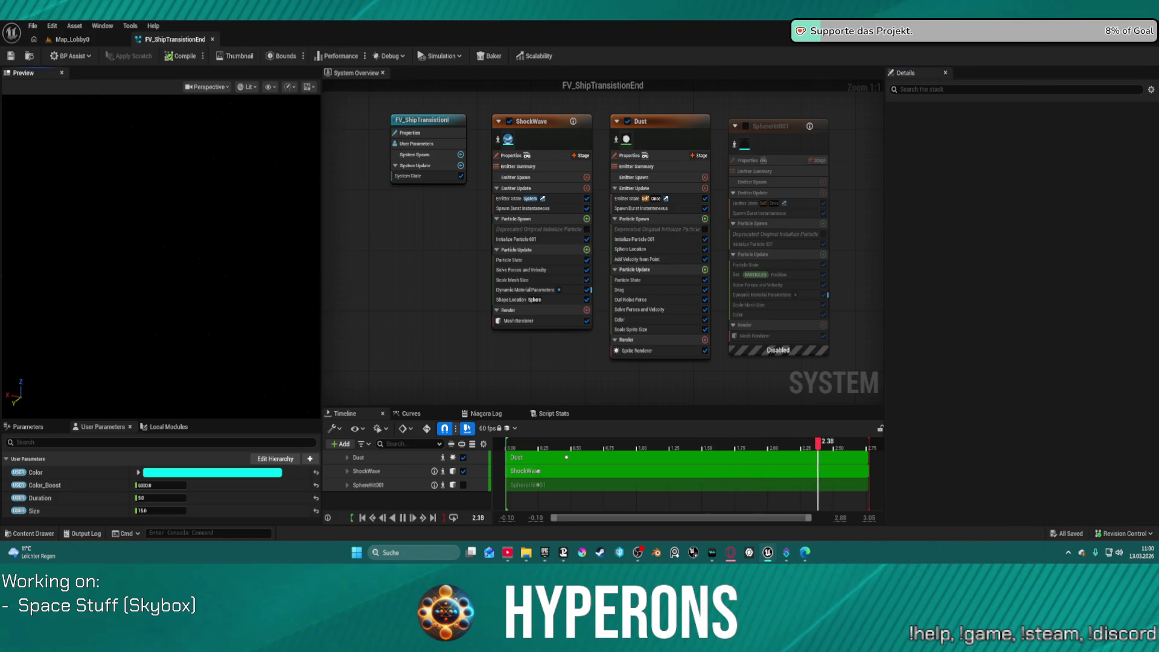
click(213, 40)
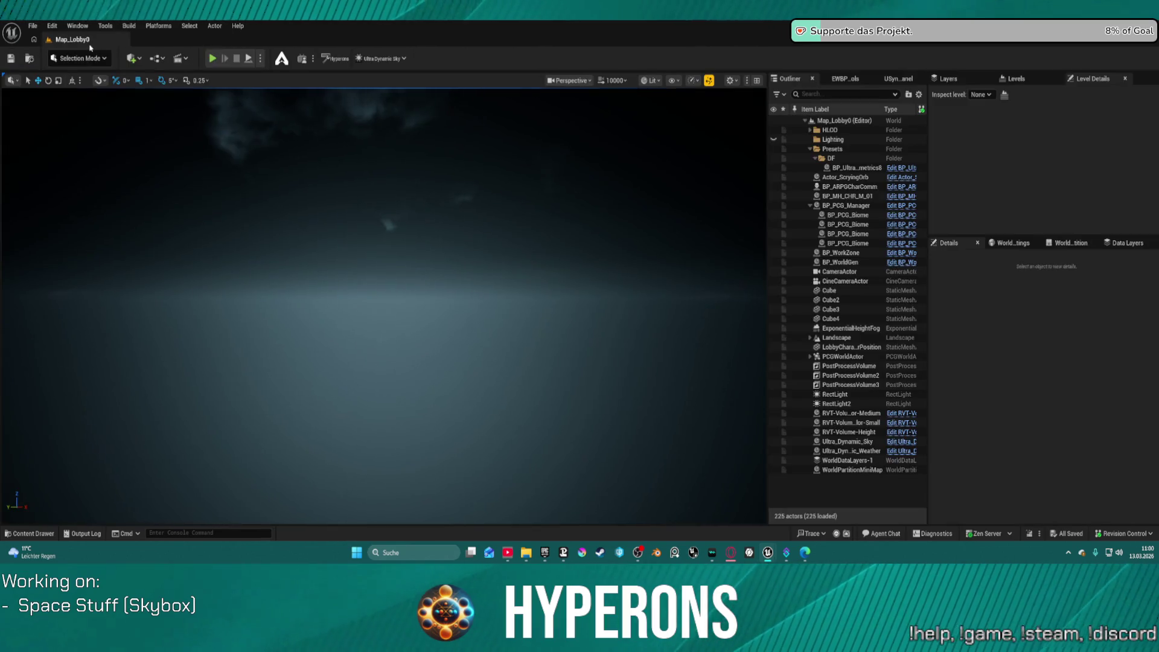
key(ctrl+space)
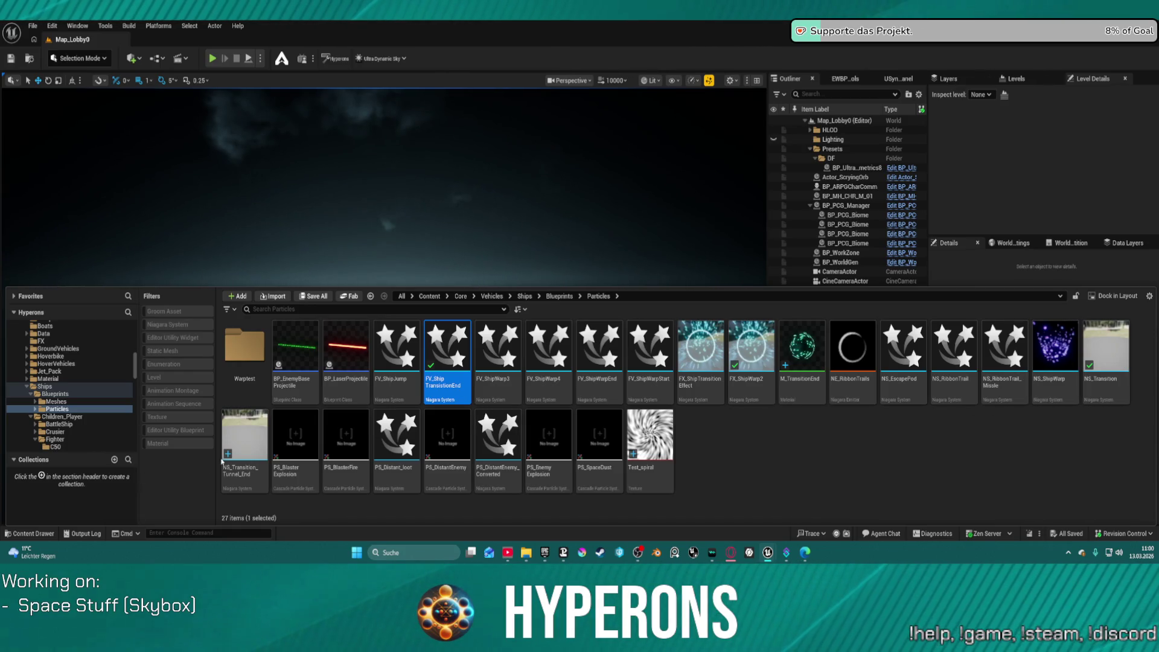
Open NS_Transition_Tunnel_End, scrub to about 1.43 s, and inspect its sparks emitter.
double_click(251, 449)
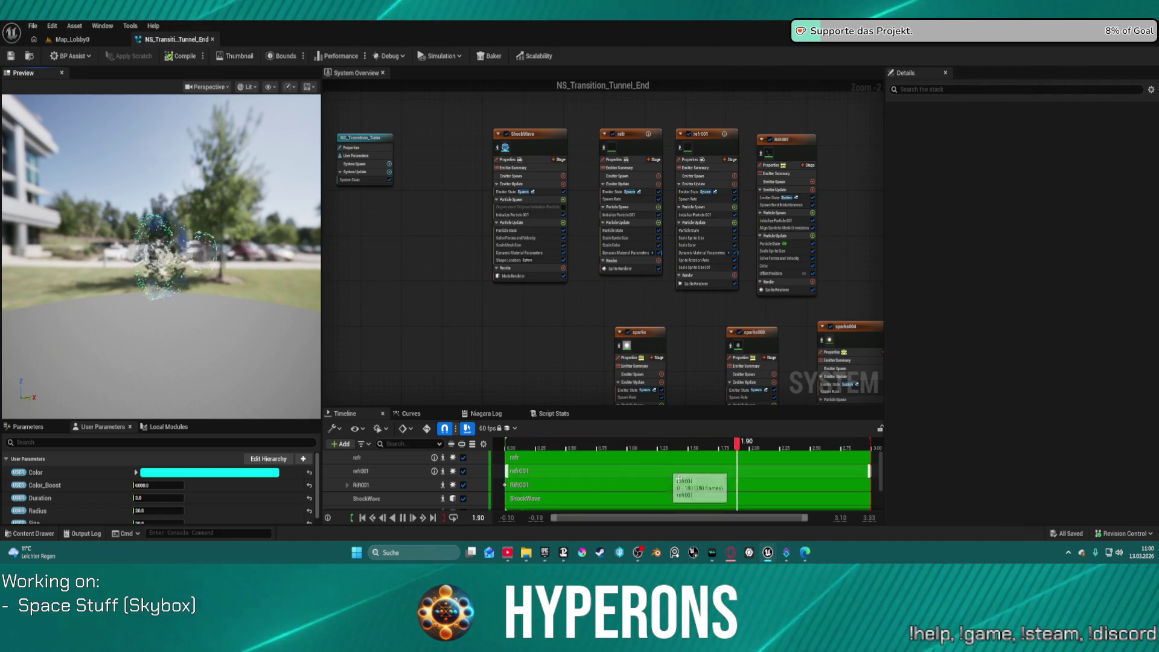
drag(643, 444, 682, 450)
mouse_move(835, 269)
mouse_down()
mouse_move(693, 272)
mouse_move(667, 259)
mouse_up()
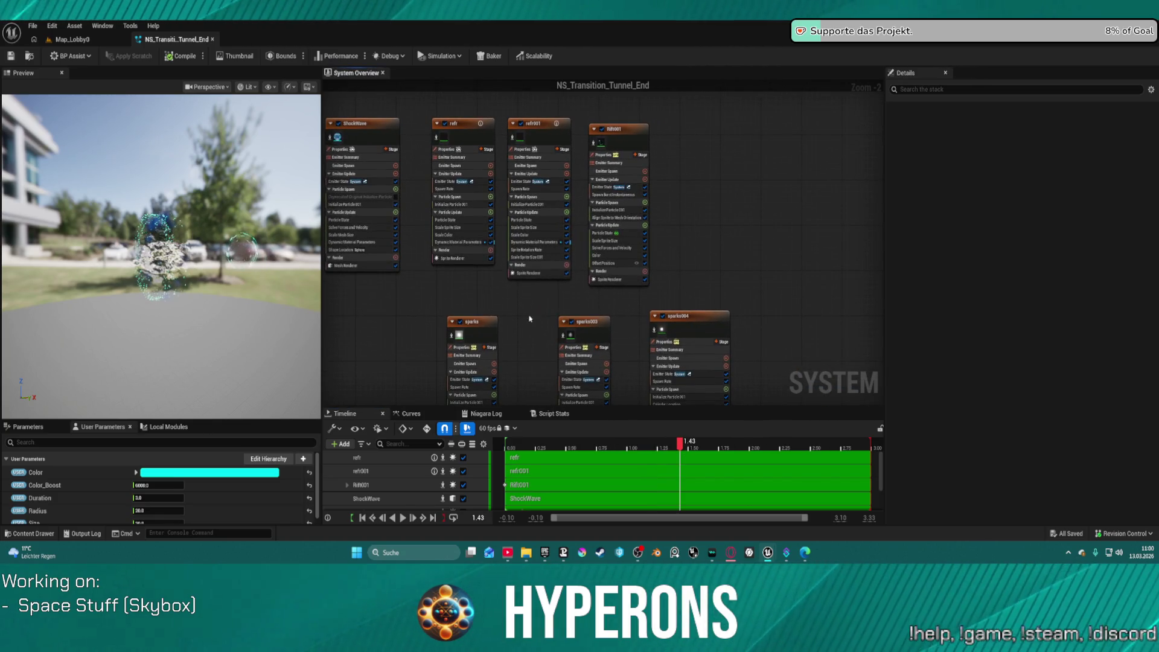
mouse_move(471, 323)
mouse_down()
mouse_move(495, 237)
mouse_move(647, 220)
mouse_move(575, 332)
mouse_move(678, 357)
mouse_move(664, 360)
mouse_up()
click(495, 236)
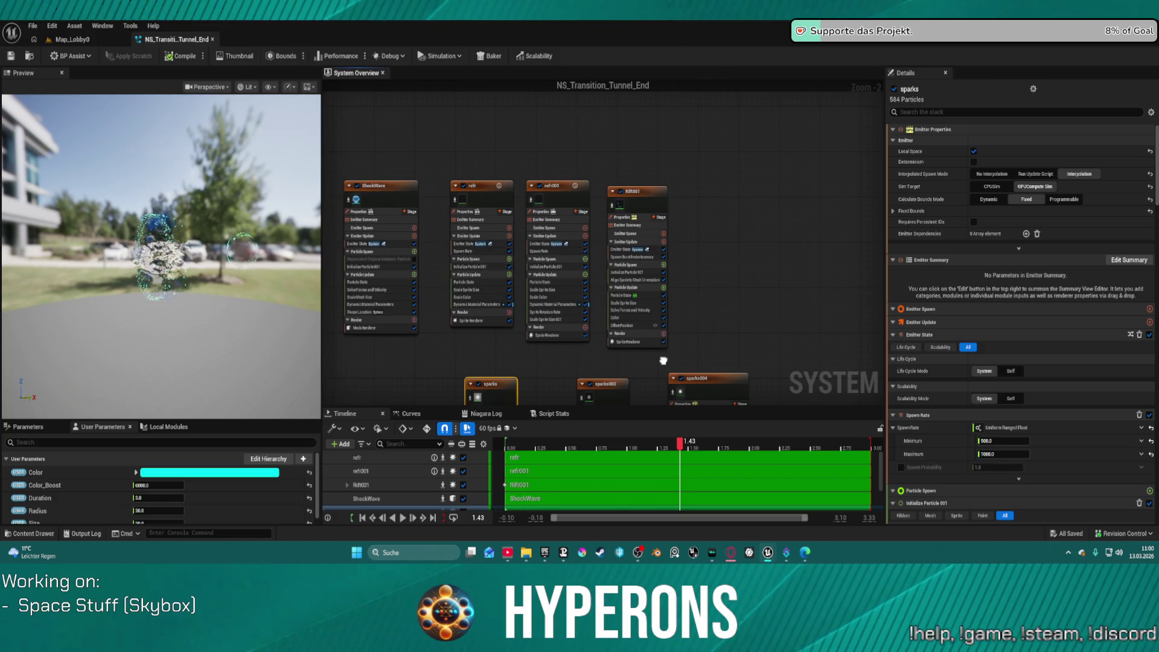
click(71, 39)
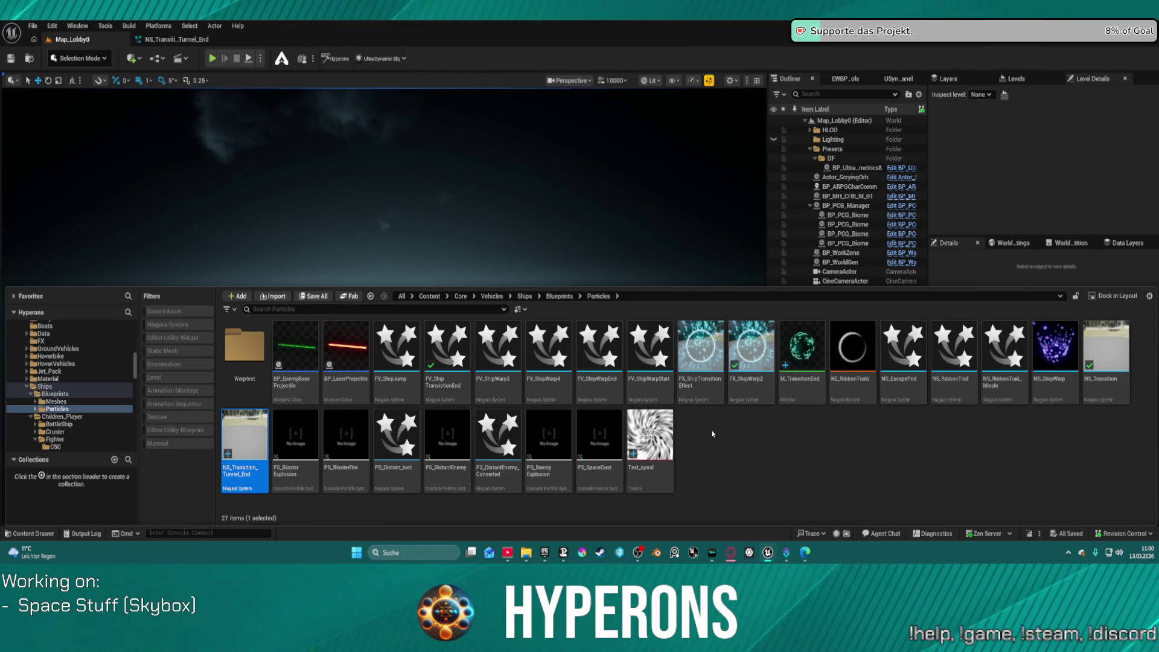
click(449, 340)
Paste FV_ShipTransitionEnd's Dust emitter into NS_Transition_Tunnel_End and place it beside the other emitters.
double_click(448, 340)
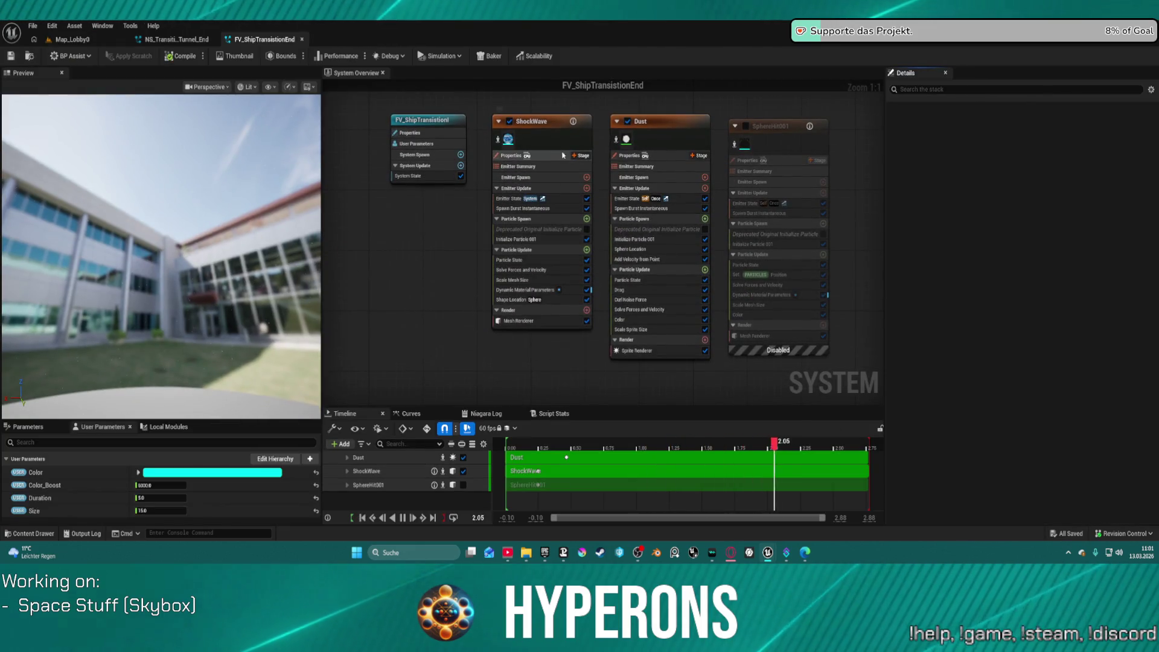
click(659, 155)
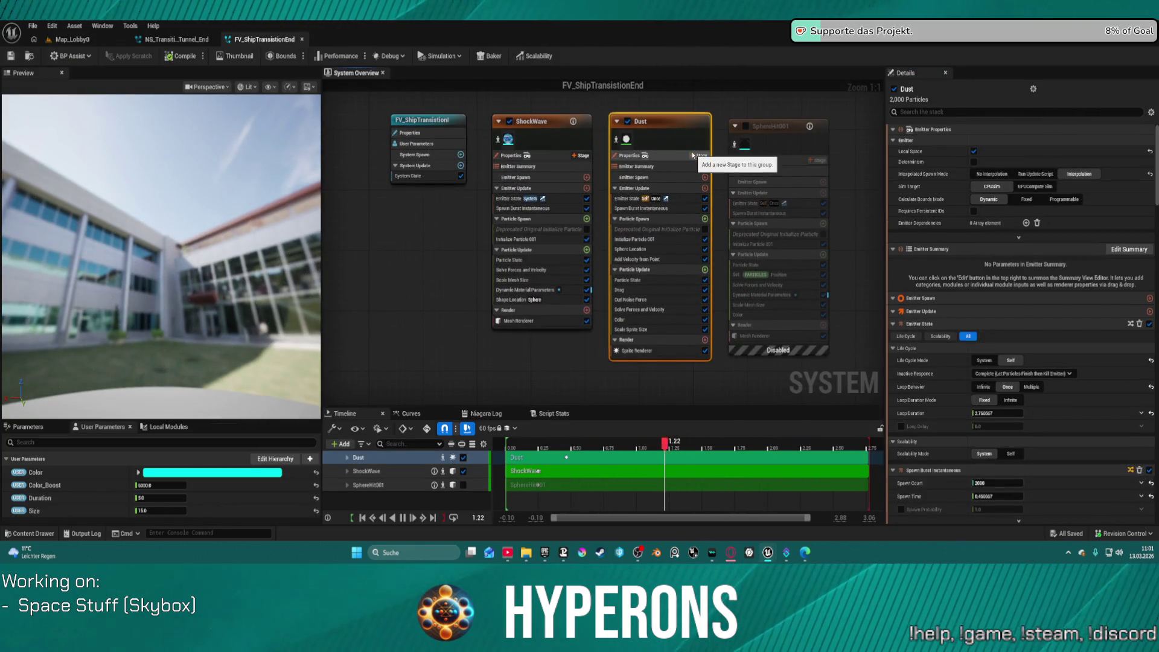
click(172, 40)
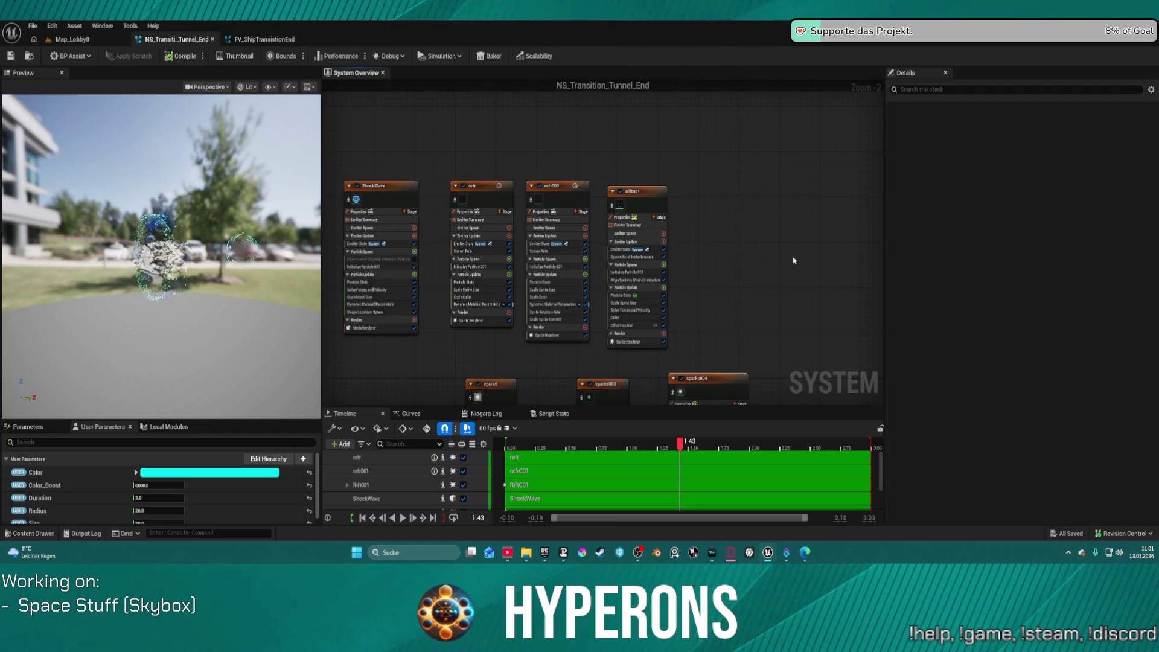
key(ctrl+v)
drag(829, 259, 815, 216)
click(819, 273)
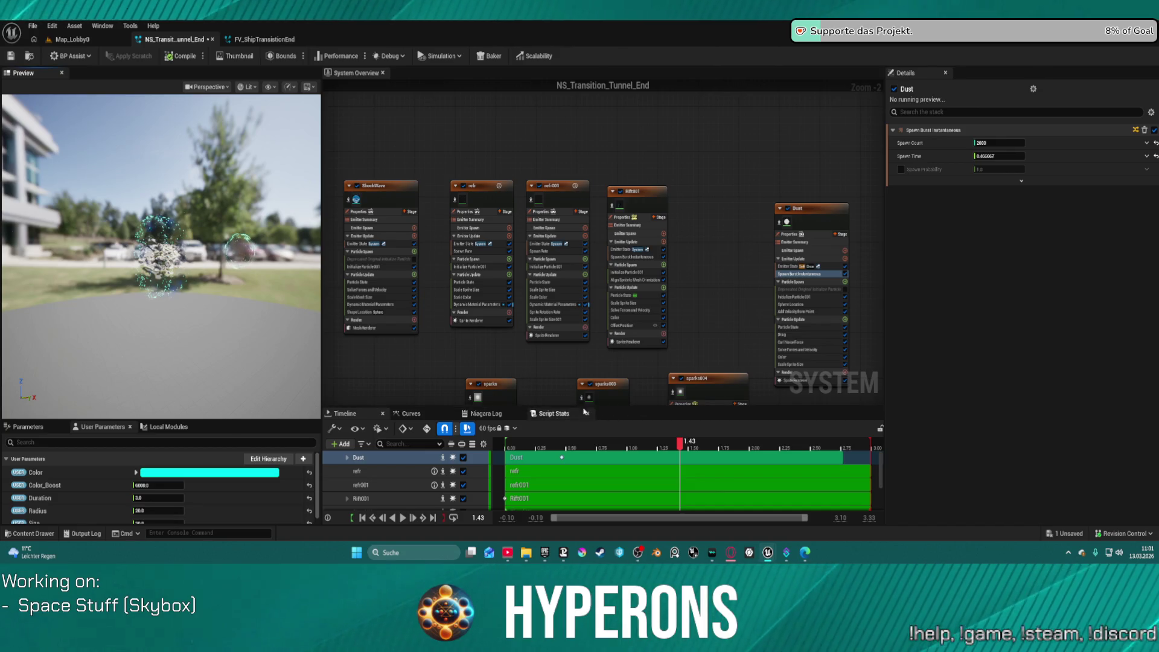
Review the Rift001 emitter's Size-multiplied position offset in its Details.
mouse_move(526, 168)
mouse_down()
mouse_move(663, 162)
mouse_move(536, 171)
mouse_up()
click(665, 205)
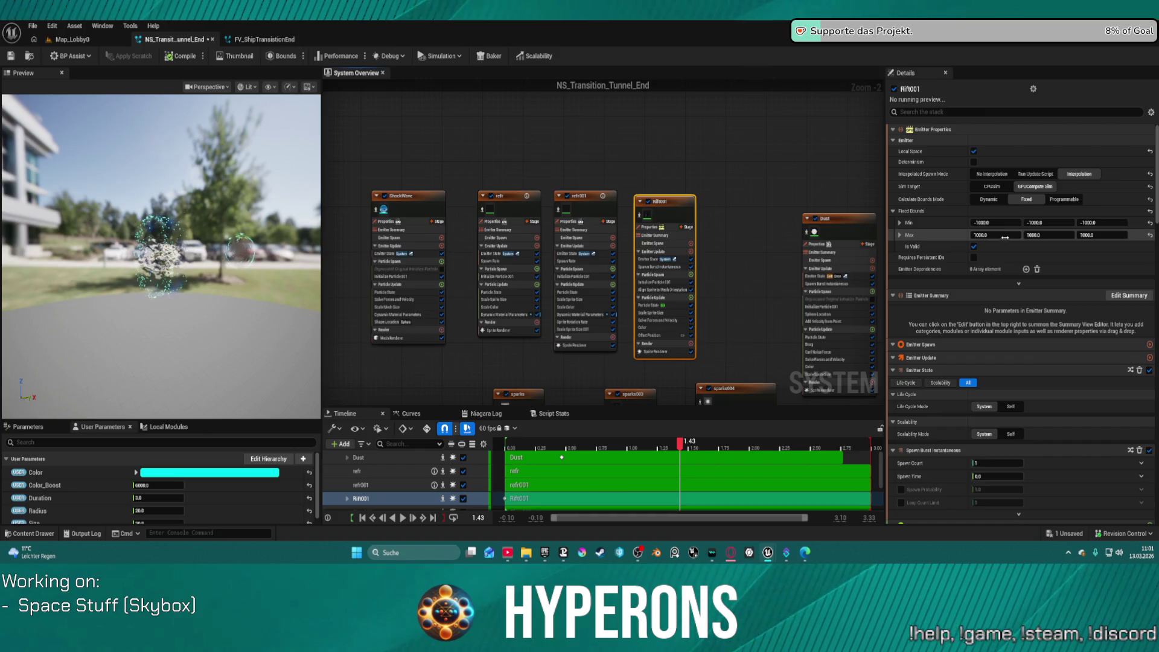
scroll(955, 432, down, 10)
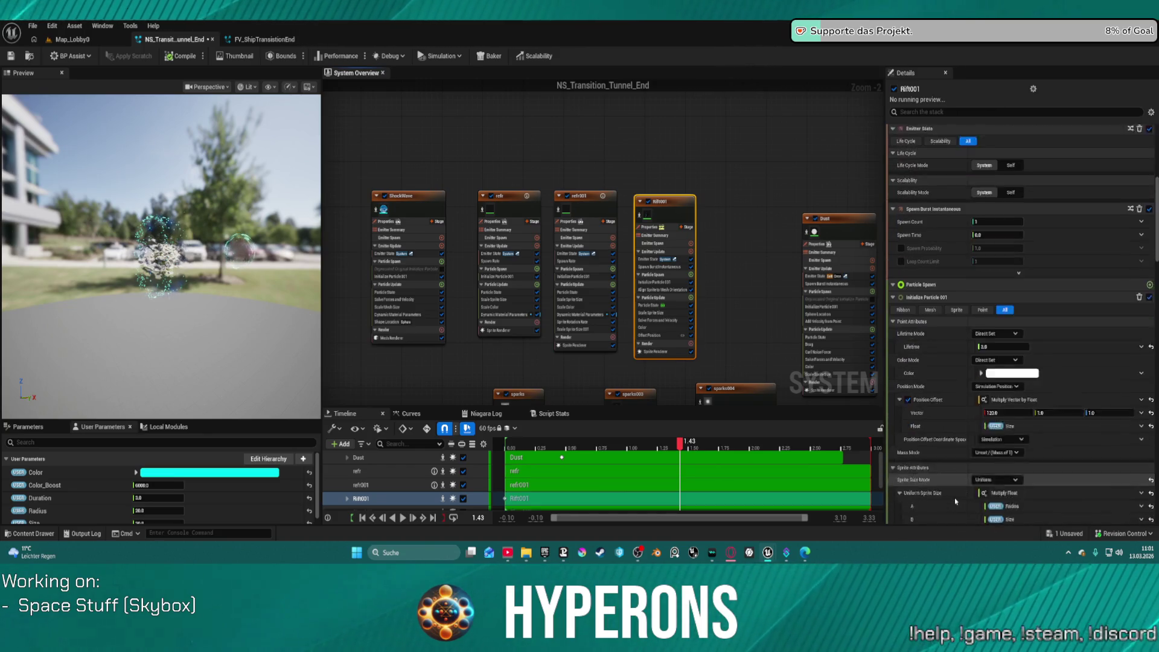
scroll(957, 500, up, 5)
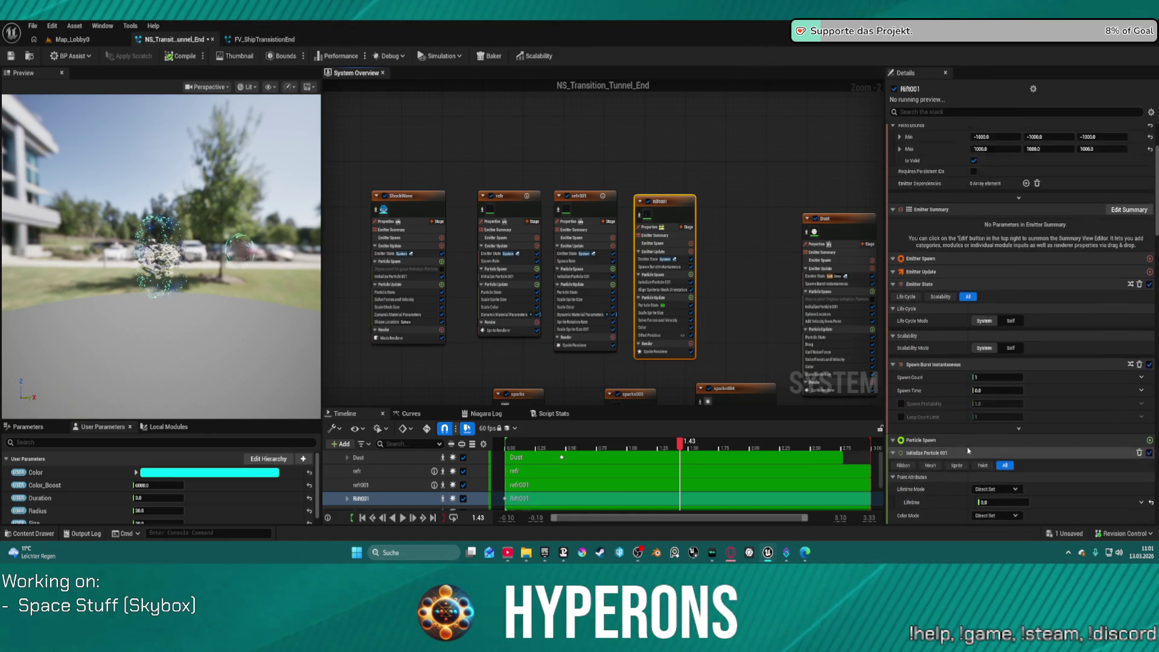
scroll(954, 416, down, 7)
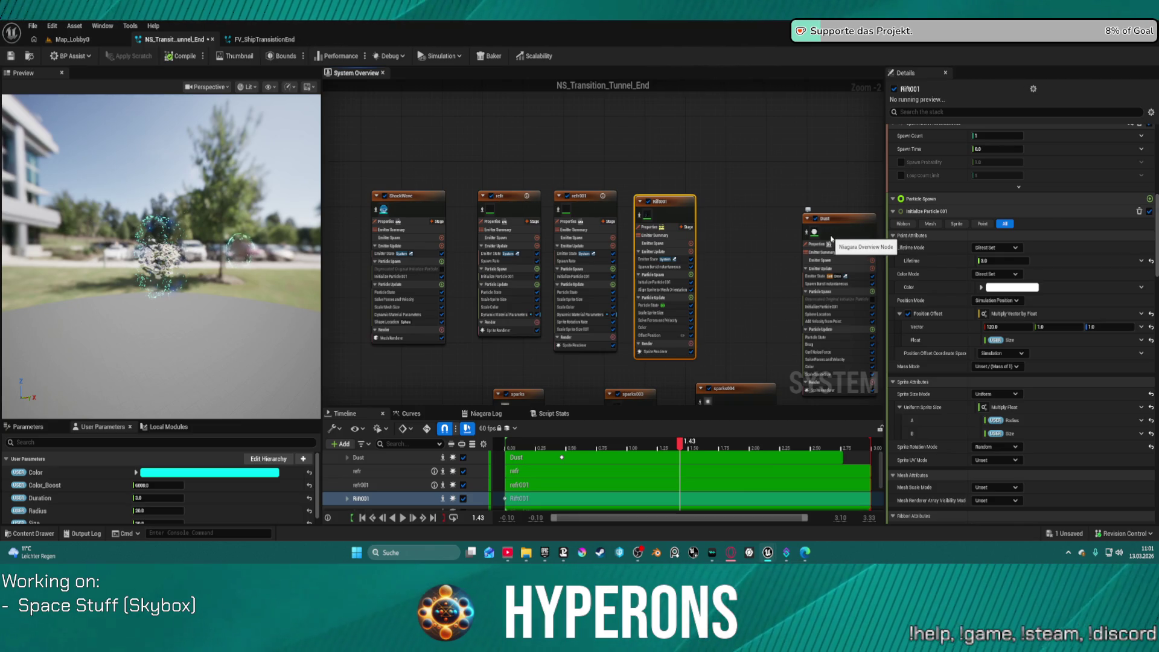
Enable the Dust emitter's Position Offset and set its X value to 121.
click(832, 239)
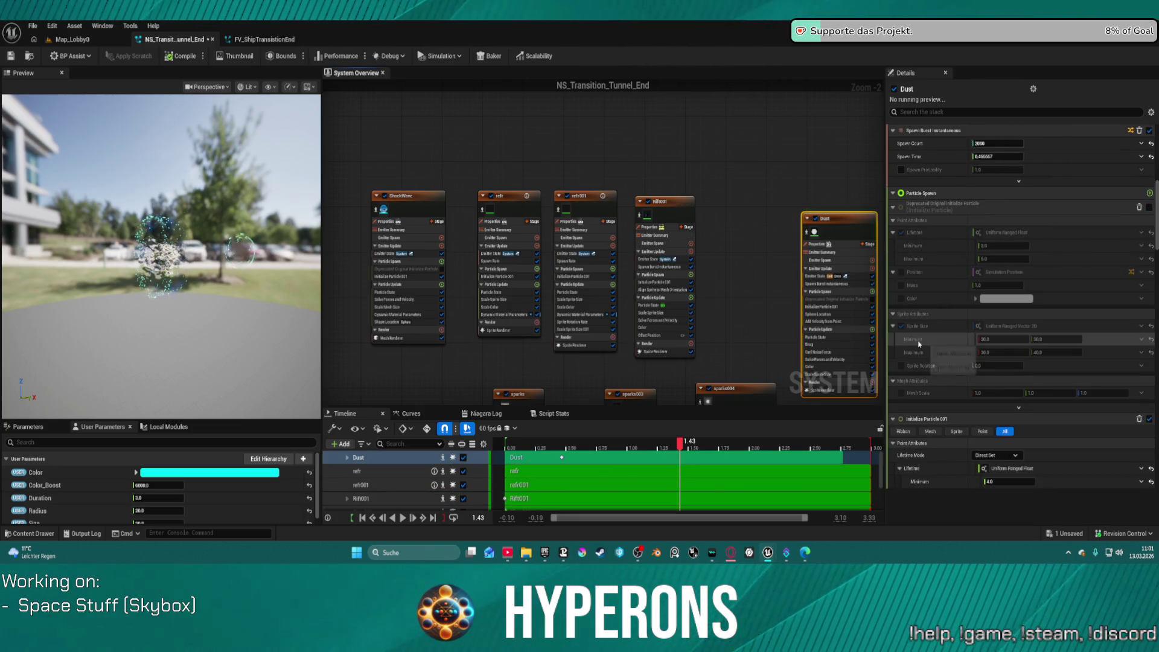
scroll(954, 308, down, 5)
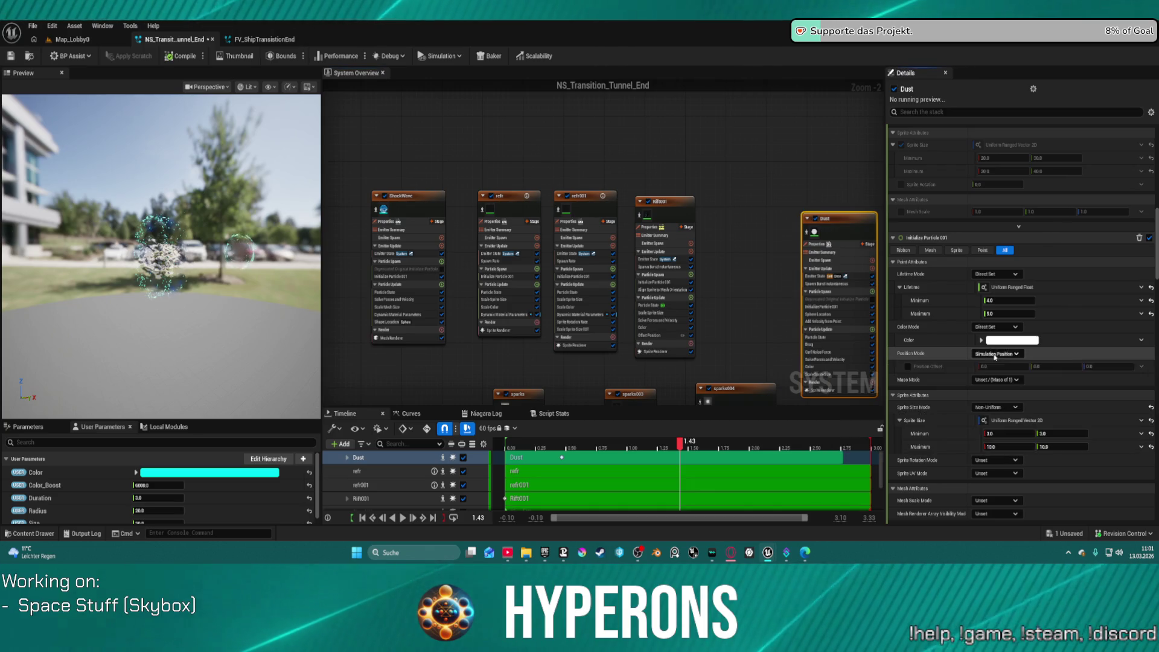
click(982, 370)
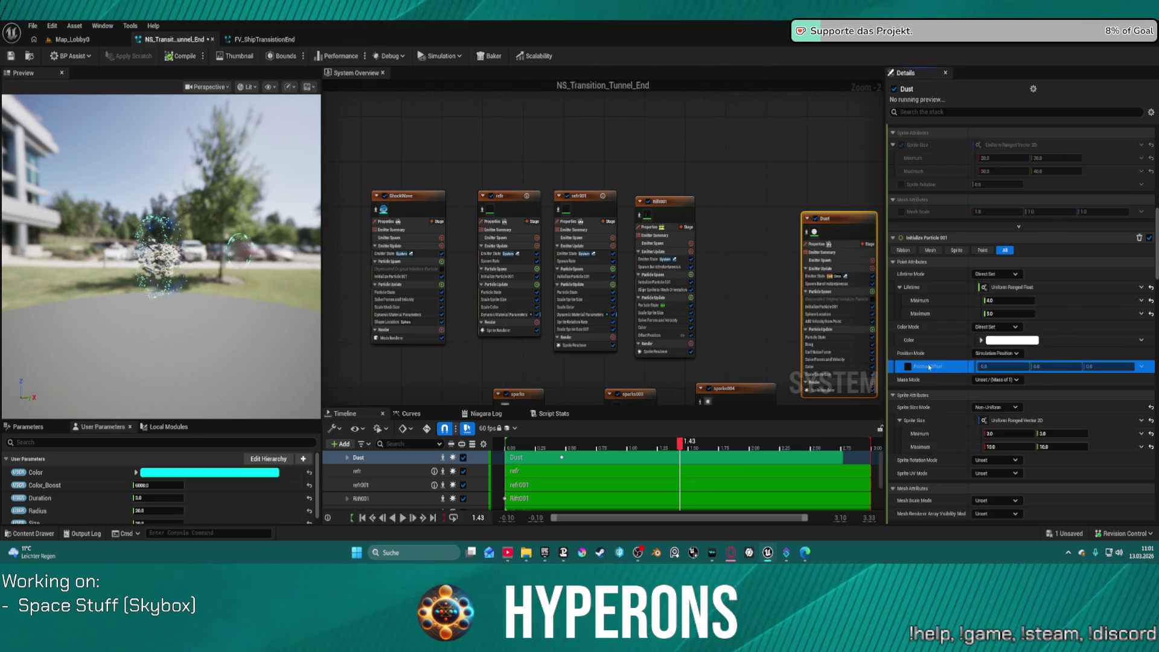
click(907, 367)
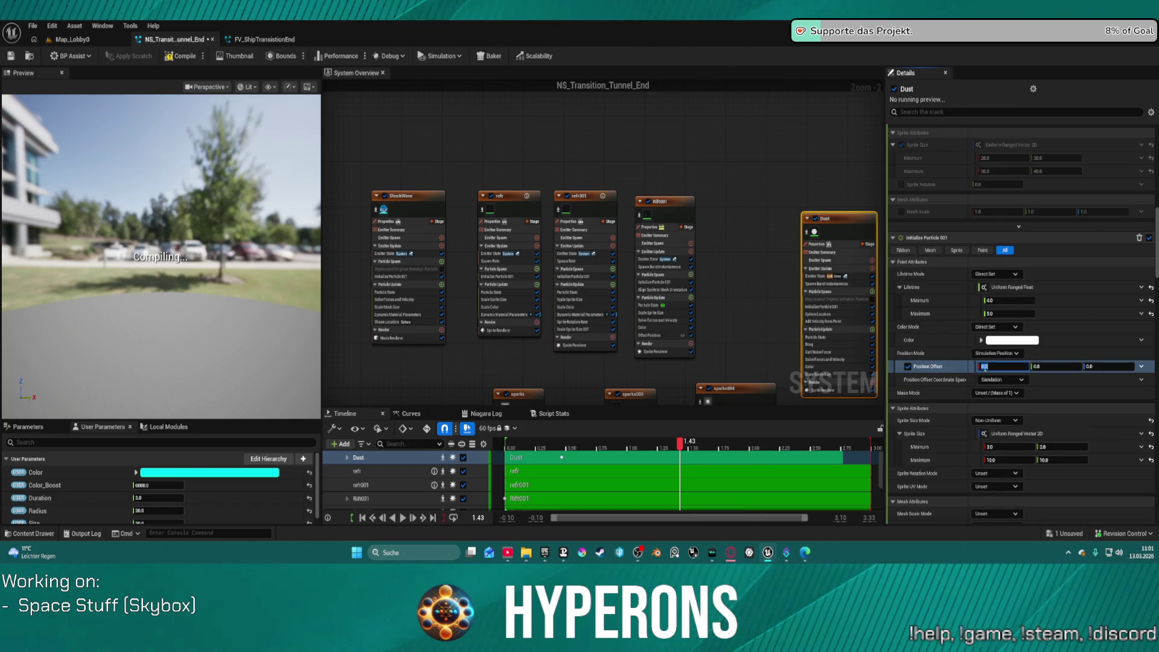
click(1004, 366)
text(10)
key(Return)
text(121)
key(Return)
Drive the position offset with Multiply Vector by Float, binding the float to User Size.
click(1142, 367)
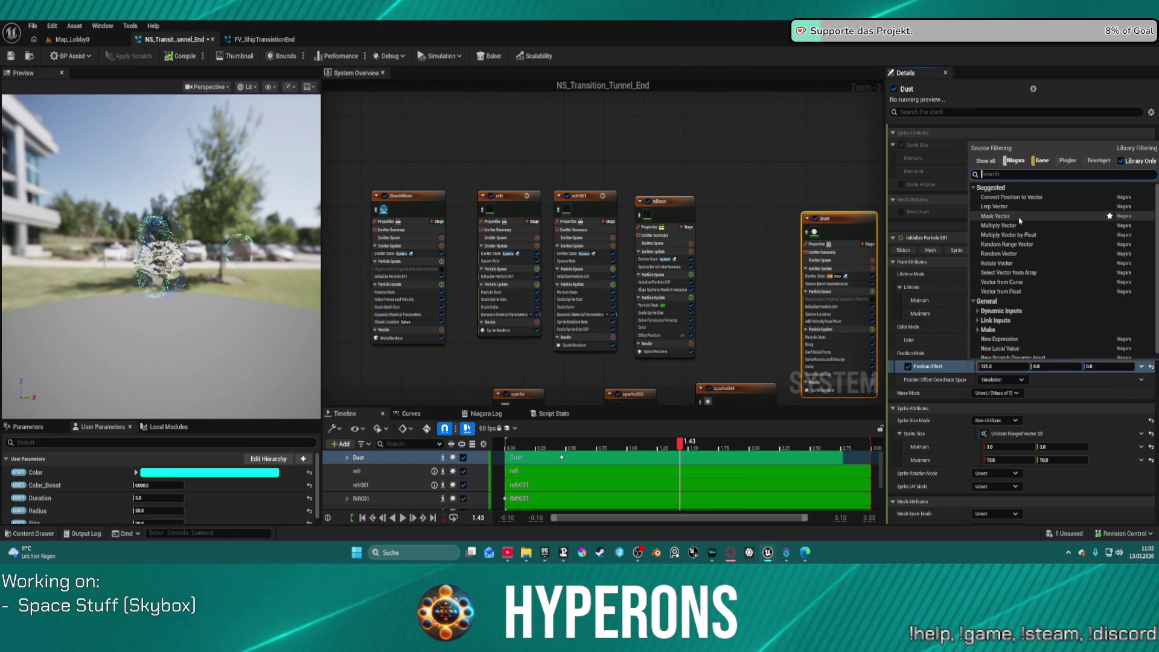
key(Escape)
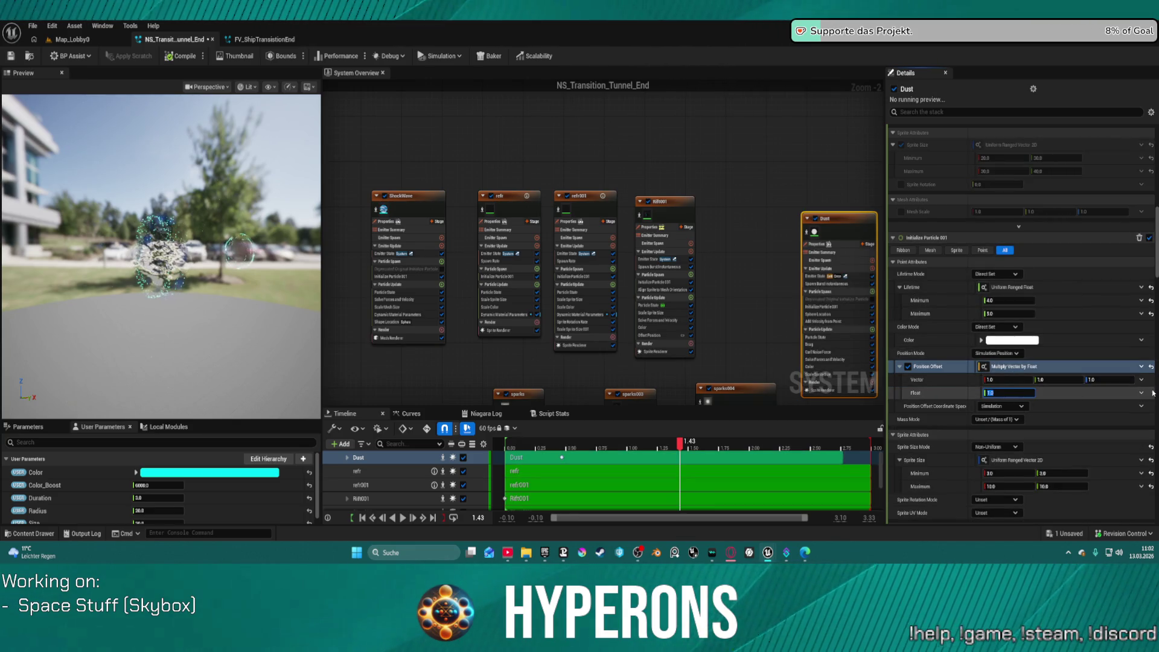
click(1141, 393)
text(s)
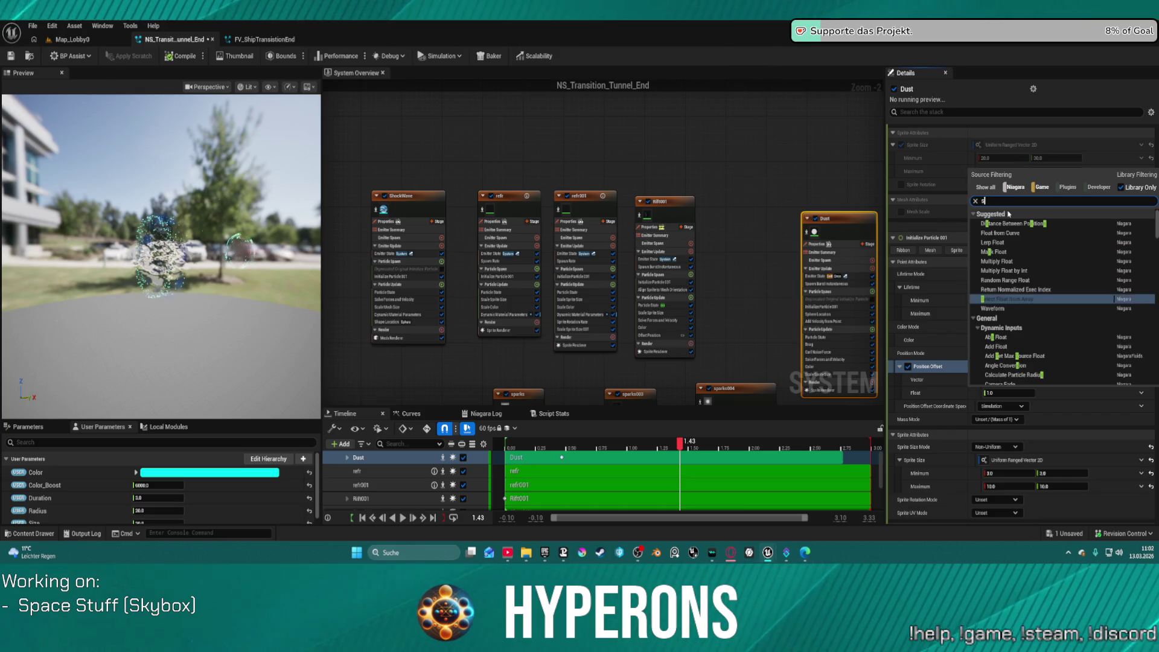
text(ize)
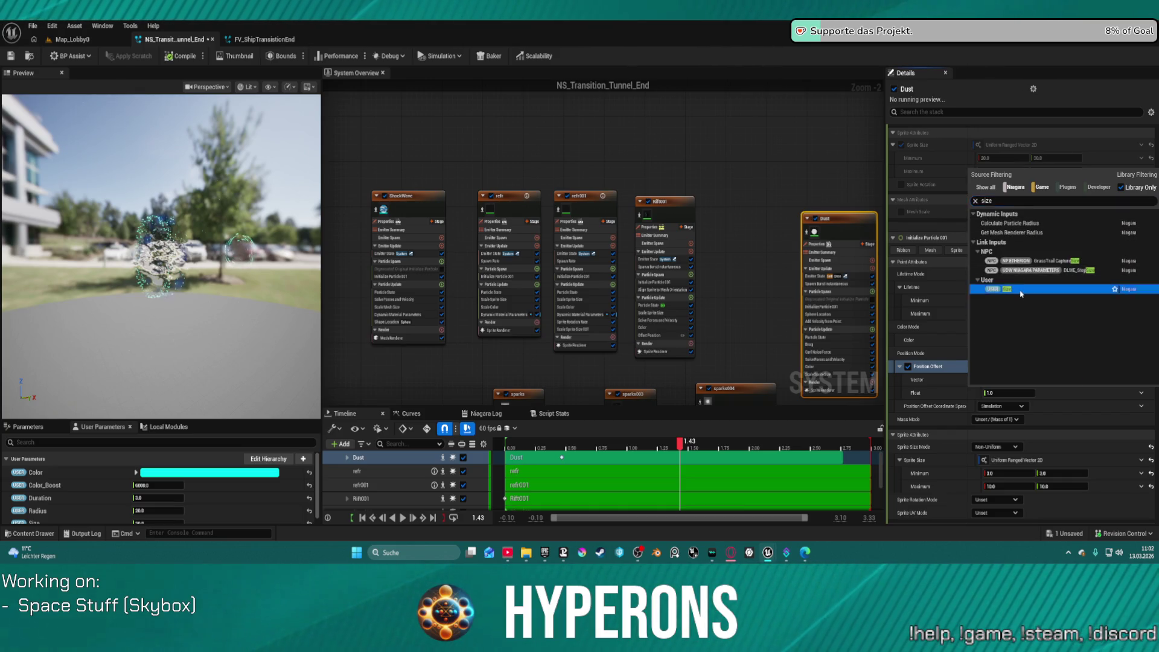
click(1017, 289)
click(1008, 377)
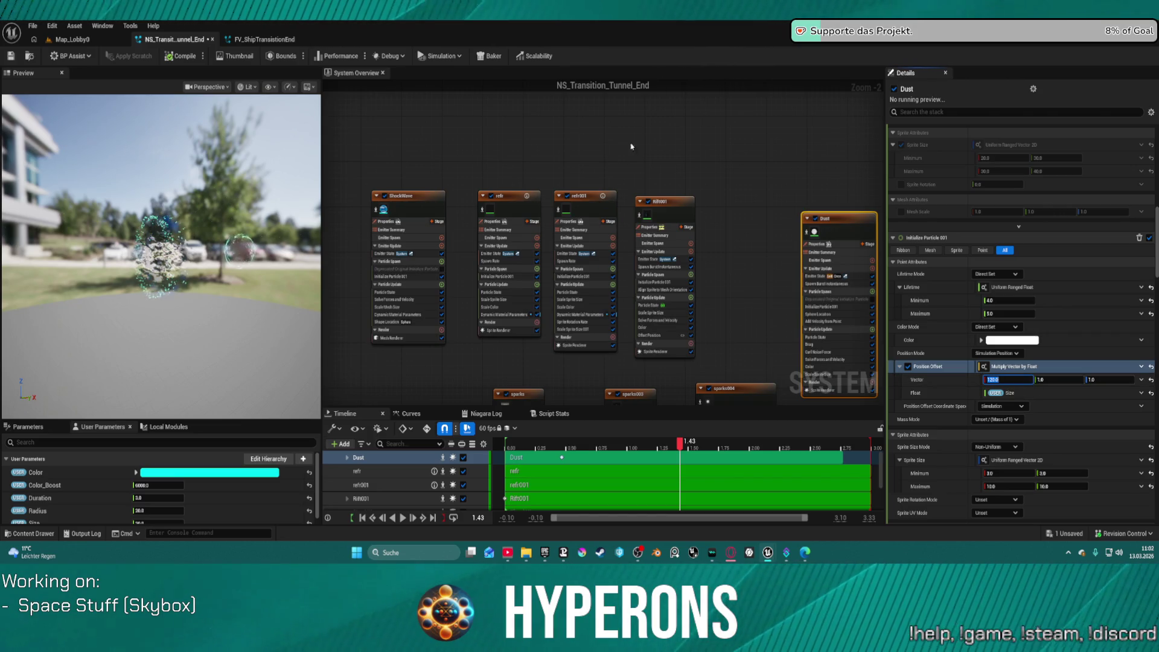
Preview the effect at about 0.57 s and reset Dust's Loop Duration to 5.0.
click(614, 130)
mouse_move(686, 450)
mouse_down()
mouse_move(526, 451)
mouse_move(575, 452)
mouse_up()
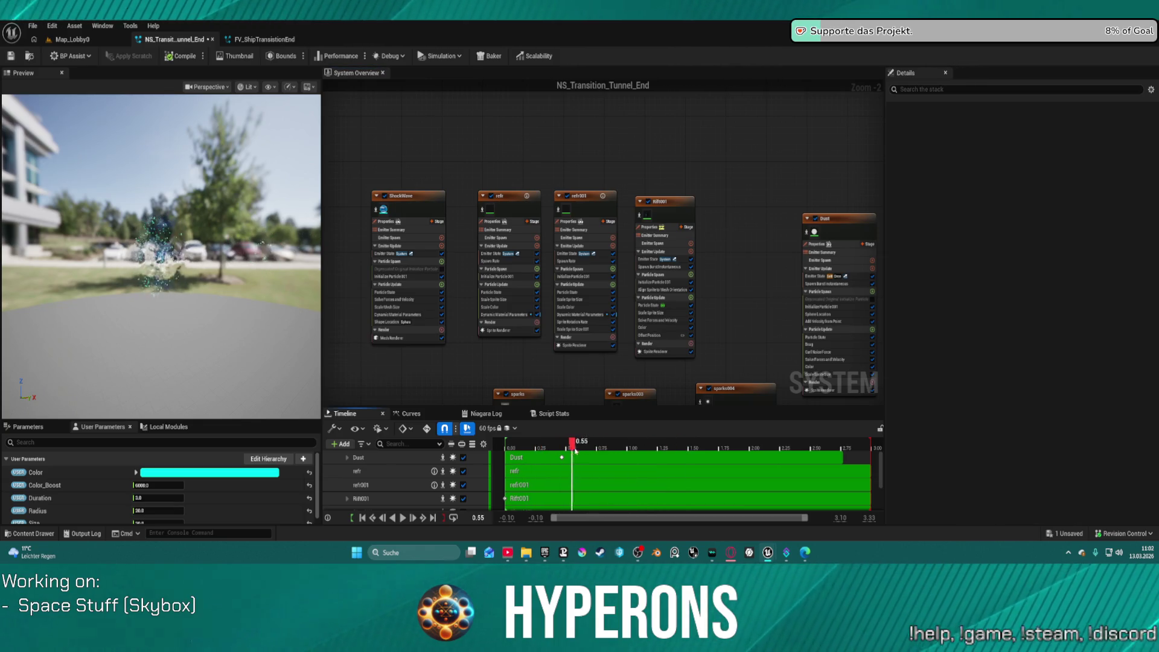
drag(234, 233, 118, 241)
mouse_move(849, 228)
mouse_down()
mouse_move(799, 183)
mouse_move(800, 211)
mouse_up()
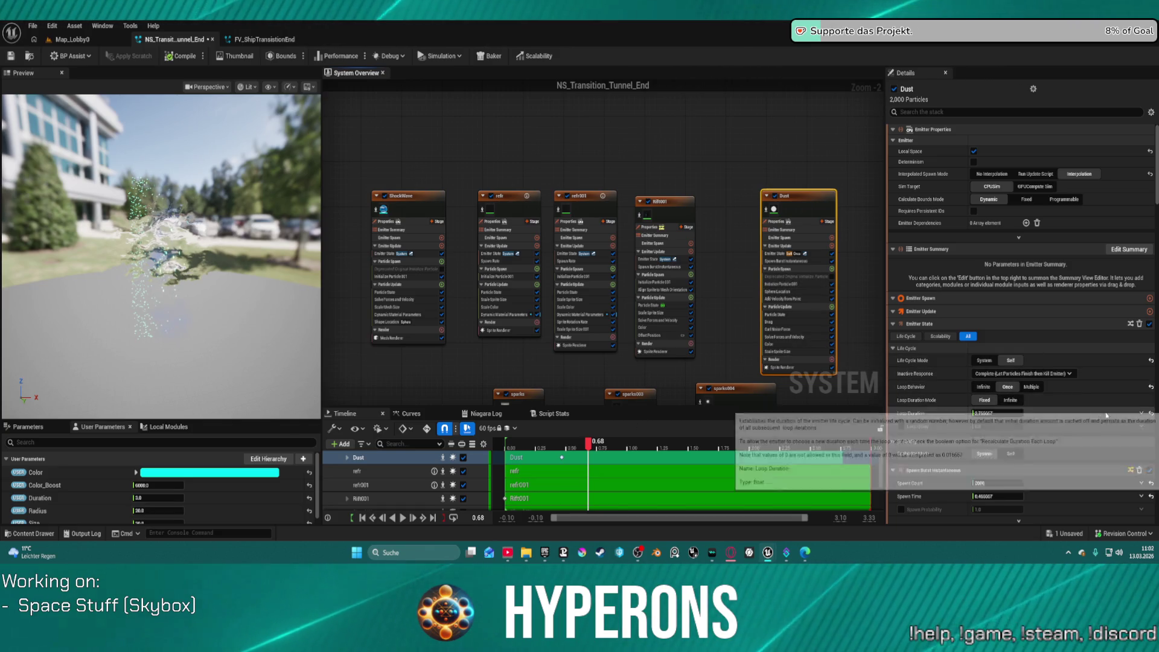
click(1150, 414)
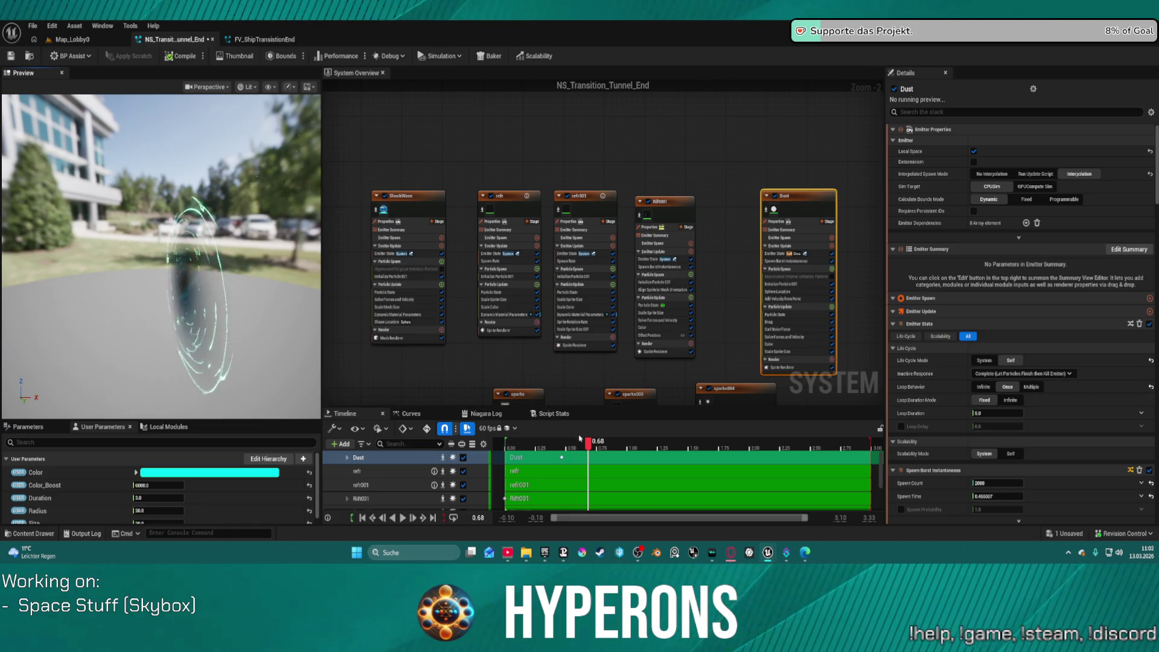
Replay the dust preview and select the Dust emitter's Sphere Location module.
mouse_move(578, 438)
mouse_down()
mouse_move(543, 438)
mouse_move(578, 440)
mouse_move(569, 450)
mouse_up()
drag(270, 171, 309, 192)
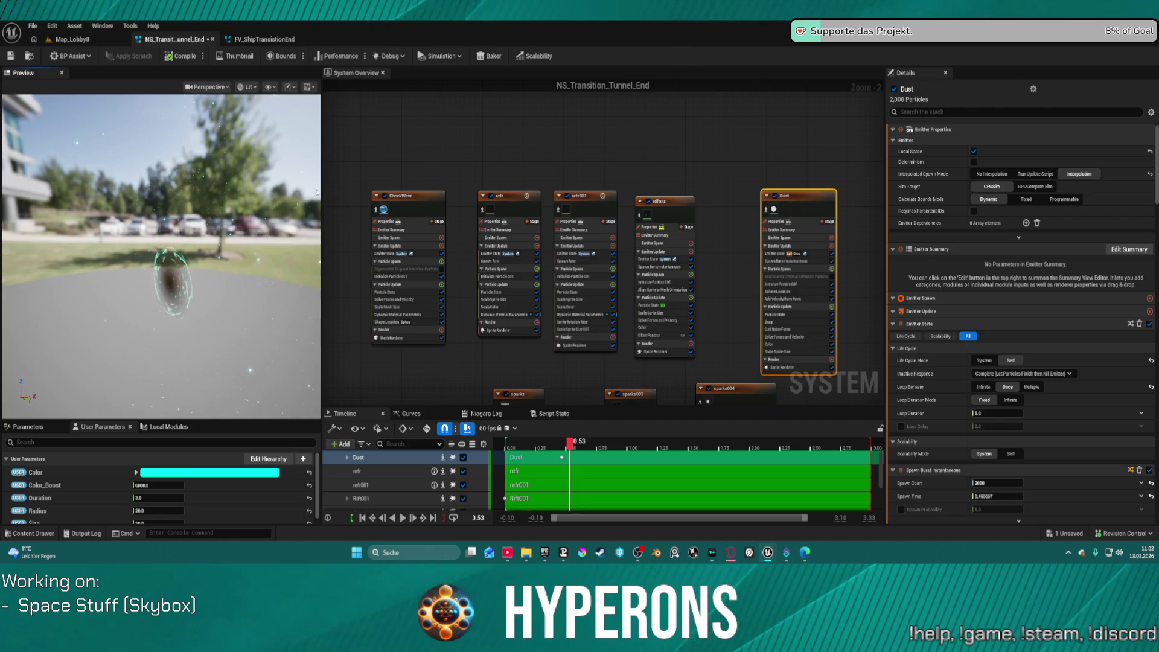
click(828, 200)
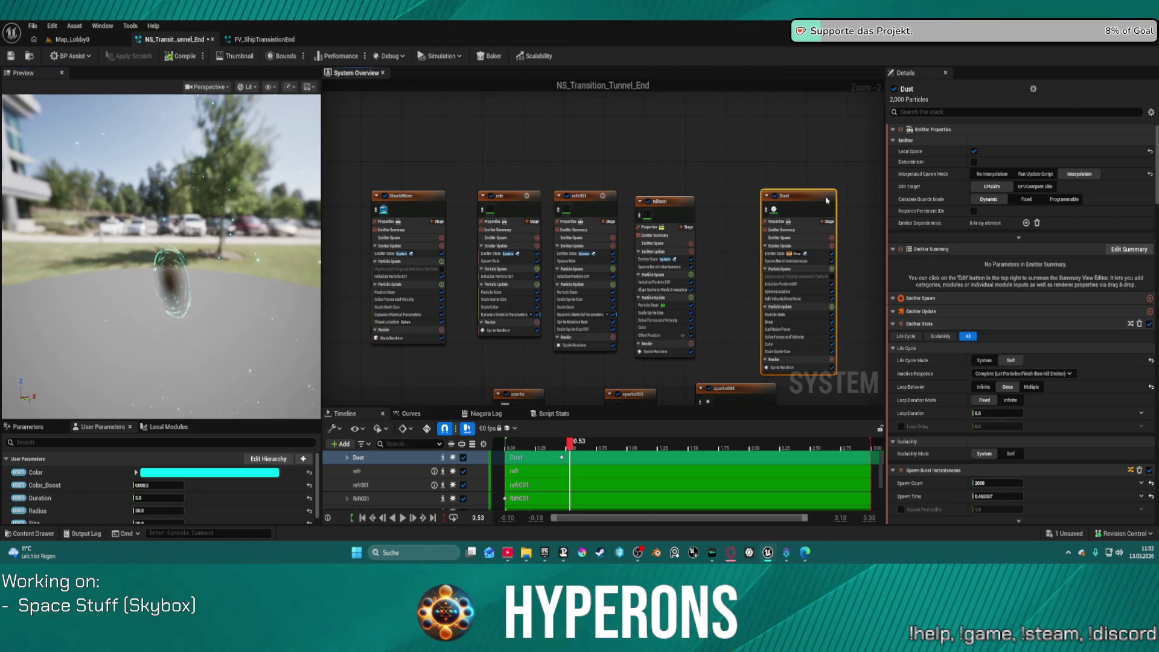
click(807, 293)
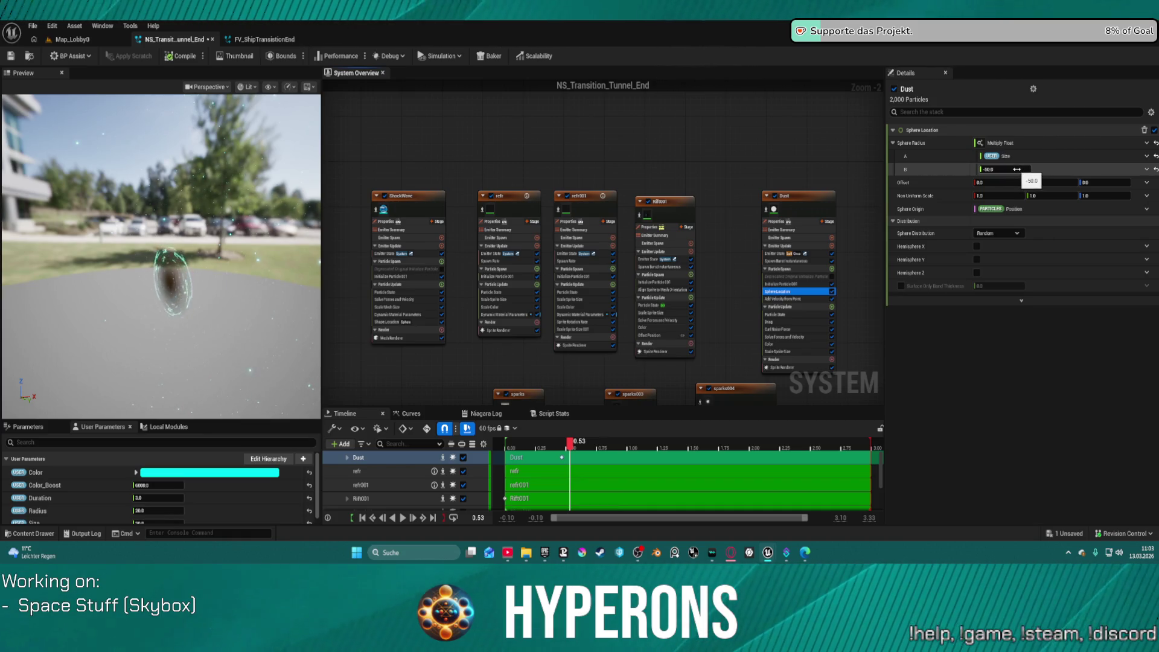
Set Sphere Radius A to a plain 100.0 and reset multiplier B to 1.0.
click(1020, 170)
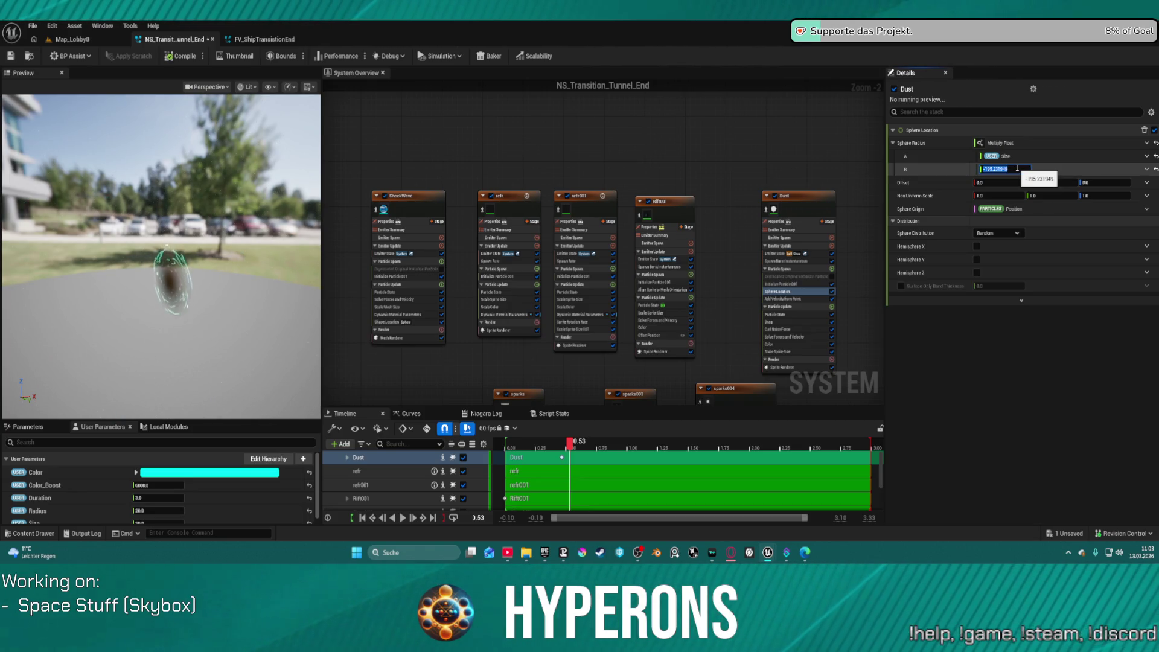
click(1147, 157)
click(1155, 157)
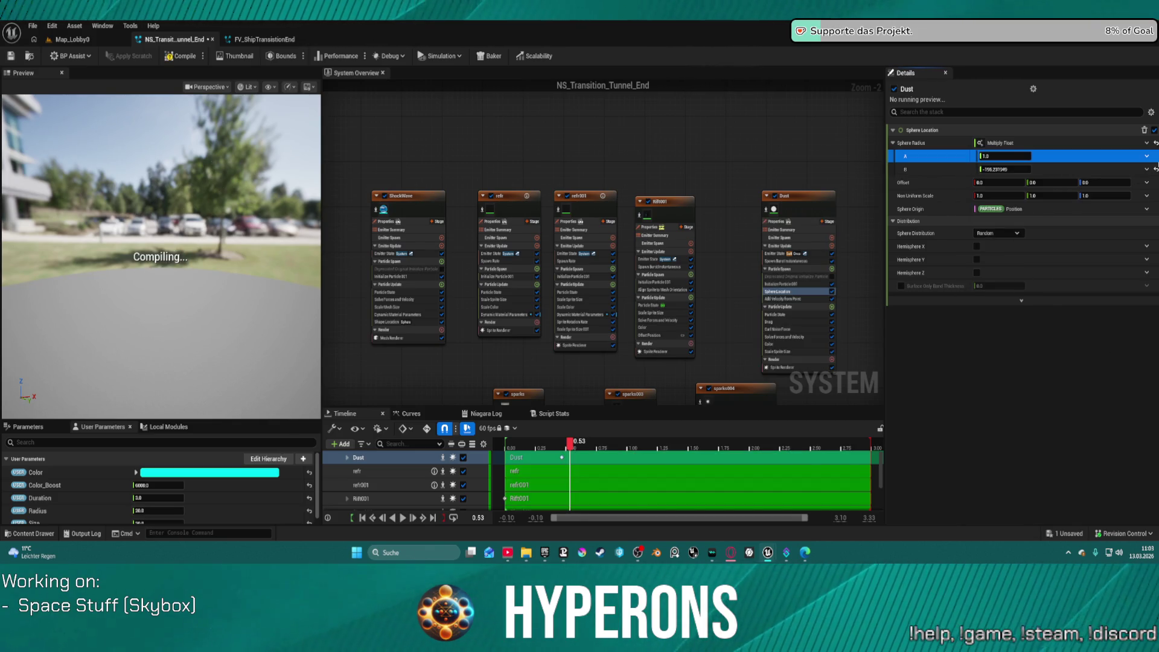
click(1156, 169)
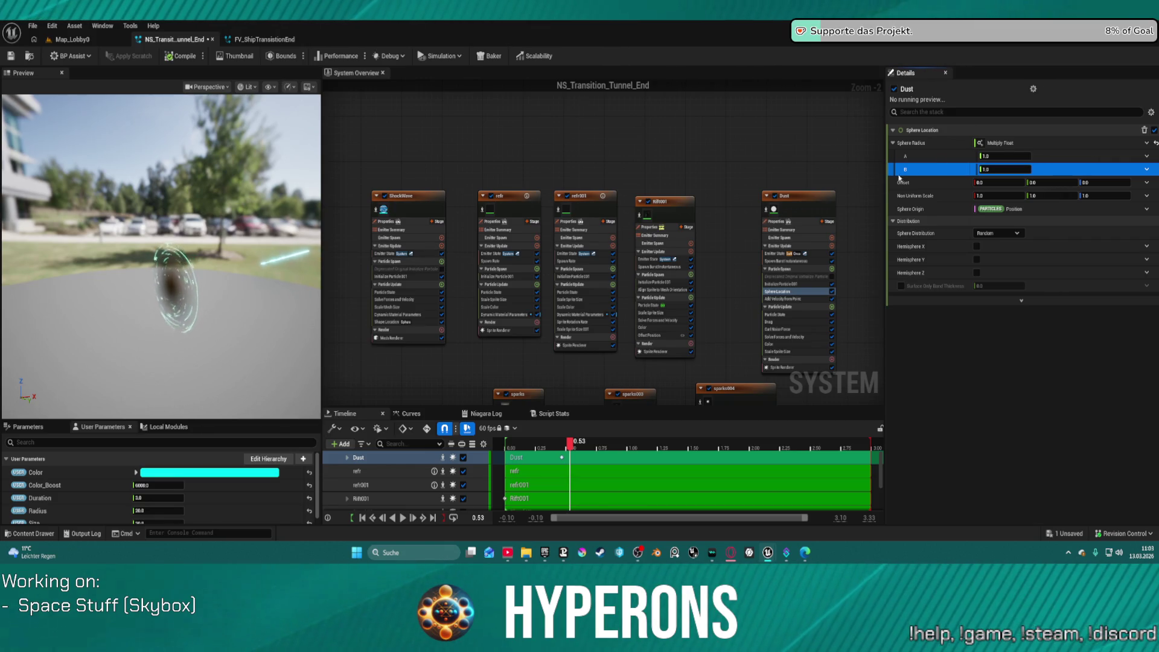
click(1004, 156)
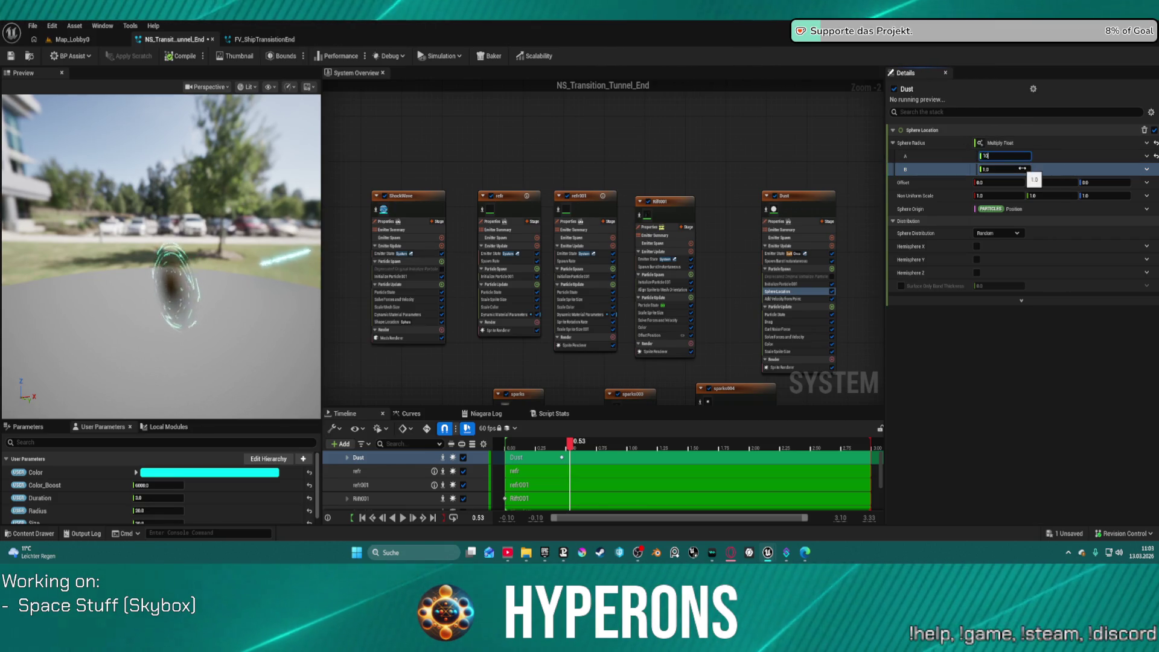
text(00)
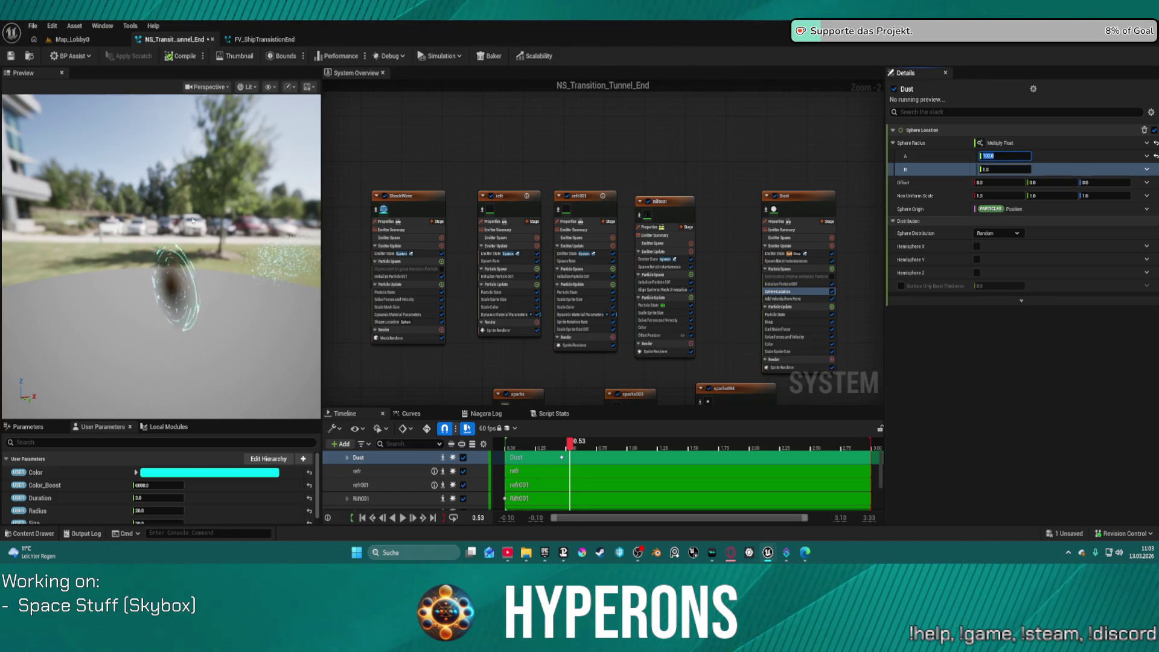
click(266, 260)
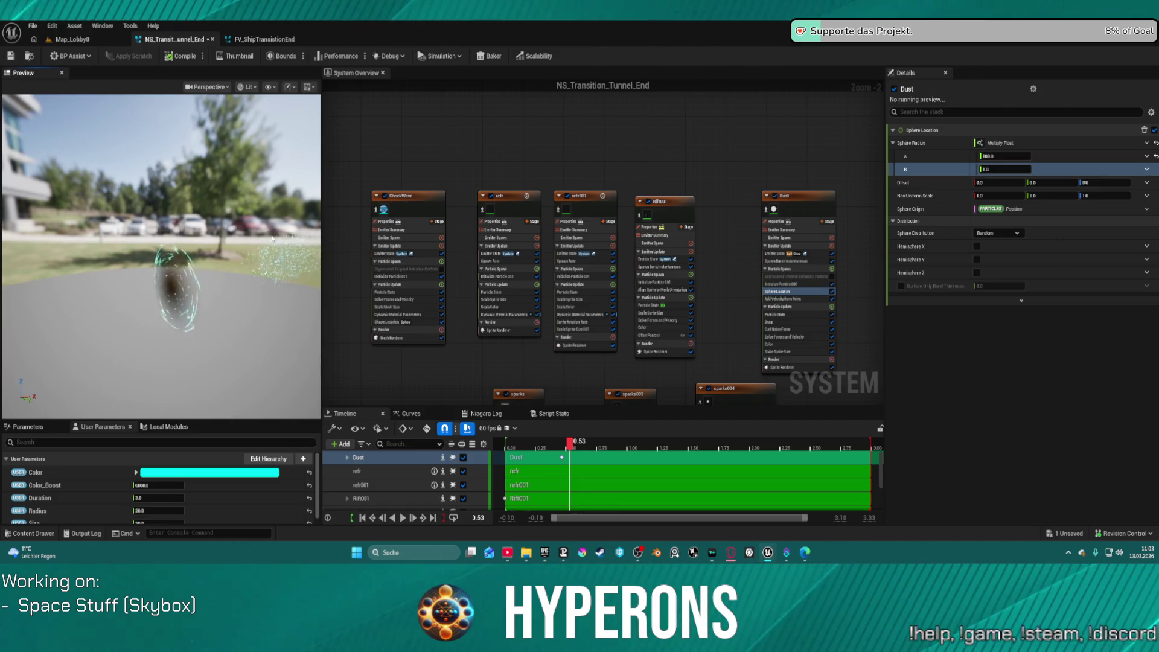
Scrub the preview between 0.25 and 0.45 s to watch the dust burst.
click(525, 449)
mouse_move(559, 450)
mouse_down()
mouse_move(582, 450)
mouse_move(519, 450)
mouse_move(571, 453)
mouse_up()
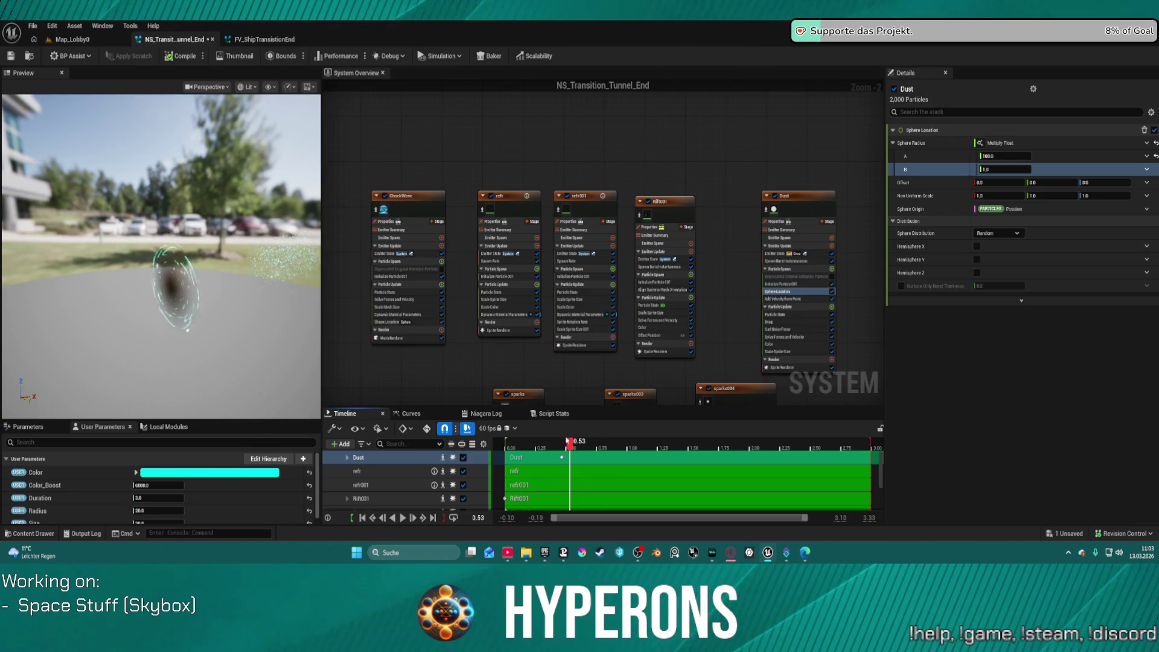
drag(570, 446, 554, 451)
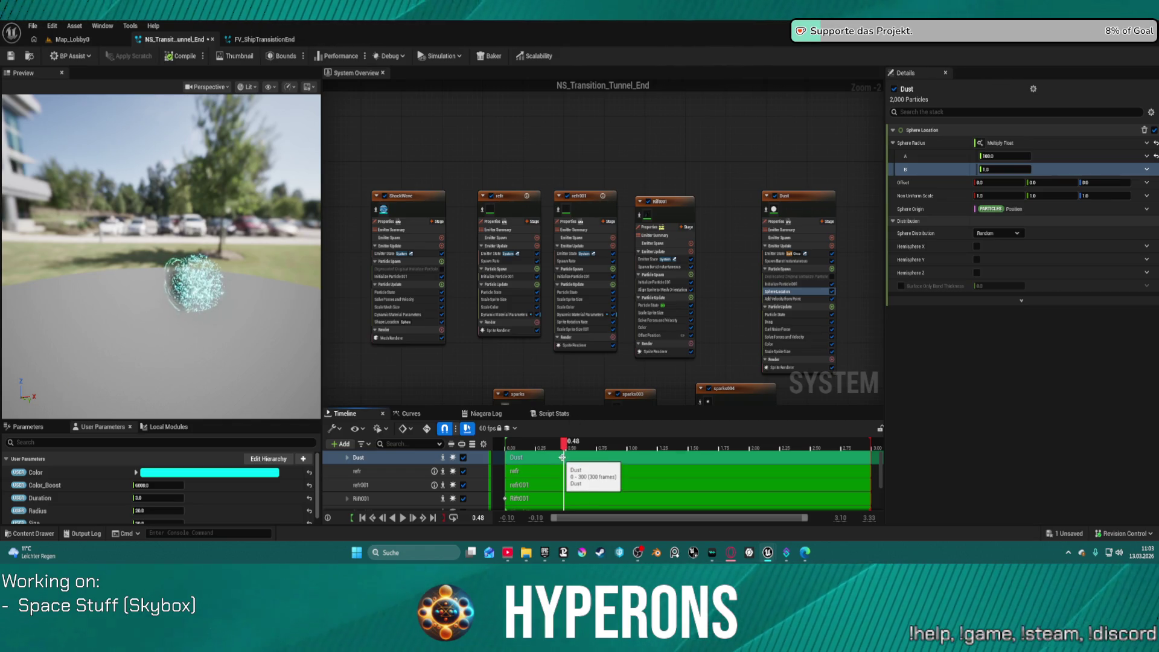
mouse_move(563, 457)
mouse_down()
mouse_move(505, 458)
mouse_move(590, 457)
mouse_move(567, 457)
mouse_up()
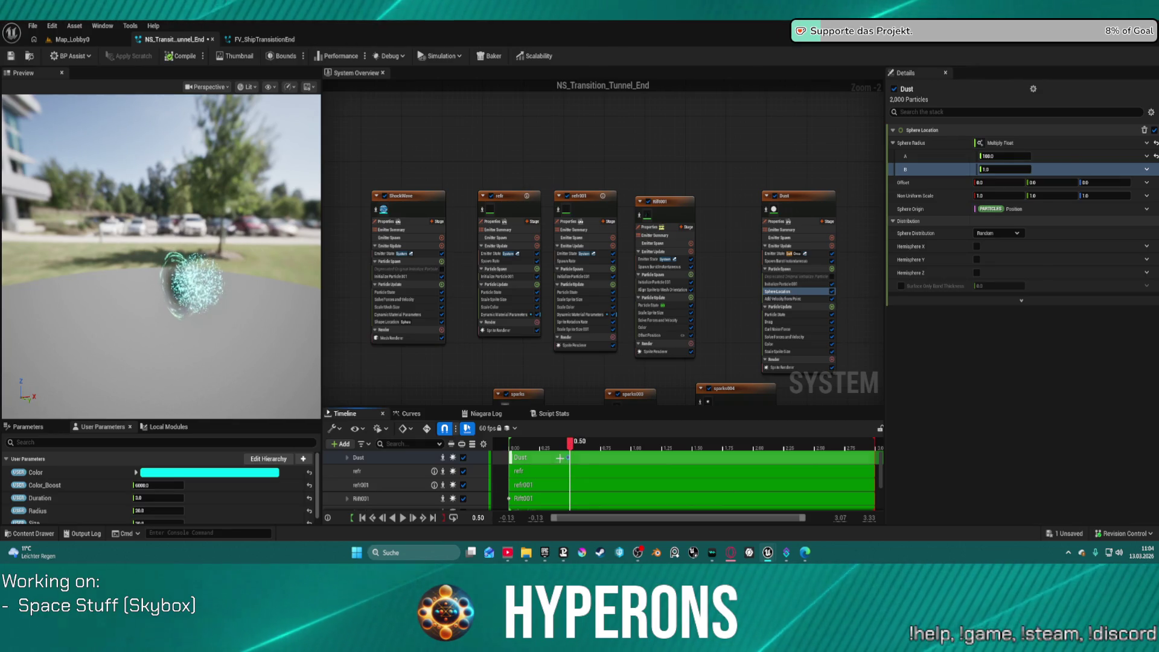
mouse_move(565, 458)
mouse_down()
mouse_move(584, 444)
mouse_move(553, 459)
mouse_move(576, 444)
mouse_move(560, 444)
mouse_up()
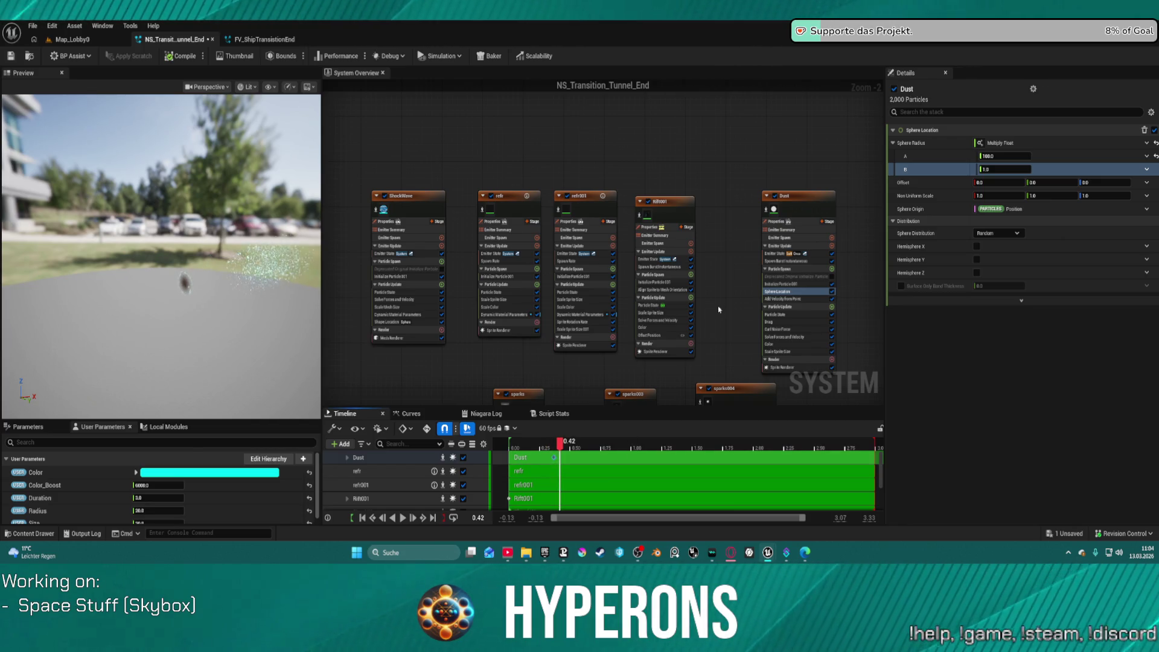
Review the Dust modules (Initialize Particle 001, Add Velocity from Point, Emitter and Particle State).
click(795, 203)
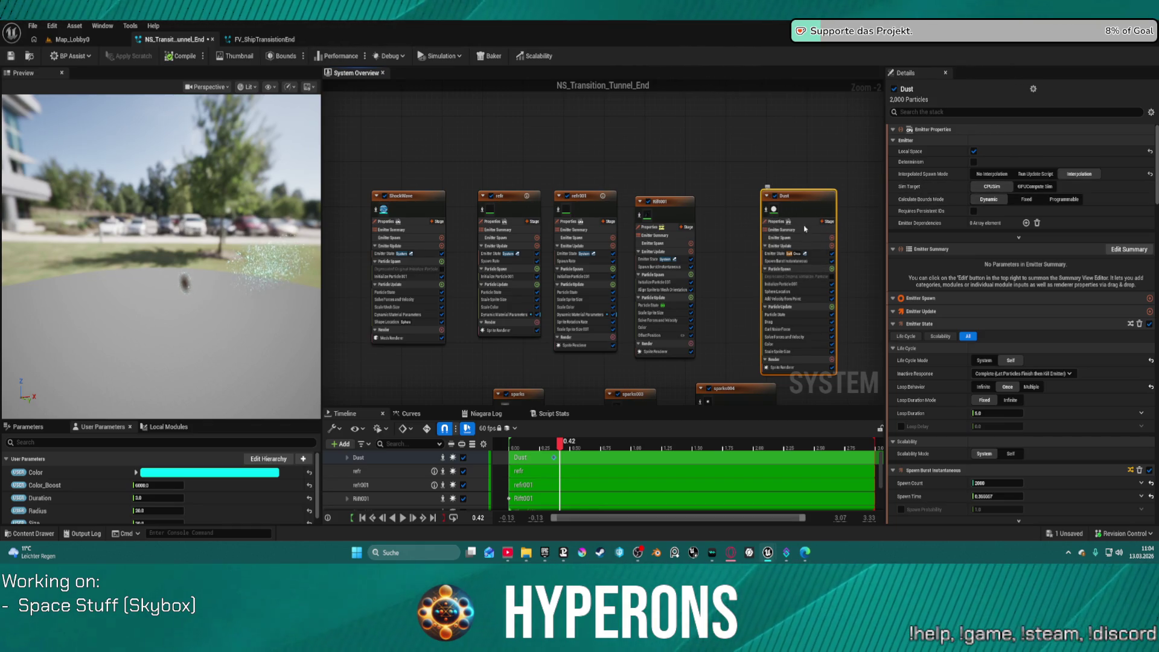
click(785, 284)
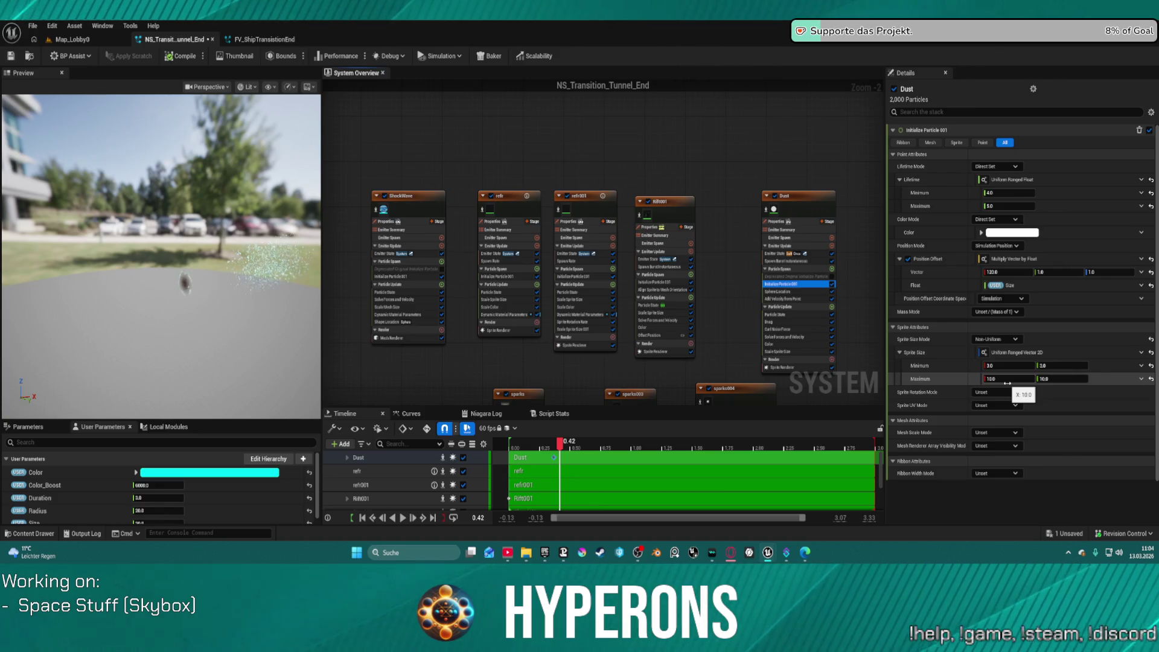
click(792, 298)
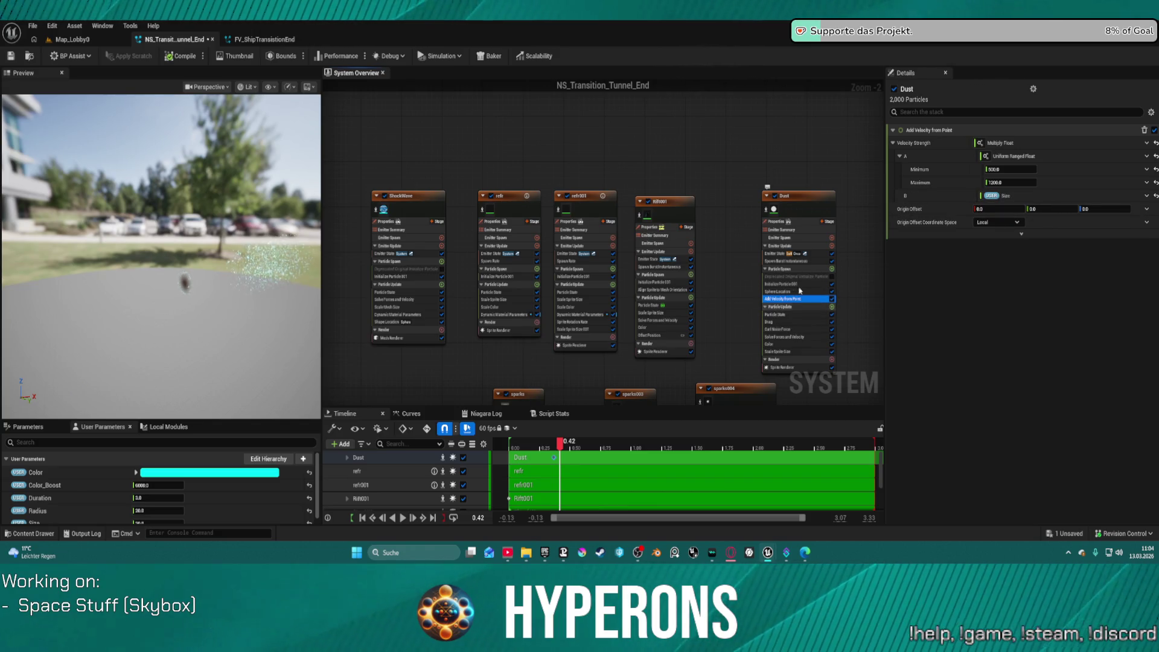
click(782, 254)
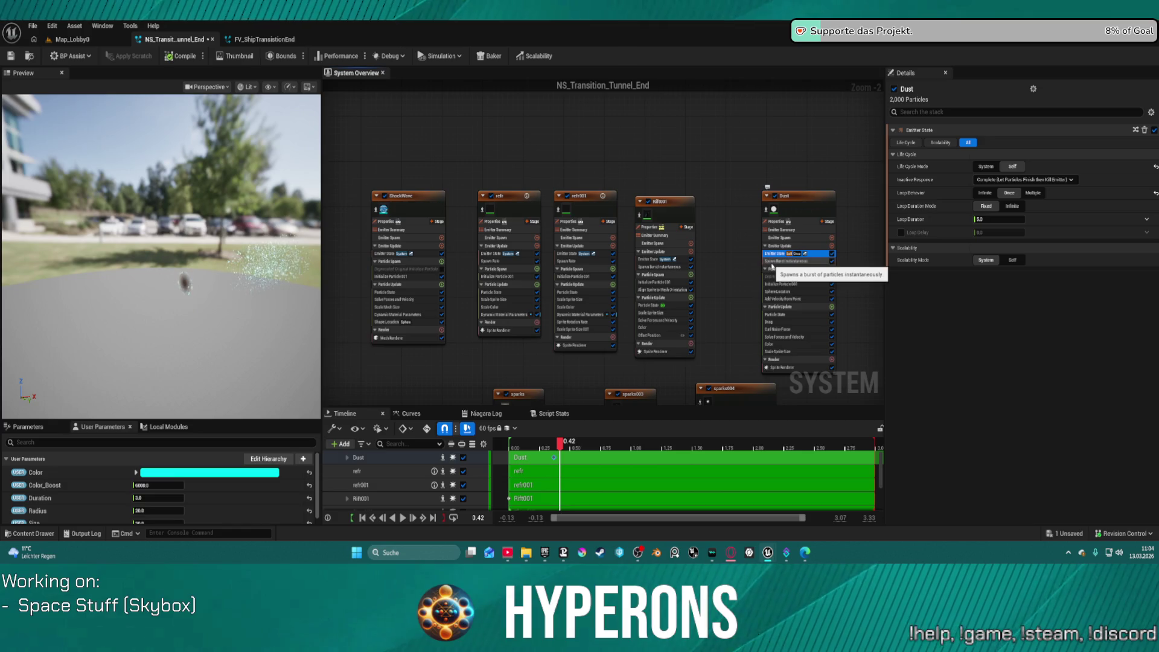
click(777, 315)
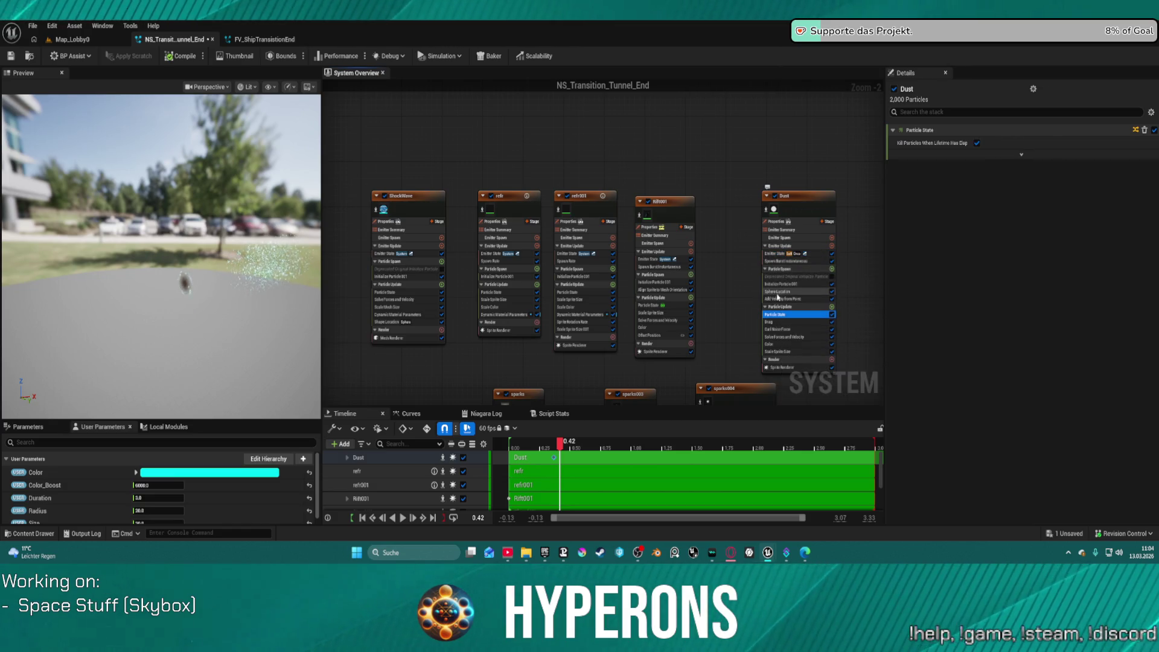
click(783, 298)
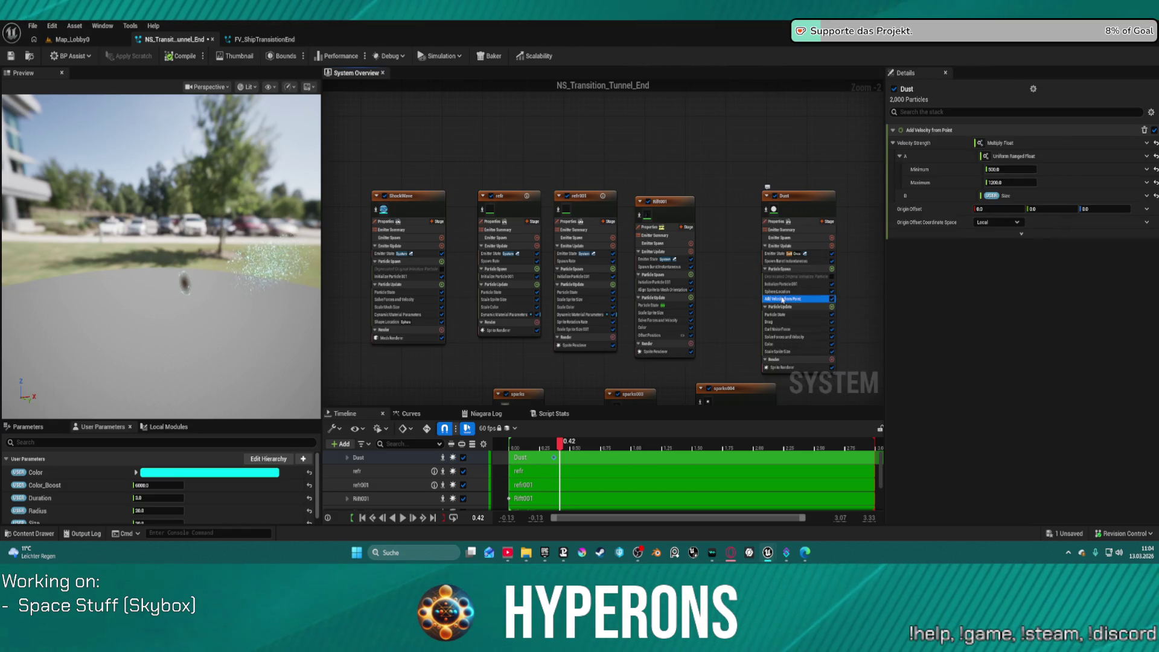
click(779, 291)
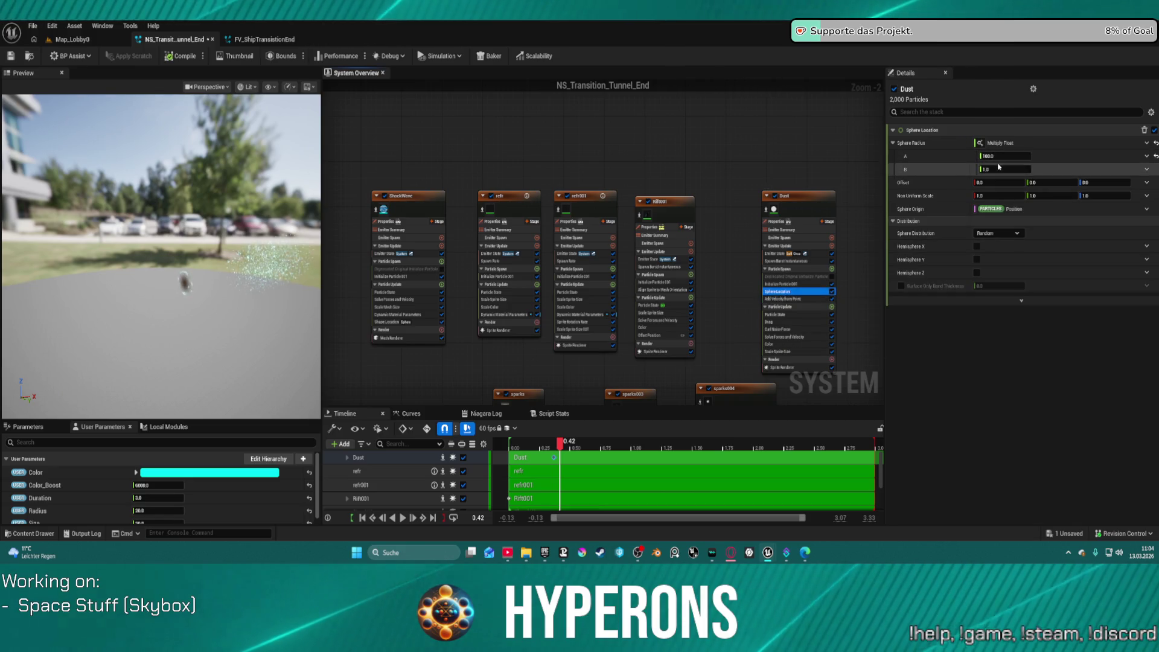
Drag Sphere Radius A below 100, preview at 0.40 s, then check burst count and position offset.
drag(1002, 156, 1018, 156)
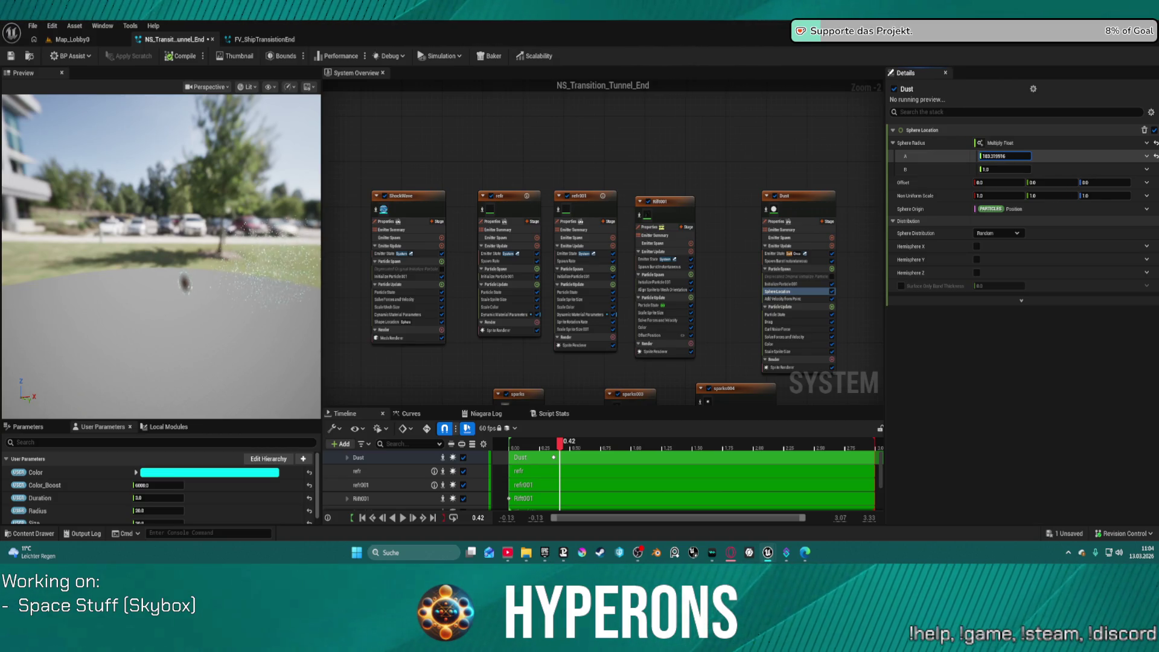
drag(1005, 155, 983, 156)
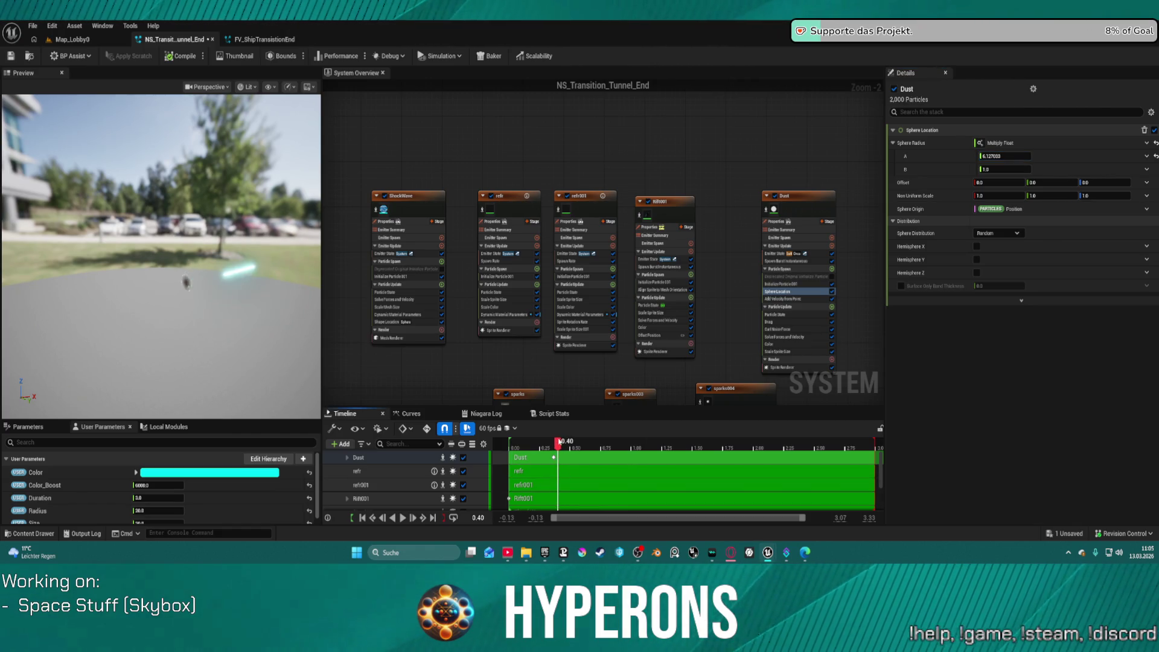
drag(553, 443, 559, 442)
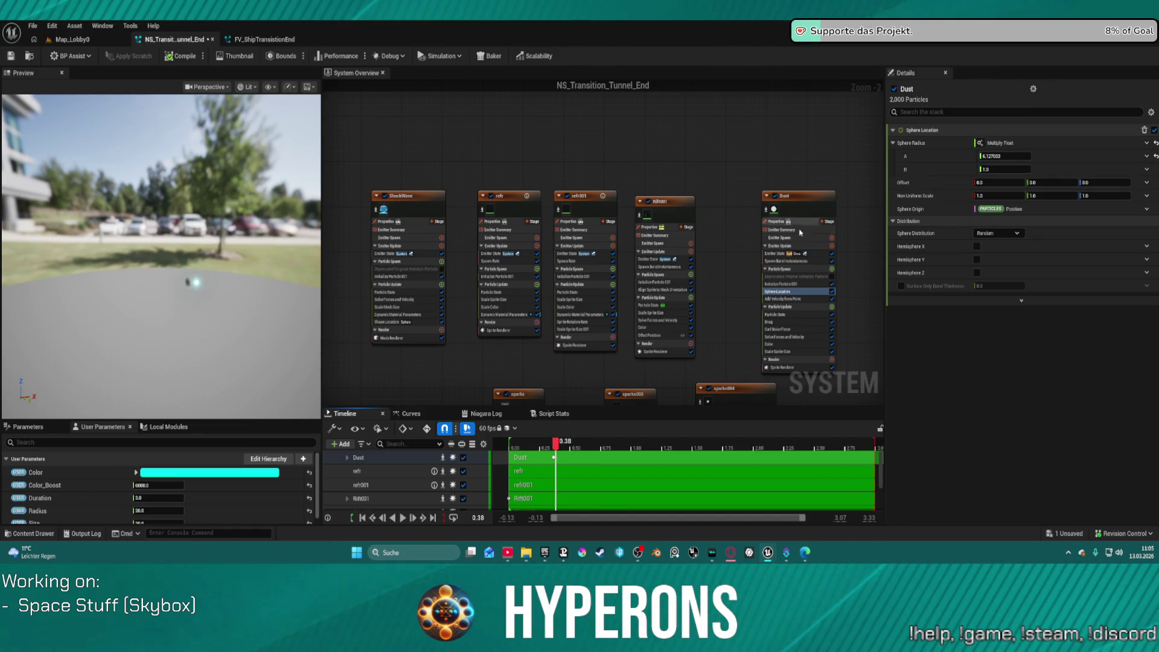
click(782, 261)
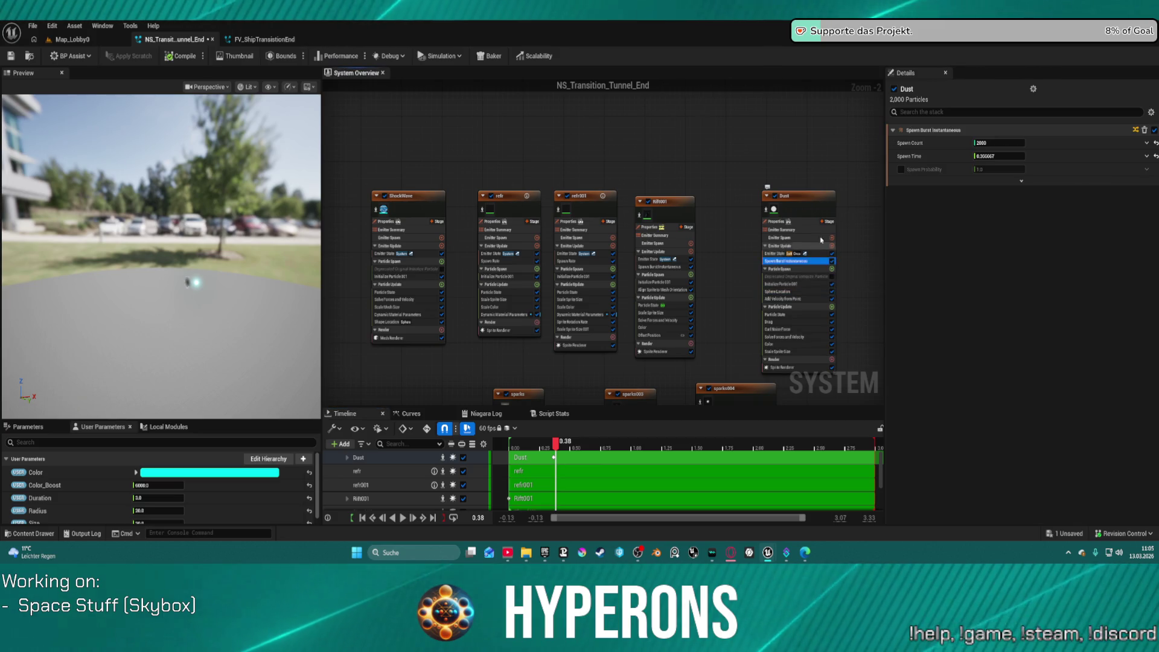
click(796, 283)
click(1007, 272)
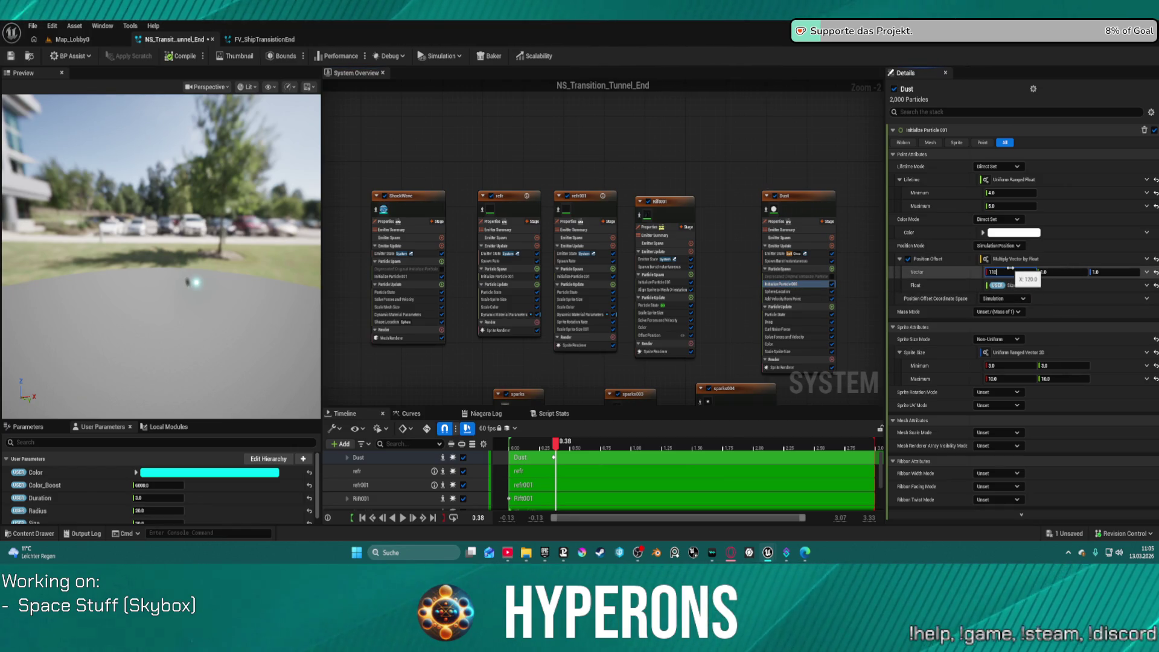
Commit a position offset X of 110 and scrub the dust preview around 0.38 seconds.
key(Return)
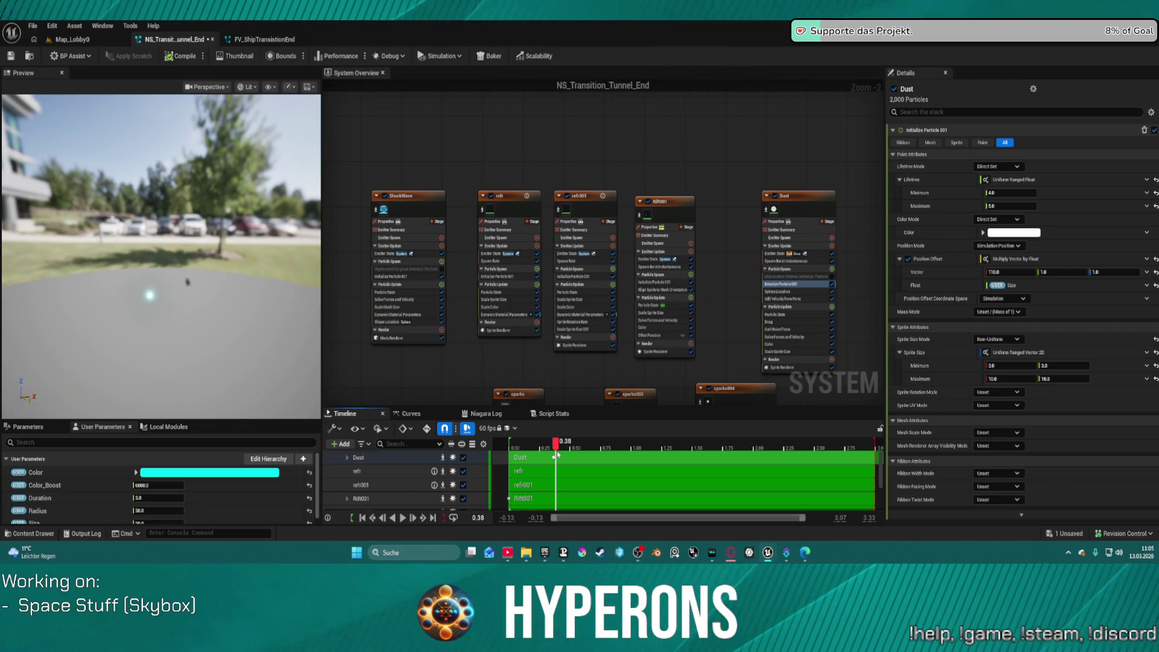
drag(557, 458, 556, 458)
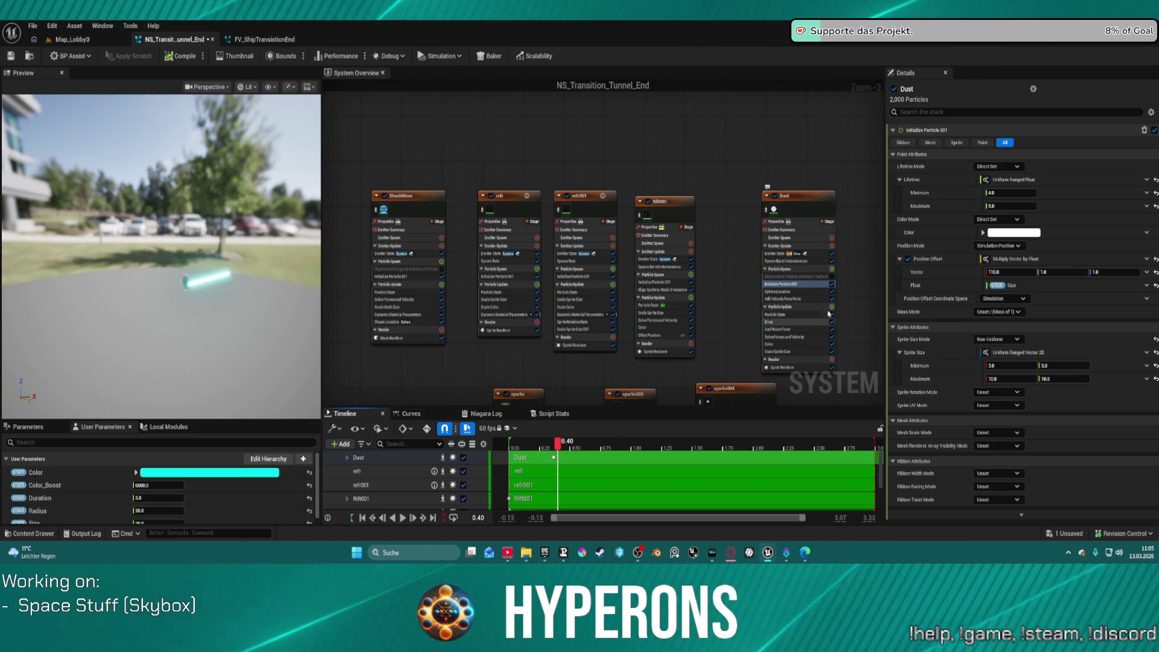
click(803, 299)
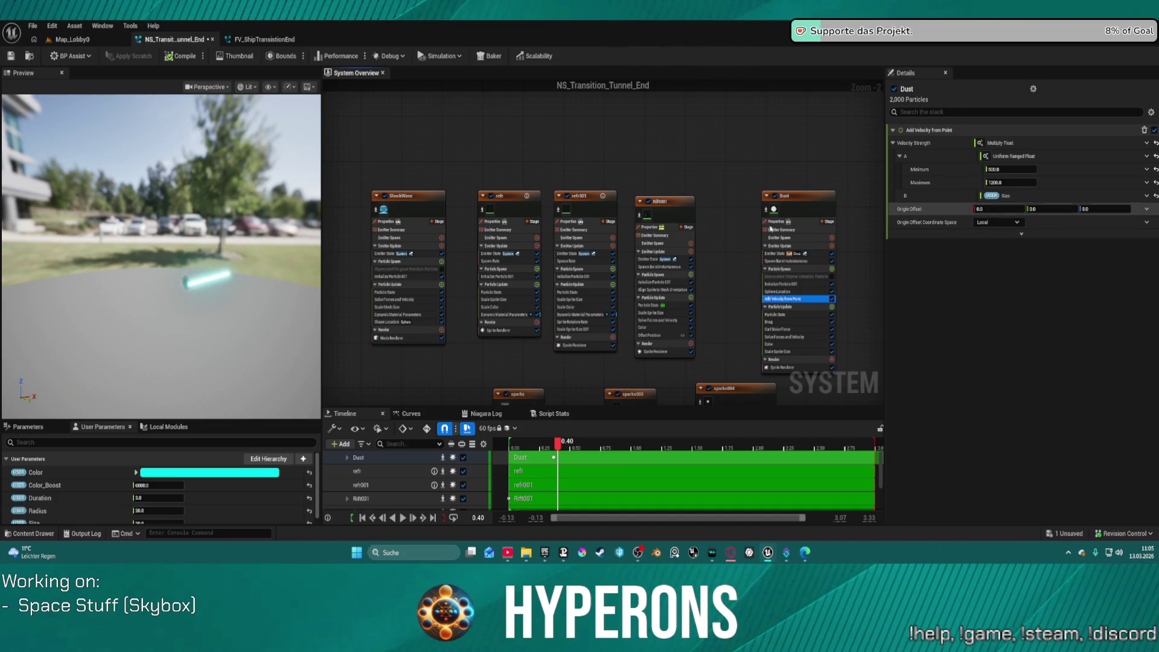
mouse_move(557, 446)
mouse_down()
mouse_move(641, 450)
mouse_move(560, 456)
mouse_up()
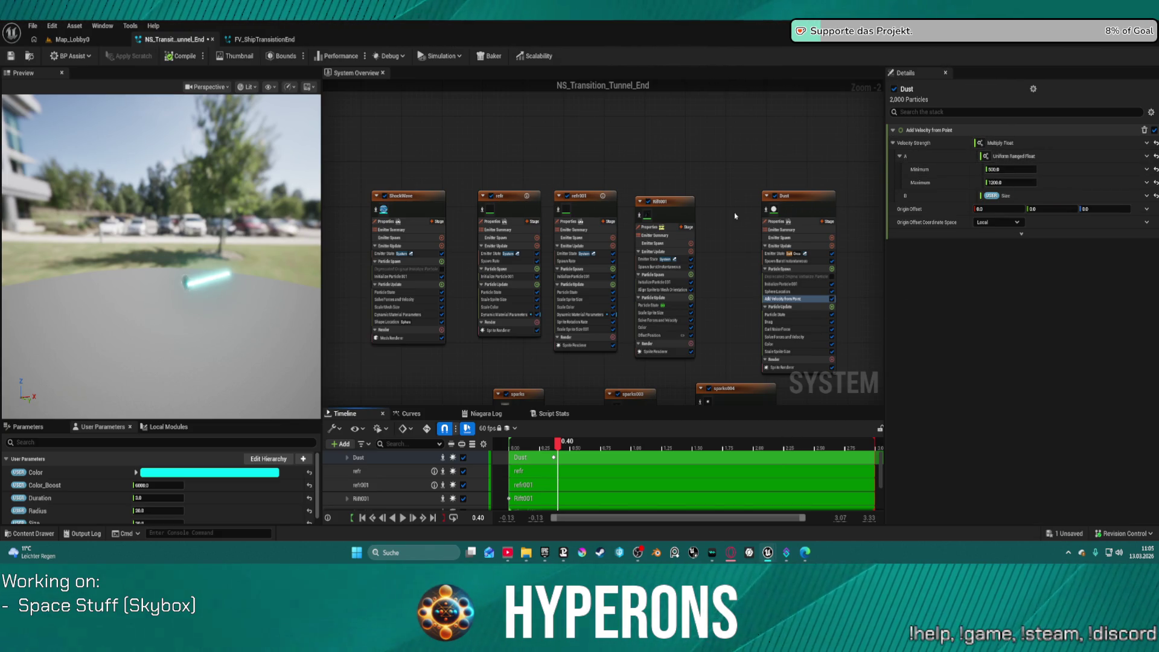
Review the Particle State, Curl Noise Force, Color gradient and Scale Sprite Size modules.
click(779, 315)
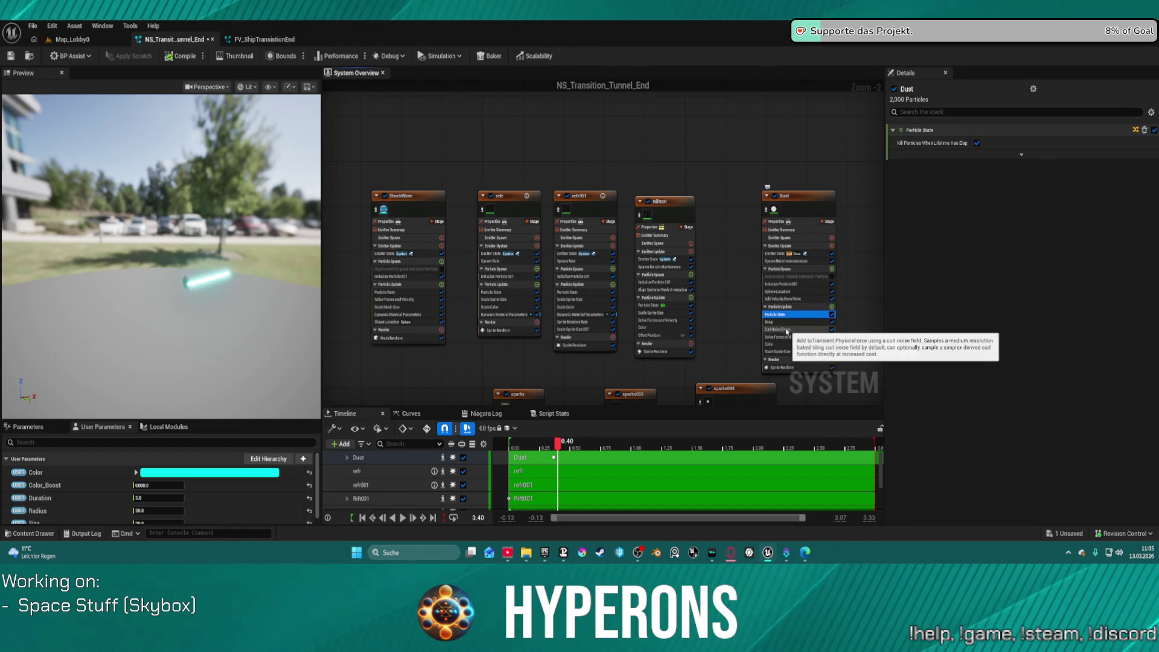
click(780, 329)
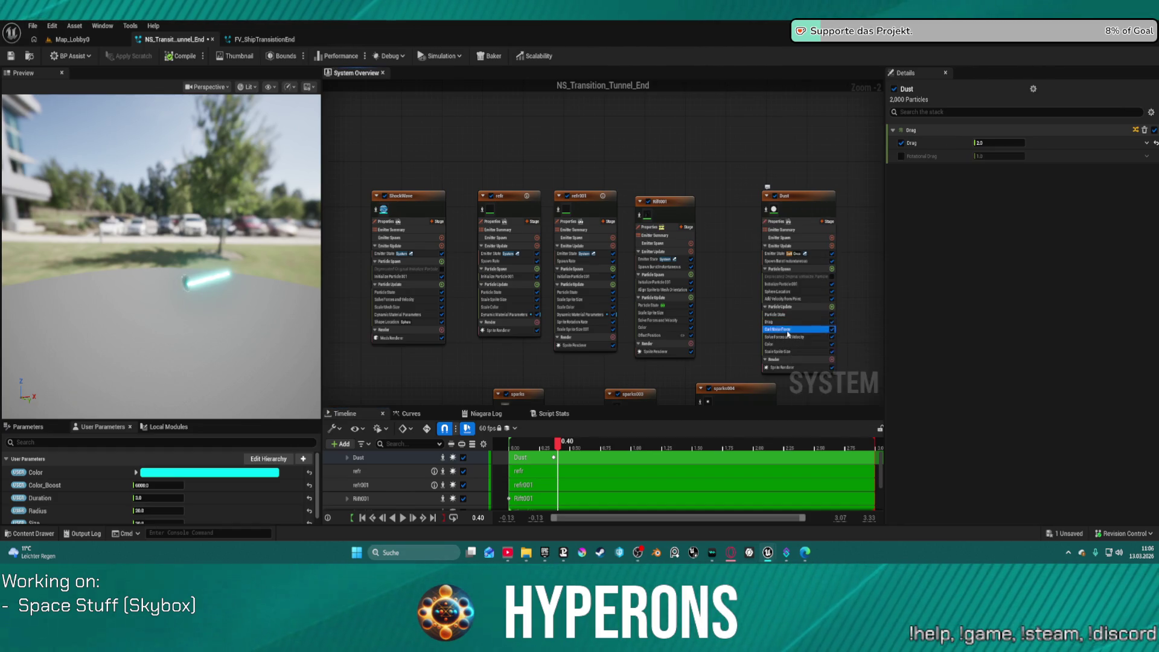
click(789, 344)
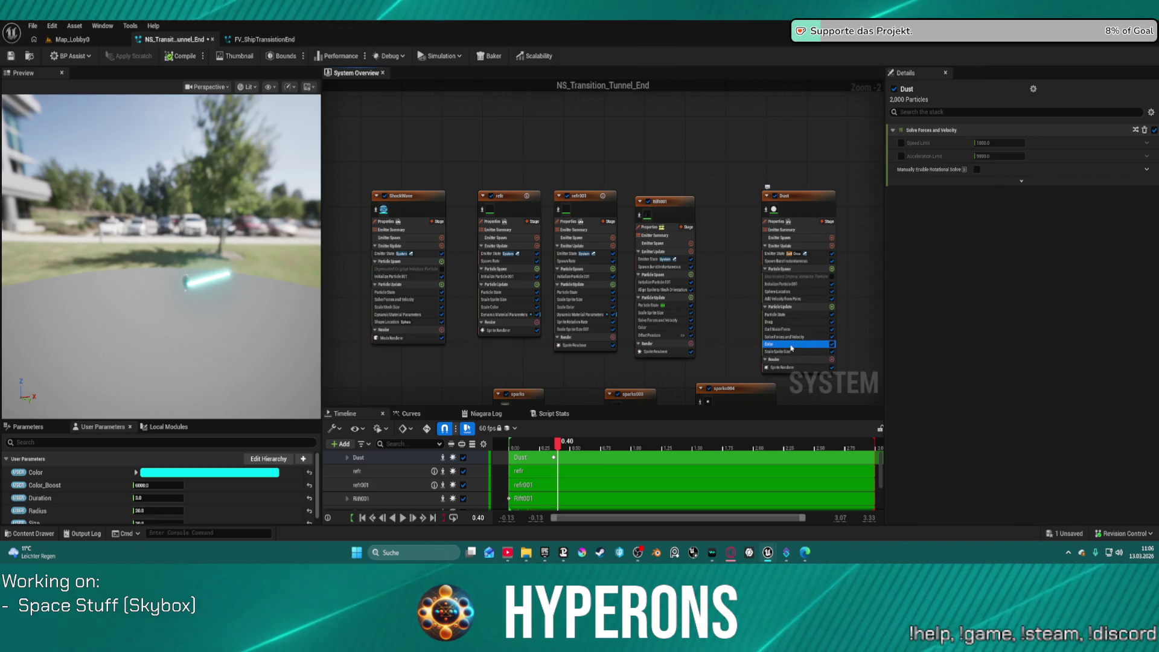
click(785, 351)
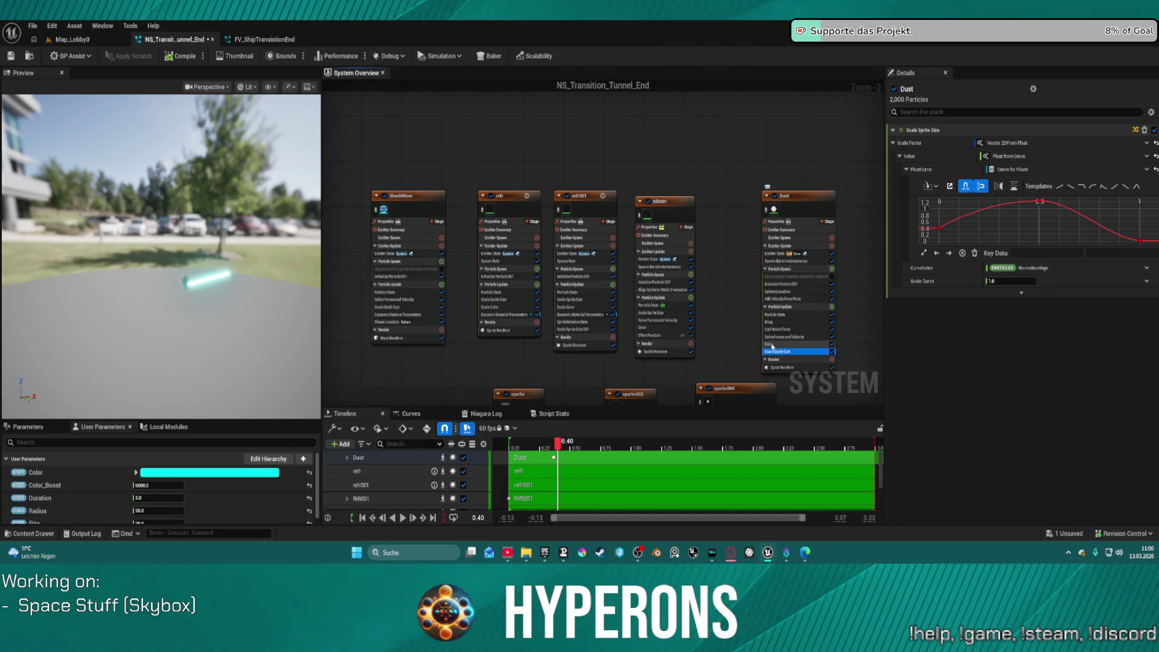
In Initialize Particle 001, change the Position Offset X value to 105.
click(788, 285)
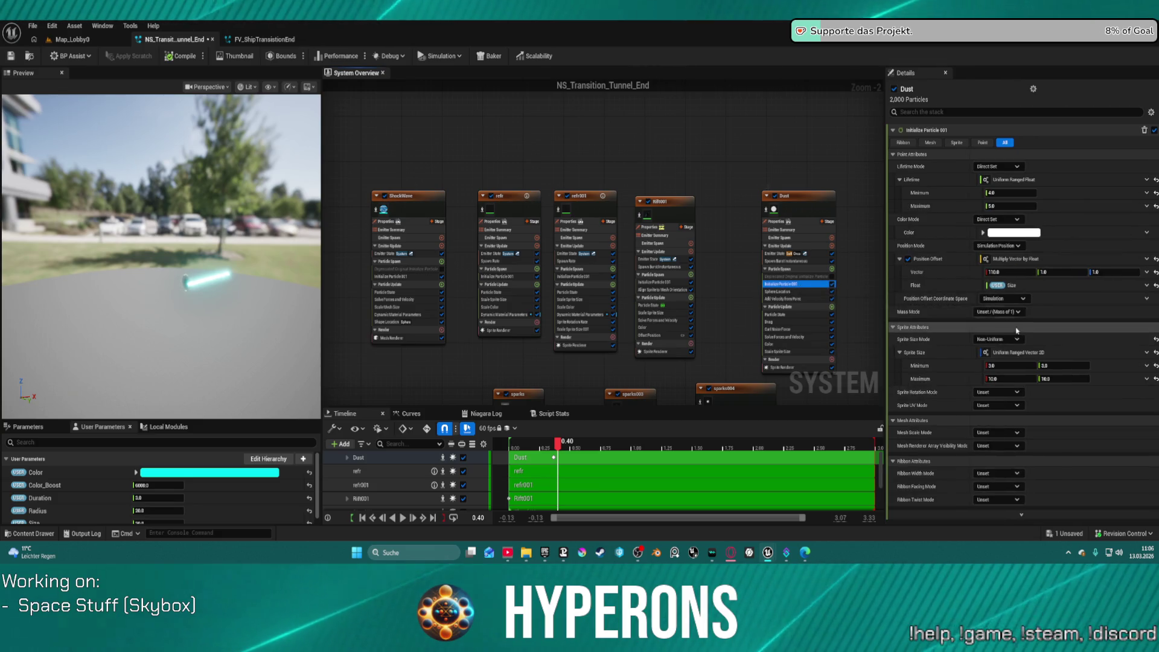
click(1014, 275)
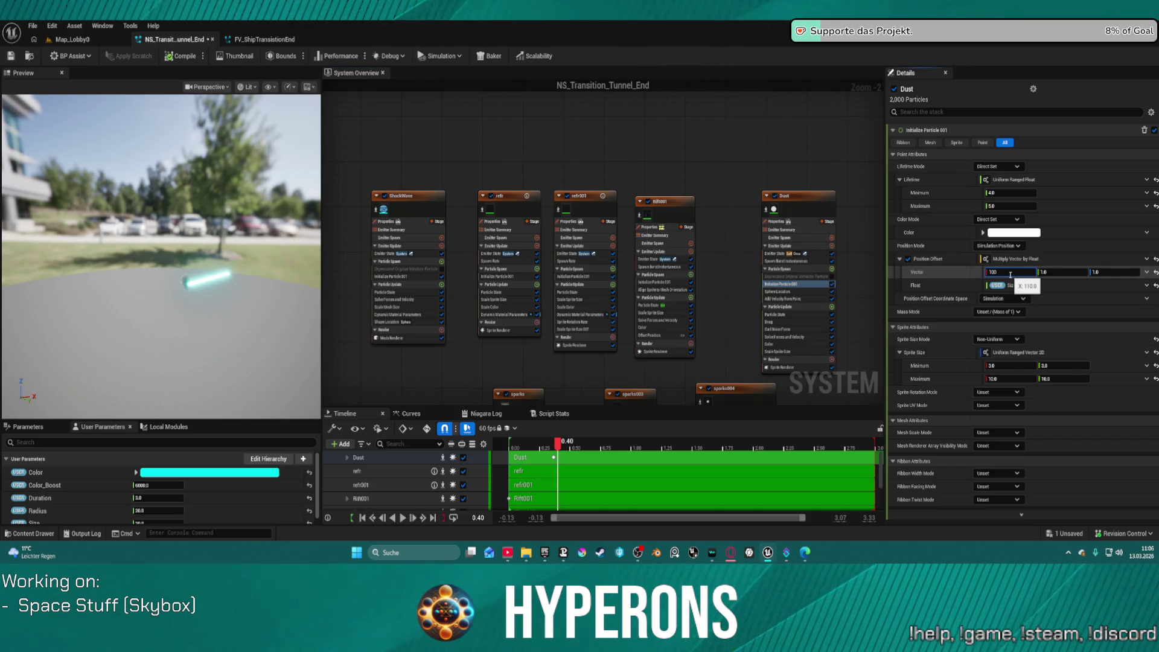
key(Return)
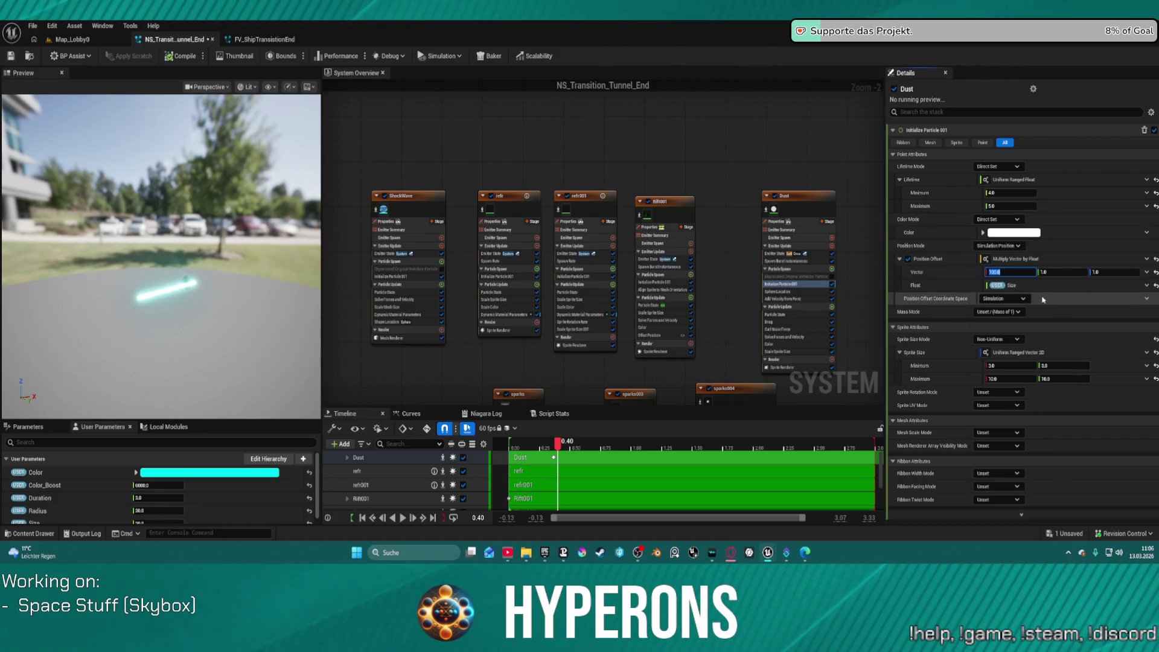
text(105)
key(Return)
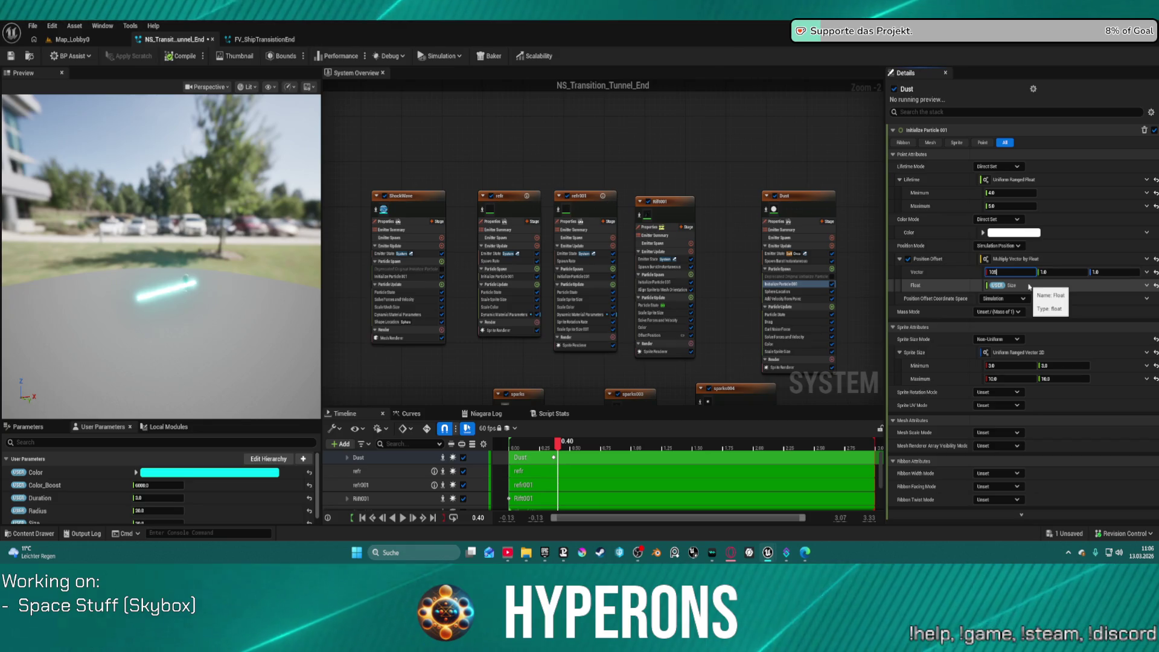
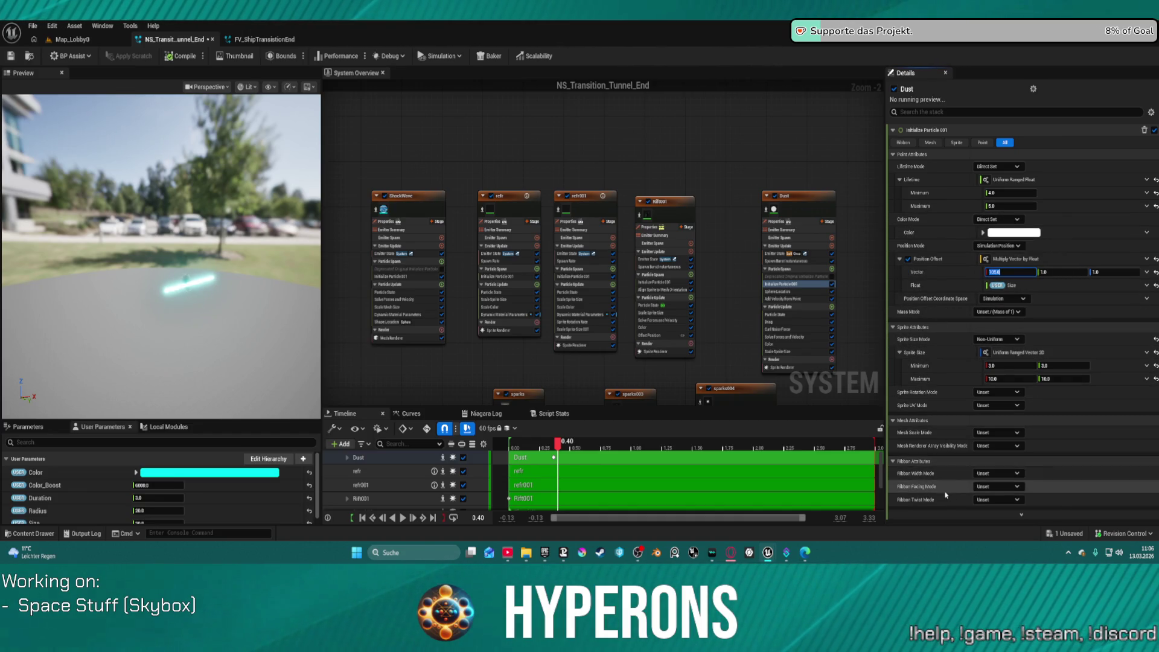
Replace the Dust emitter's multiplied Sphere Radius with a plain 100.0.
click(817, 205)
scroll(998, 422, down, 10)
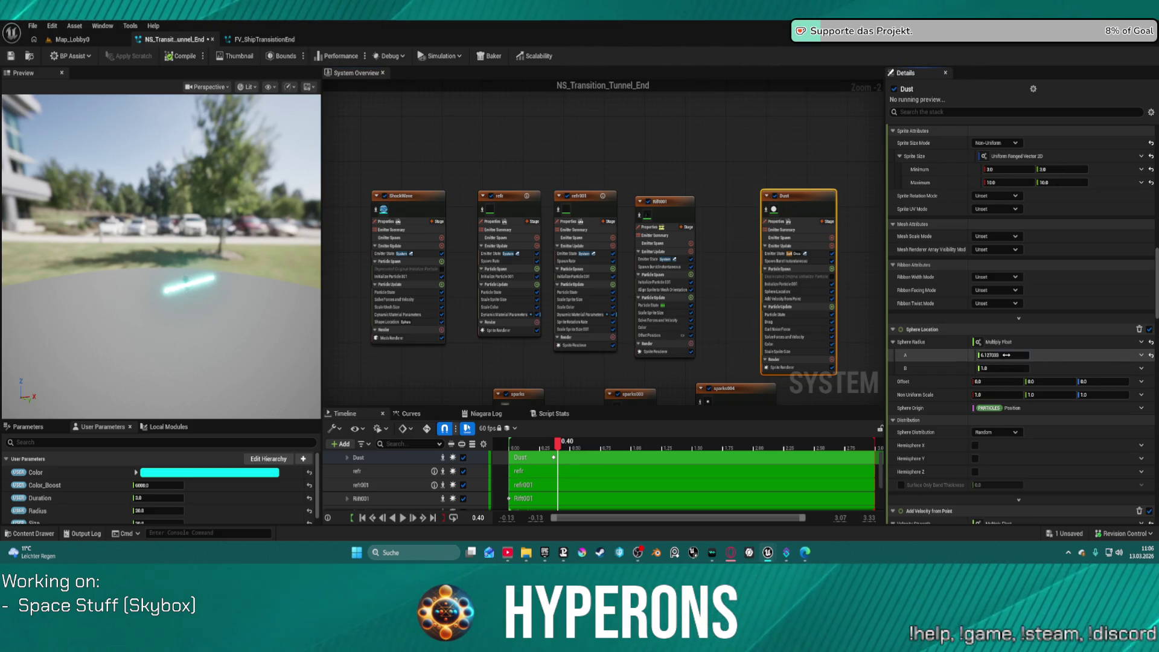
click(1141, 369)
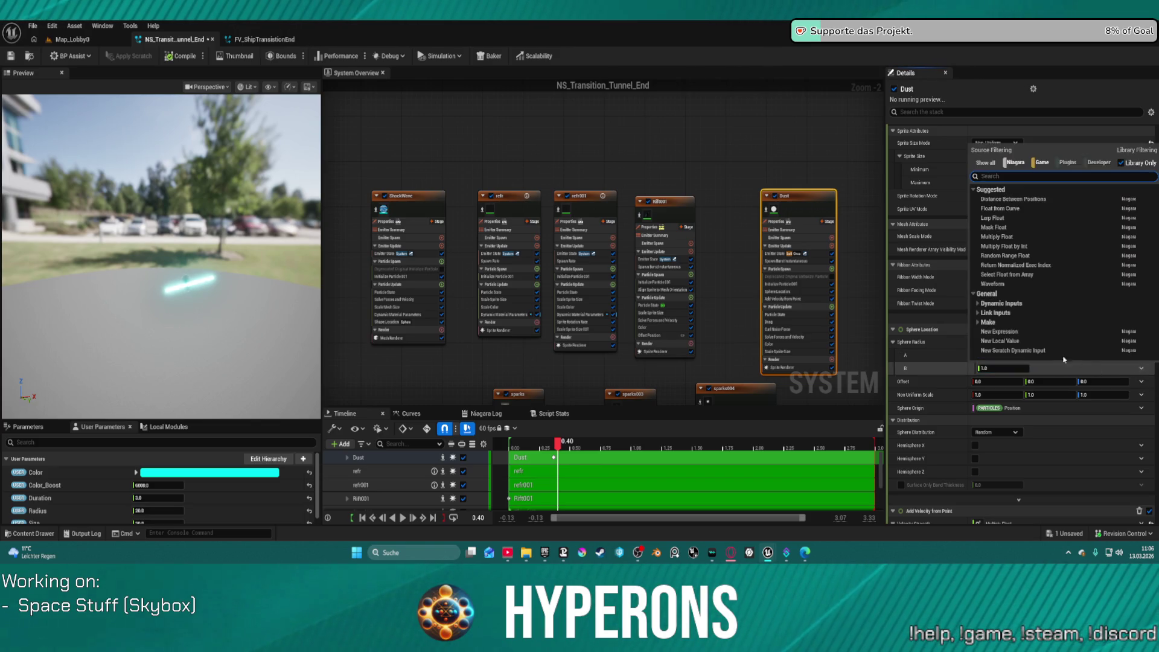
click(923, 370)
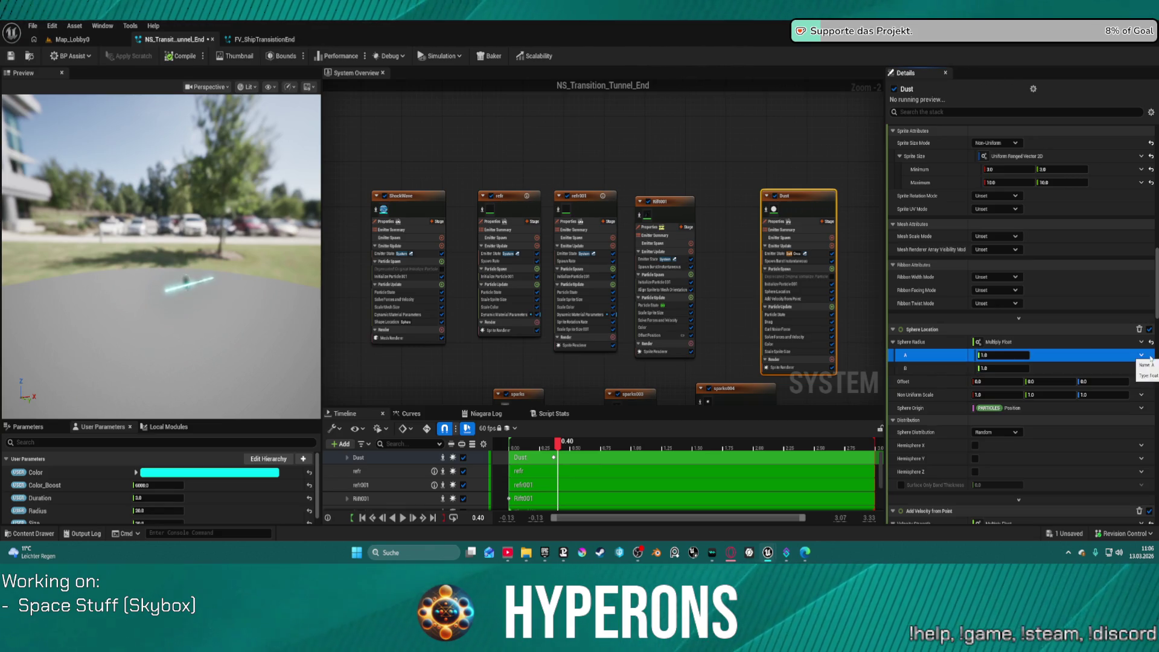
click(1152, 342)
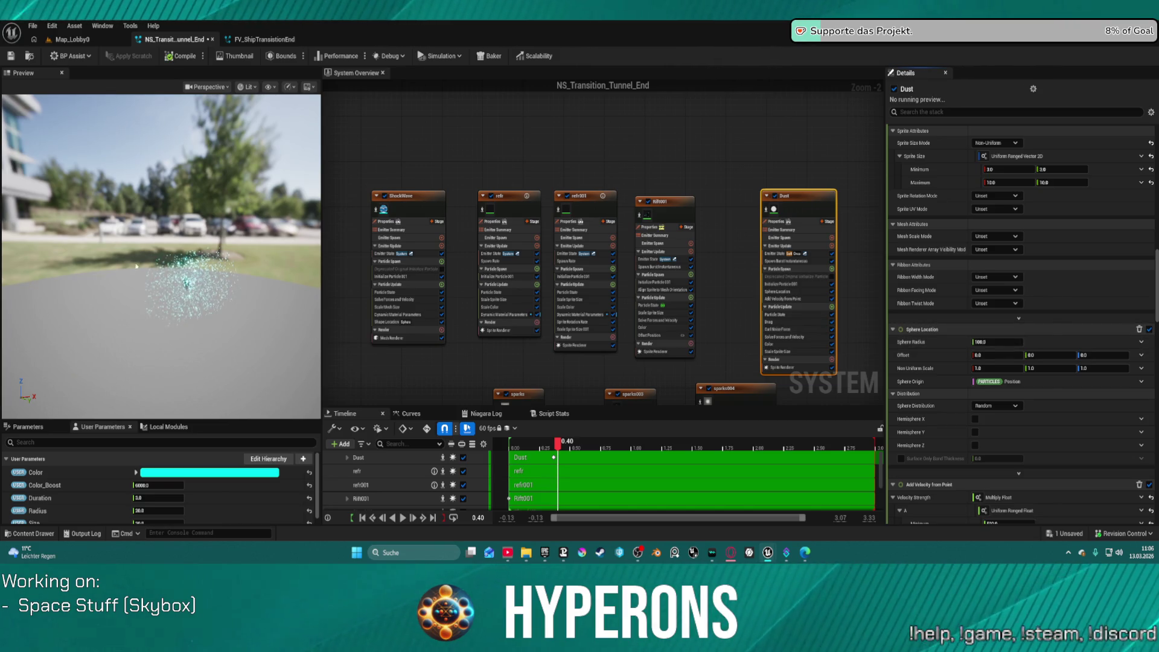
scroll(387, 312, up, 1)
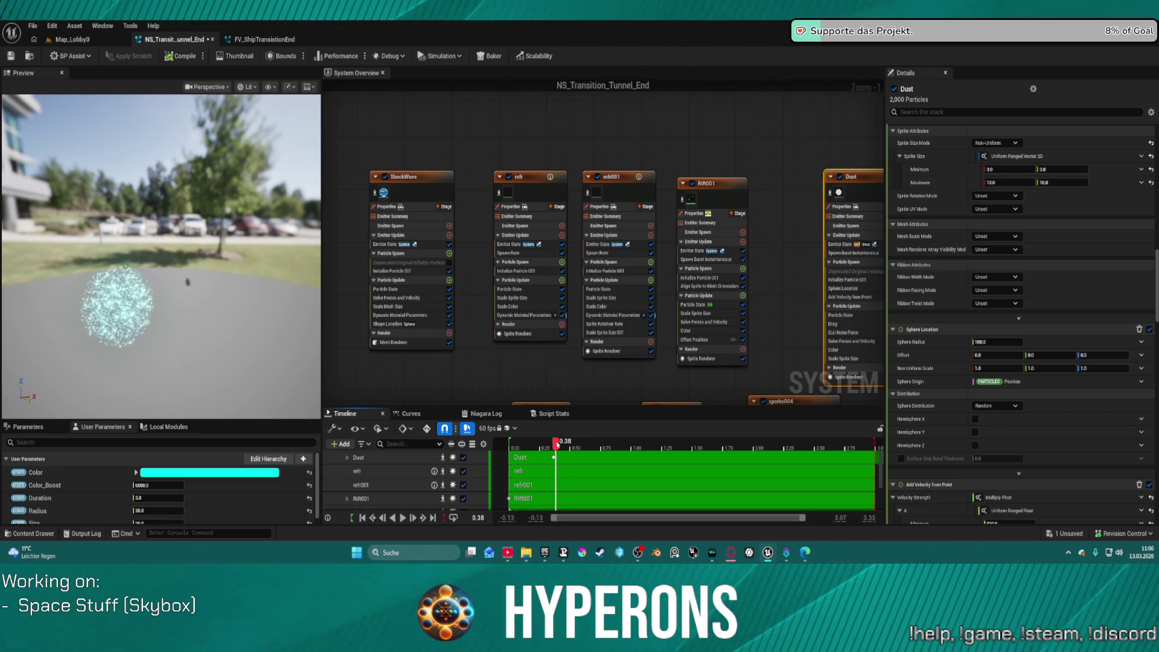
Set the Sphere Location radius to 50 and scrub the preview.
click(988, 342)
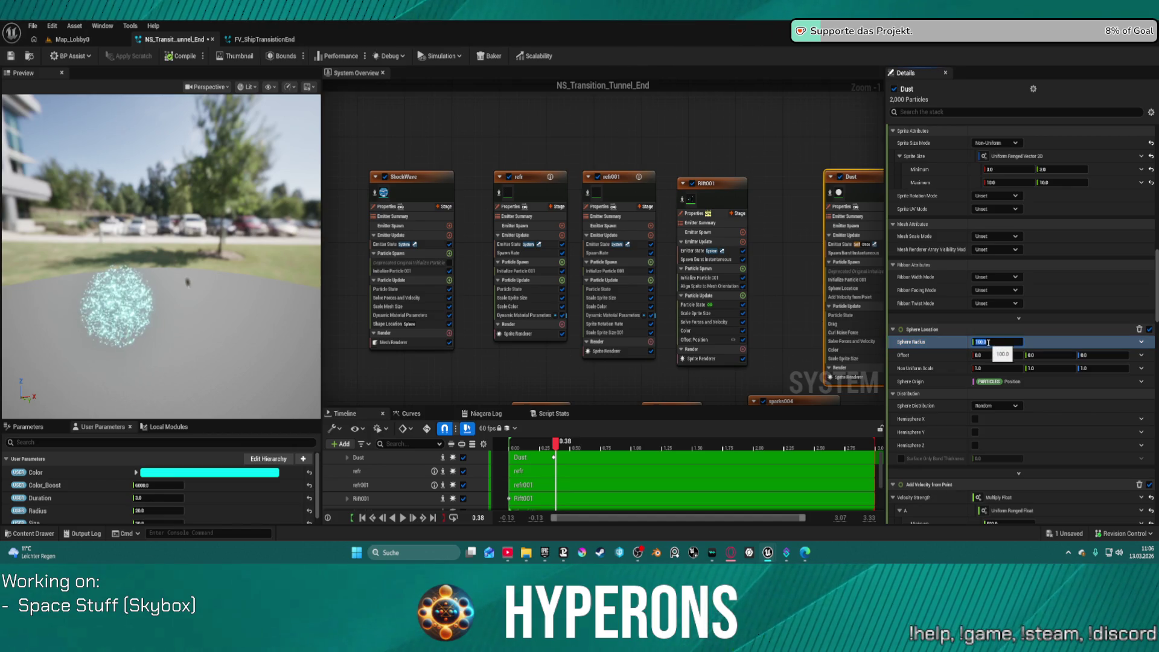
text(50)
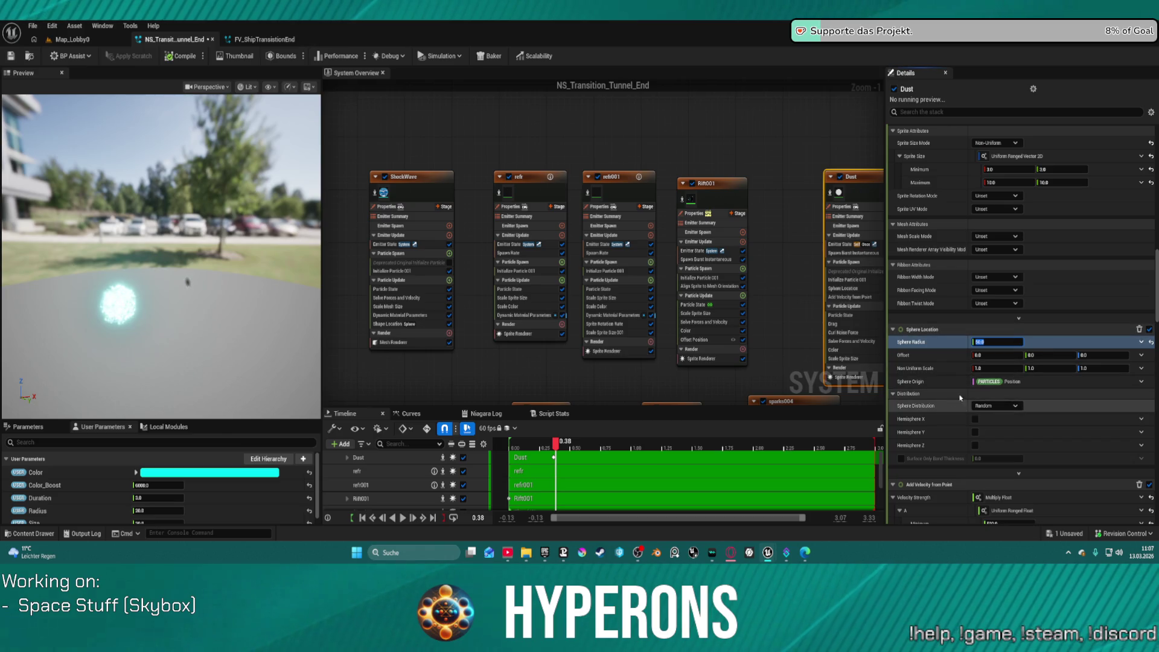
key(Return)
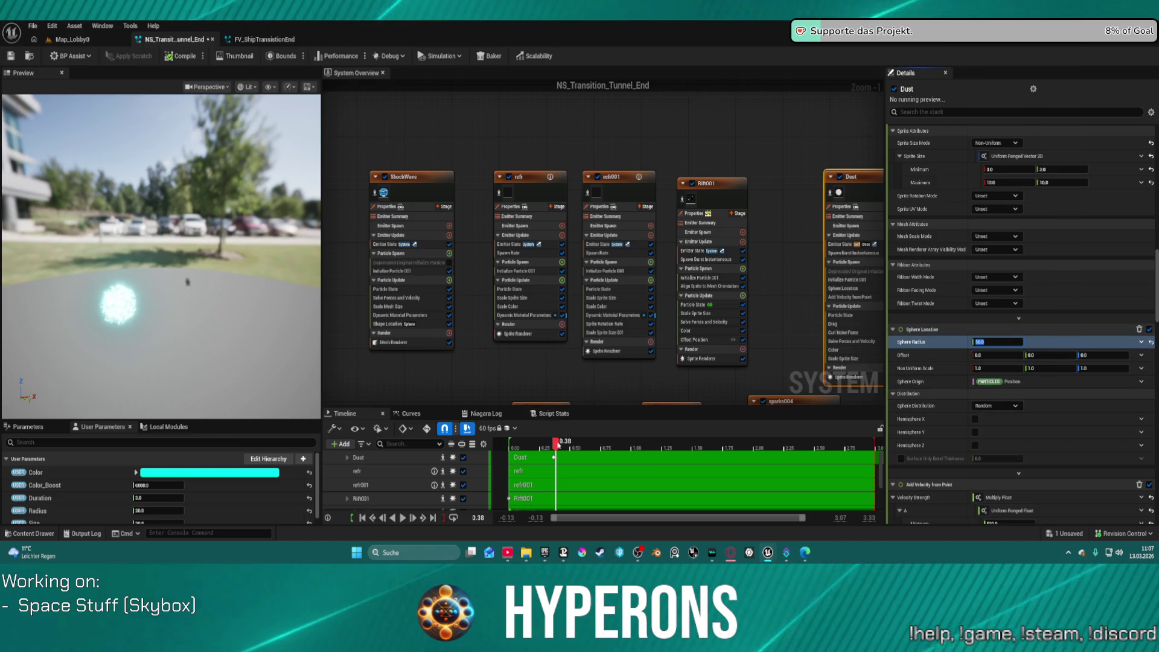
mouse_move(546, 445)
mouse_down()
mouse_move(597, 447)
mouse_move(555, 459)
mouse_up()
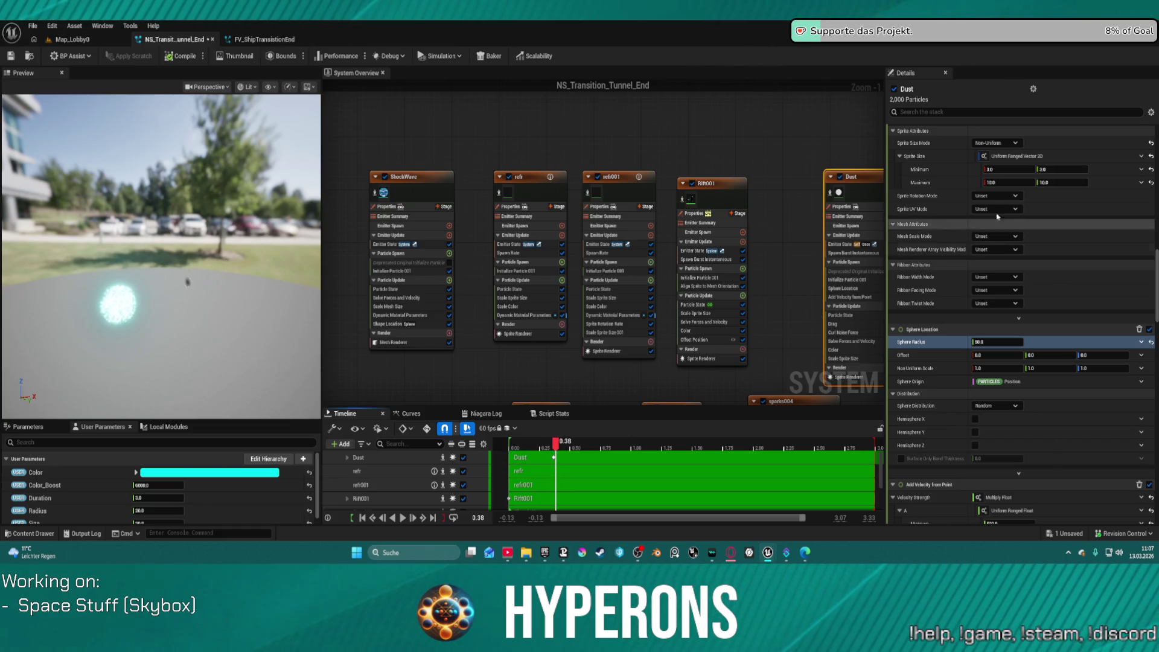
Set Initialize Particle's Position Offset X to 115 and preview the shifted dust cloud.
scroll(1006, 177, up, 2)
scroll(1006, 176, up, 8)
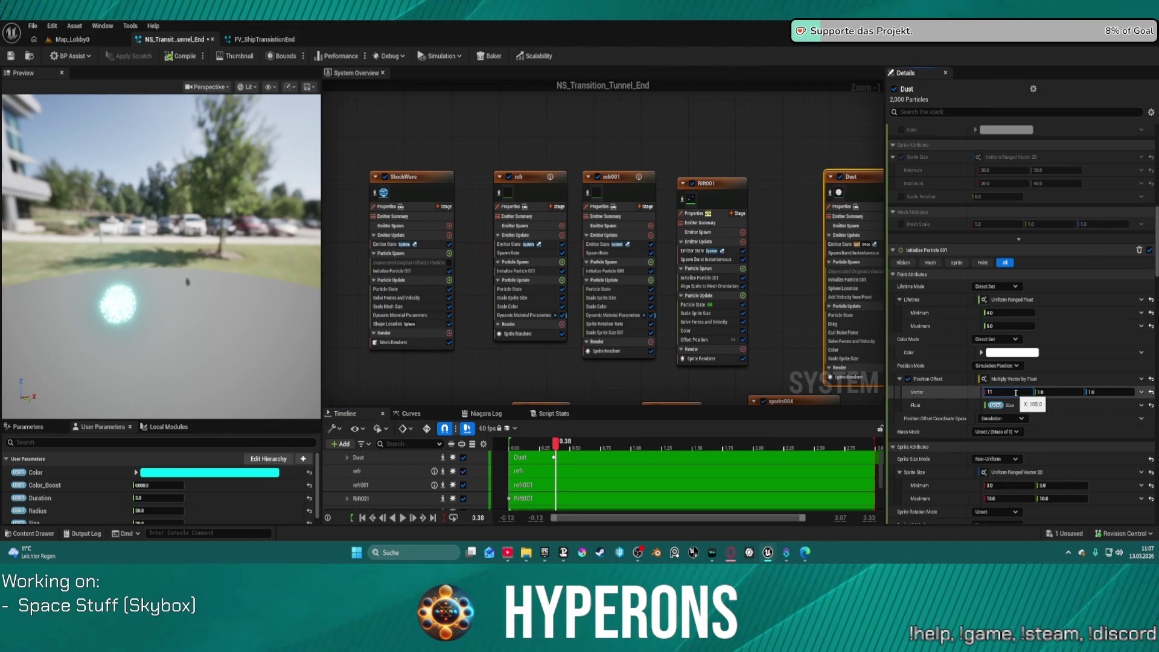
text(0)
key(Return)
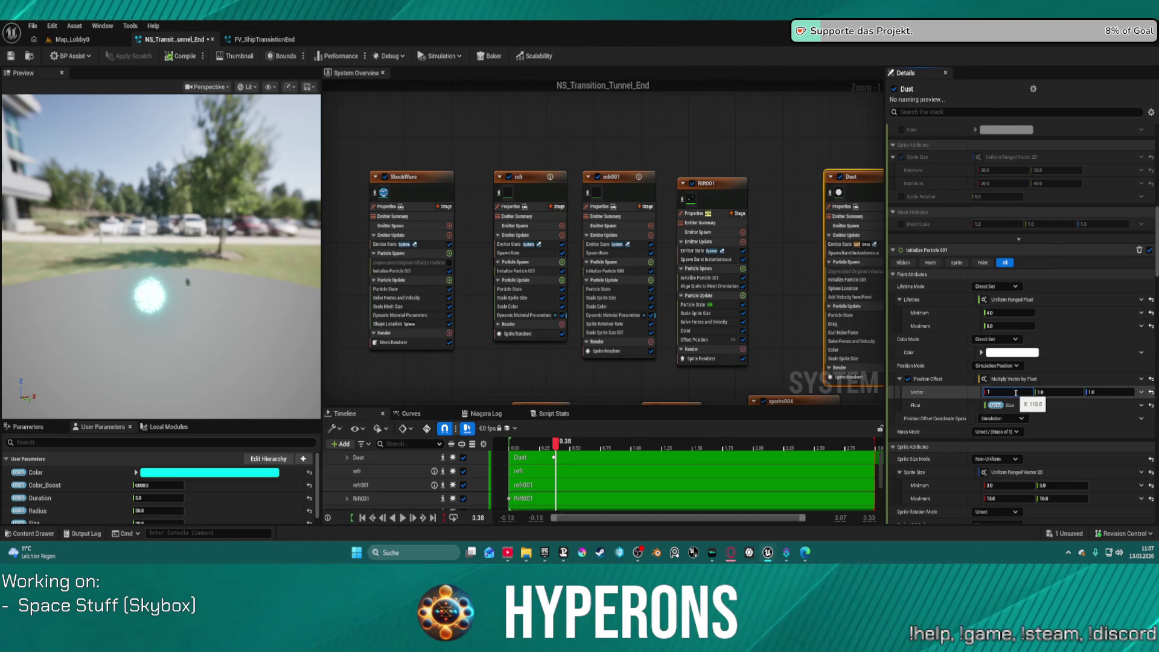
key(Return)
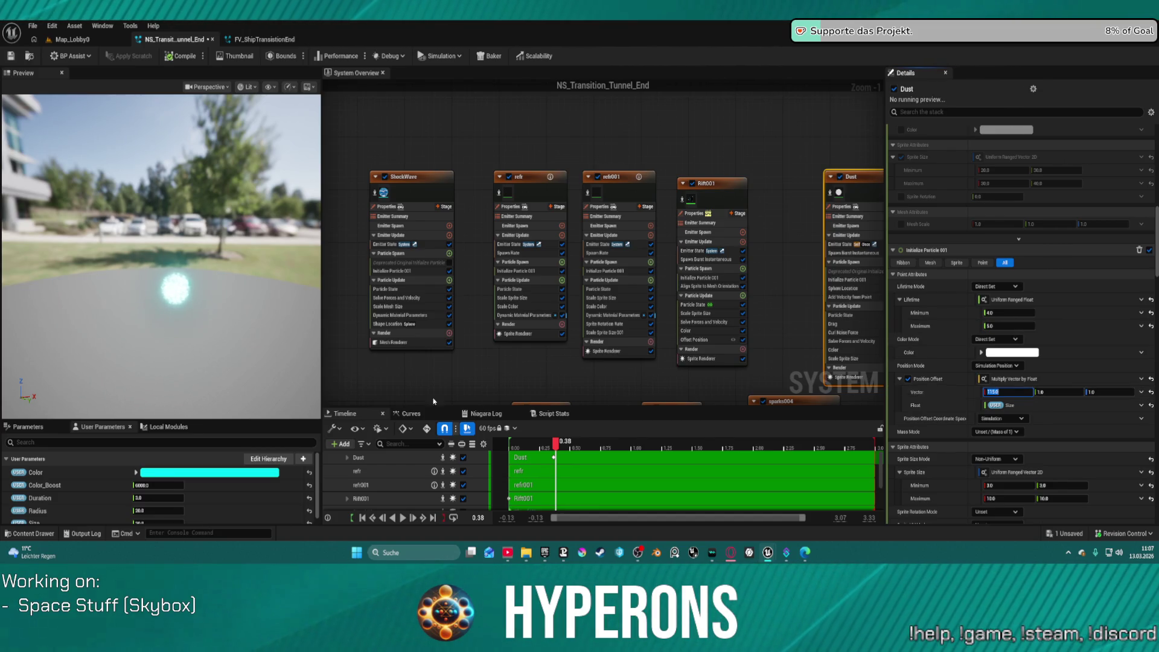
mouse_move(556, 445)
mouse_down()
mouse_move(570, 451)
mouse_move(559, 459)
mouse_up()
Switch the preview scene profile to the dark Grey Ambient backdrop.
mouse_move(289, 159)
mouse_down()
mouse_move(272, 178)
mouse_move(290, 159)
mouse_up()
click(307, 86)
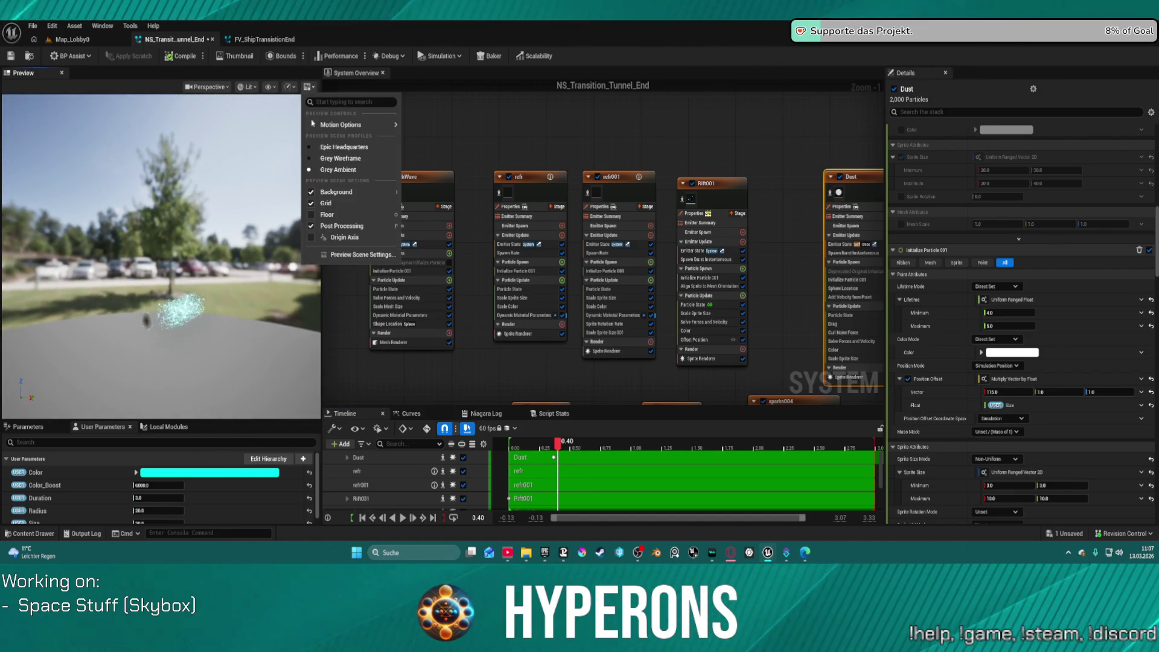
click(322, 151)
click(307, 87)
click(336, 170)
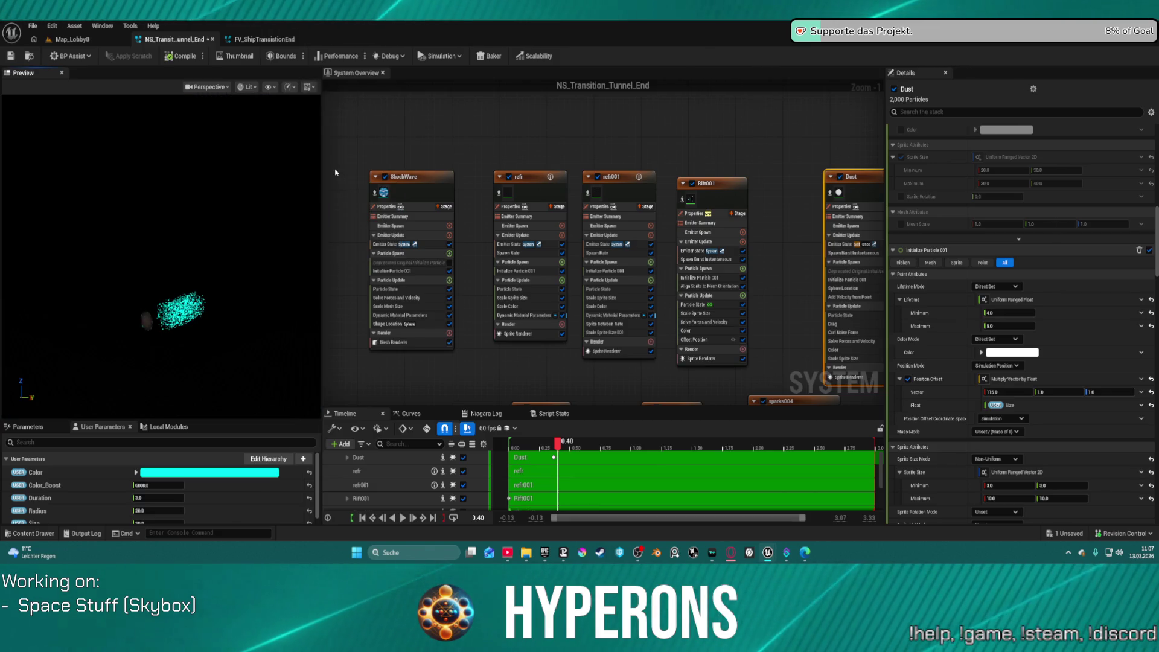
drag(195, 339, 162, 266)
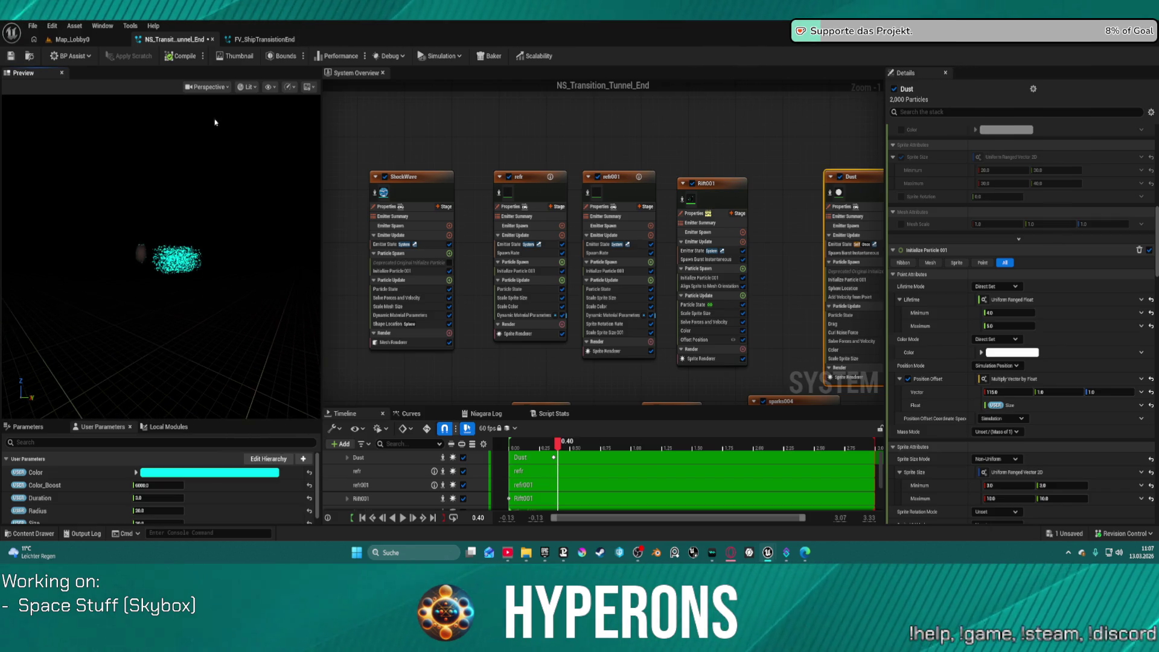
Put the preview camera in Orbit Mode and view the dust cloud from the side.
click(205, 87)
click(199, 315)
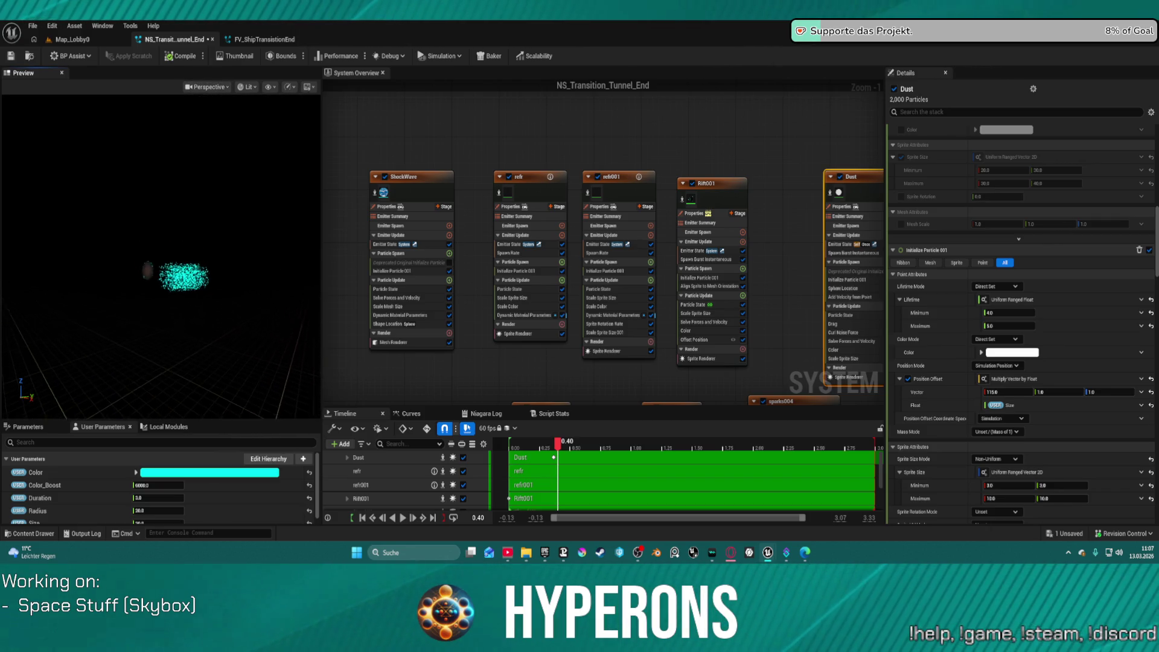
drag(199, 302, 151, 302)
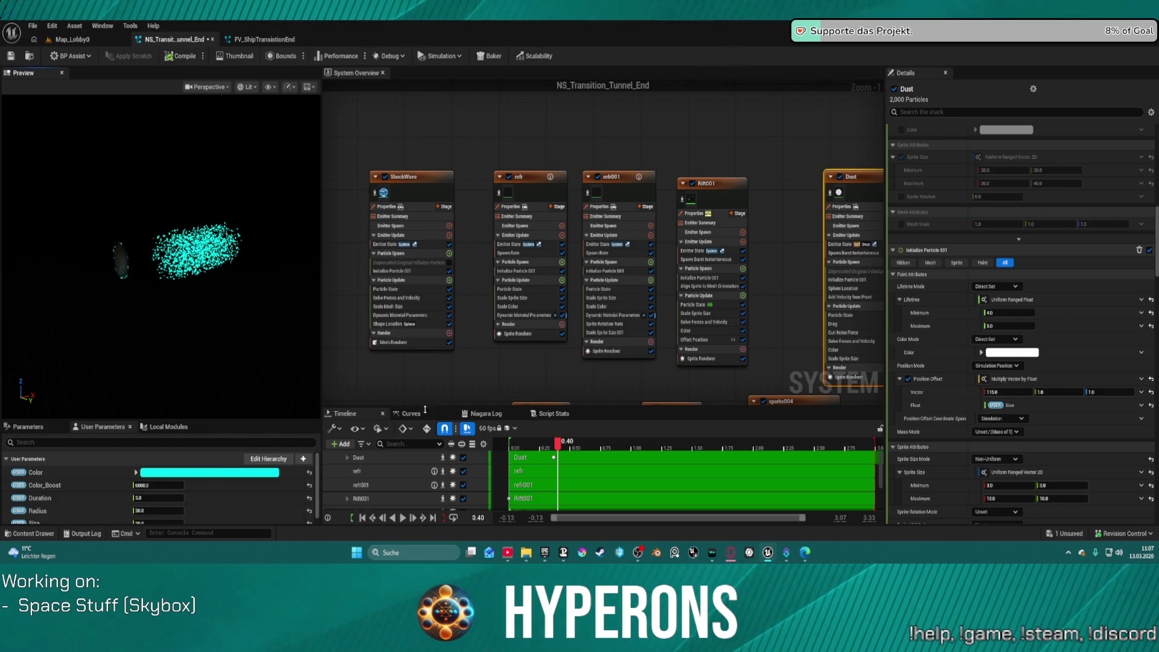
mouse_move(561, 448)
mouse_down()
mouse_move(547, 447)
mouse_move(558, 448)
mouse_up()
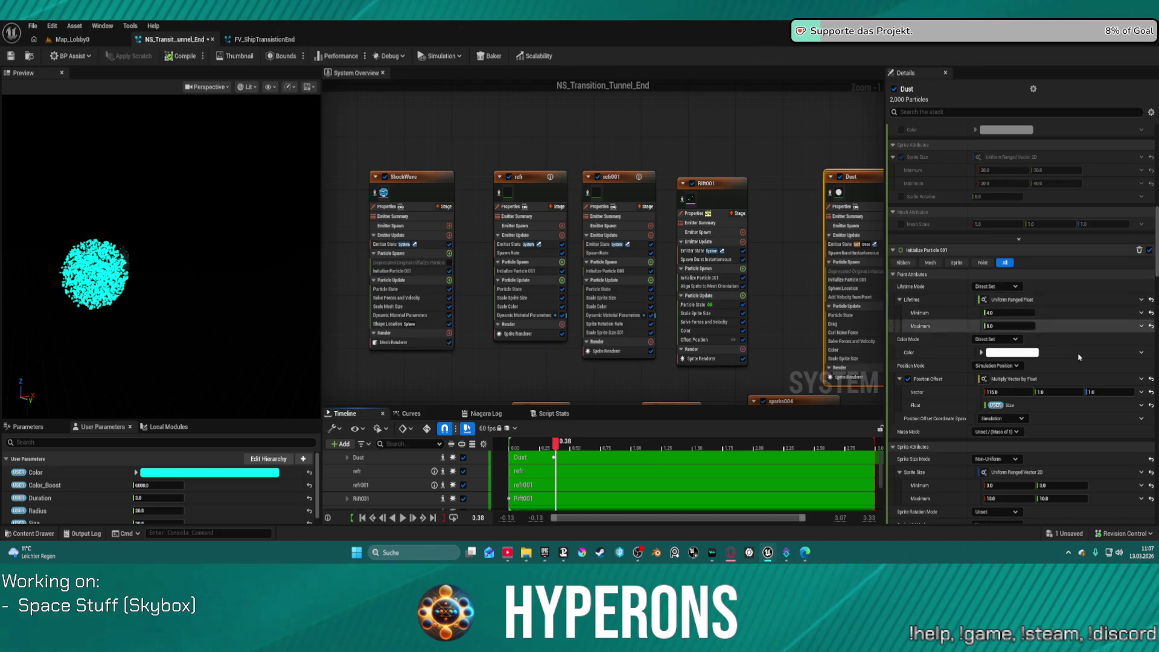
scroll(1058, 428, down, 8)
scroll(1058, 428, down, 5)
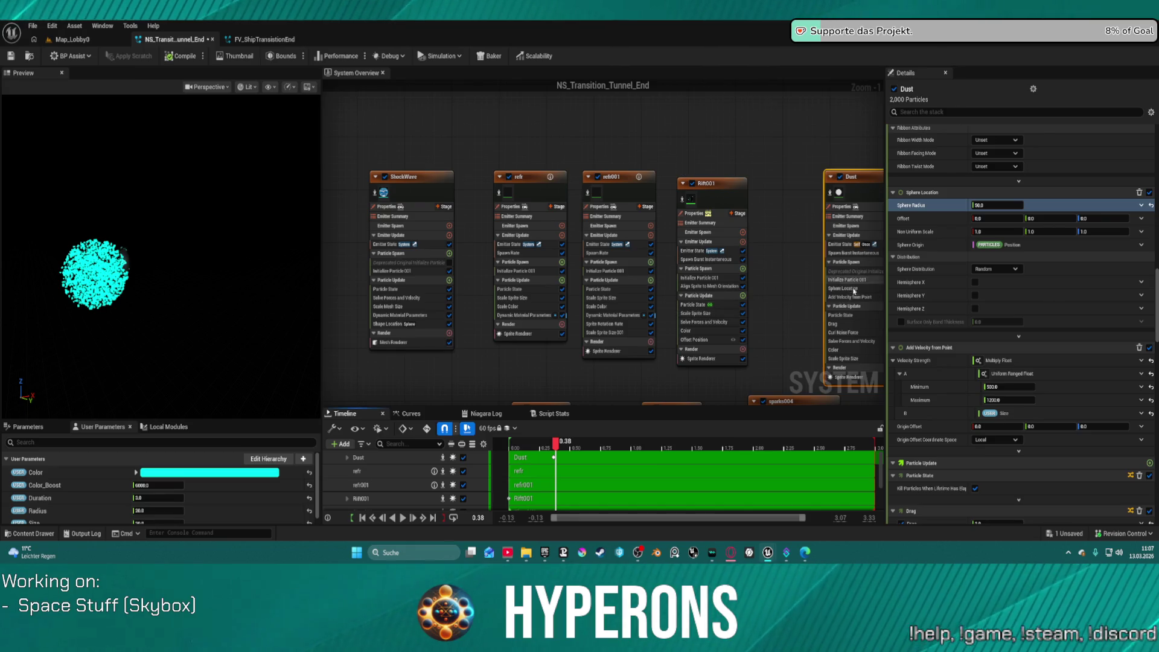
Reset the Dust emitter's Drag to its default 1.0.
click(845, 324)
drag(991, 143, 957, 143)
click(1156, 143)
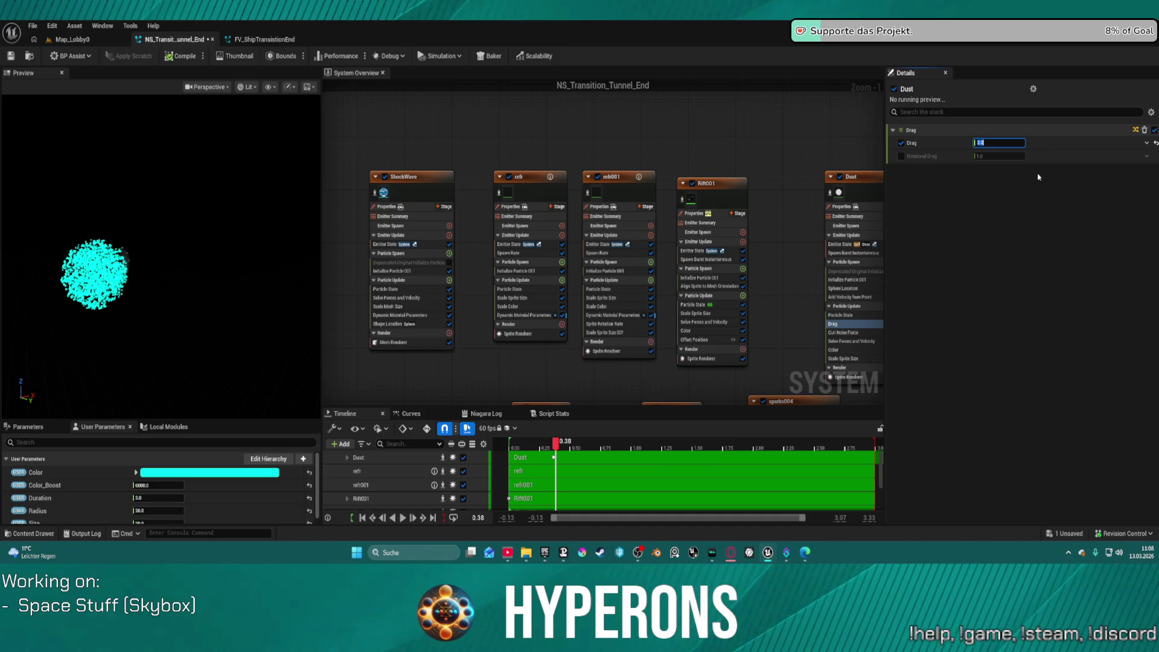
Set Add Velocity from Point strength to minimum 1000 and maximum 2000.
click(851, 297)
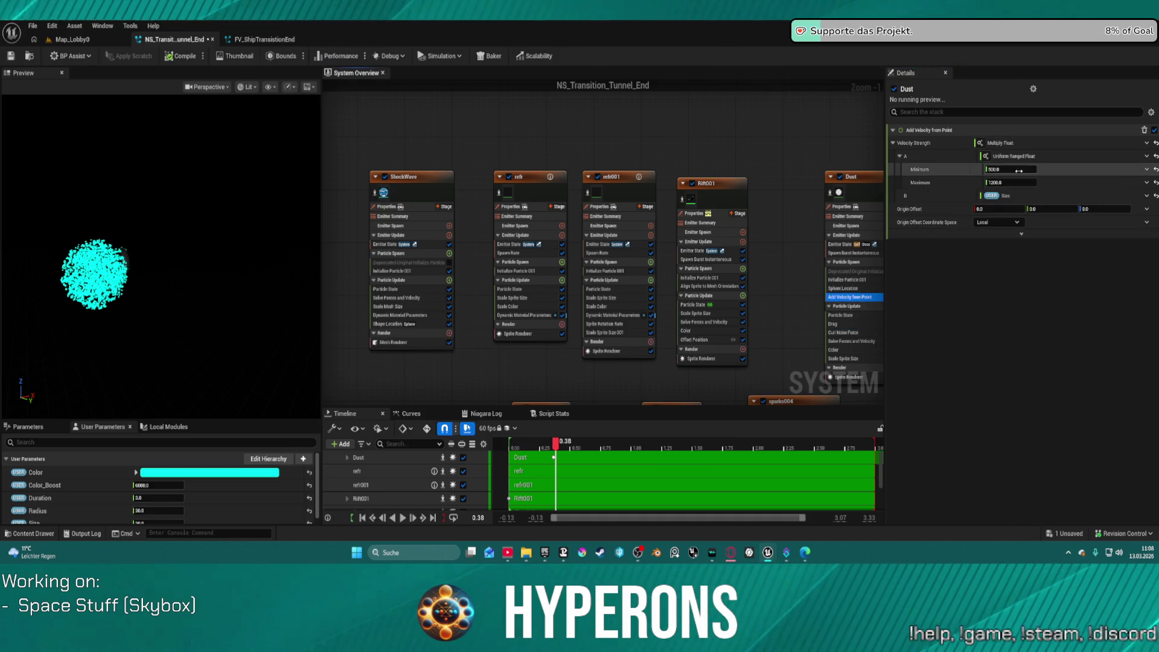
text(1000)
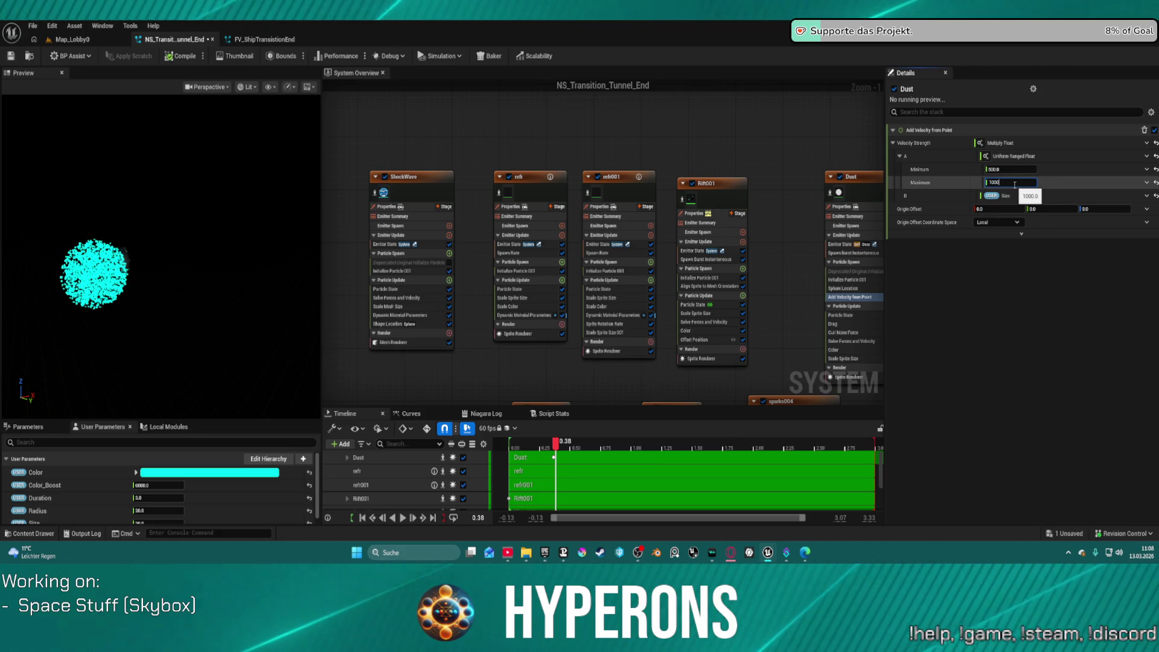
text(000)
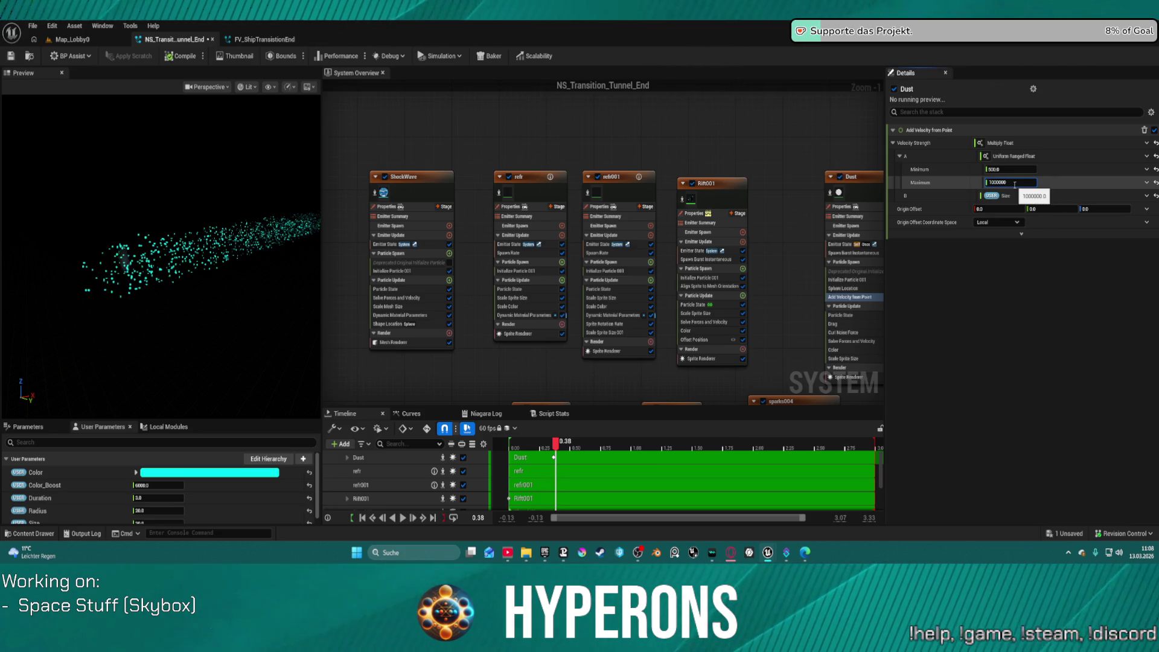
key(BackSpace)
key(BackSpace)
key(BackSpace)
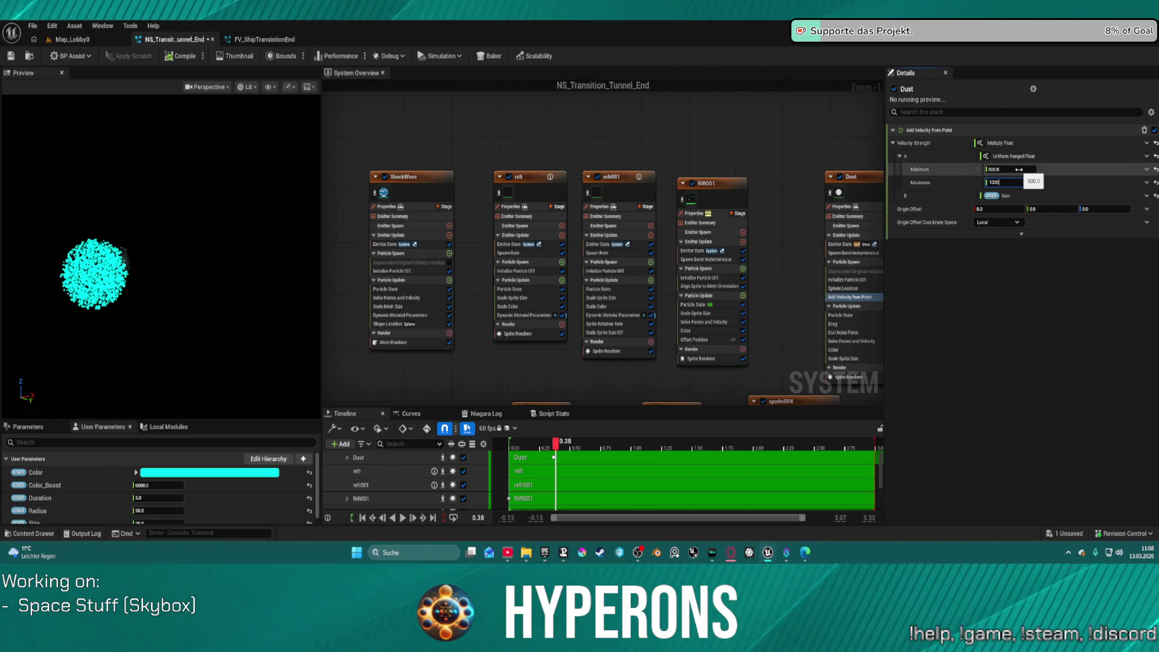
text(1000)
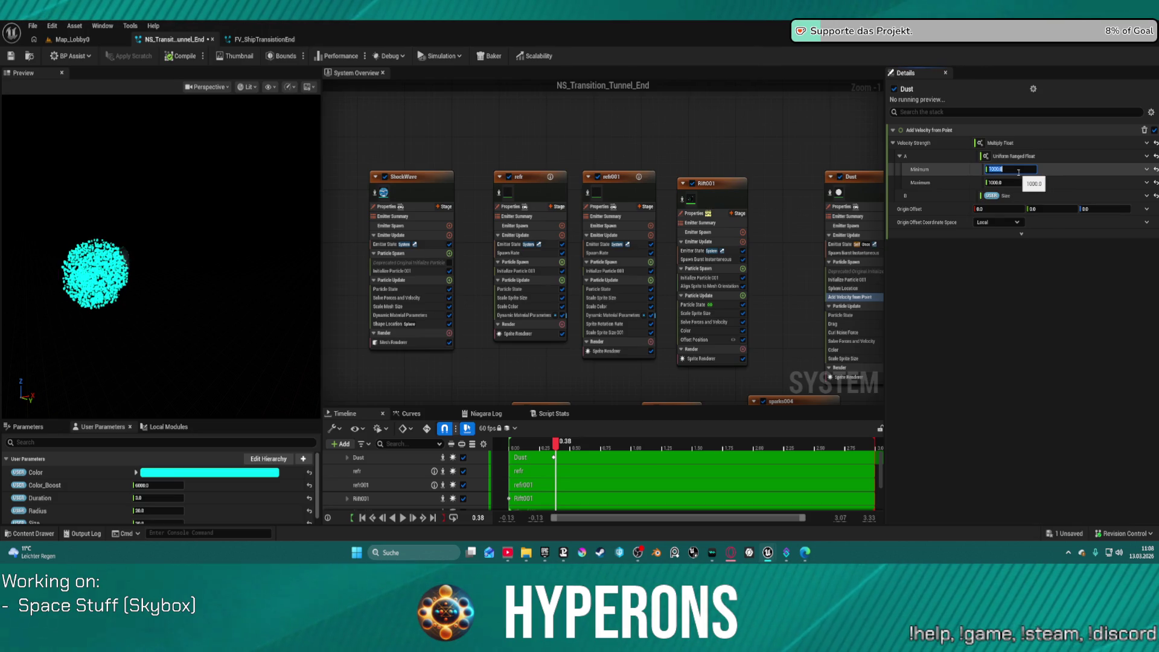
click(1013, 182)
text(2)
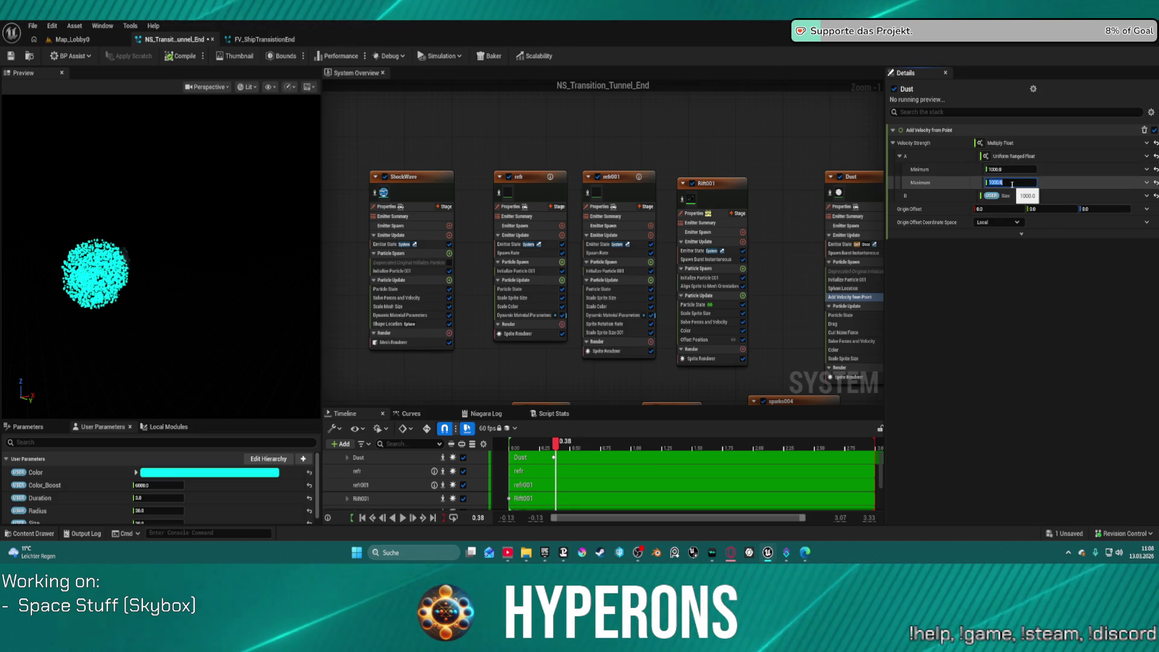
text(000)
key(Return)
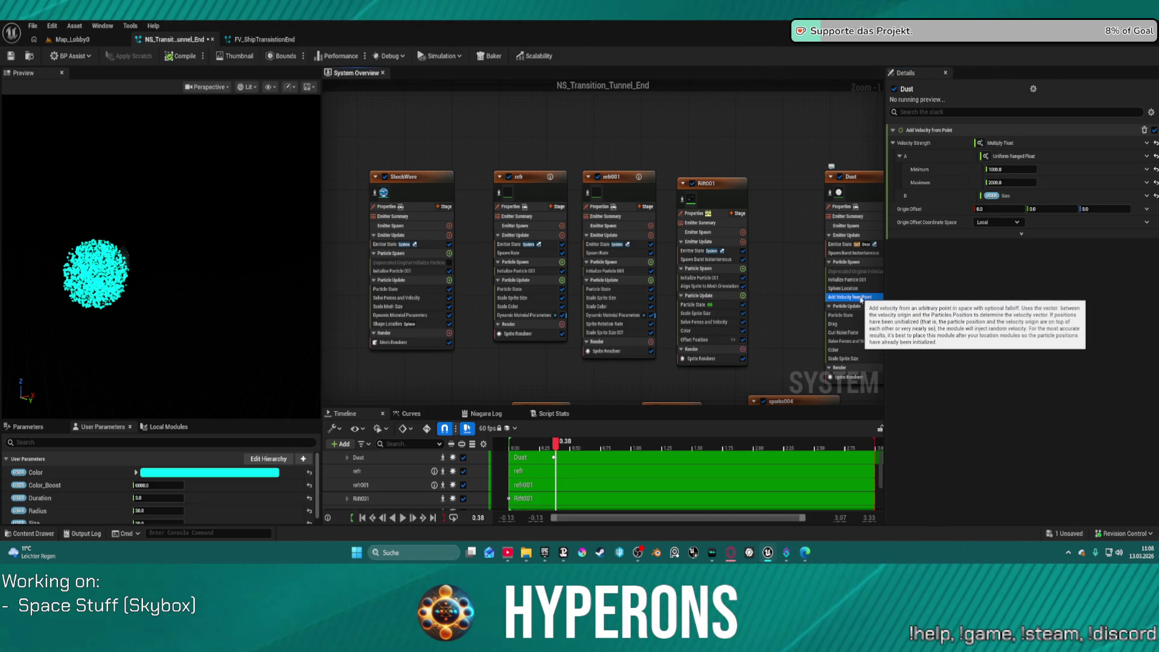
click(854, 289)
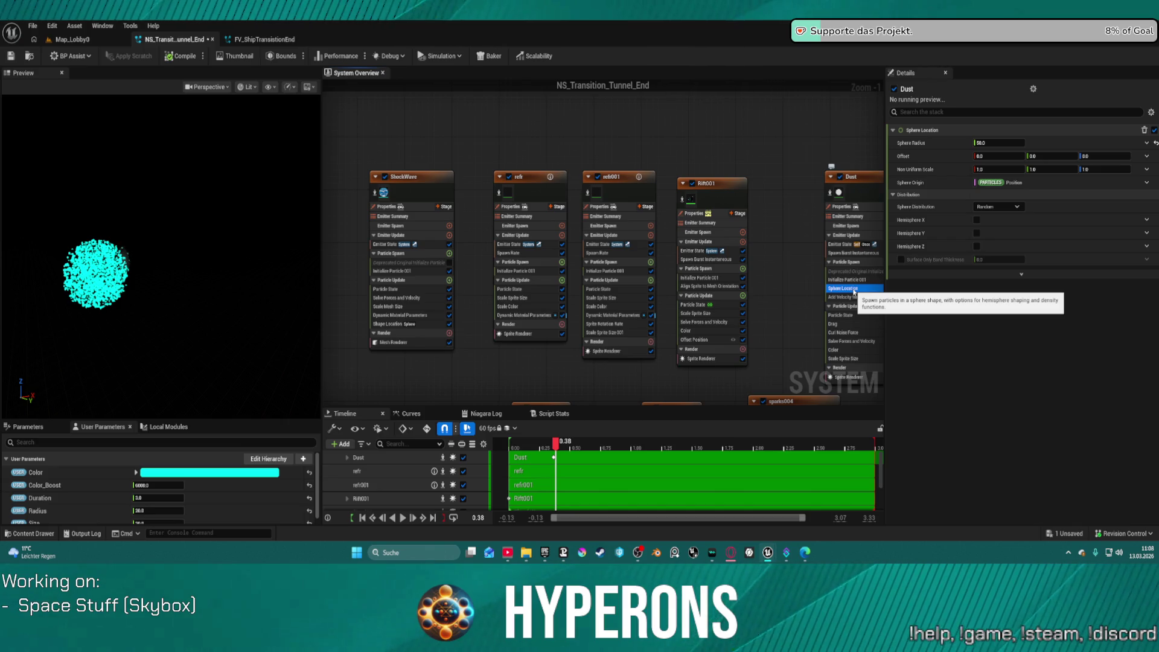
Lower the Dust Curl Noise Force frequency to 0.1808 and replay the preview.
click(854, 282)
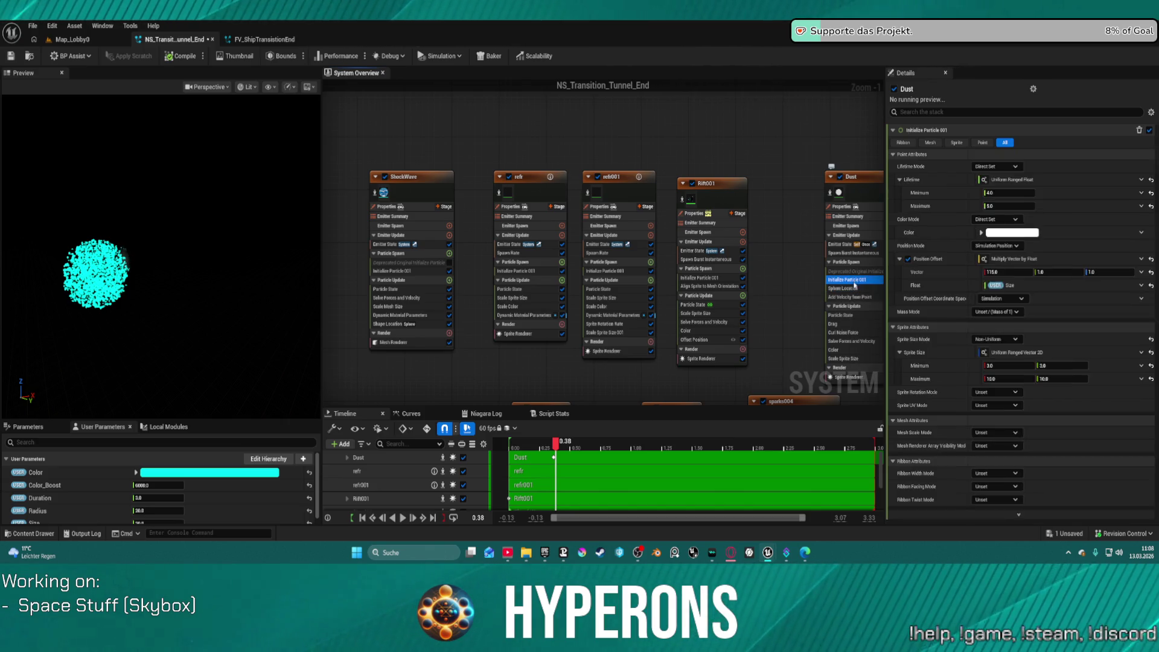
click(854, 333)
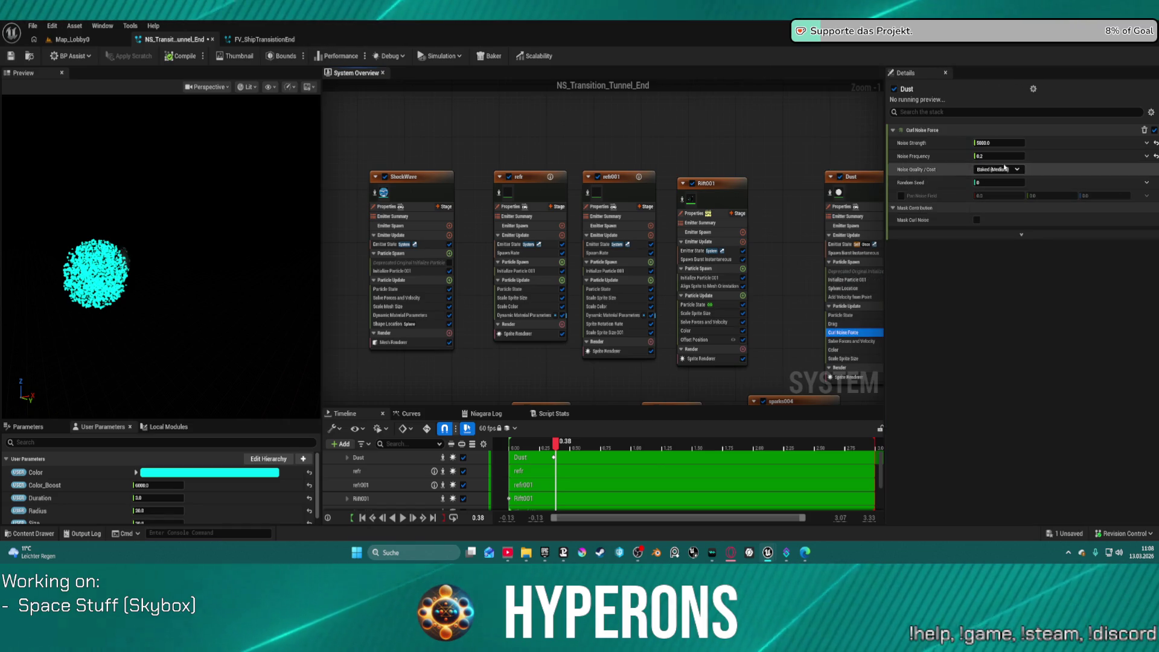
drag(1003, 157, 995, 157)
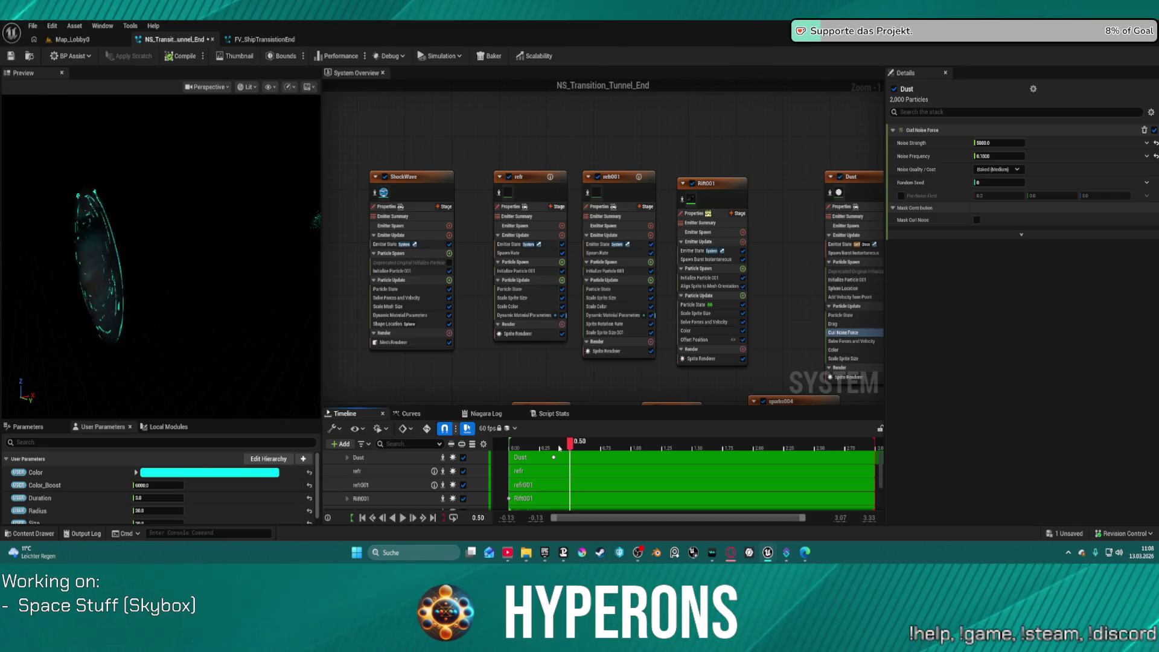
click(521, 449)
drag(552, 447, 556, 445)
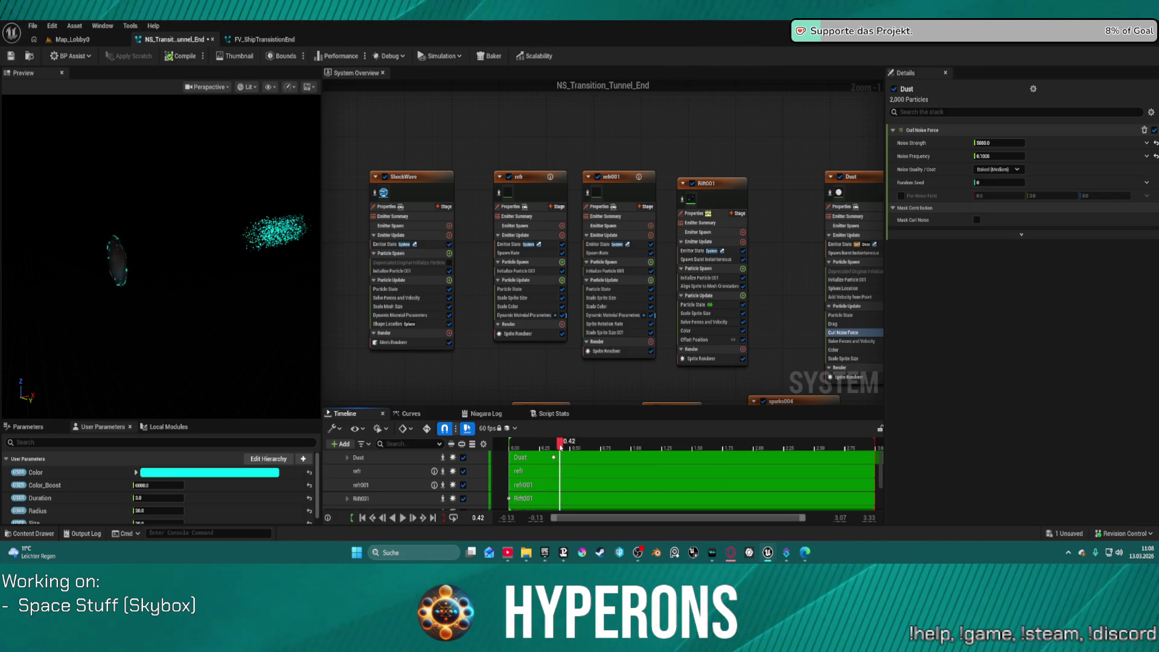
drag(558, 447, 554, 447)
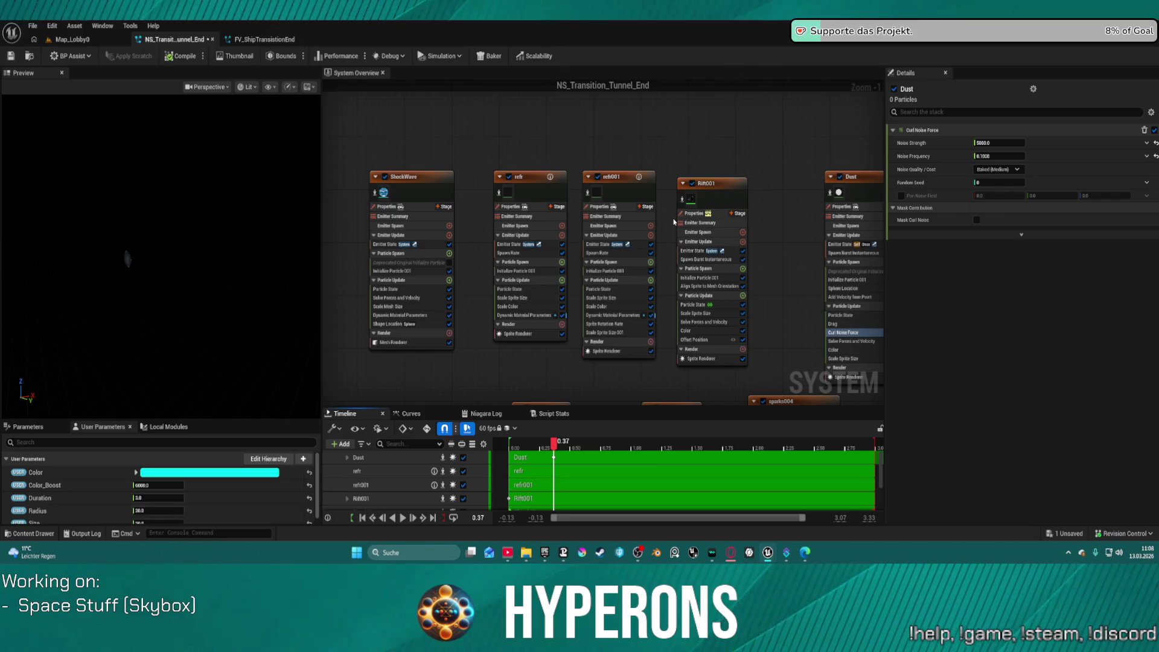
Review the Particle State, Add Velocity from Point and Sphere Location modules.
click(843, 314)
click(851, 298)
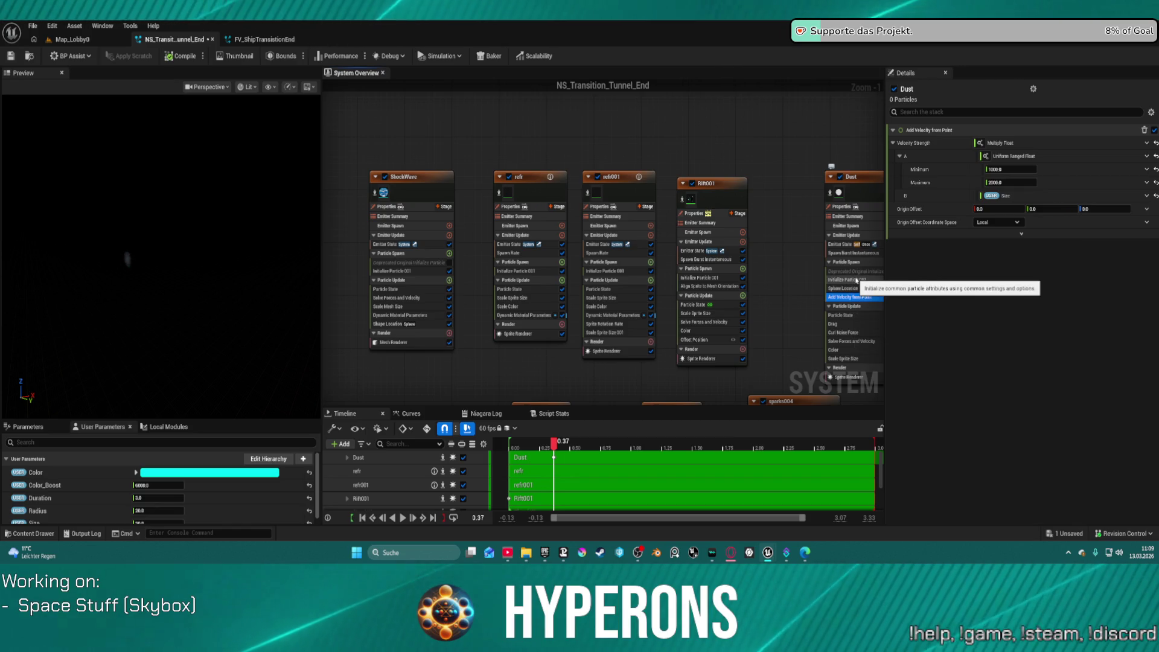
click(844, 288)
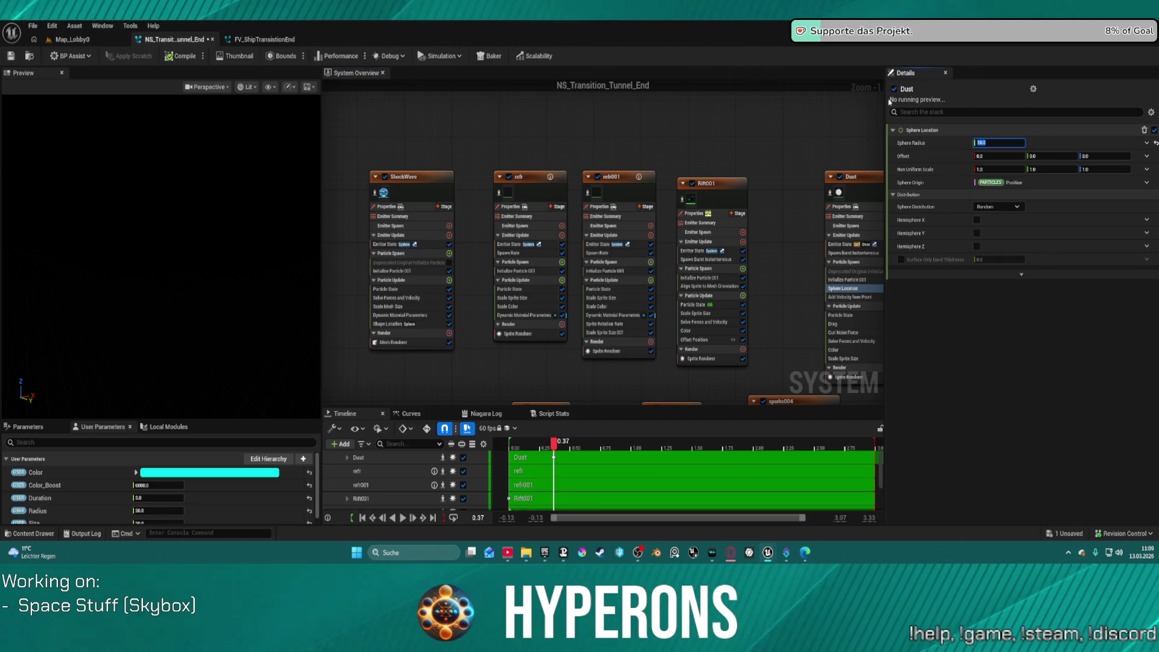
Restrict the Dust spawn sphere to Hemisphere X, keeping Random distribution.
mouse_move(556, 445)
mouse_down()
mouse_move(570, 445)
mouse_move(557, 452)
mouse_up()
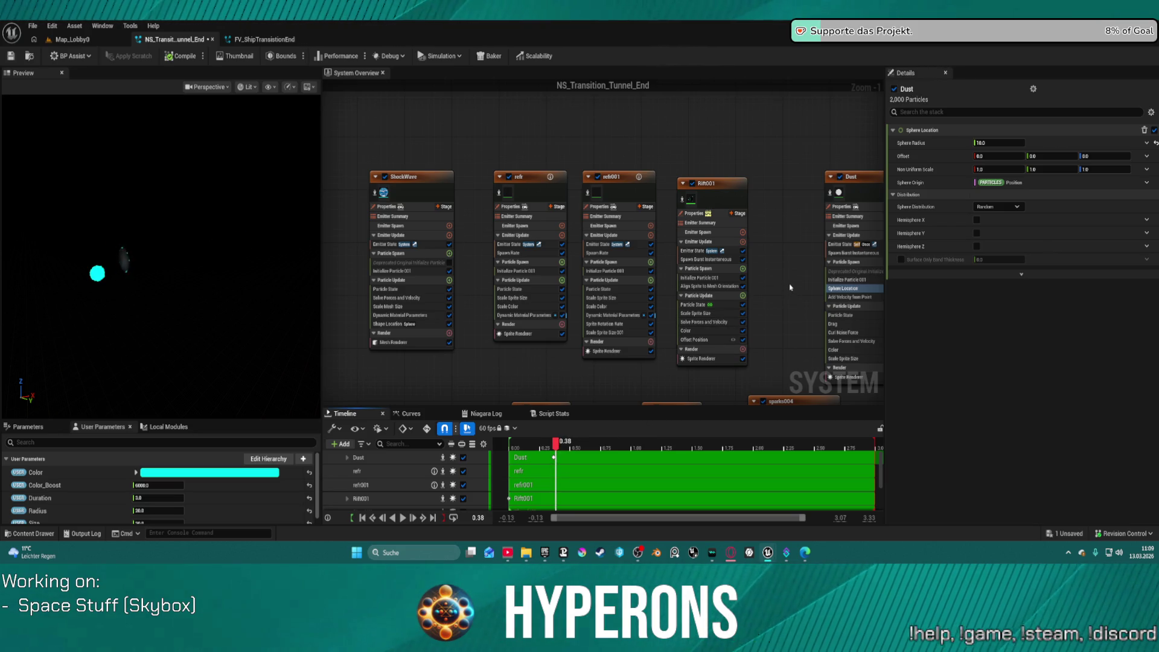
click(999, 209)
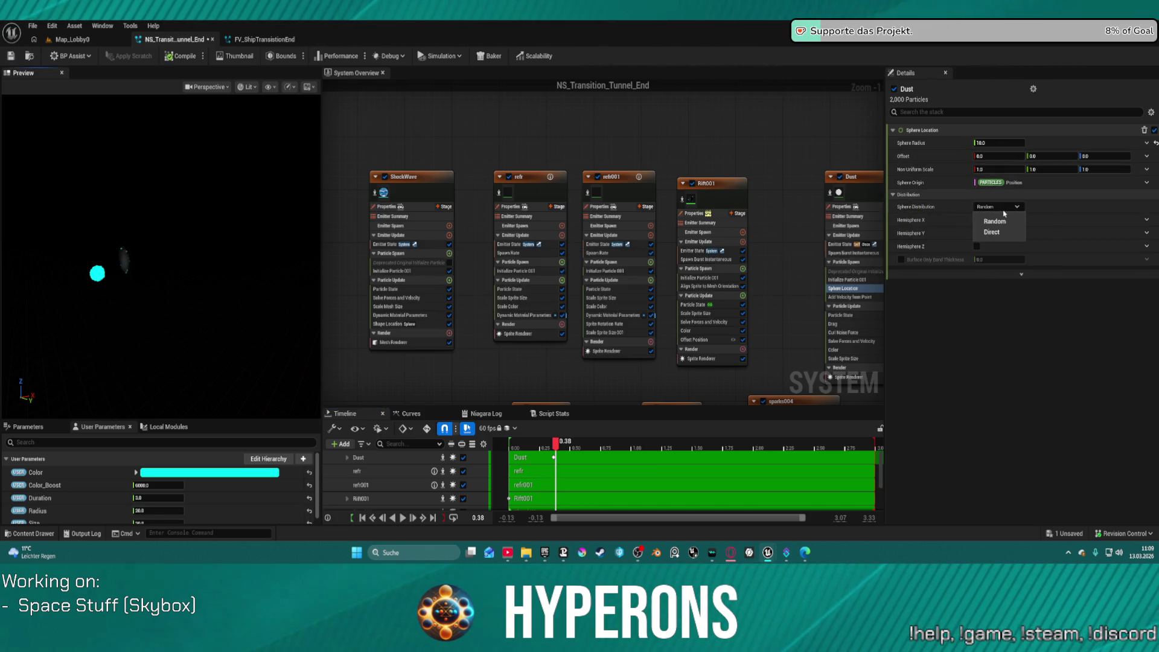
click(990, 218)
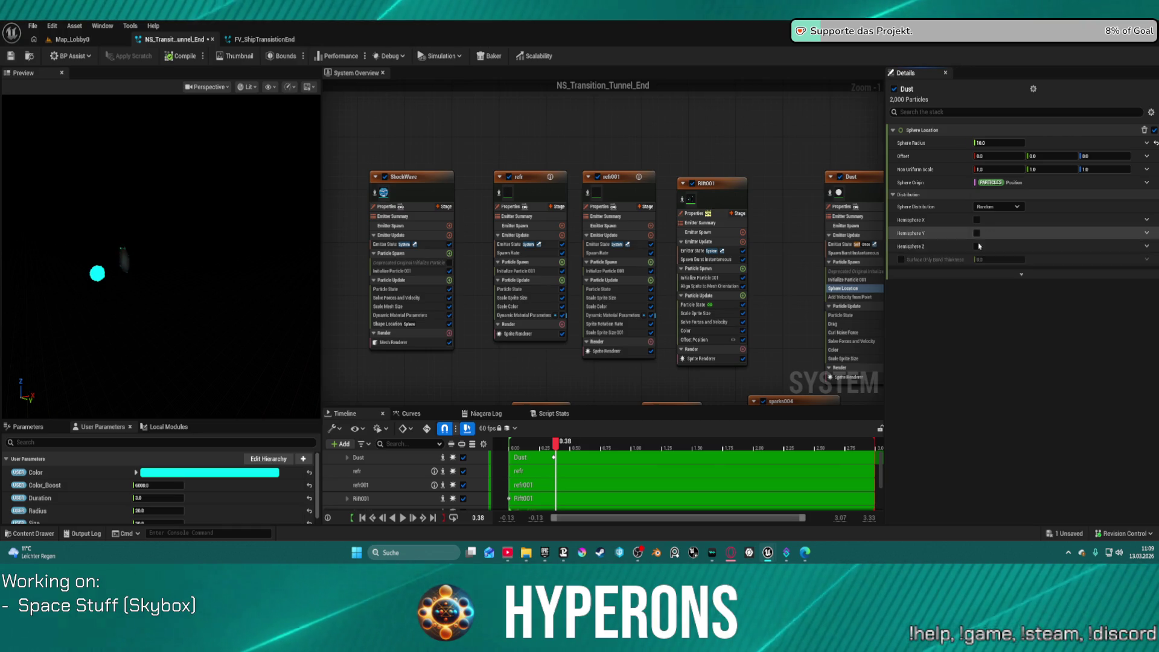
click(976, 220)
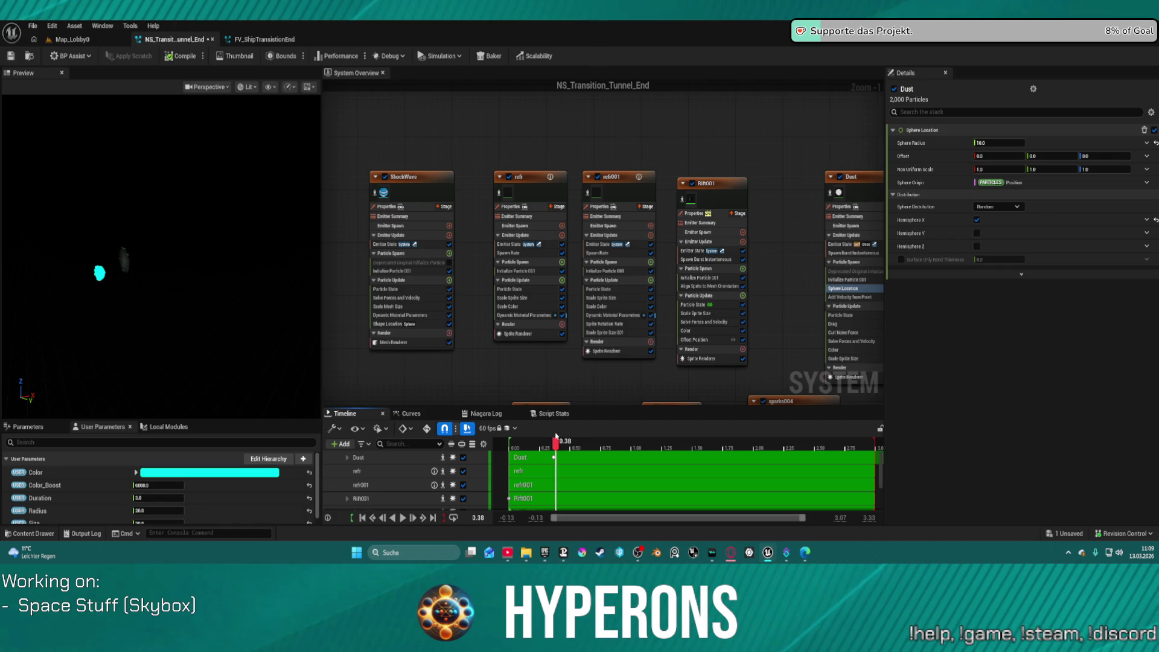
Set the Sphere Radius to 500 and replay the preview to watch the ring grow.
click(989, 143)
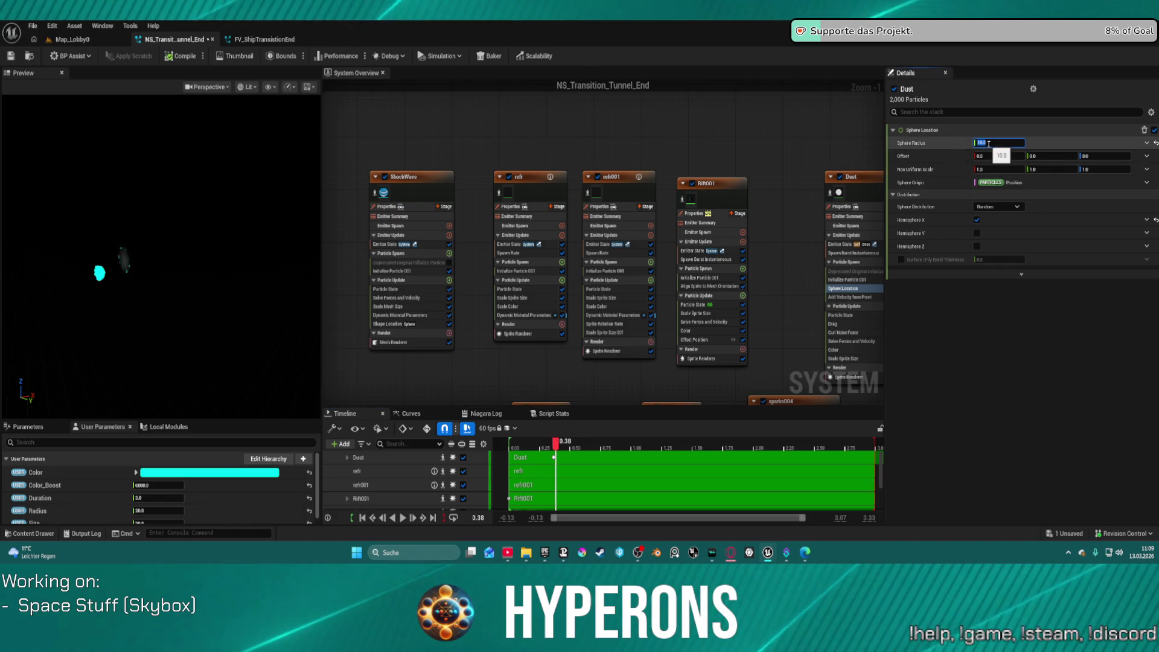
text(500)
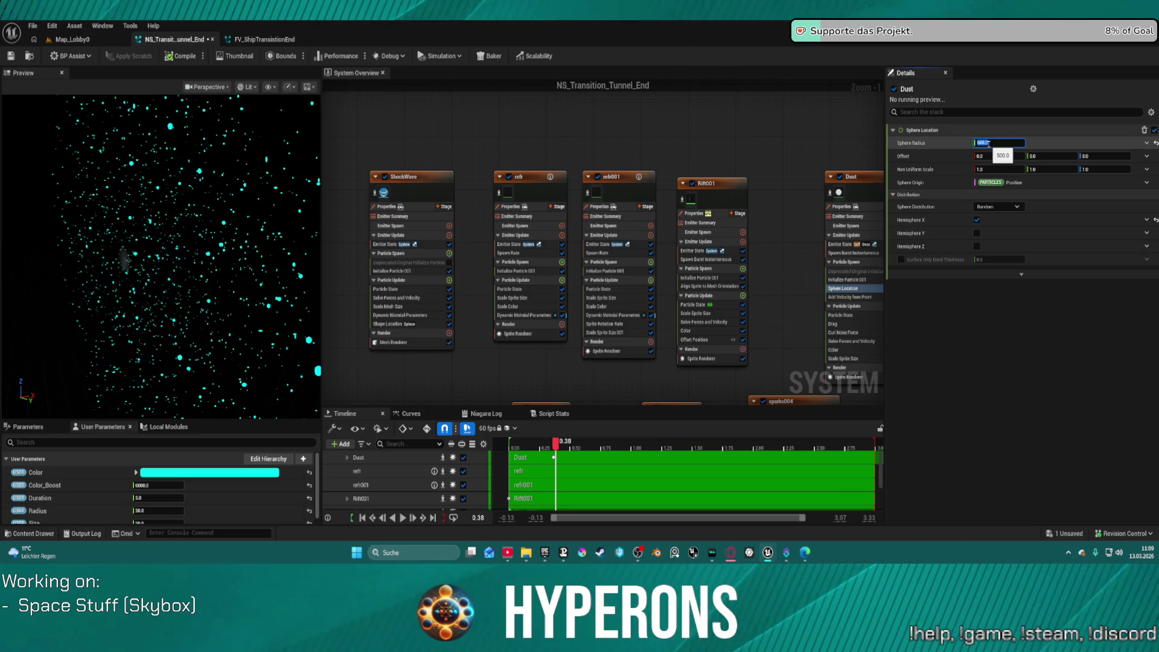
mouse_move(556, 447)
mouse_down()
mouse_move(579, 452)
mouse_move(543, 459)
mouse_move(556, 457)
mouse_up()
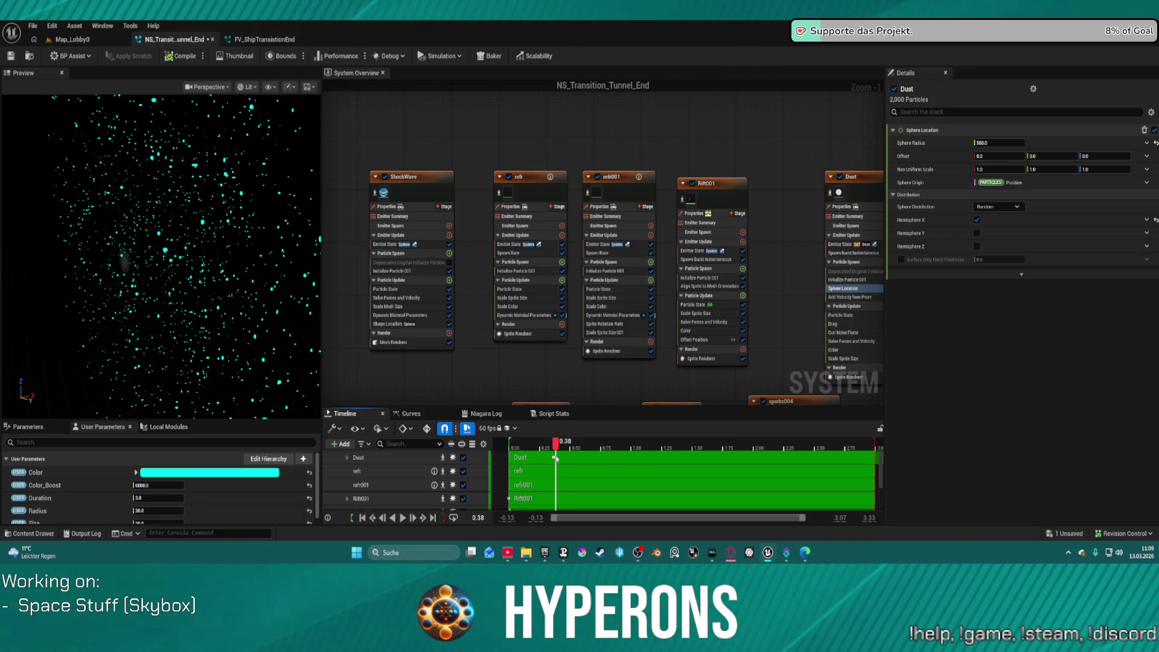
scroll(747, 317, down, 4)
scroll(746, 317, up, 4)
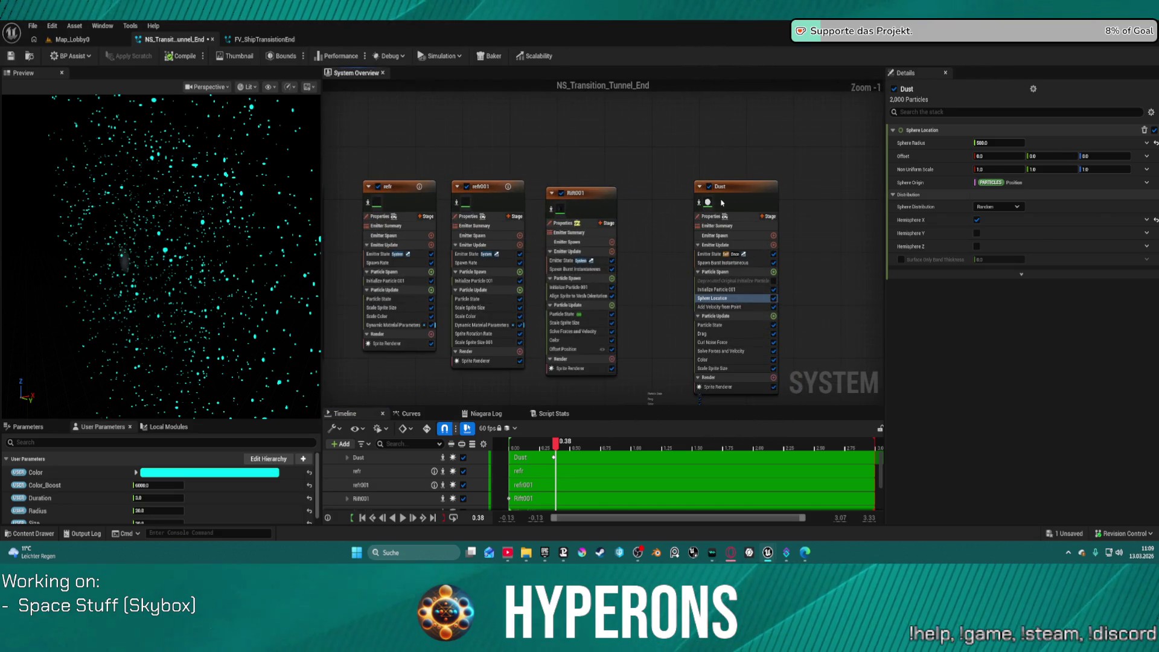
scroll(722, 202, down, 1)
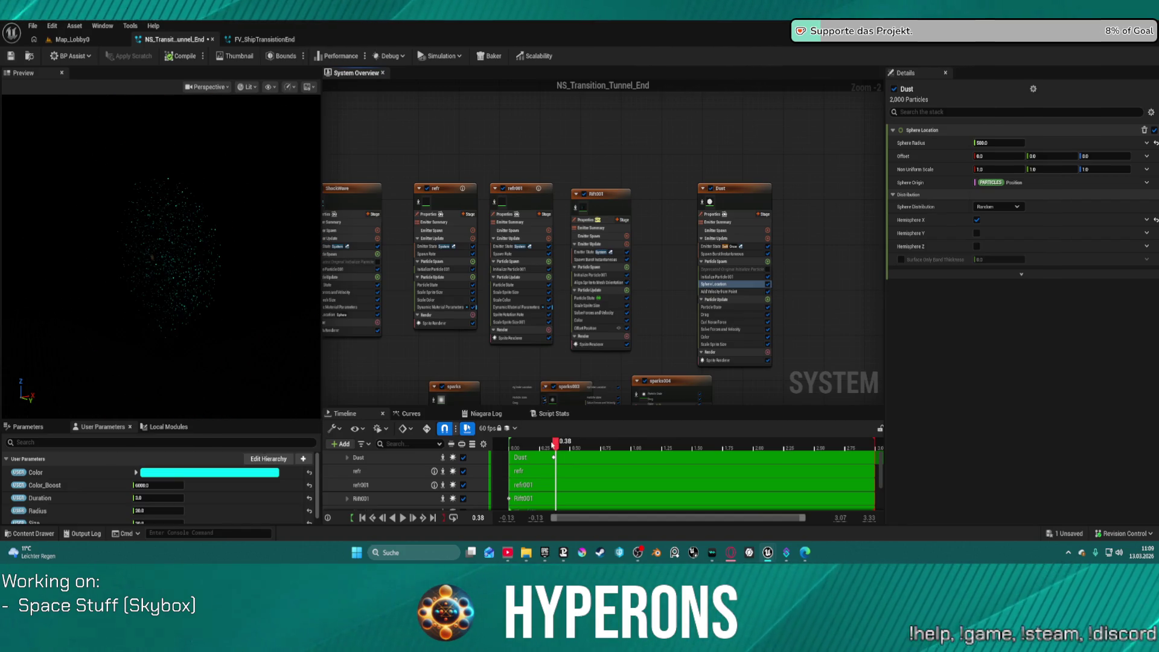
mouse_move(582, 441)
mouse_down()
mouse_move(598, 434)
mouse_move(547, 446)
mouse_up()
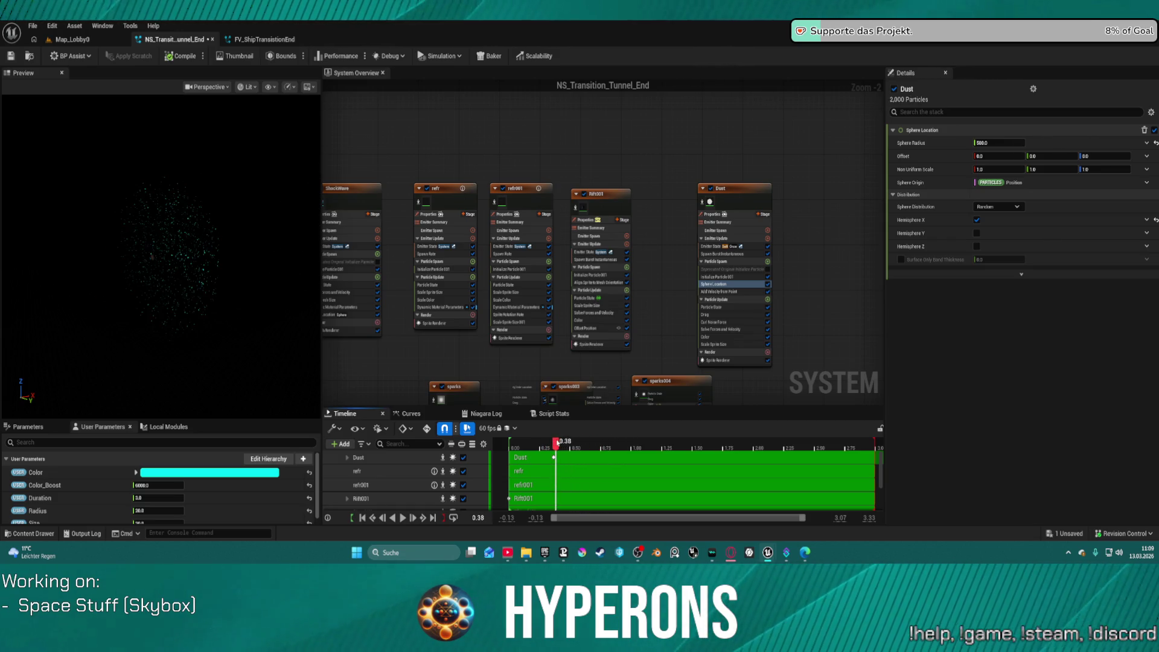
scroll(665, 261, up, 2)
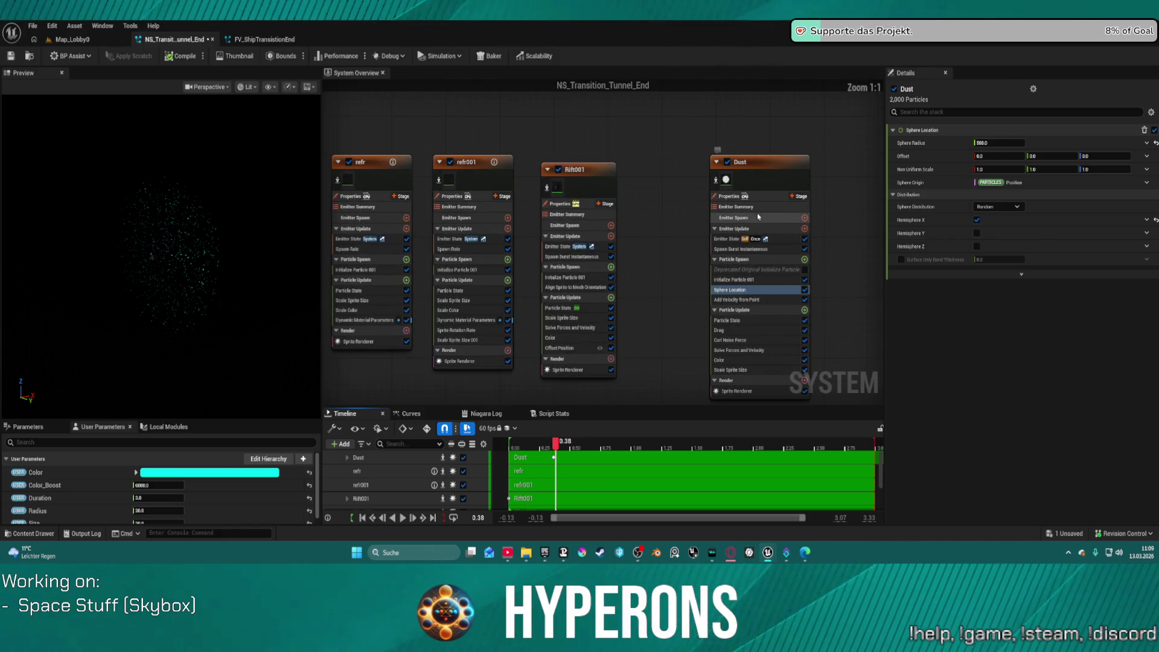
click(753, 298)
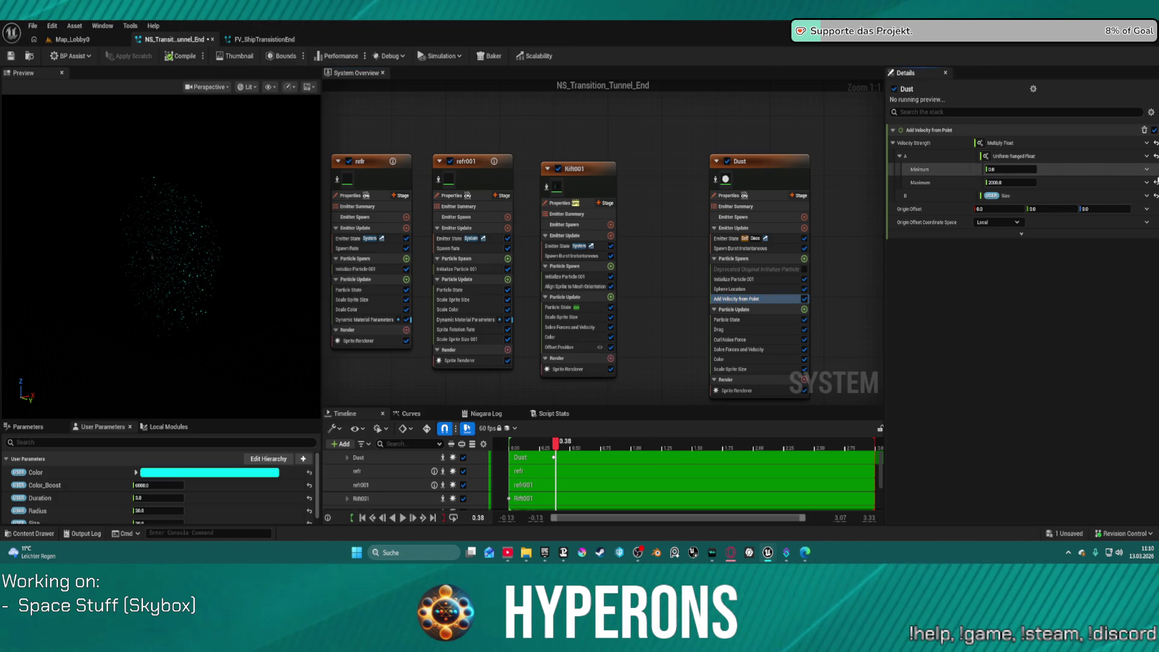
Set the Add Velocity from Point minimum strength to 20 and scrub the preview.
text(20)
key(Tab)
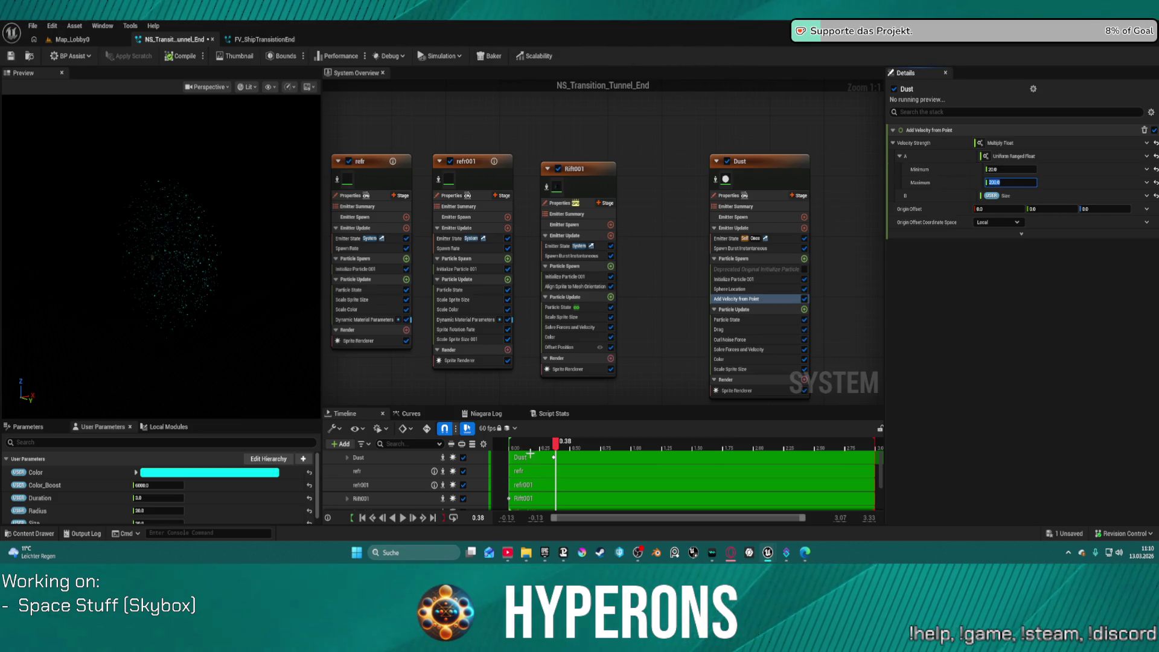
mouse_move(575, 446)
mouse_down()
mouse_move(647, 446)
mouse_move(494, 446)
mouse_move(735, 446)
mouse_up()
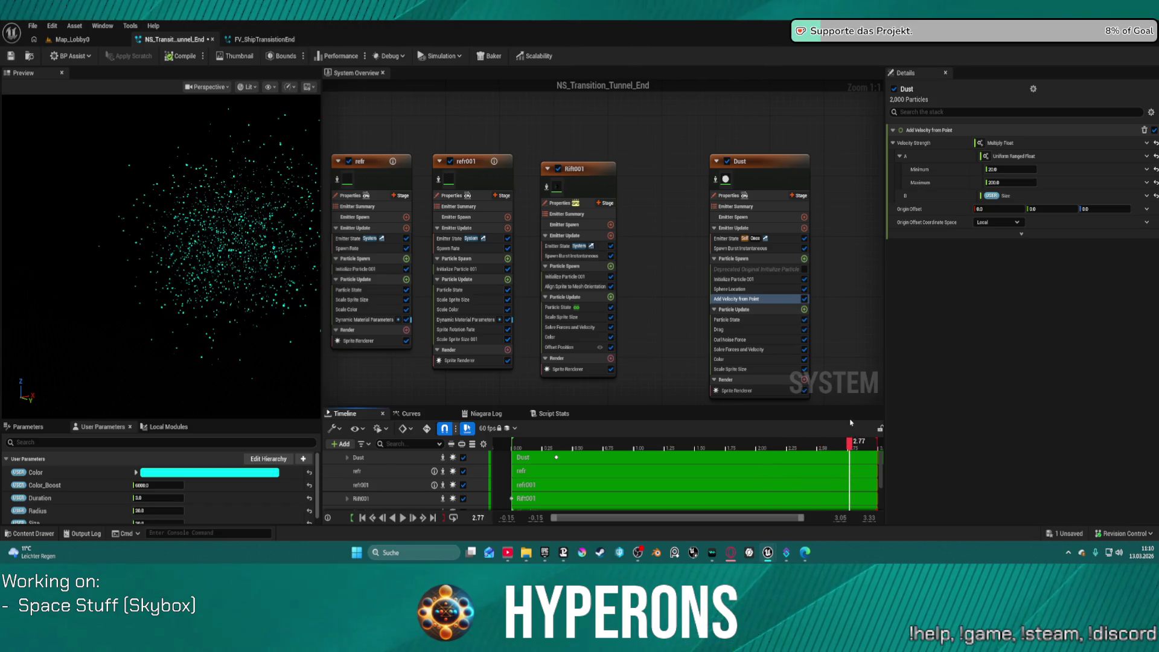
drag(658, 458, 596, 466)
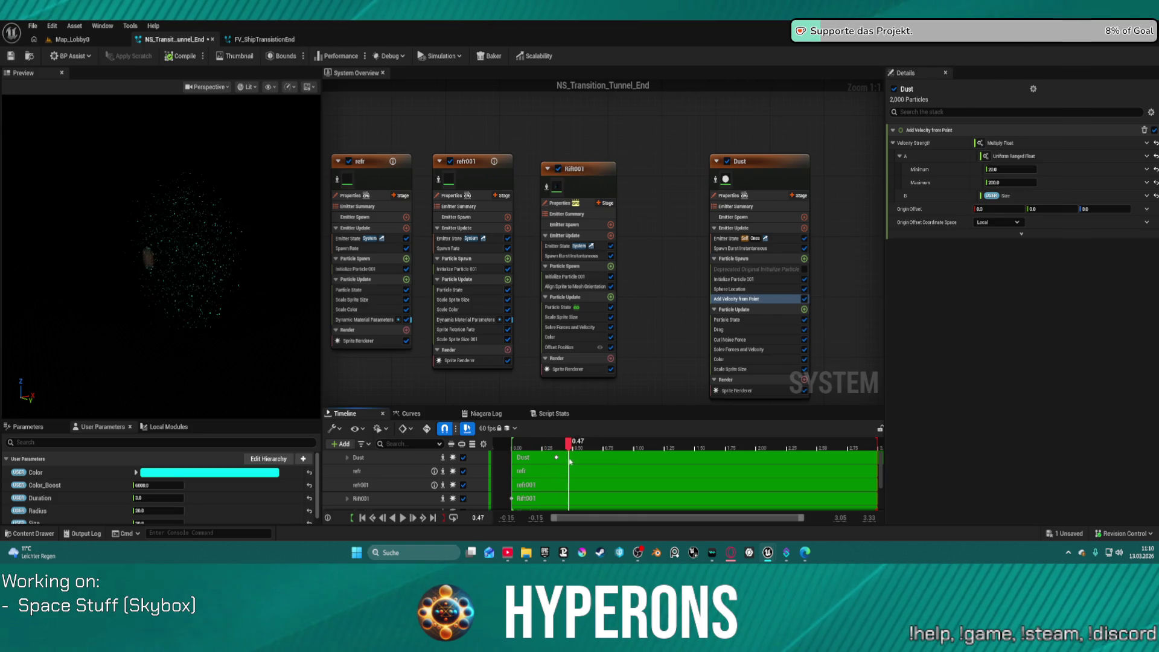
drag(587, 452, 584, 451)
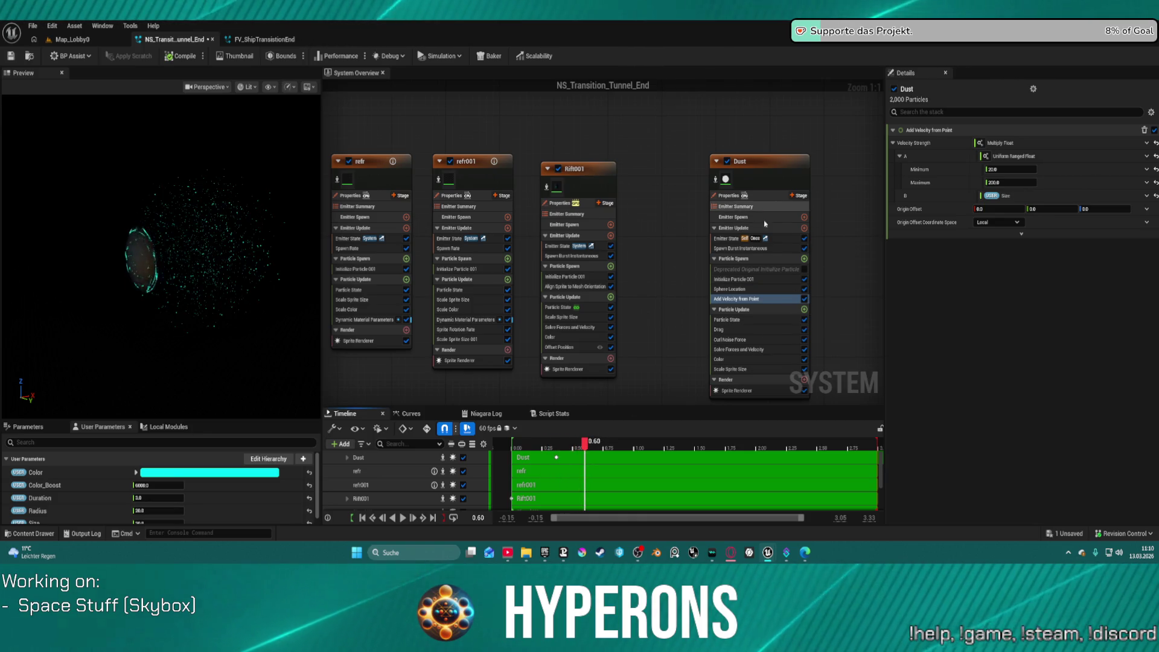
Uncheck Hemisphere X in Sphere Location so particles fill the full sphere.
click(762, 290)
click(977, 220)
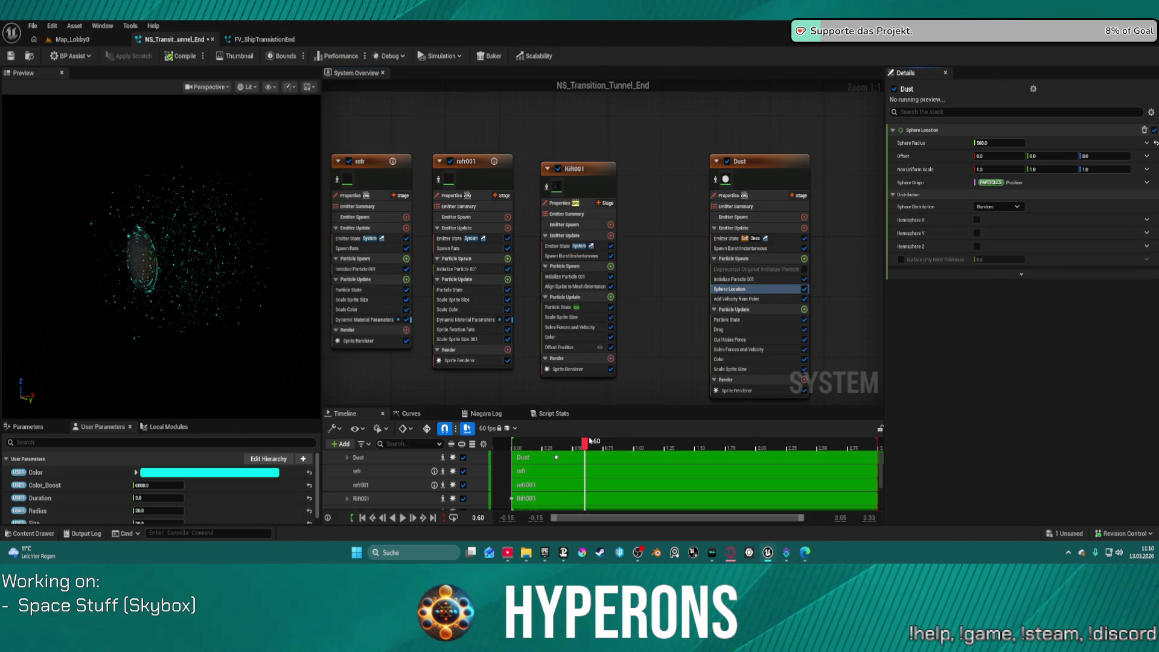
mouse_move(855, 442)
mouse_down()
mouse_move(585, 439)
mouse_move(732, 434)
mouse_move(703, 441)
mouse_up()
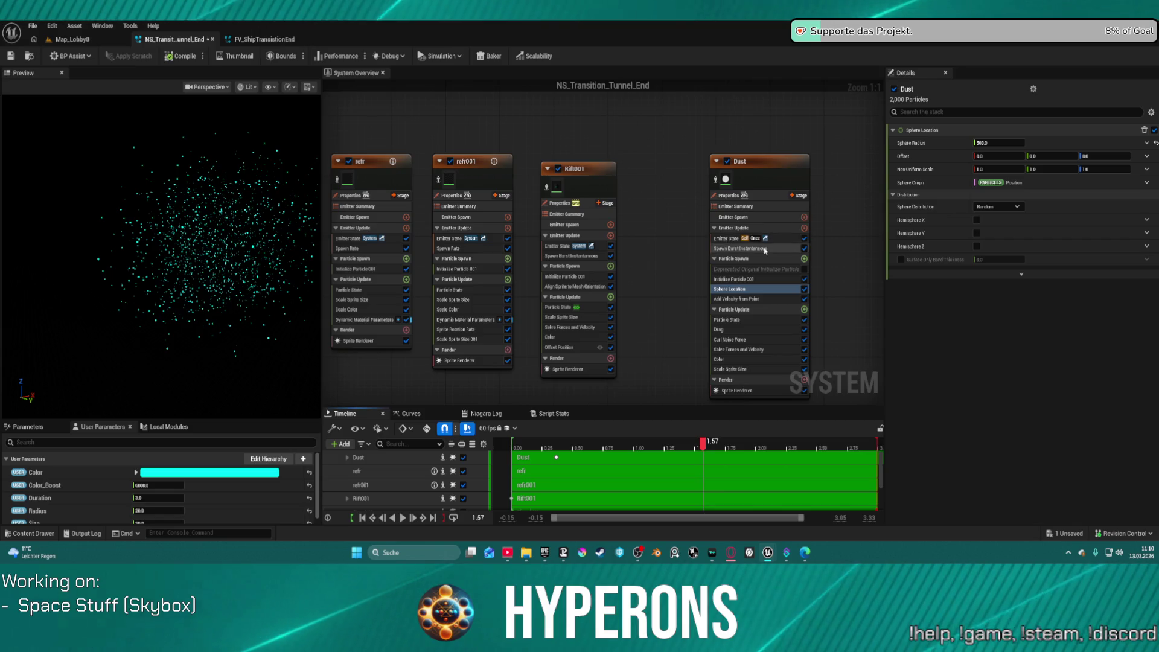
click(766, 238)
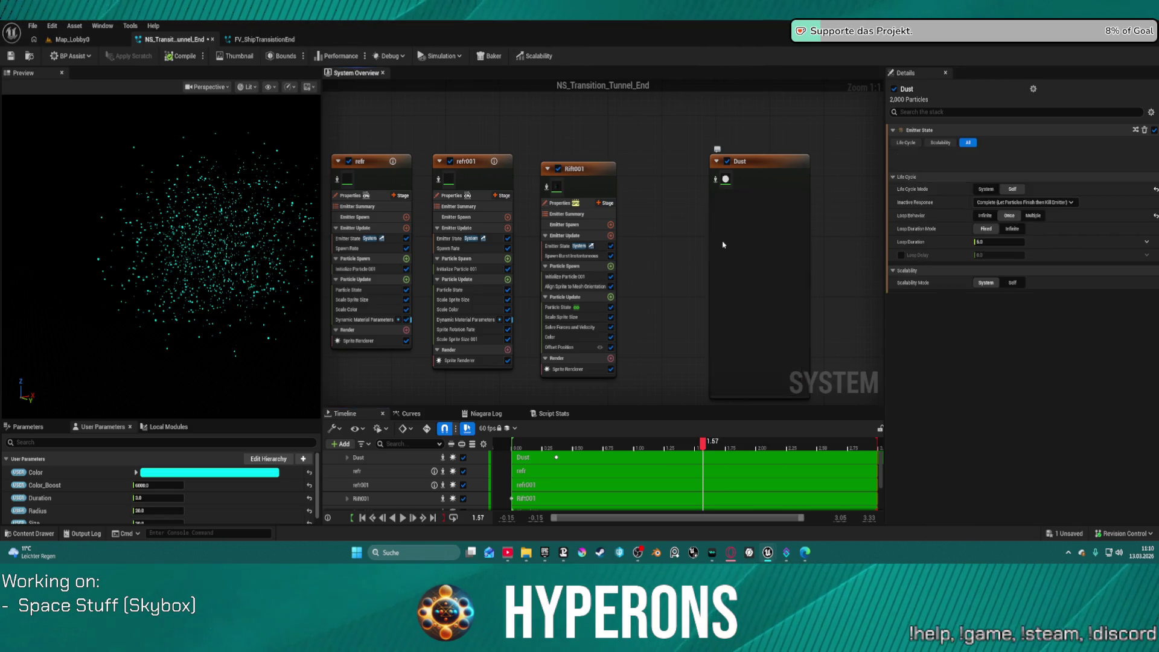
Review the Dust emitter's Initialize Particle 001, Sphere Location and burst spawn settings.
click(762, 279)
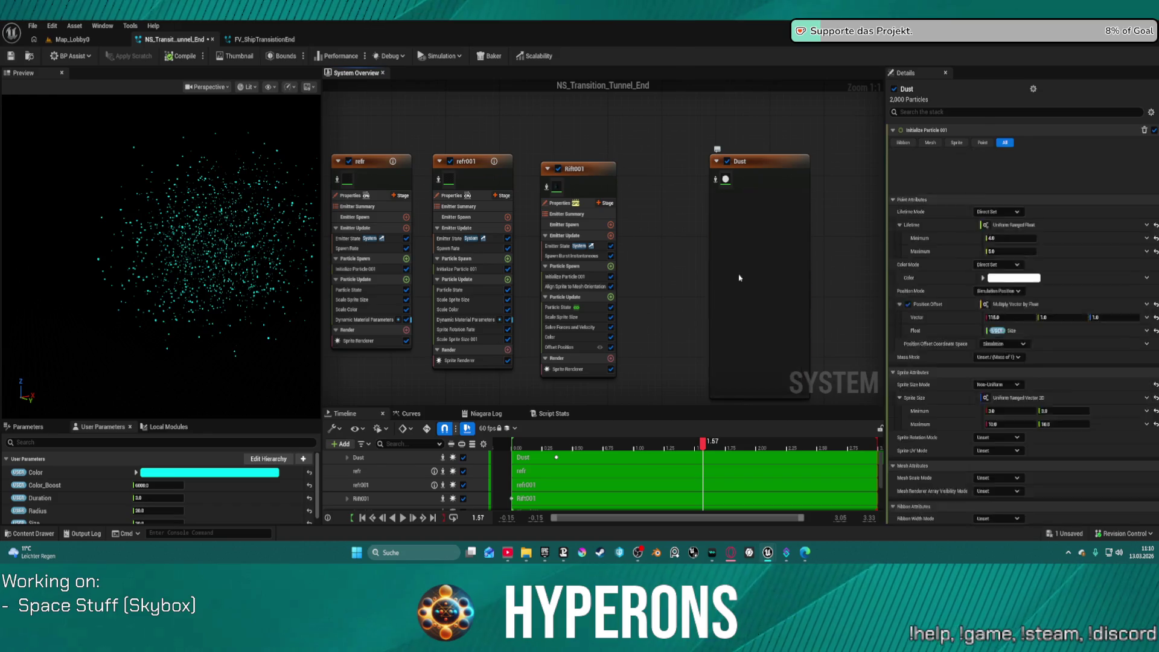
click(754, 288)
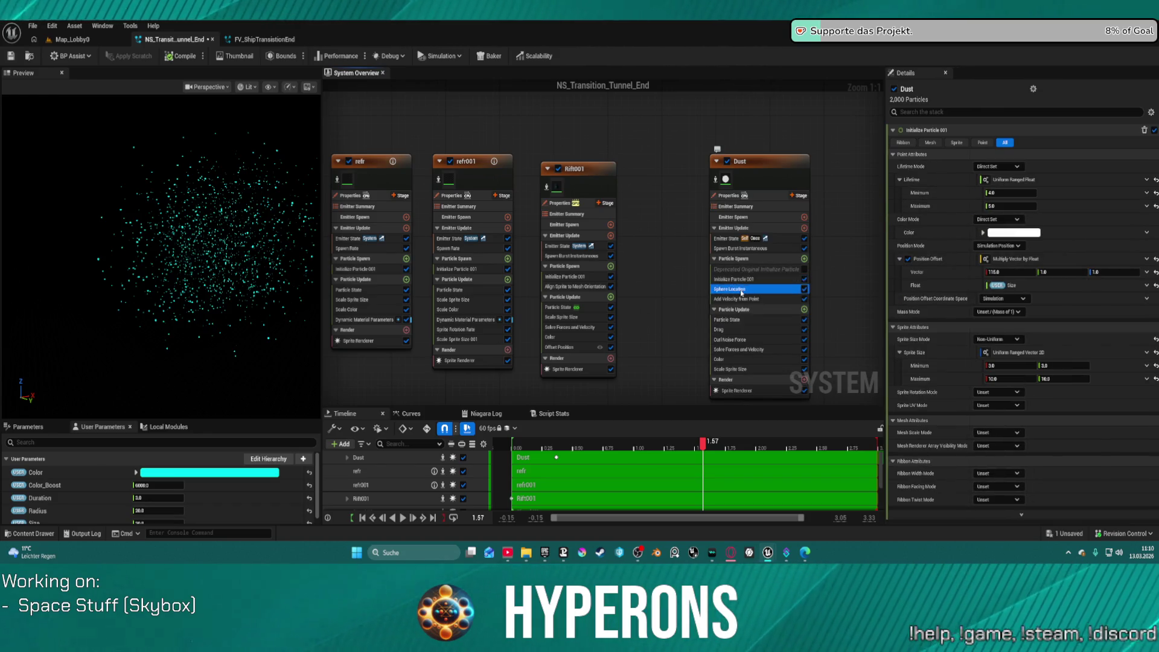
click(749, 279)
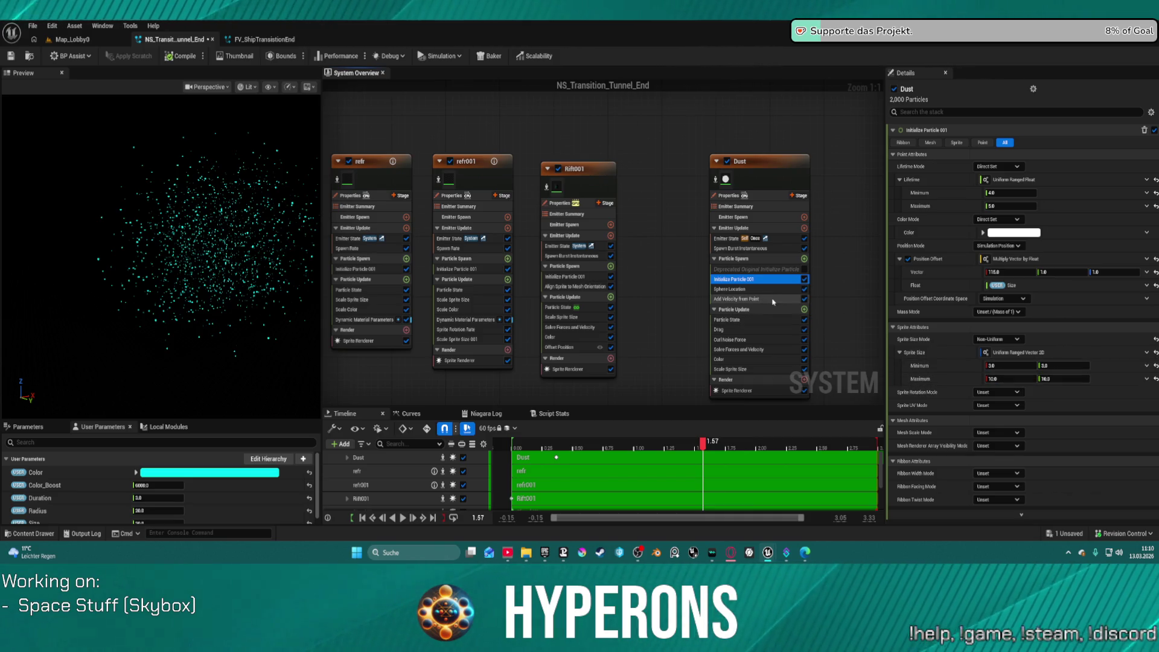
click(734, 248)
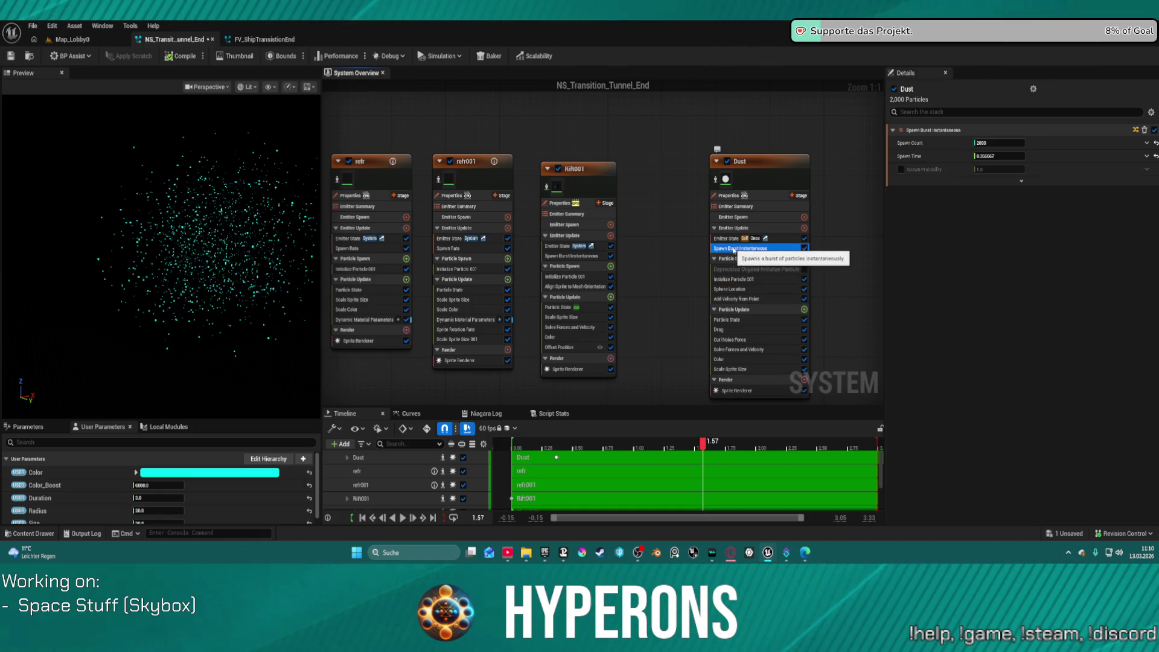
Lower the Dust Spawn Burst Instantaneous count to 500 and scrub the preview.
click(1000, 143)
text(100)
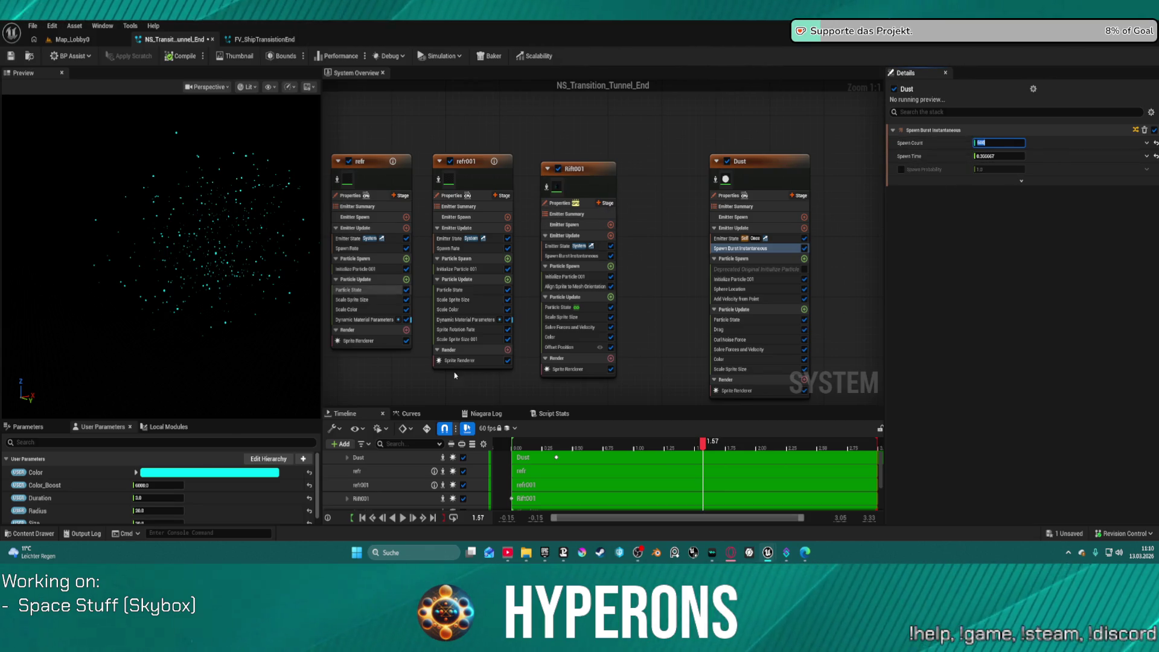
mouse_move(700, 448)
mouse_down()
mouse_move(561, 470)
mouse_move(917, 442)
mouse_move(831, 456)
mouse_up()
drag(642, 488, 494, 518)
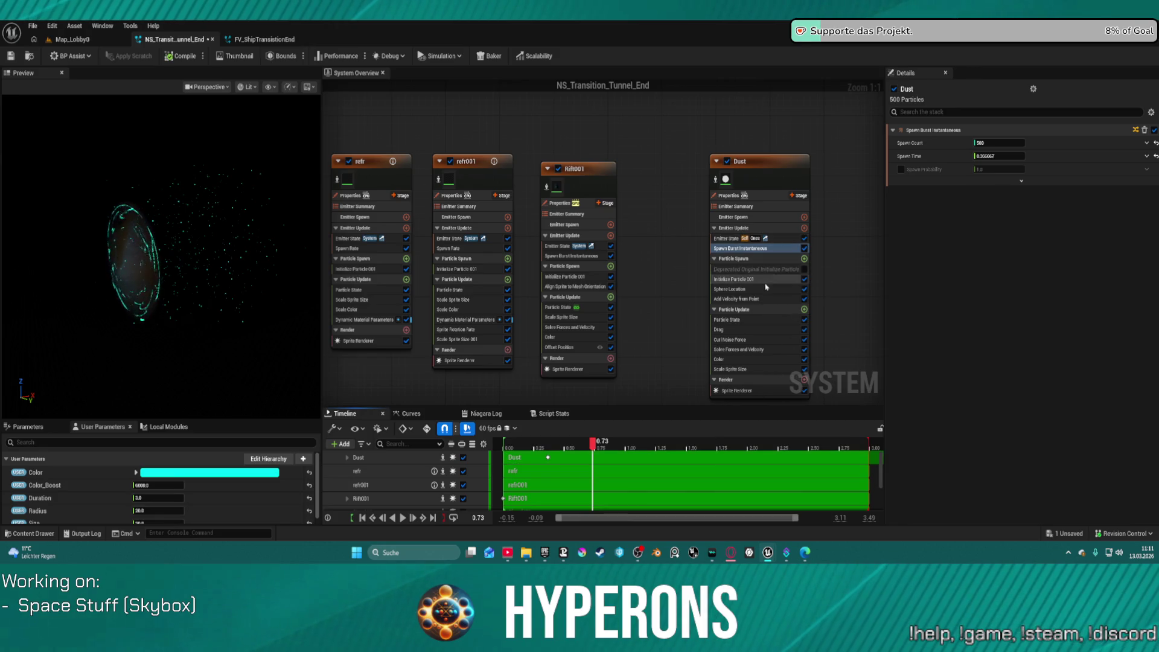
click(743, 290)
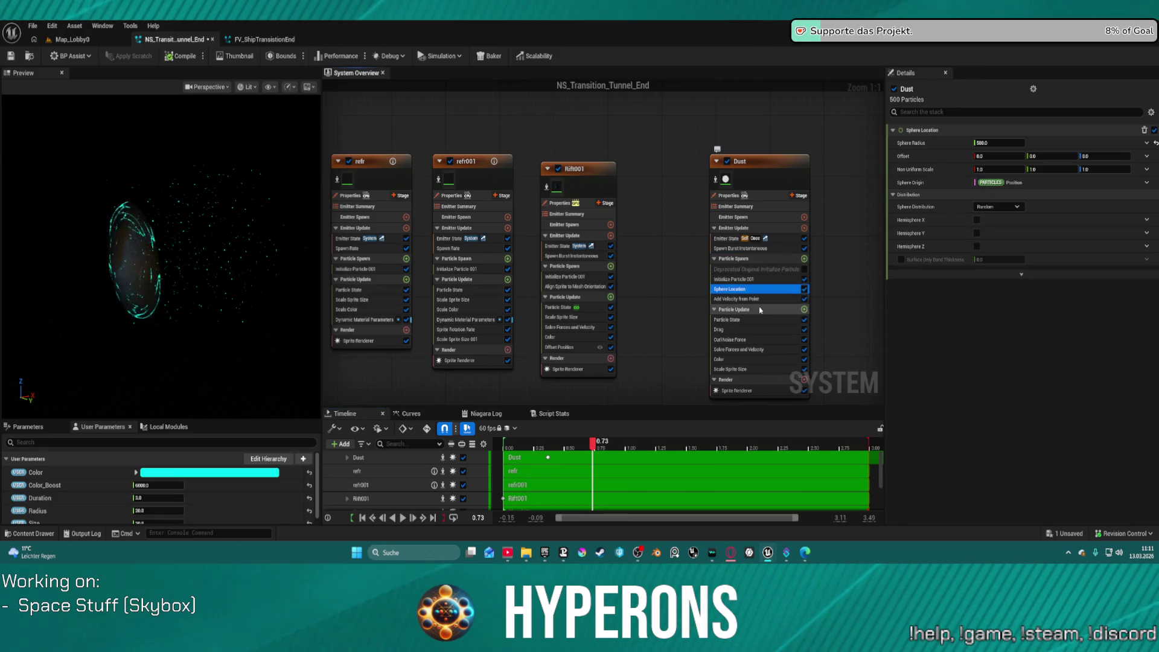
Move the Scale Sprite Size curve's peak key earlier to about 0.2 and replay the preview.
click(749, 369)
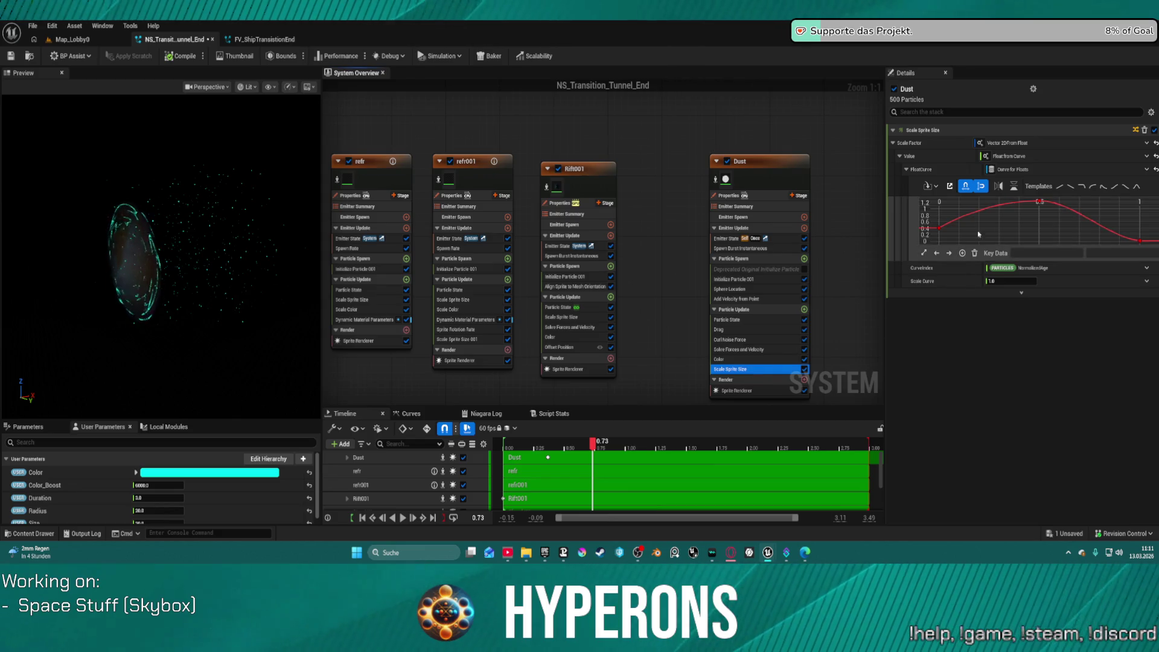
click(940, 232)
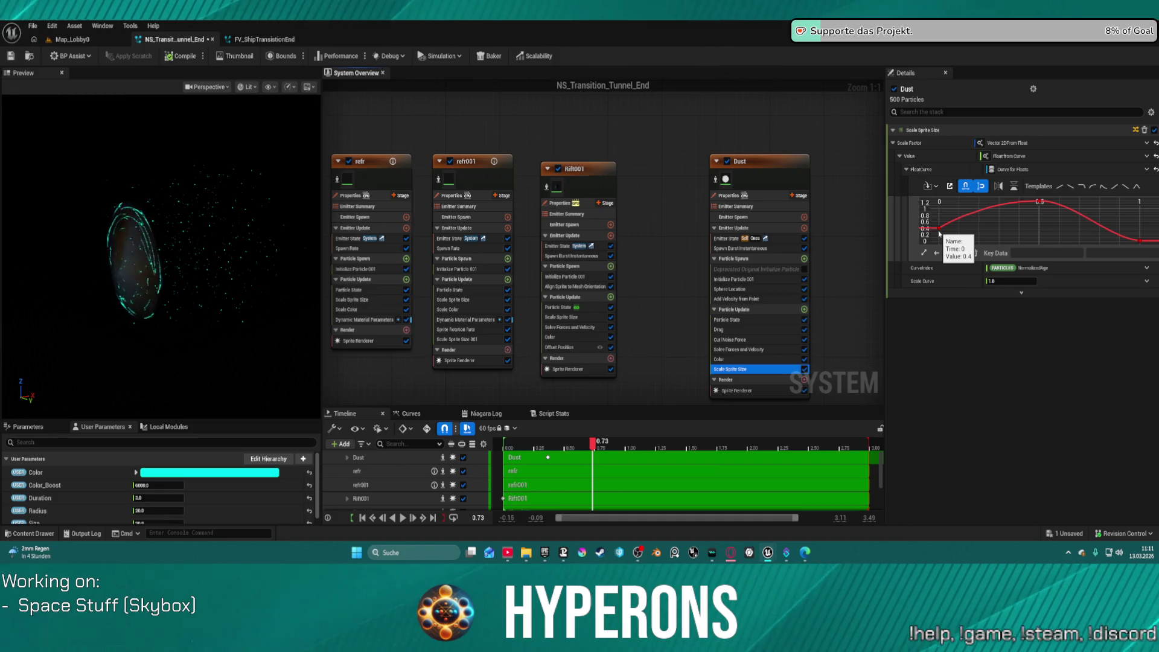
click(939, 229)
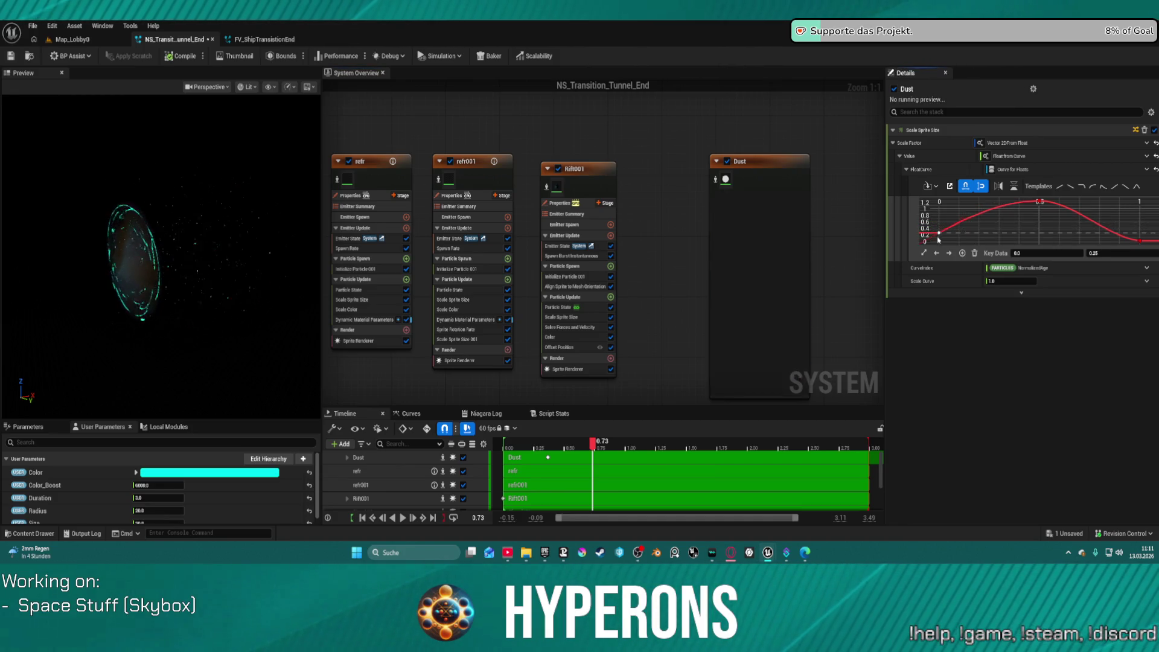
drag(1039, 202, 973, 208)
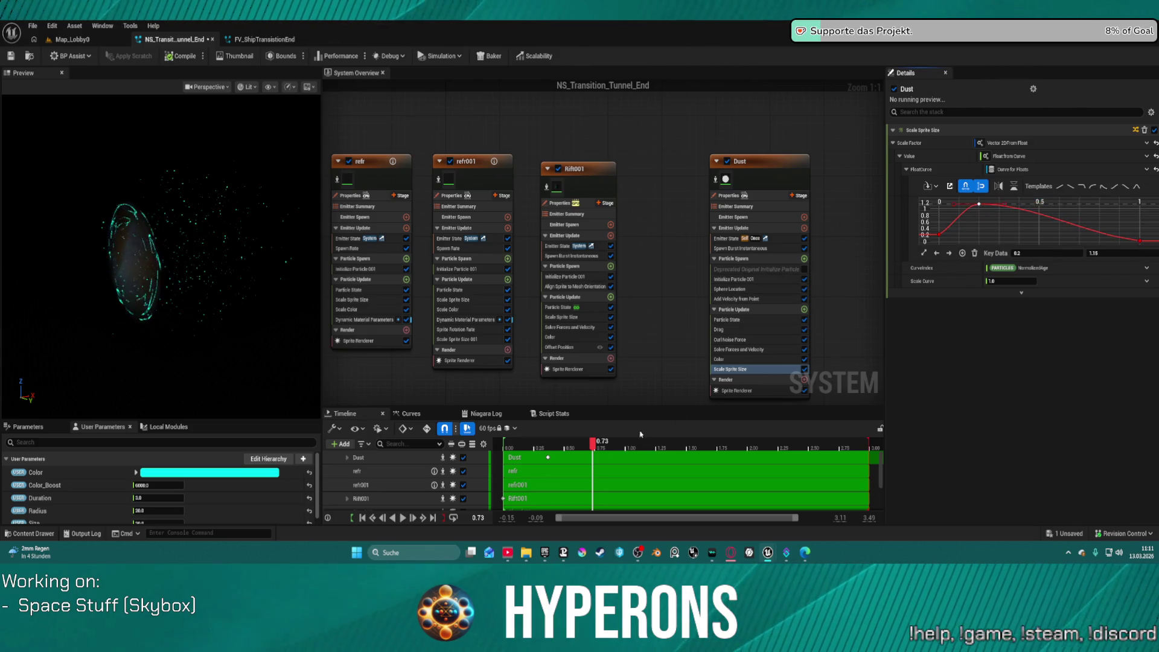
mouse_move(592, 446)
mouse_down()
mouse_move(509, 446)
mouse_move(782, 445)
mouse_up()
click(74, 39)
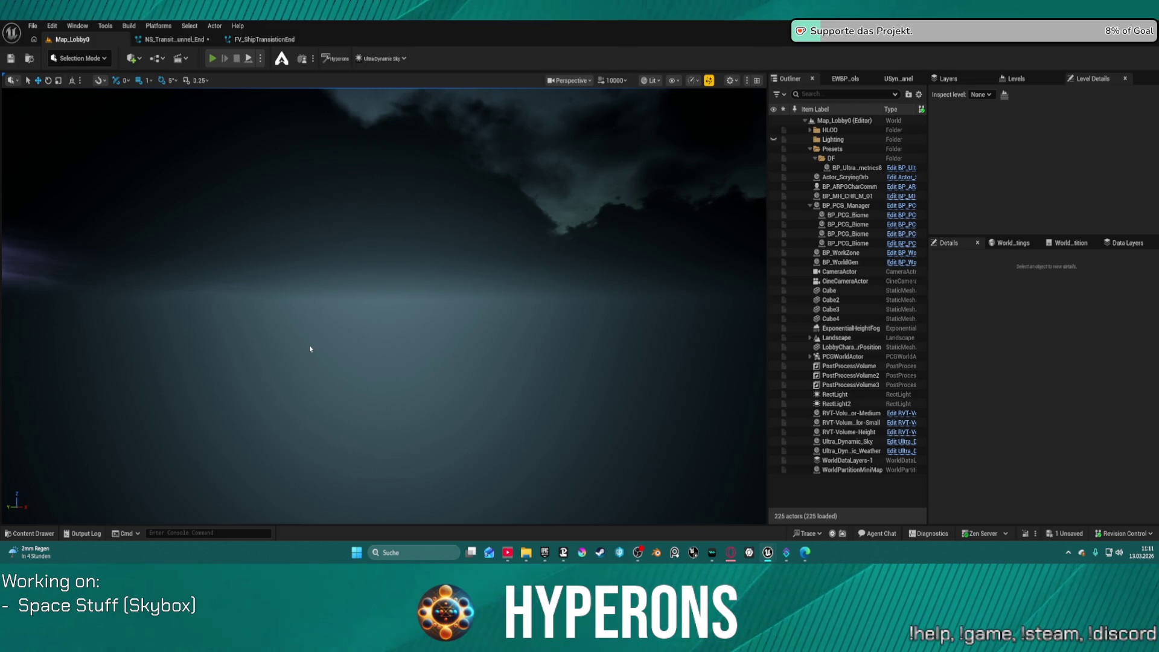
Run a Play session with the existing character, fly the ship into the jumpgate, then open FV_ShipTransistionEnd.
key(alt+p)
click(94, 305)
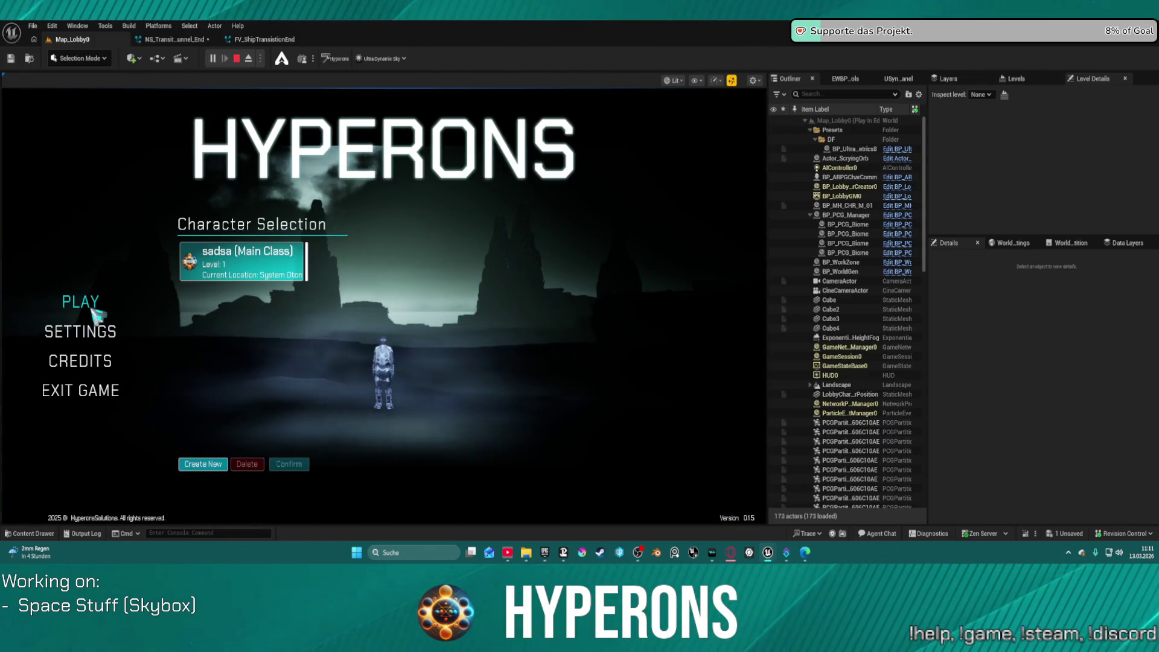
click(302, 465)
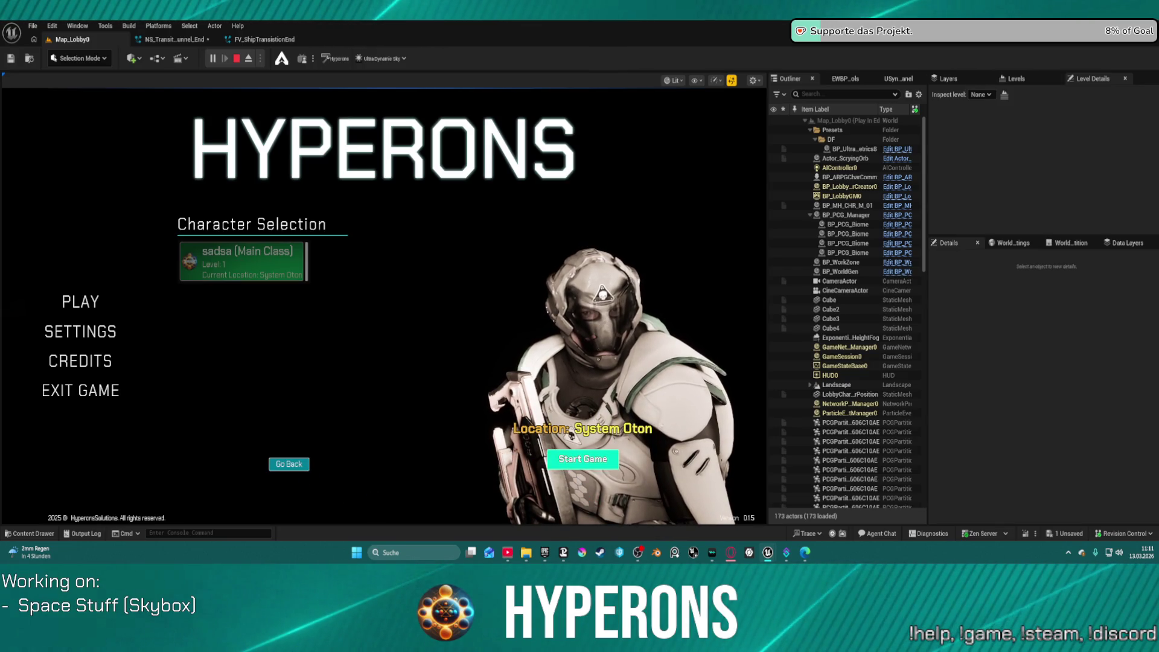
click(581, 460)
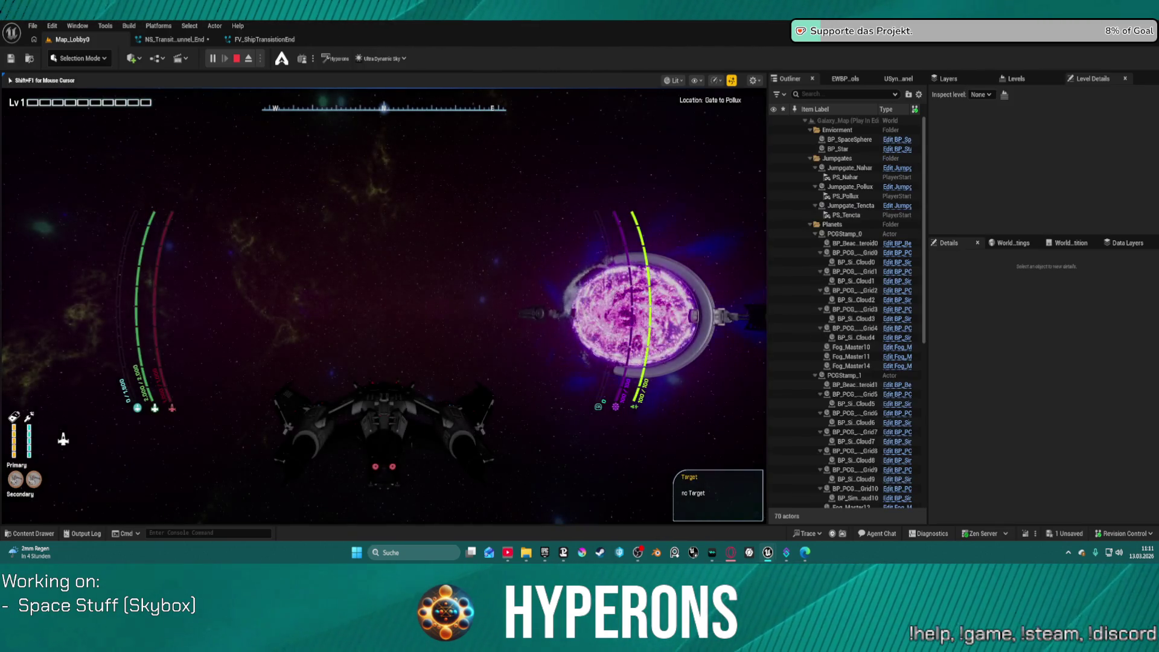
key(w)
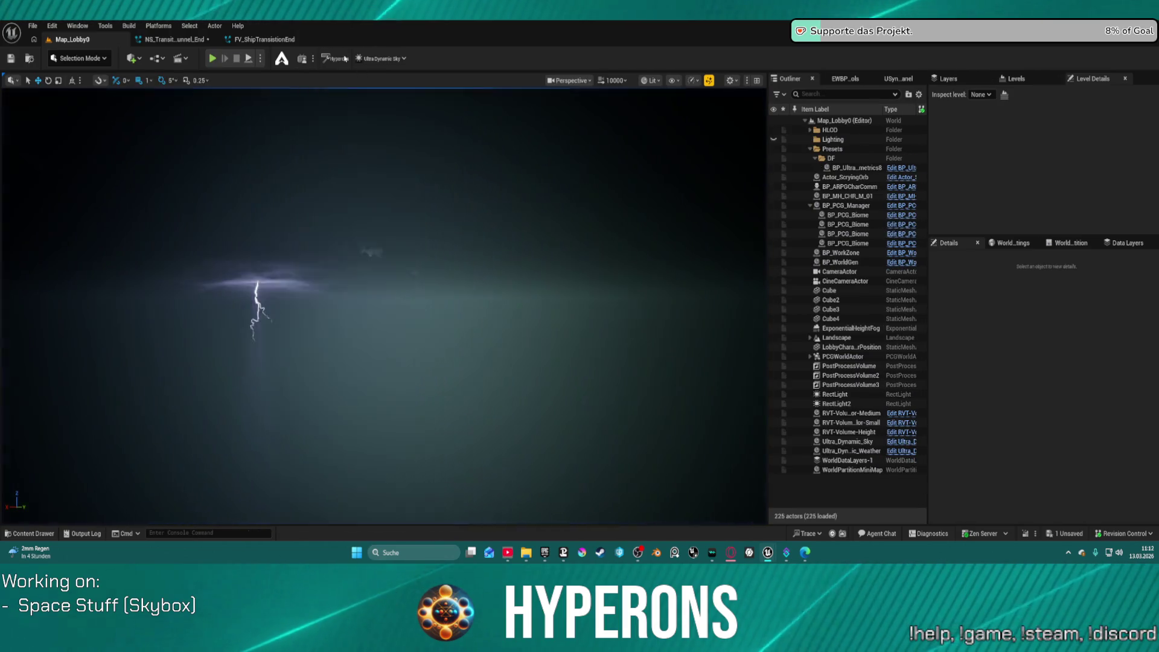
click(267, 39)
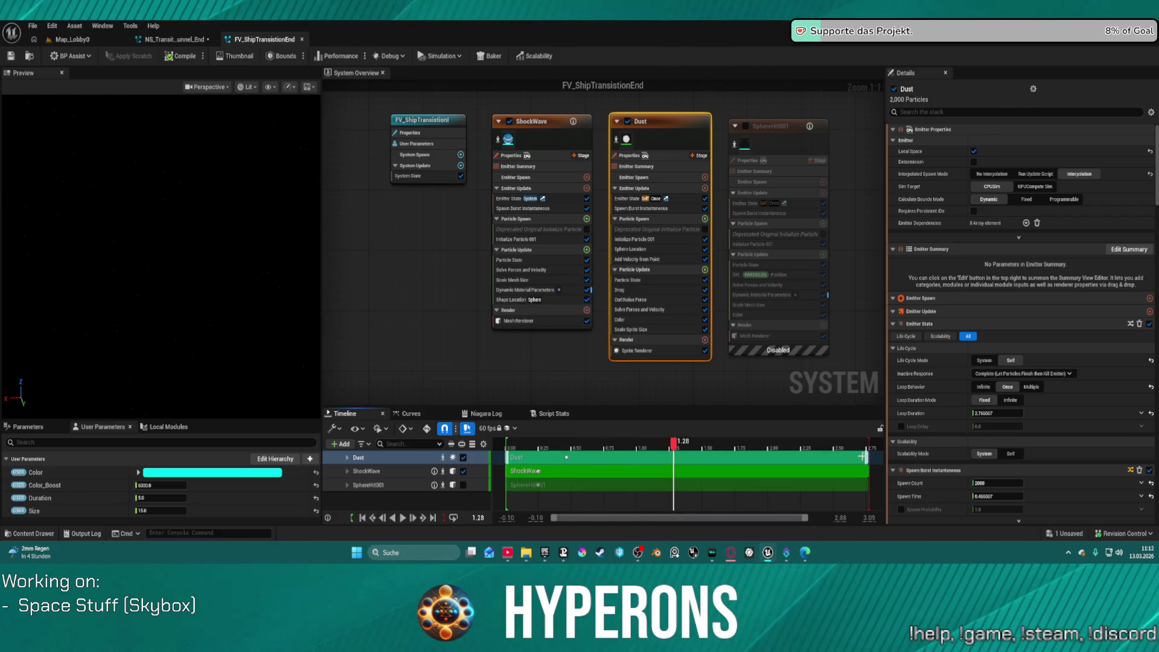
Shorten the Dust emitter's timeline bar and set its Emitter State Loop Duration to 2.
mouse_move(867, 457)
mouse_down()
mouse_move(700, 458)
mouse_move(767, 458)
mouse_up()
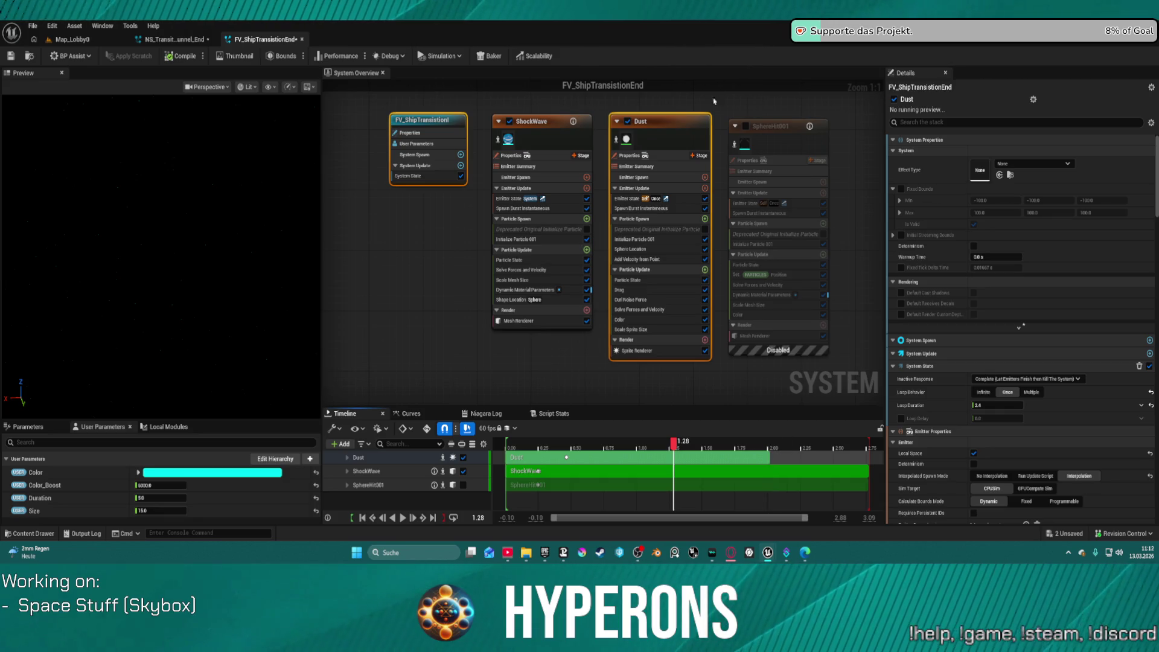
click(628, 198)
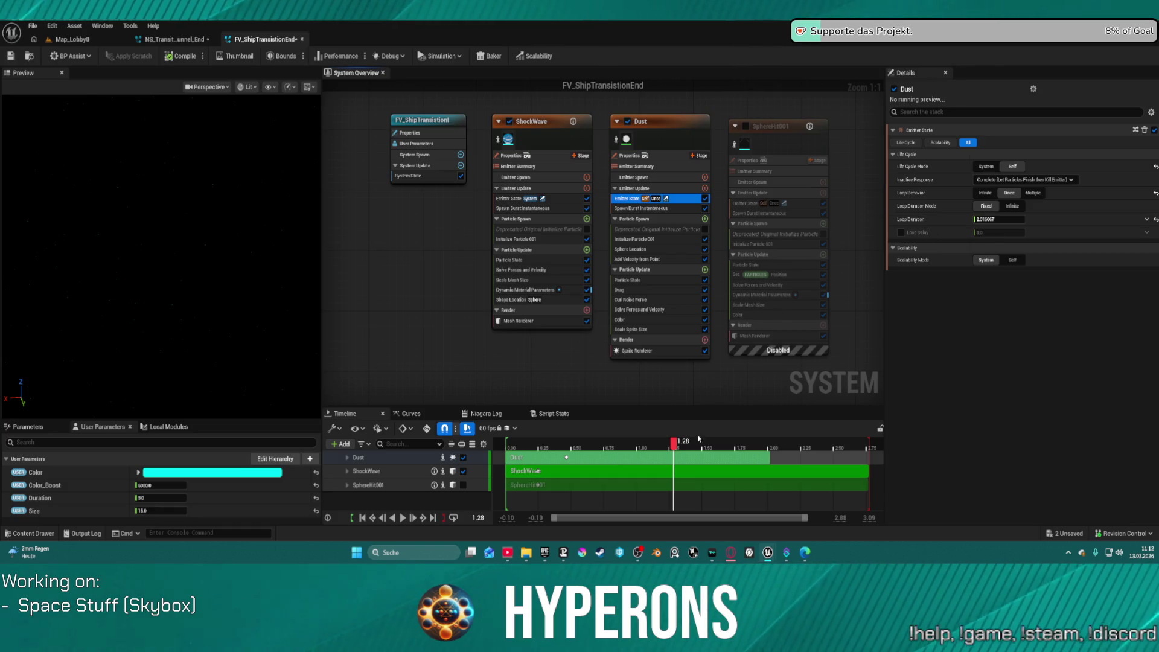
click(997, 221)
text(2)
key(Return)
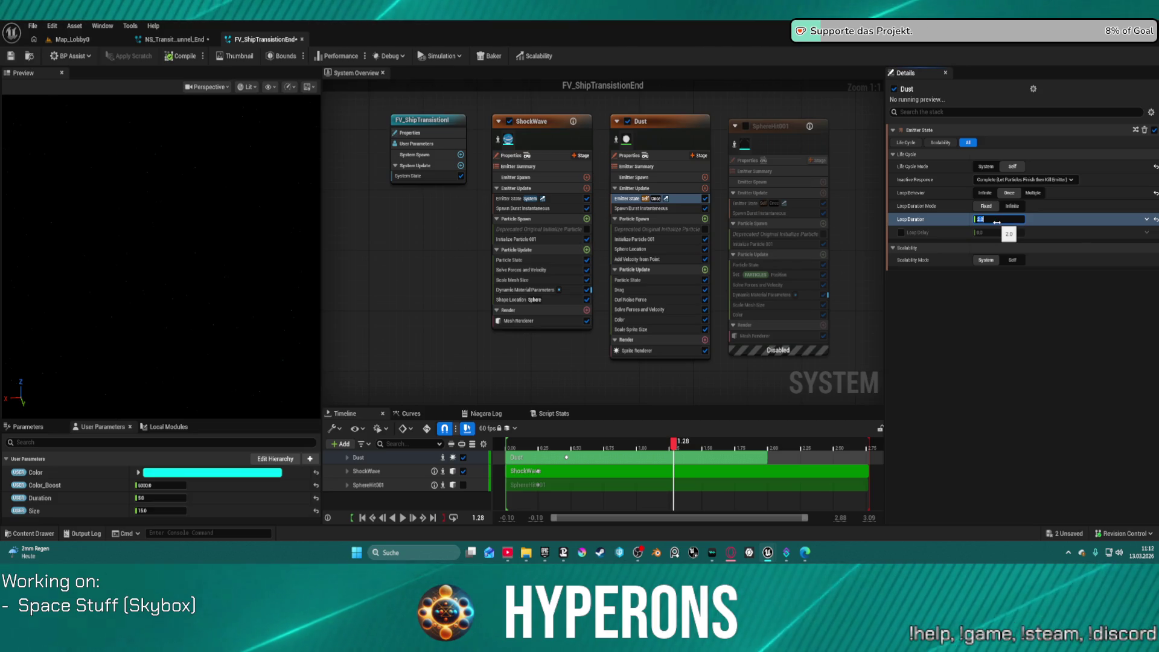
click(90, 39)
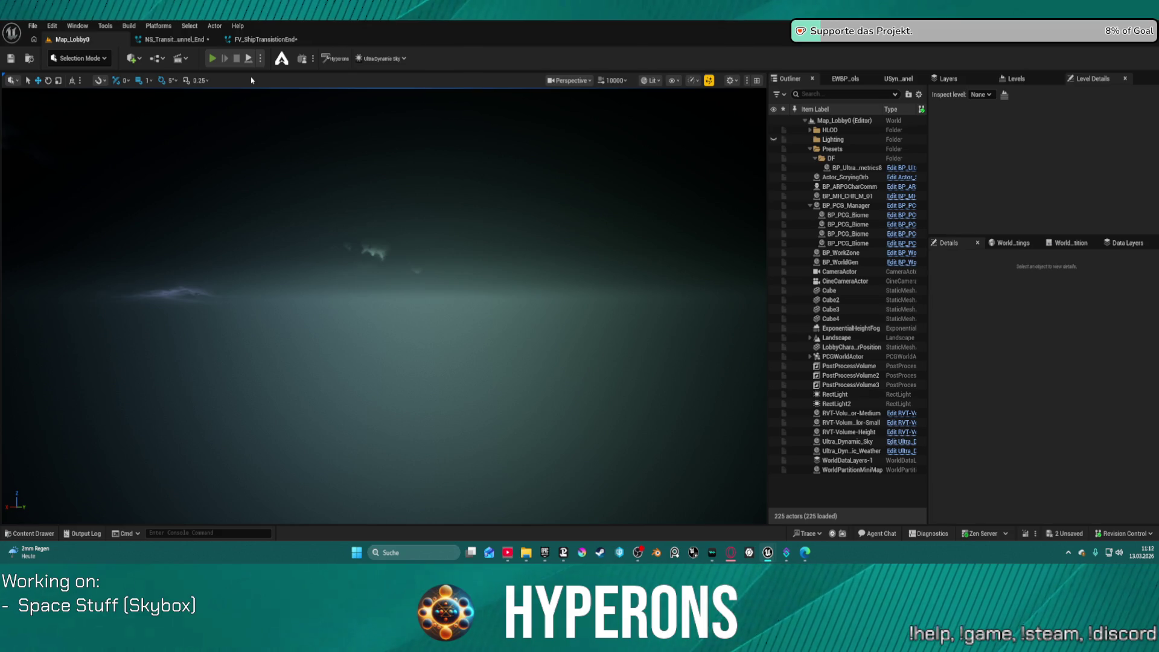
Play-test the jump transition again from PLAY and Start Game, then reopen FV_ShipTransistionEnd.
key(alt+p)
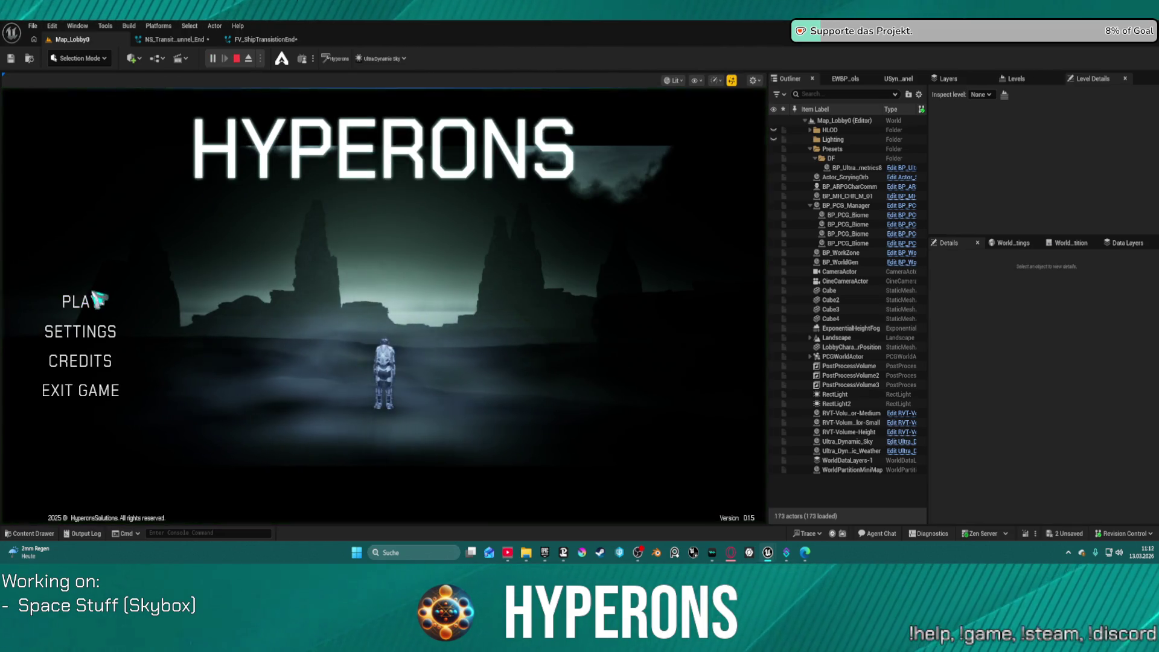
click(97, 305)
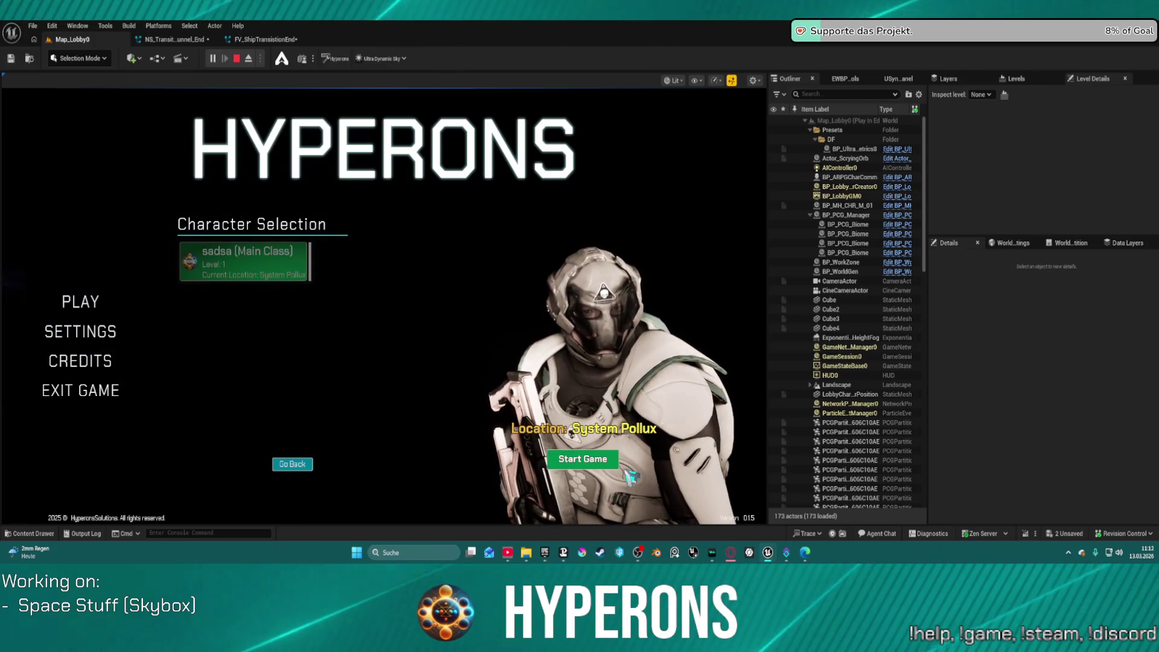
click(618, 459)
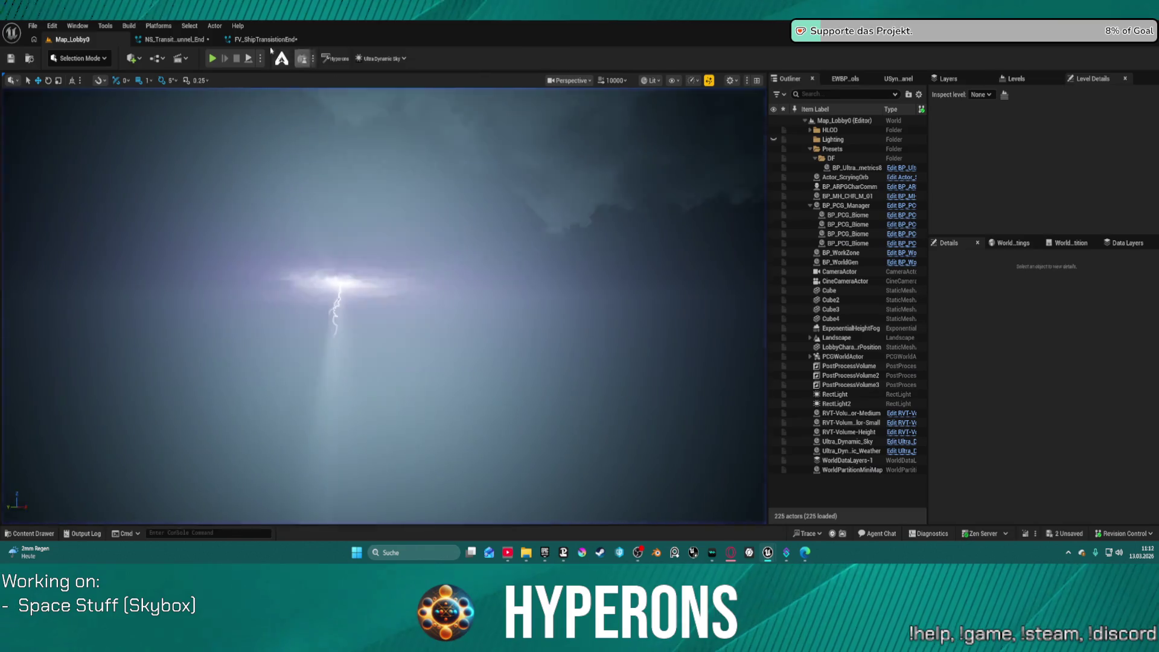
click(250, 38)
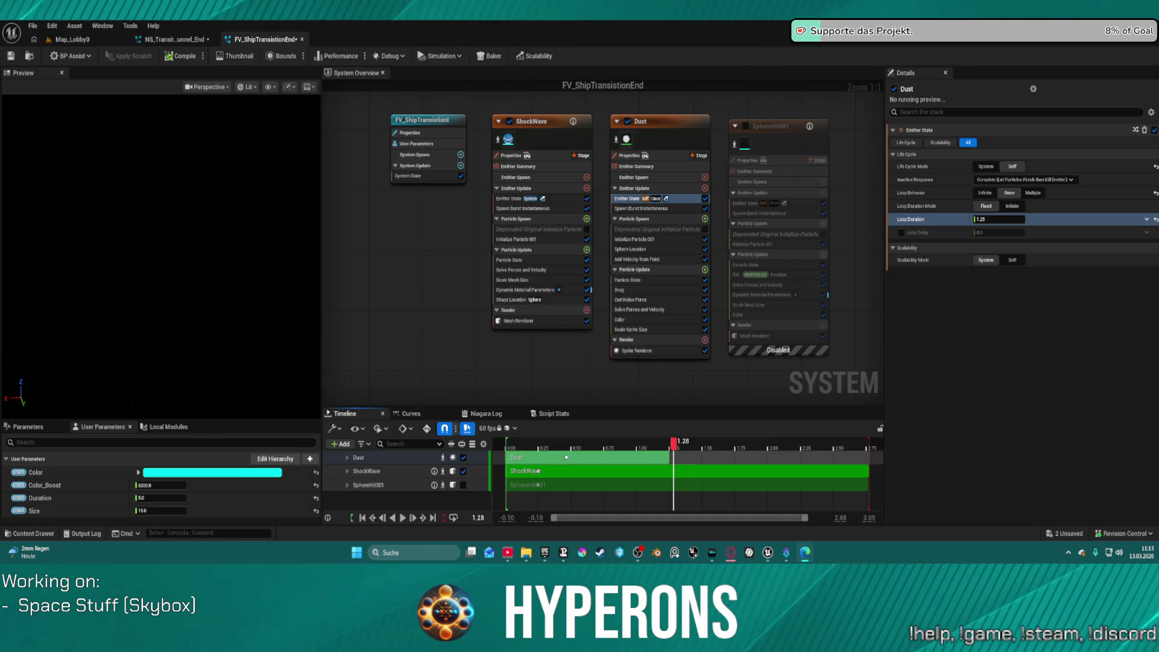
Commit the Dust loop duration of 1.25, inspect SphereHit001 and Dust, then open NS_Transition_Tunnel_End.
click(863, 342)
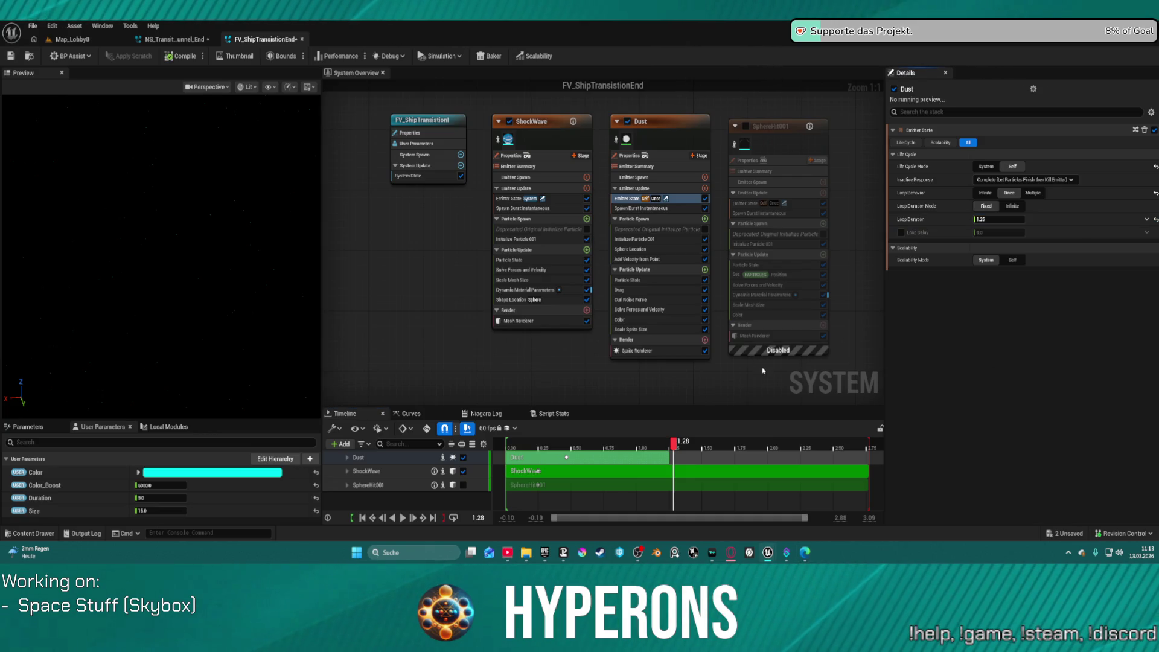
click(792, 133)
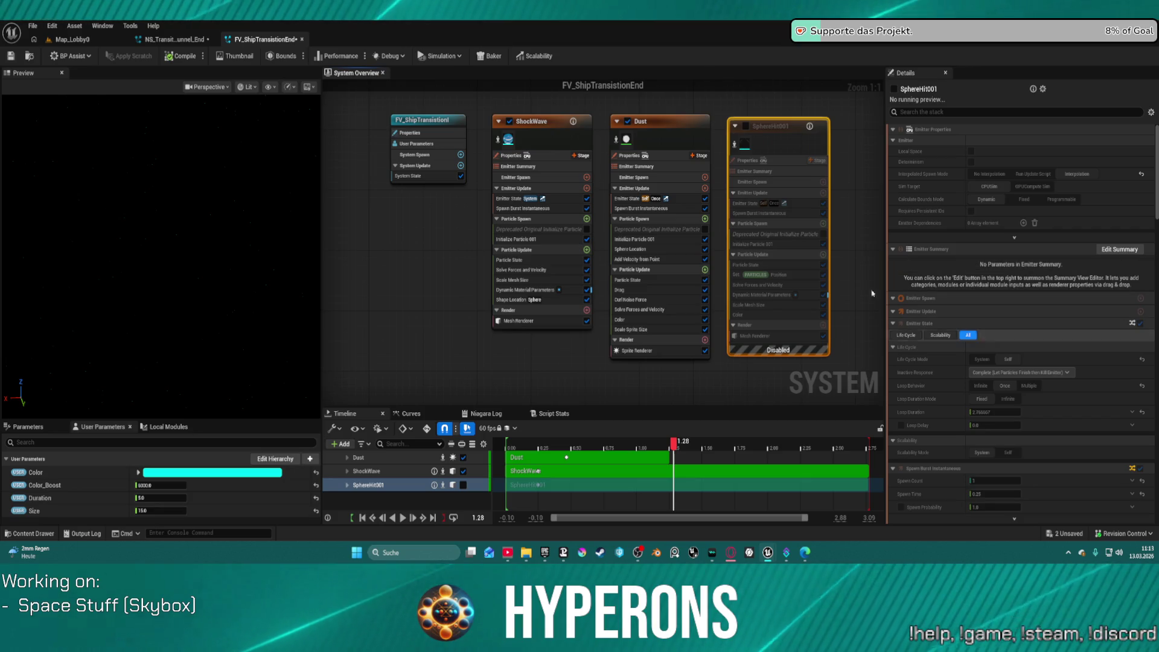
click(675, 136)
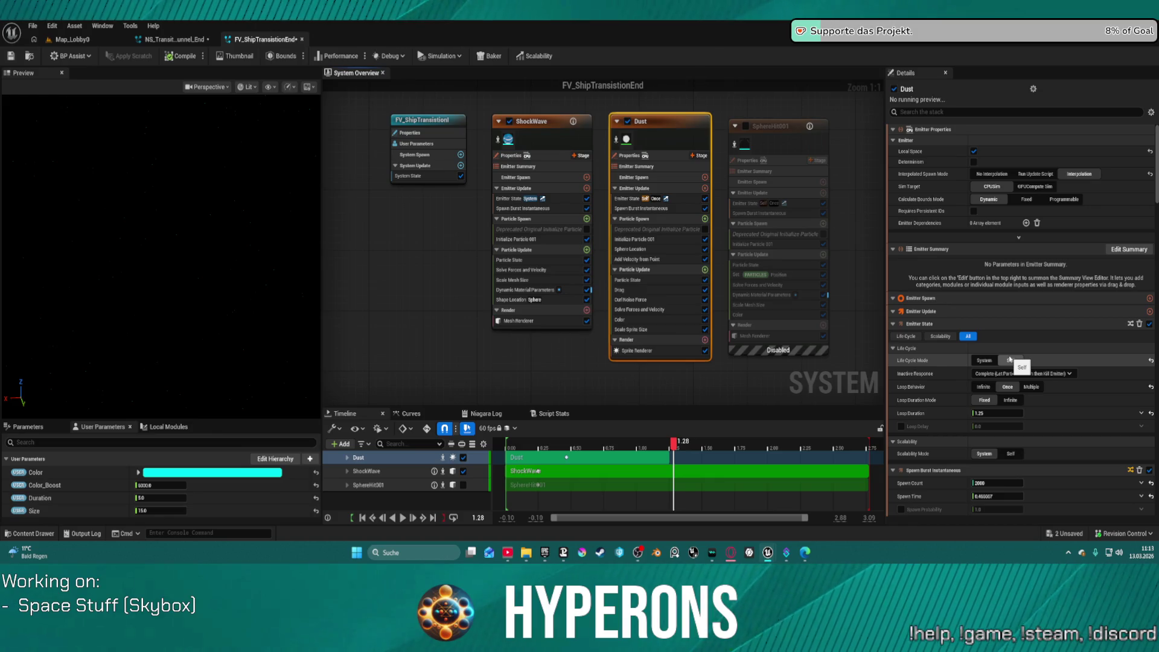
scroll(759, 298, down, 6)
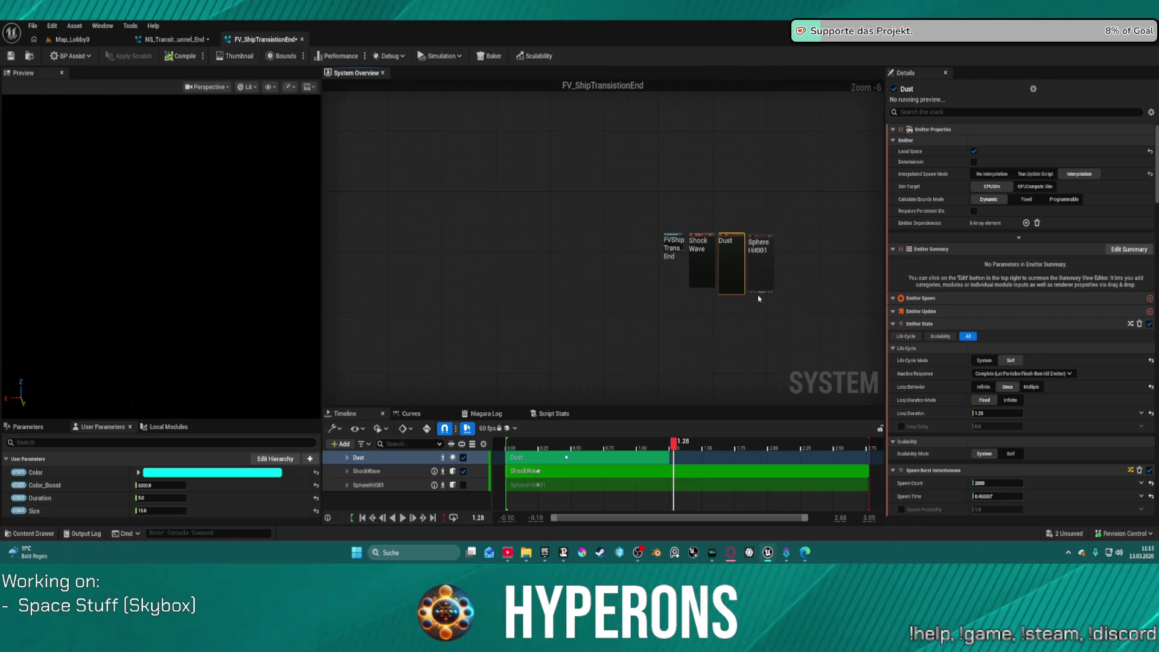
click(184, 38)
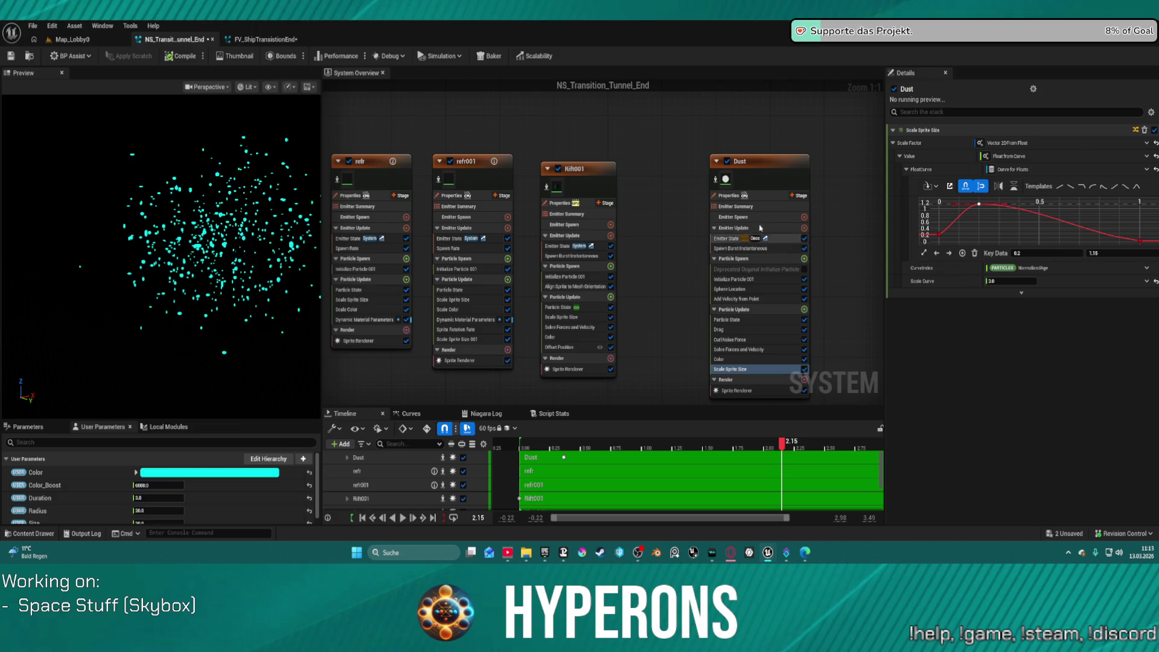
Set the Dust emitter's minimum particle lifetime to 2 in Initialize Particle.
click(778, 174)
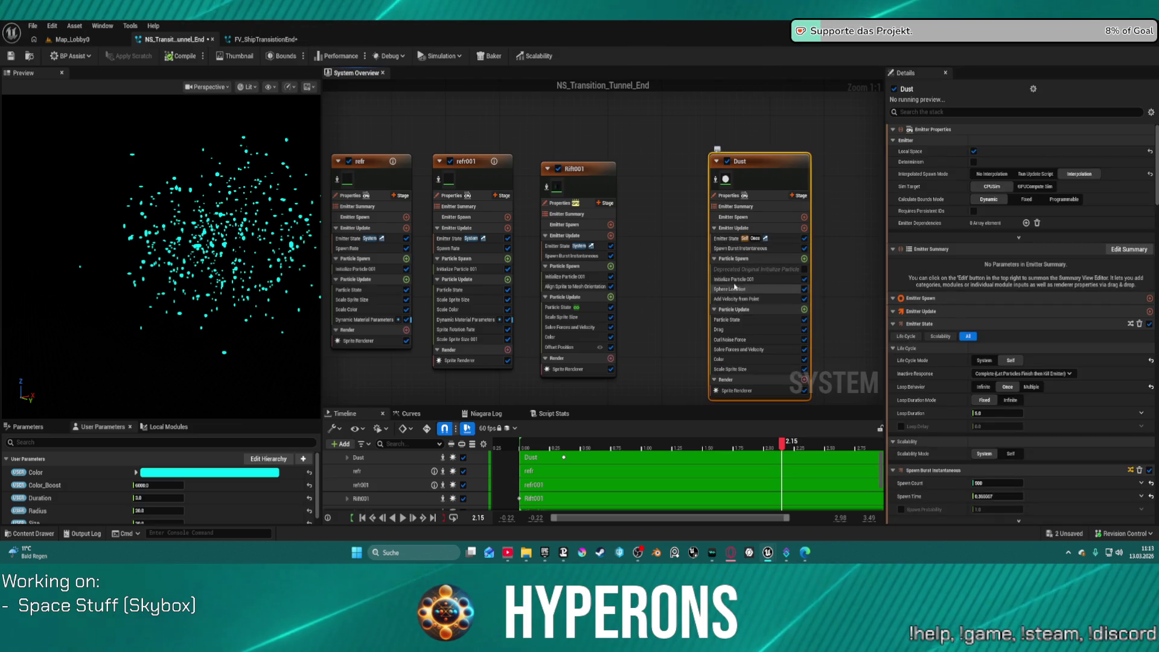
click(734, 279)
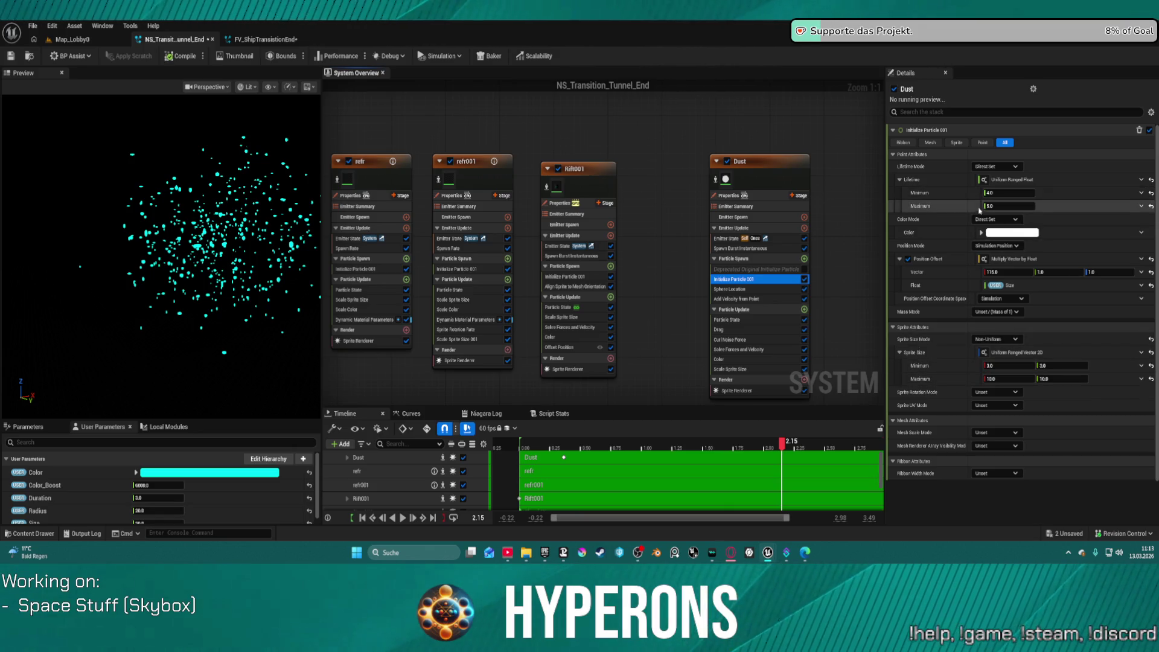
click(1014, 194)
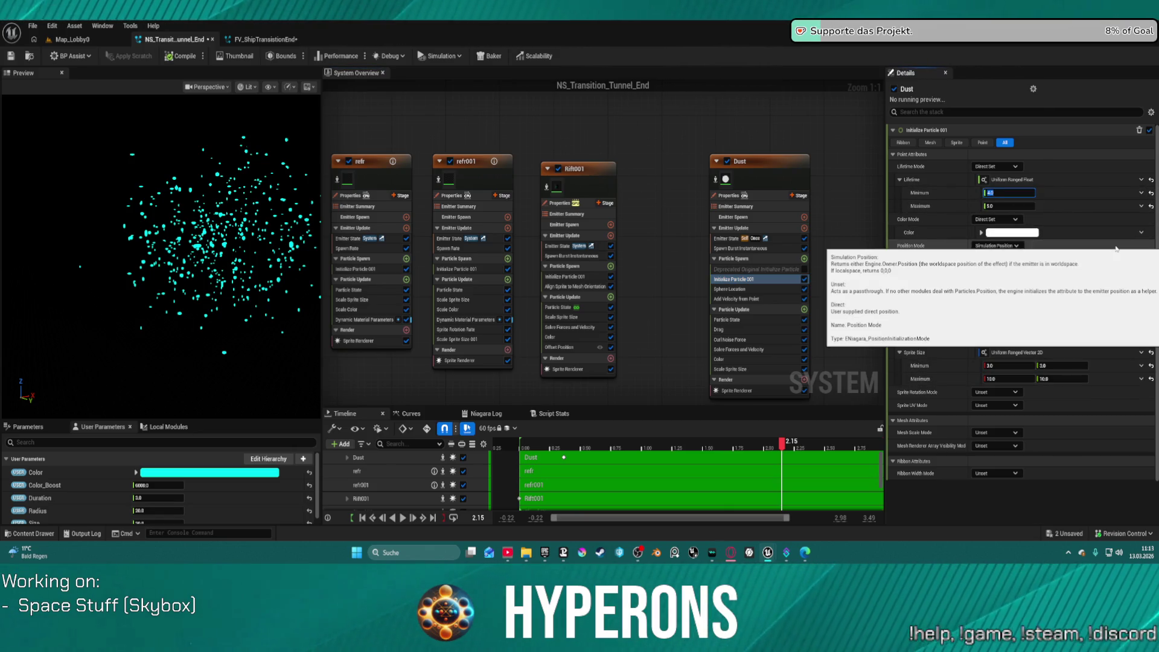
text(2)
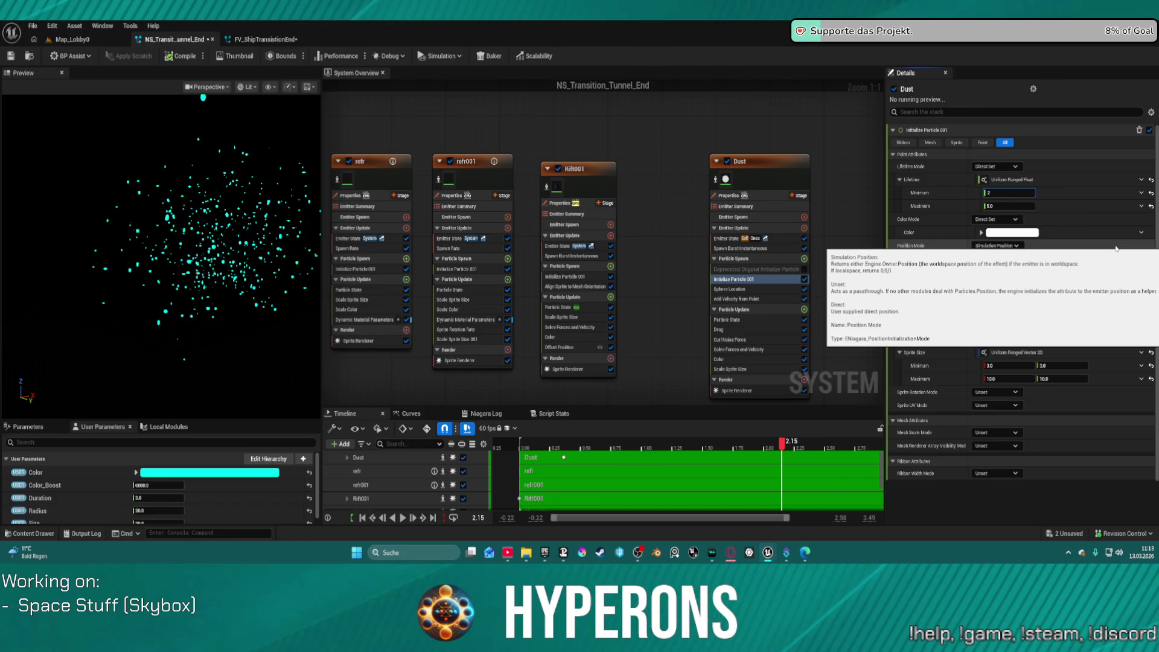
text(3)
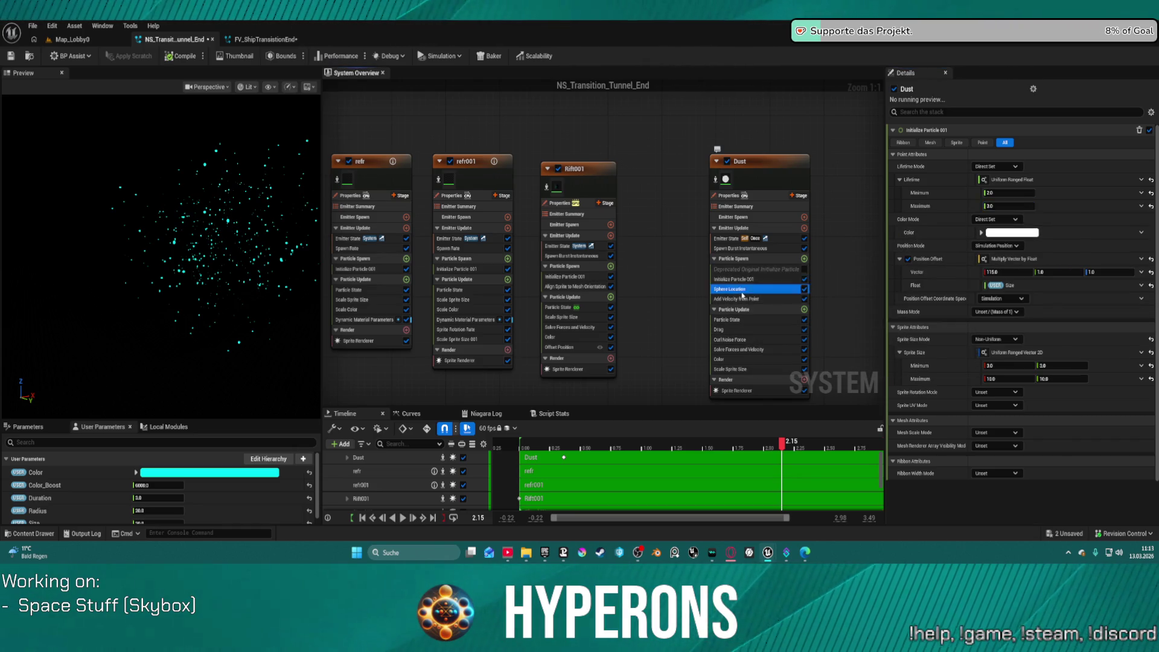
Set the Dust emitter's Emitter State loop duration to 2.
click(745, 299)
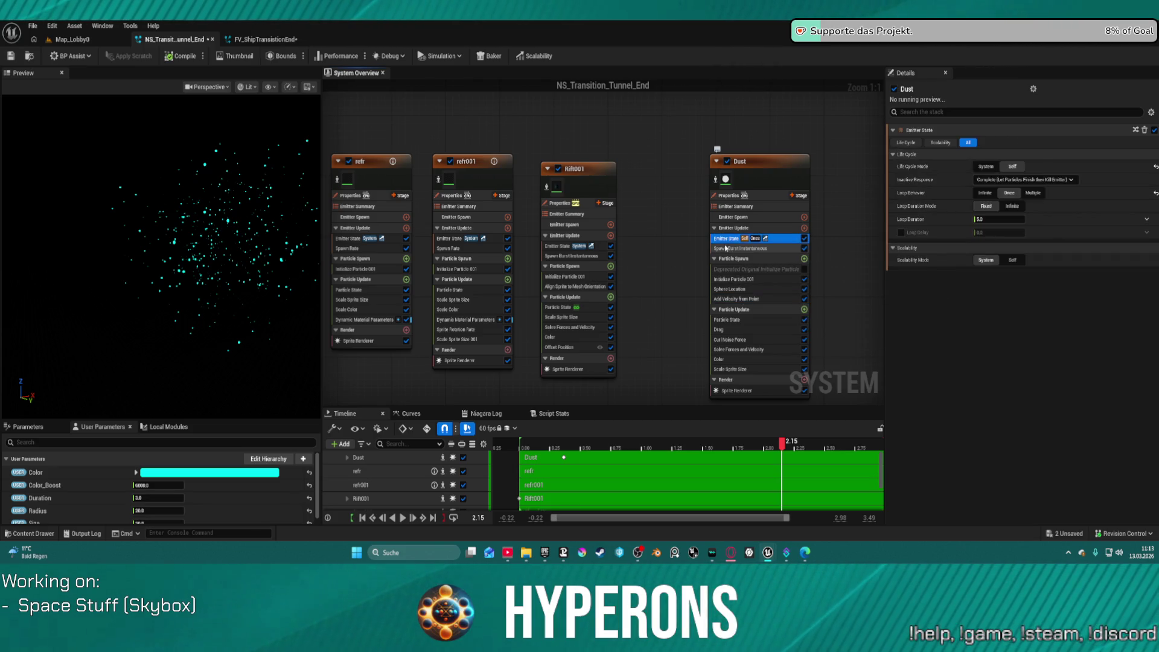
click(728, 238)
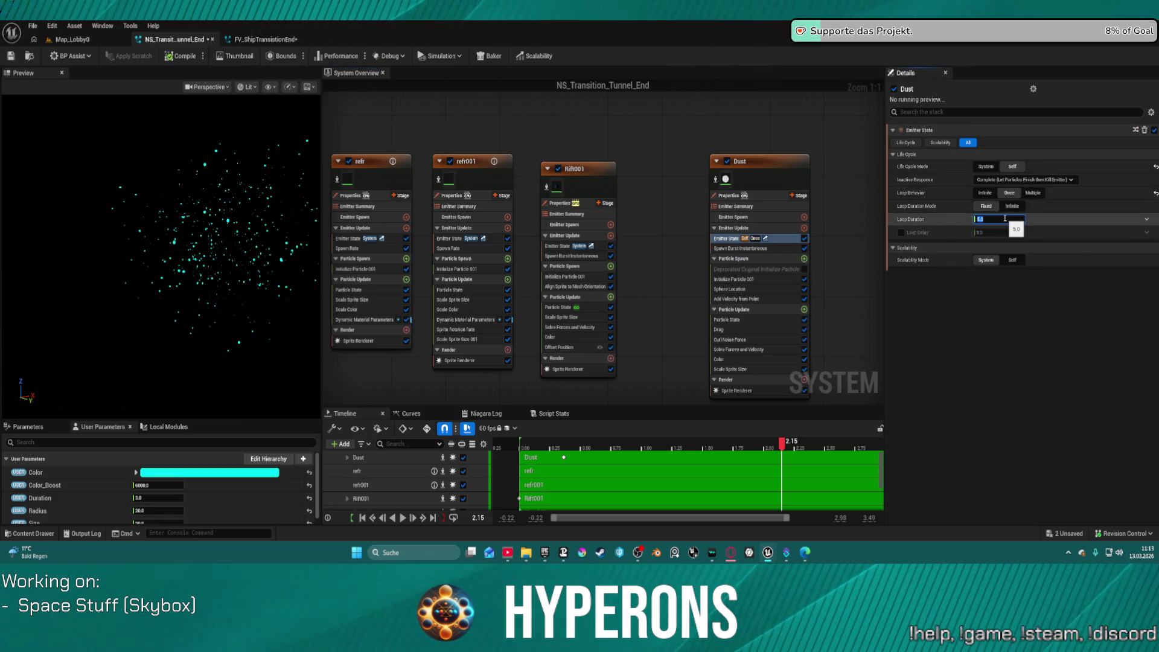
text(2)
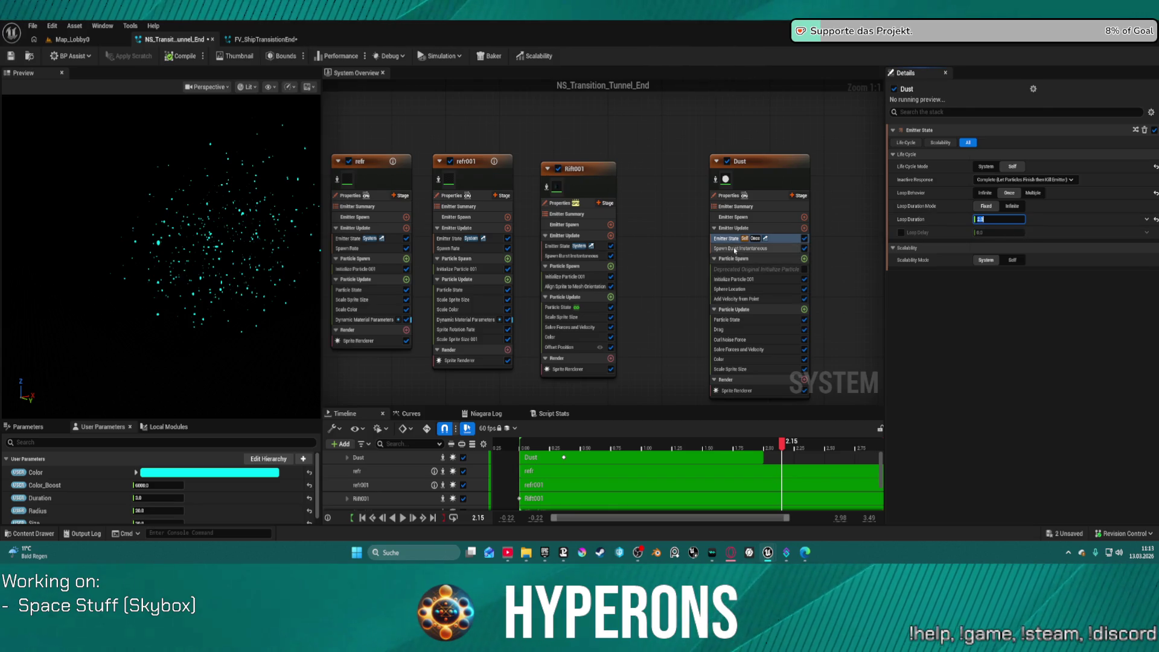
click(743, 249)
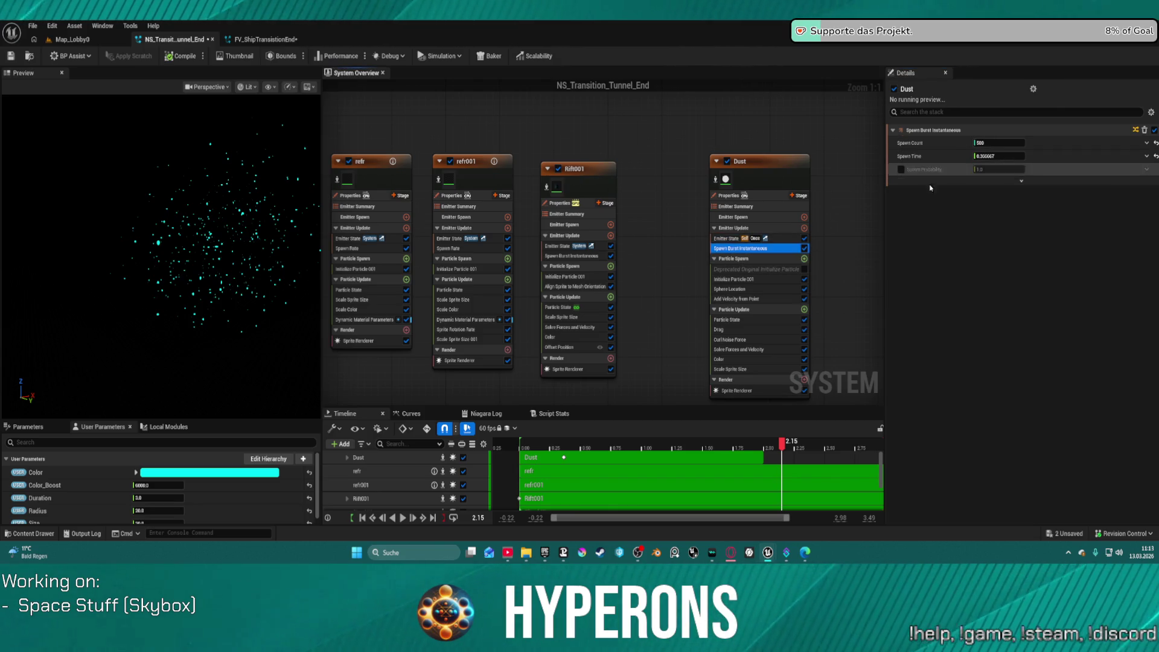
Set the Dust sprite size minimum to 2.0 and edit the Scale Sprite Size curve value.
click(738, 280)
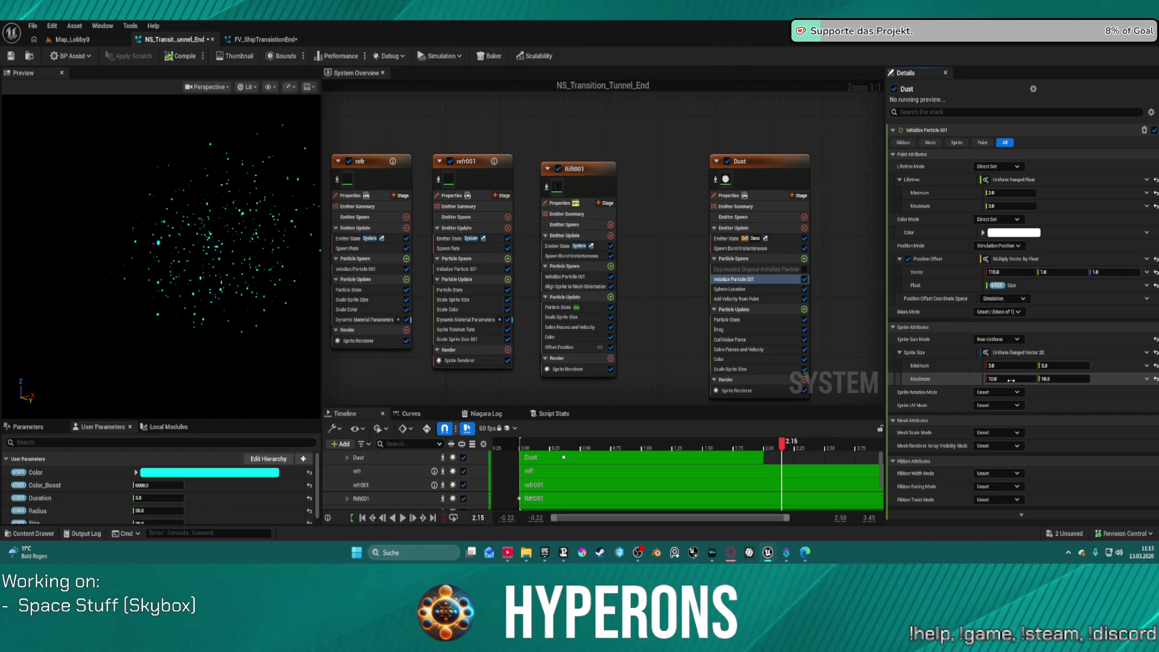
click(1011, 381)
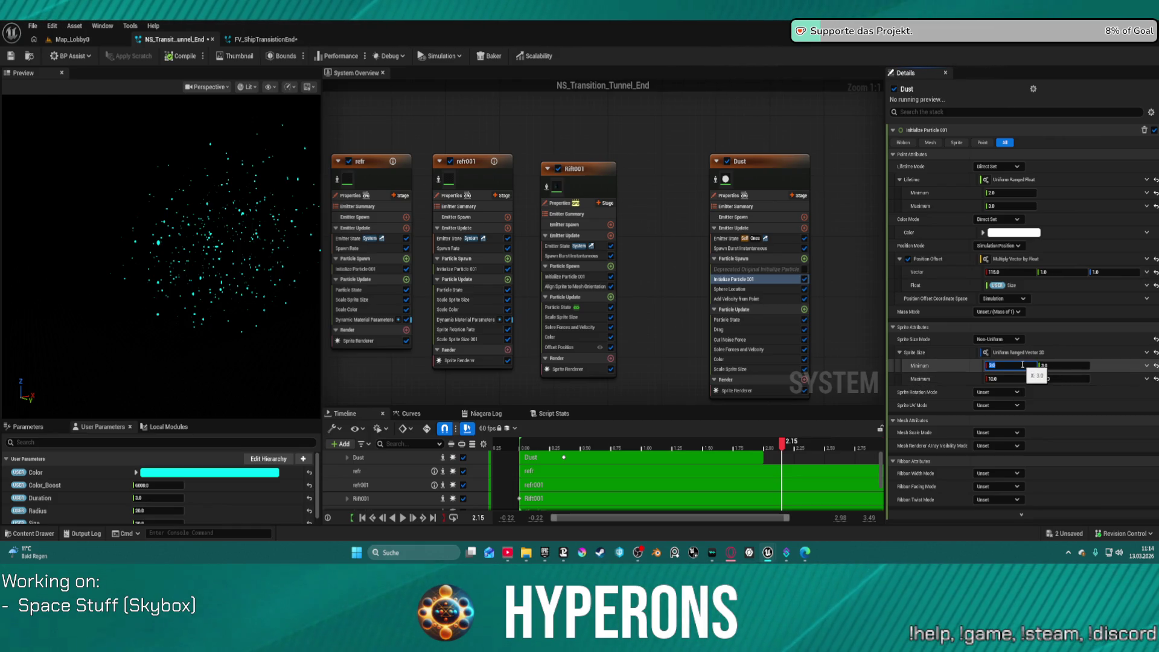
key(Tab)
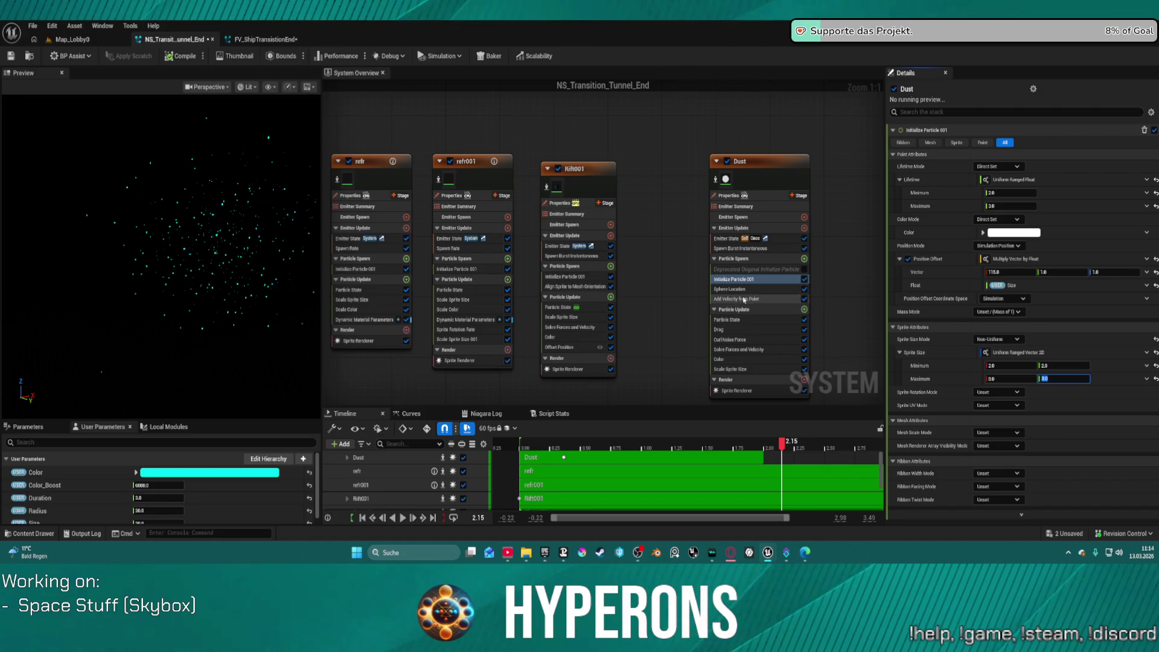
click(749, 370)
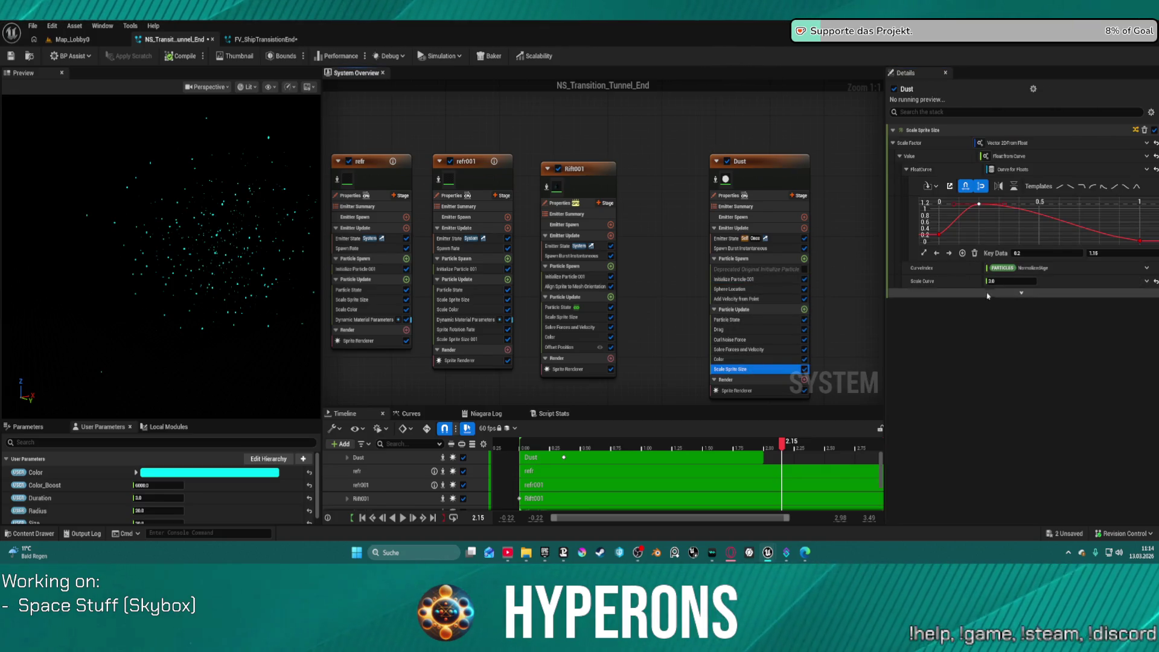
click(1007, 280)
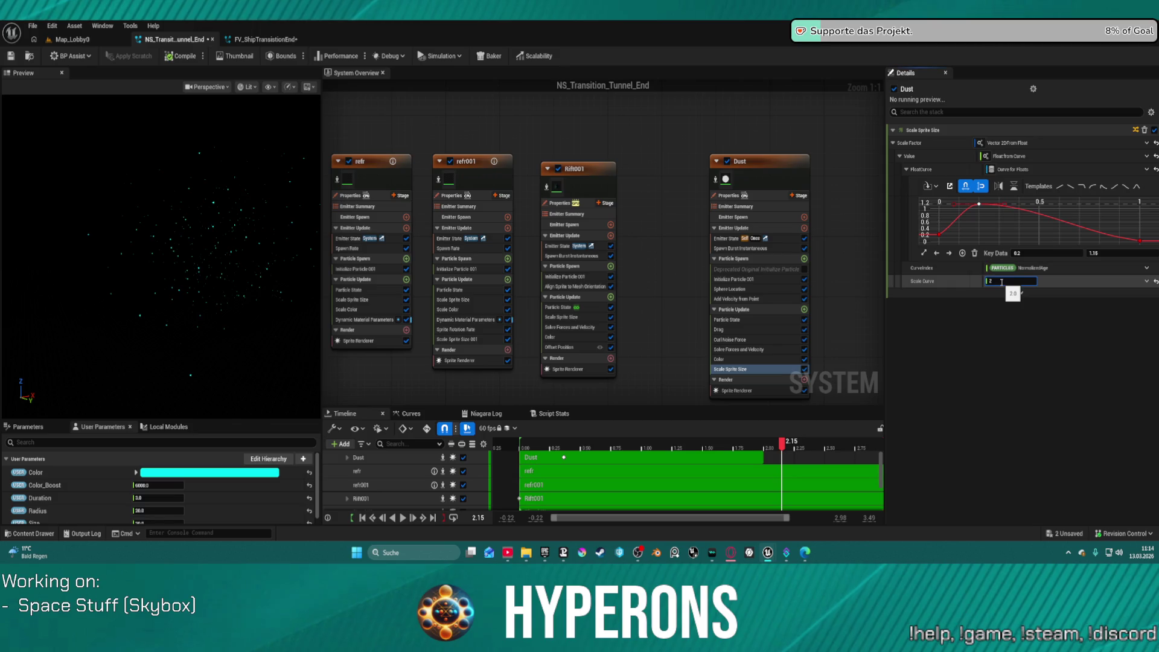
click(65, 44)
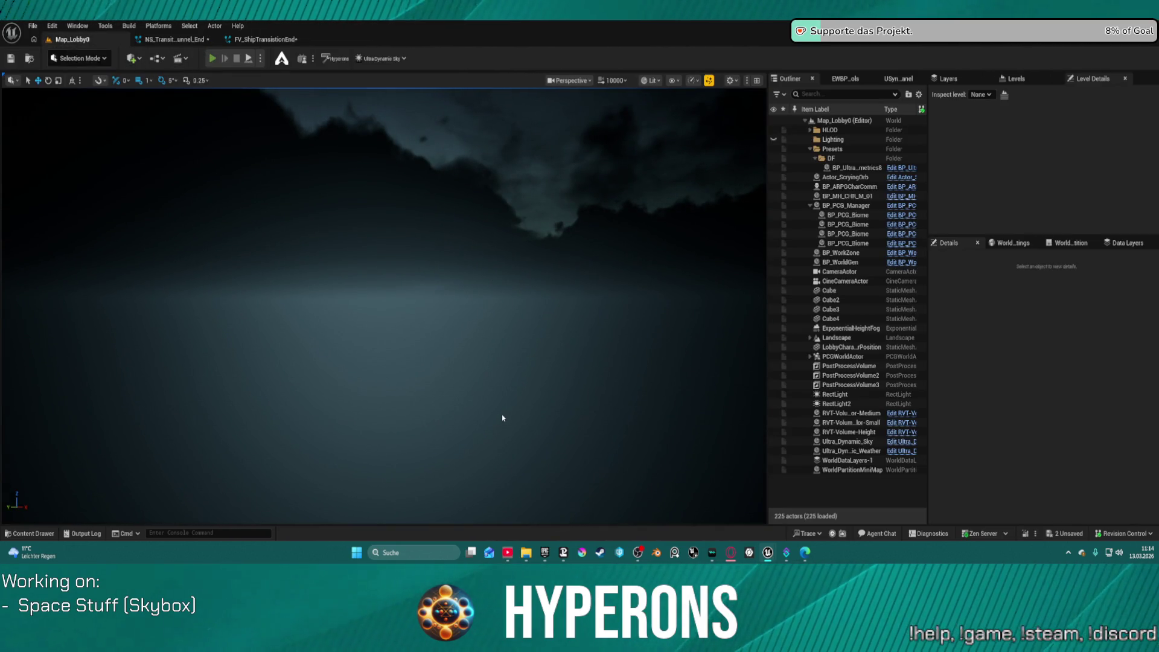
key(alt+p)
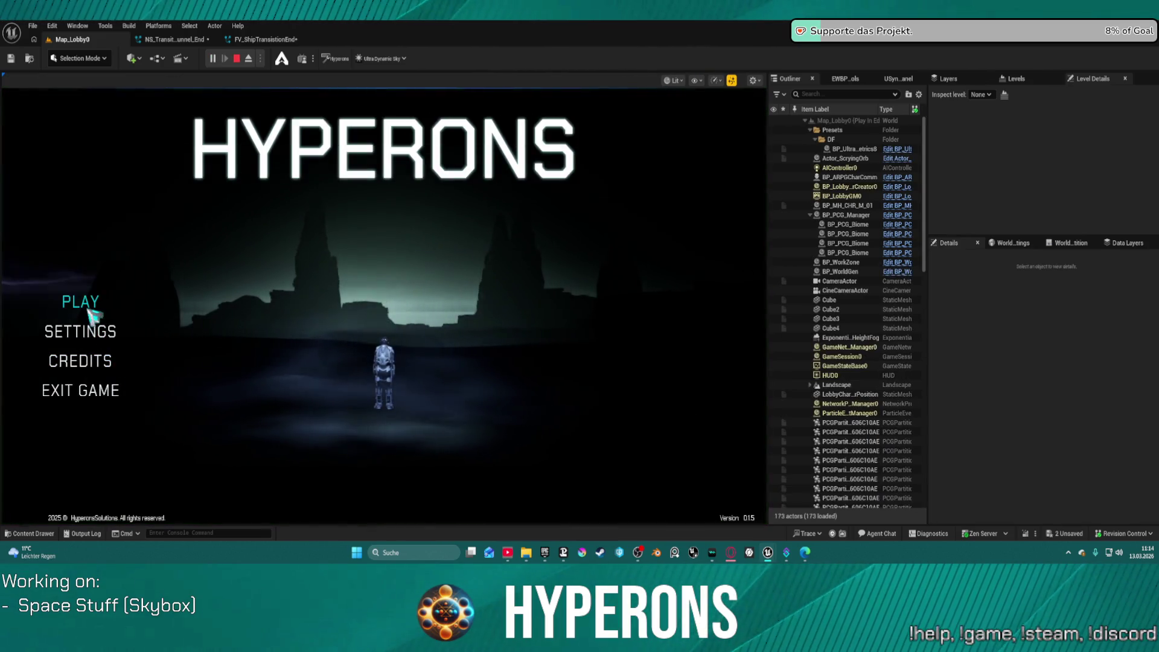
click(84, 304)
click(242, 261)
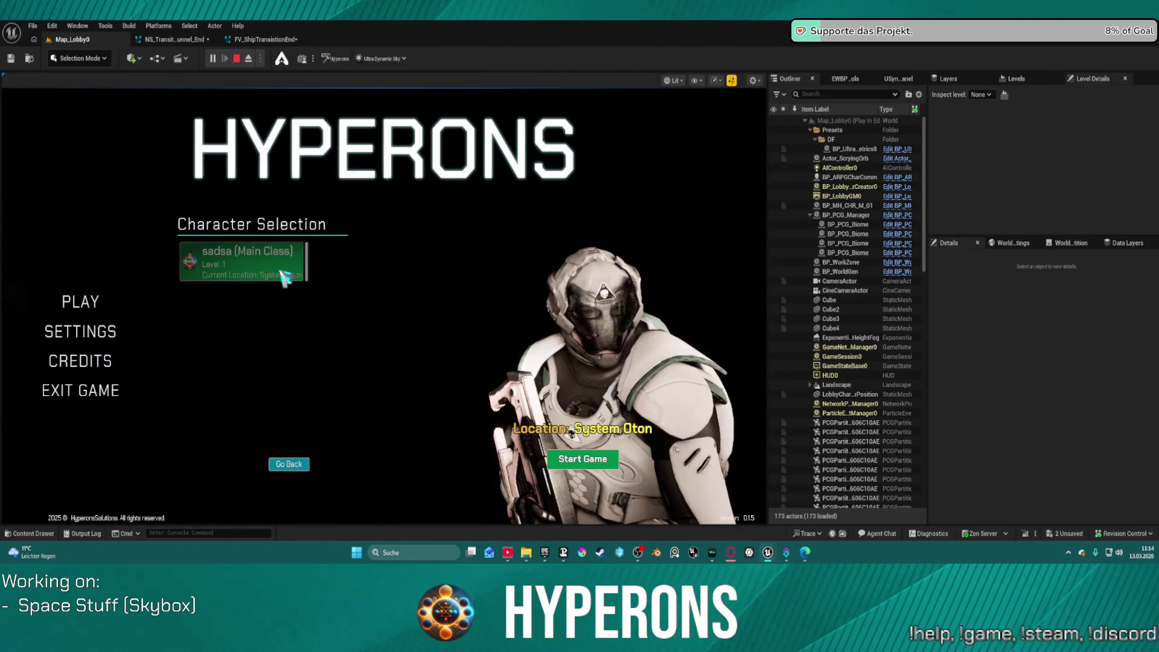
click(604, 461)
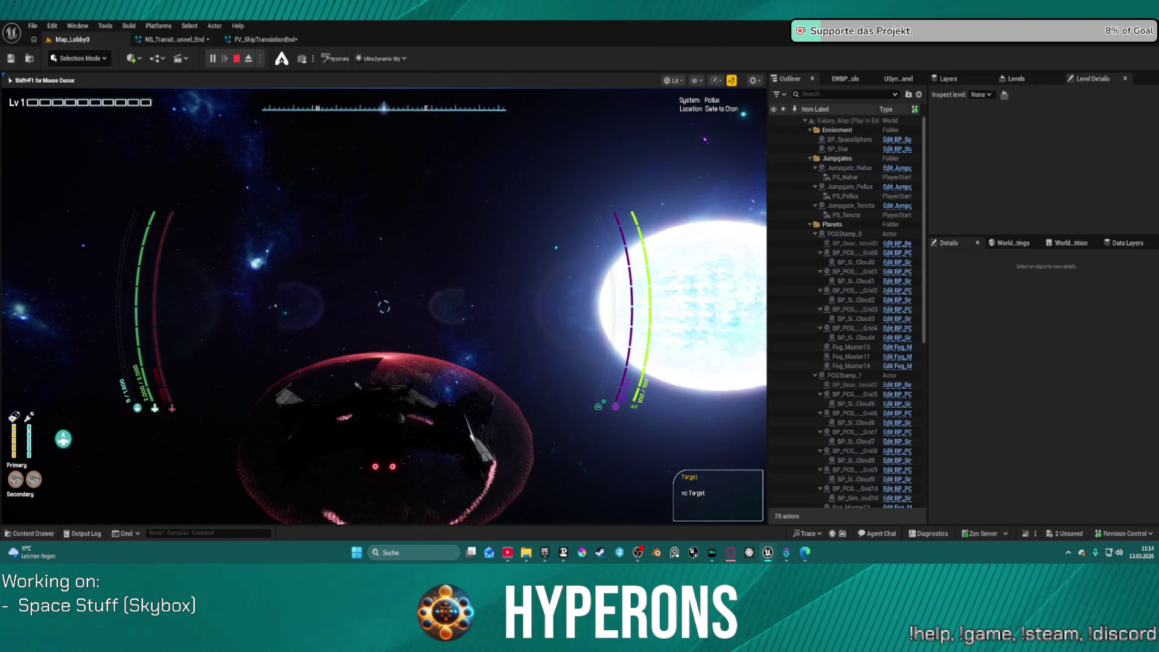
key(Escape)
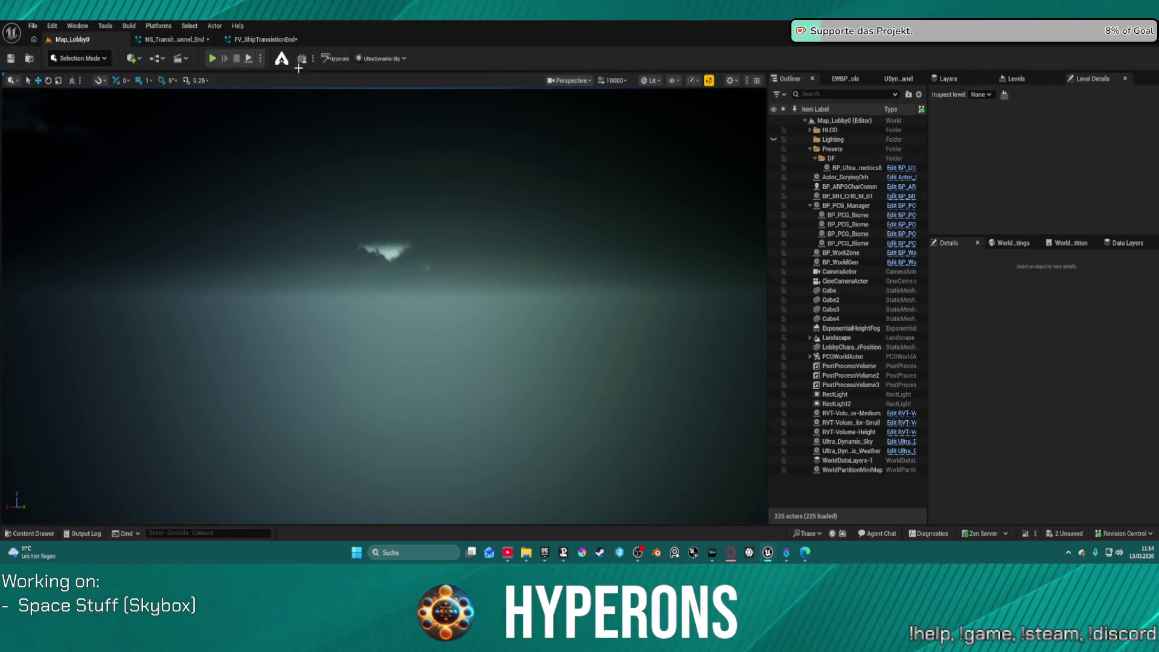
click(284, 41)
Browse the Content Drawer to SpaceObjects > Jumpgates and open the TransitionTunnle mesh to inspect it.
click(31, 59)
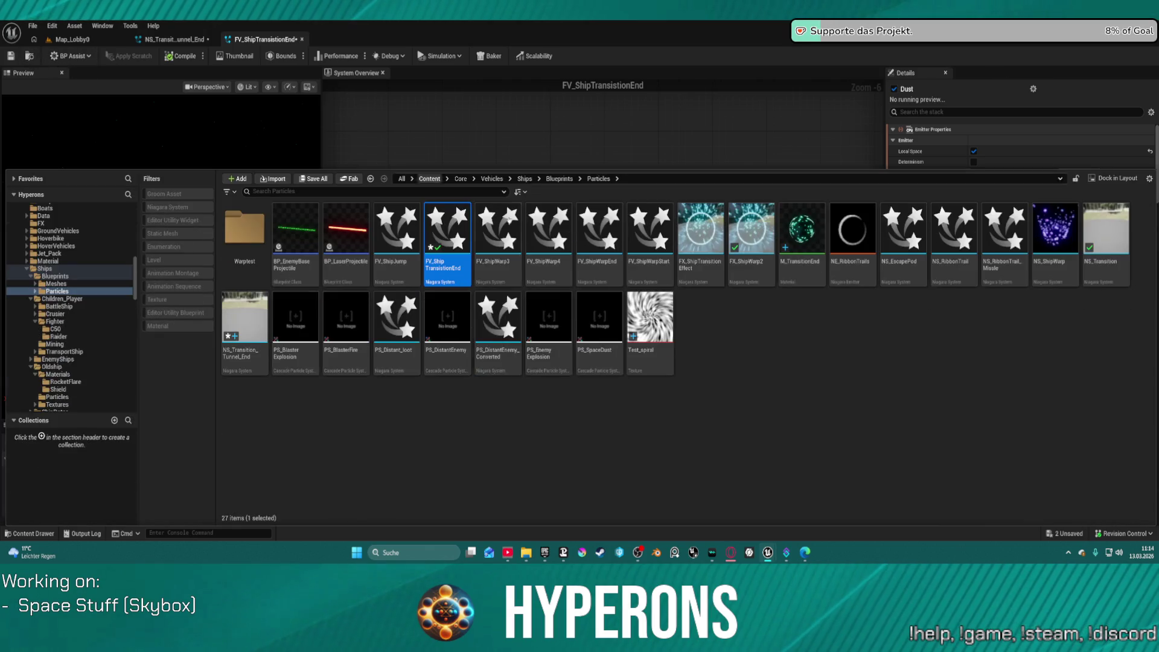
click(29, 269)
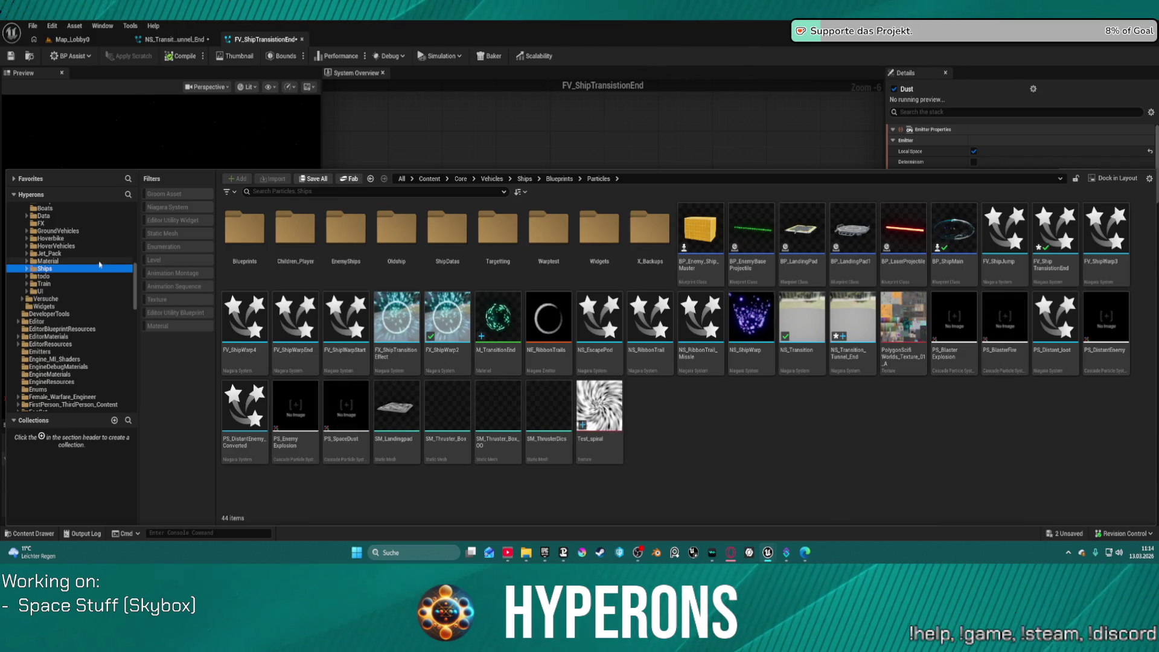
scroll(96, 270, up, 8)
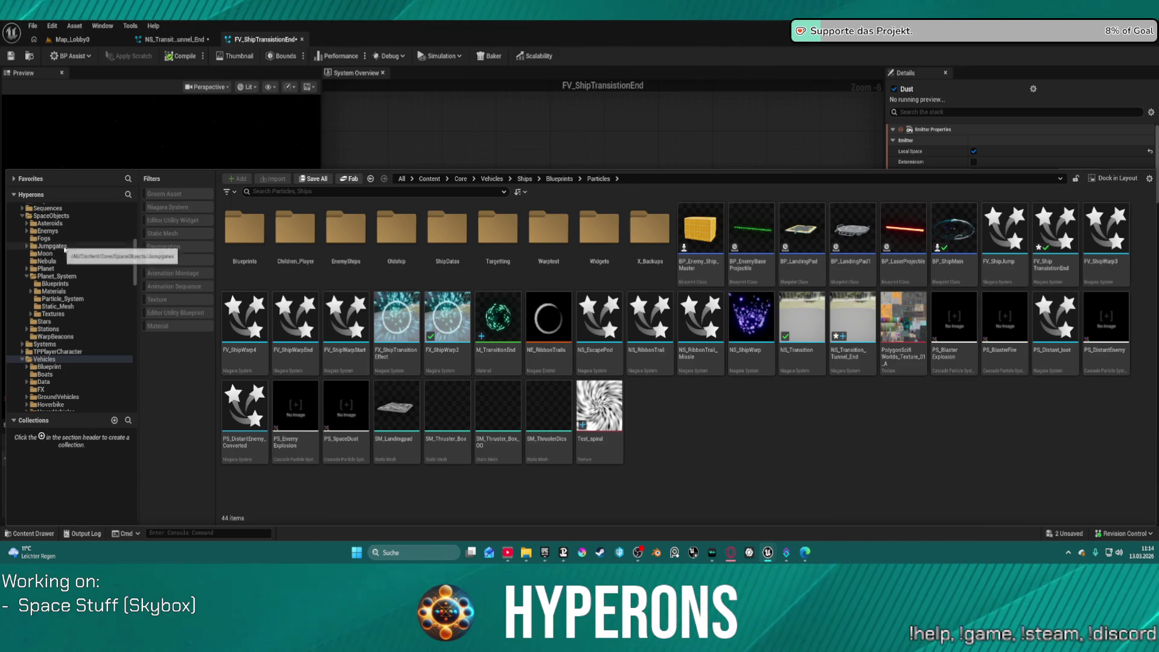
click(65, 248)
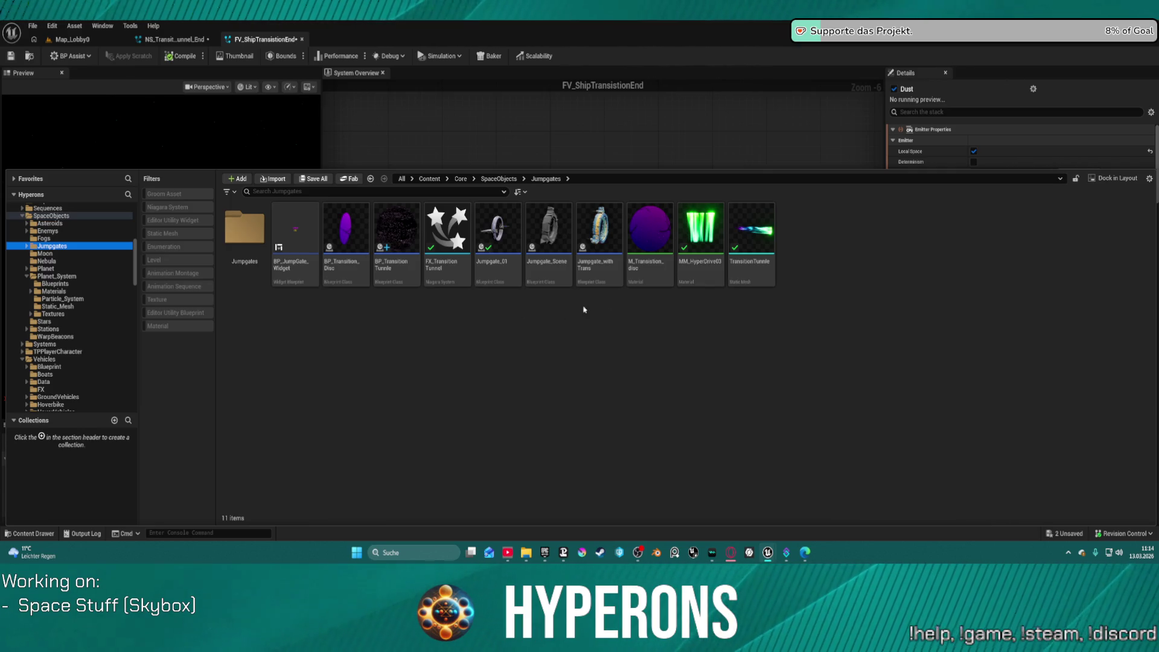
click(765, 247)
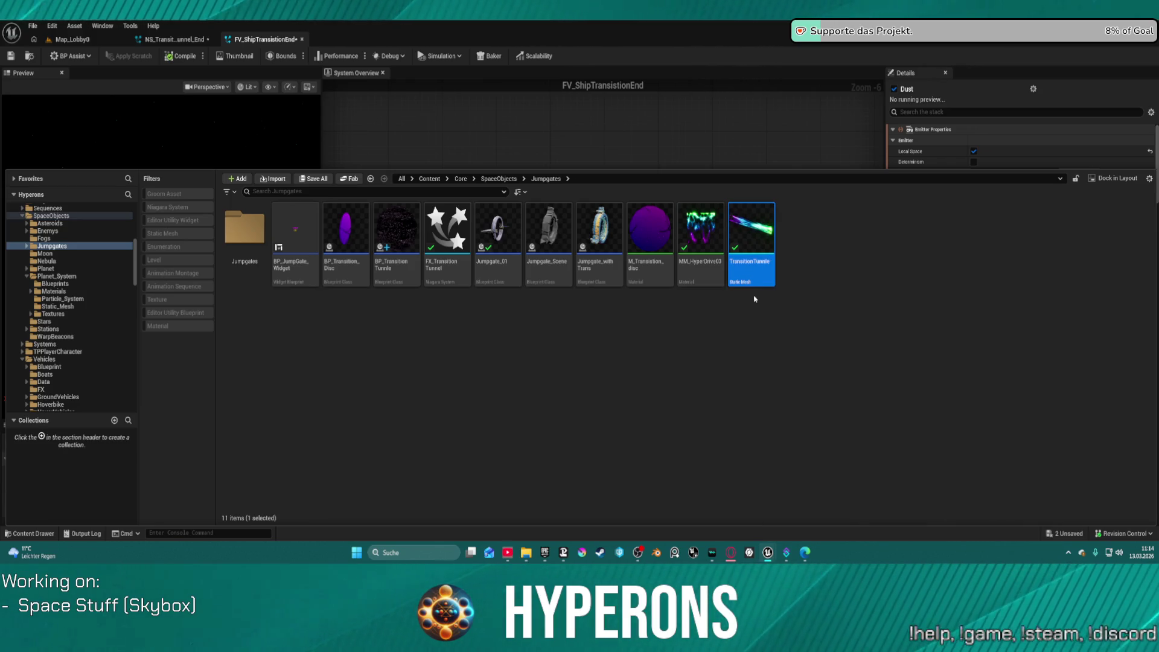
double_click(747, 233)
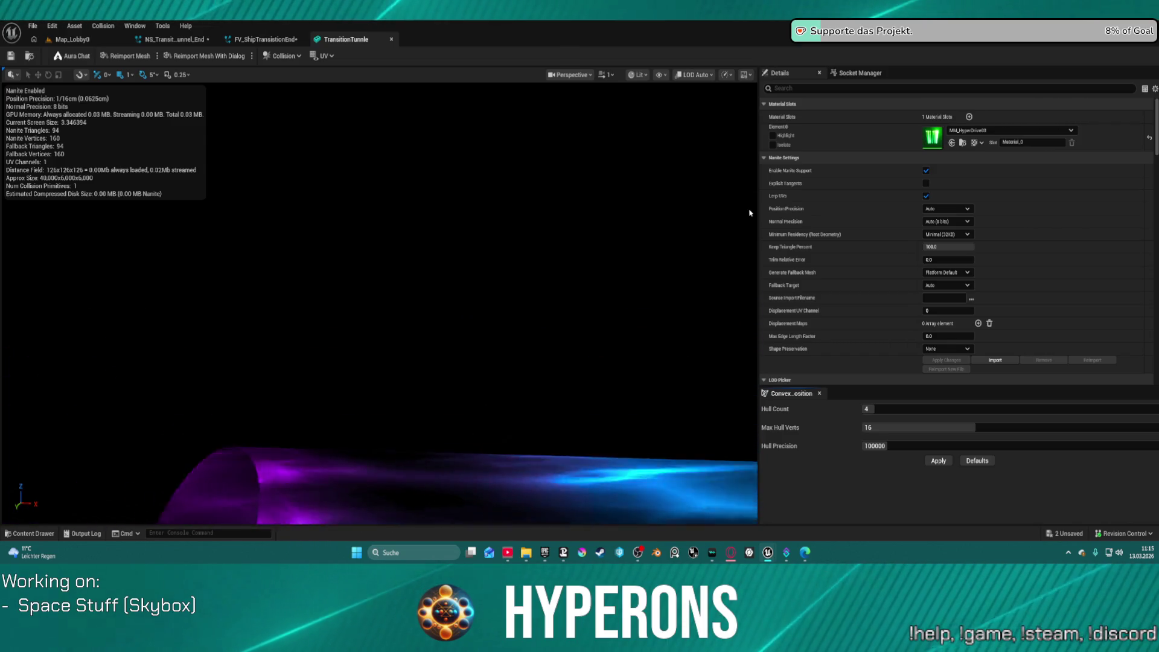
mouse_move(354, 269)
mouse_down()
mouse_move(363, 260)
mouse_move(326, 261)
mouse_move(339, 261)
mouse_up()
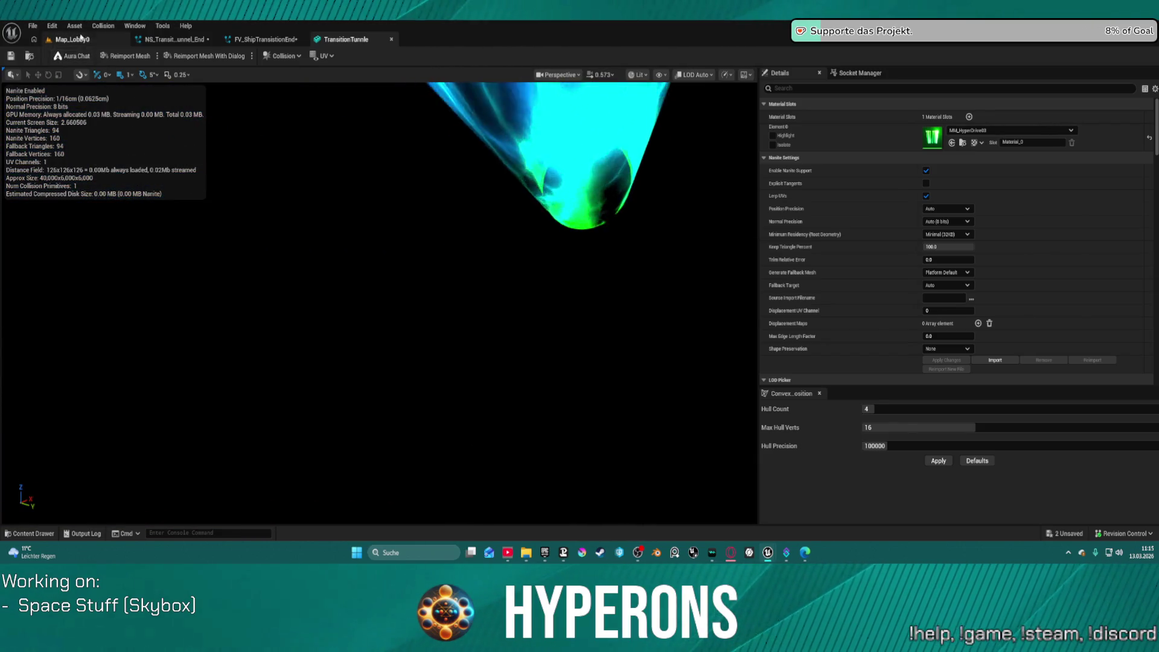
click(72, 39)
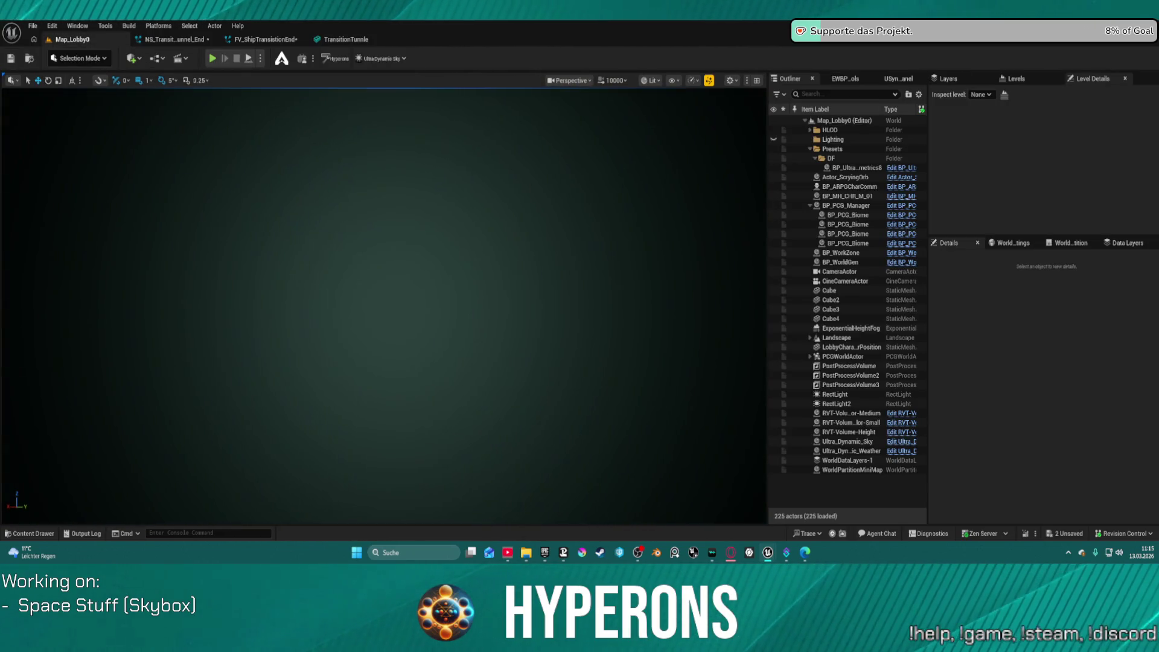
Drag the TransitionTunnle mesh from Jumpgates into the level and frame it in view.
key(ctrl+space)
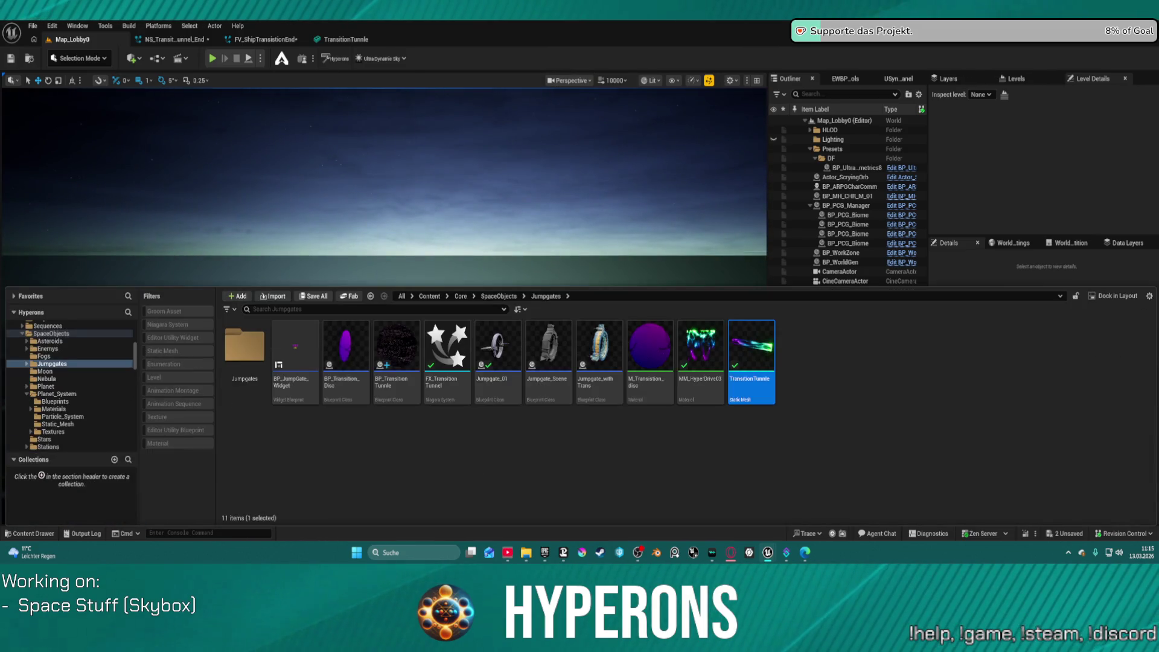
drag(752, 348, 531, 212)
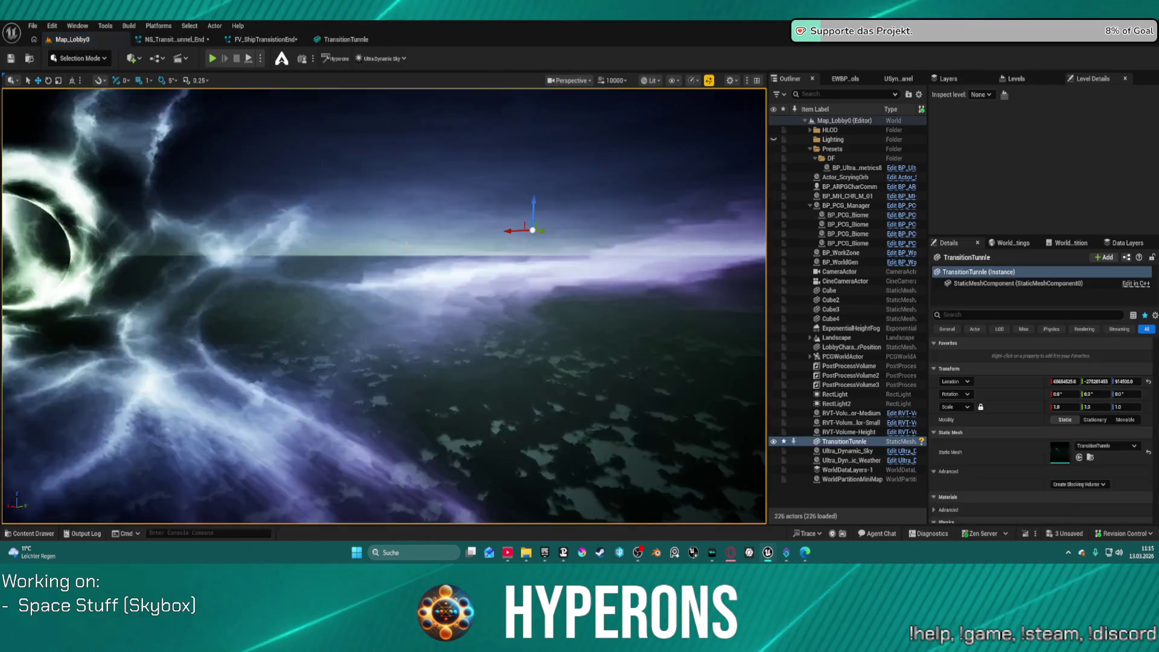
key(f)
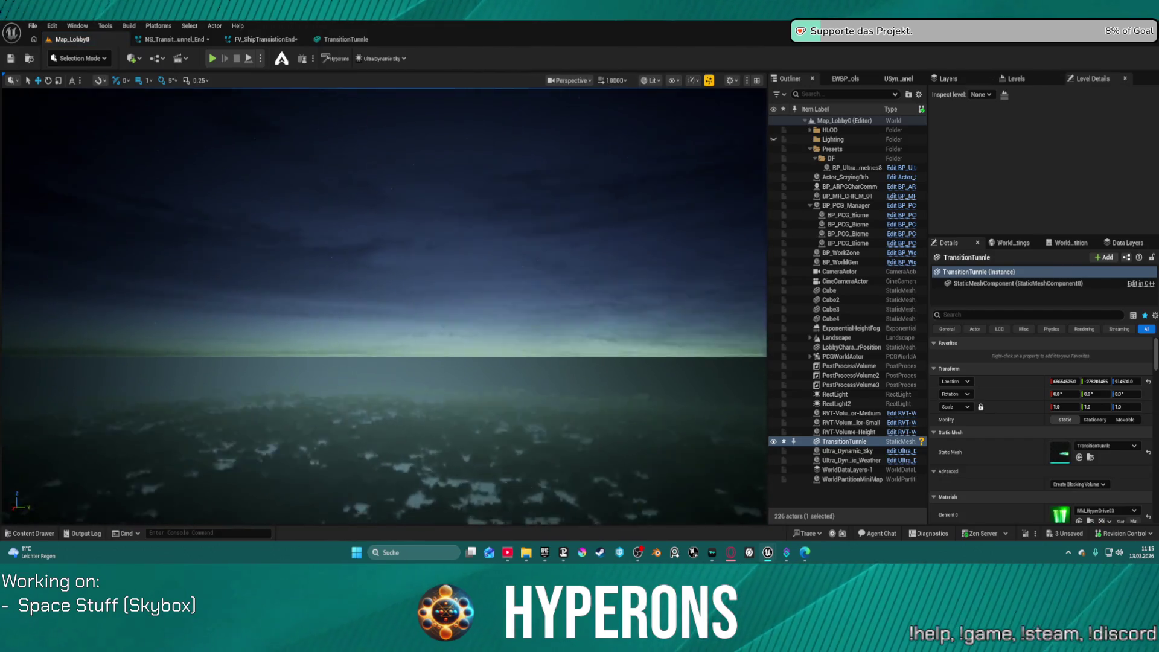
mouse_move(384, 302)
mouse_down()
mouse_move(398, 290)
mouse_move(374, 293)
mouse_move(387, 302)
mouse_move(482, 256)
mouse_up()
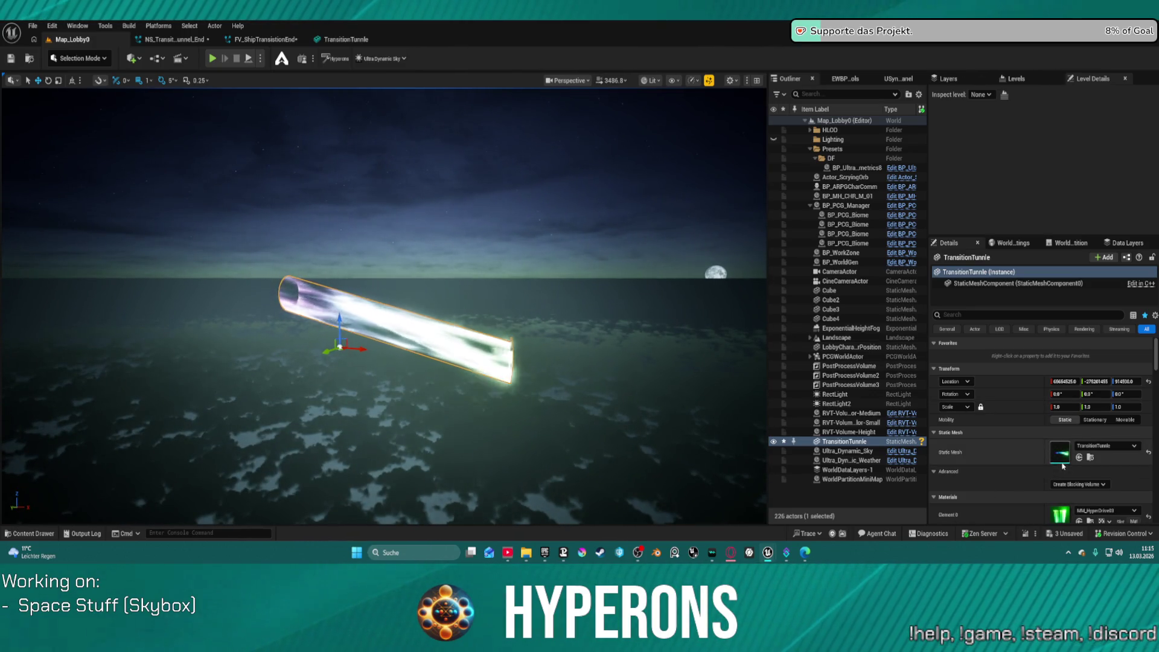
mouse_move(386, 302)
mouse_down()
mouse_move(362, 296)
mouse_move(375, 290)
mouse_move(350, 296)
mouse_move(425, 295)
mouse_move(398, 284)
mouse_move(422, 295)
mouse_move(386, 338)
mouse_move(726, 343)
mouse_up()
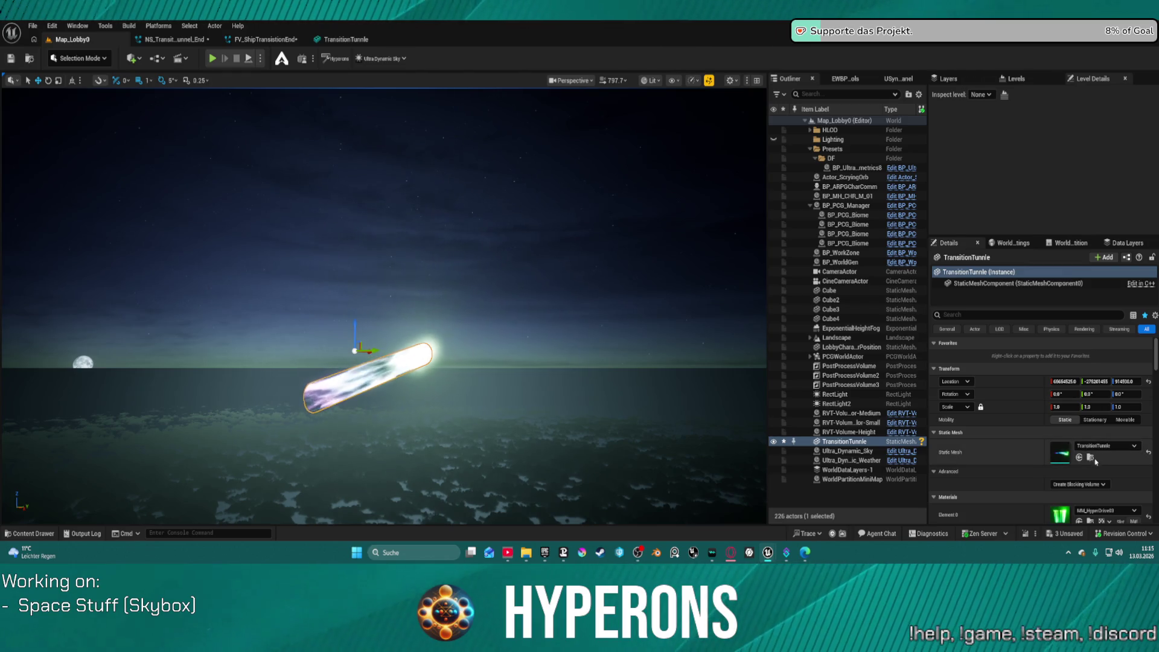
Switch the editor to Modeling Mode with Shift+5.
click(106, 59)
key(Escape)
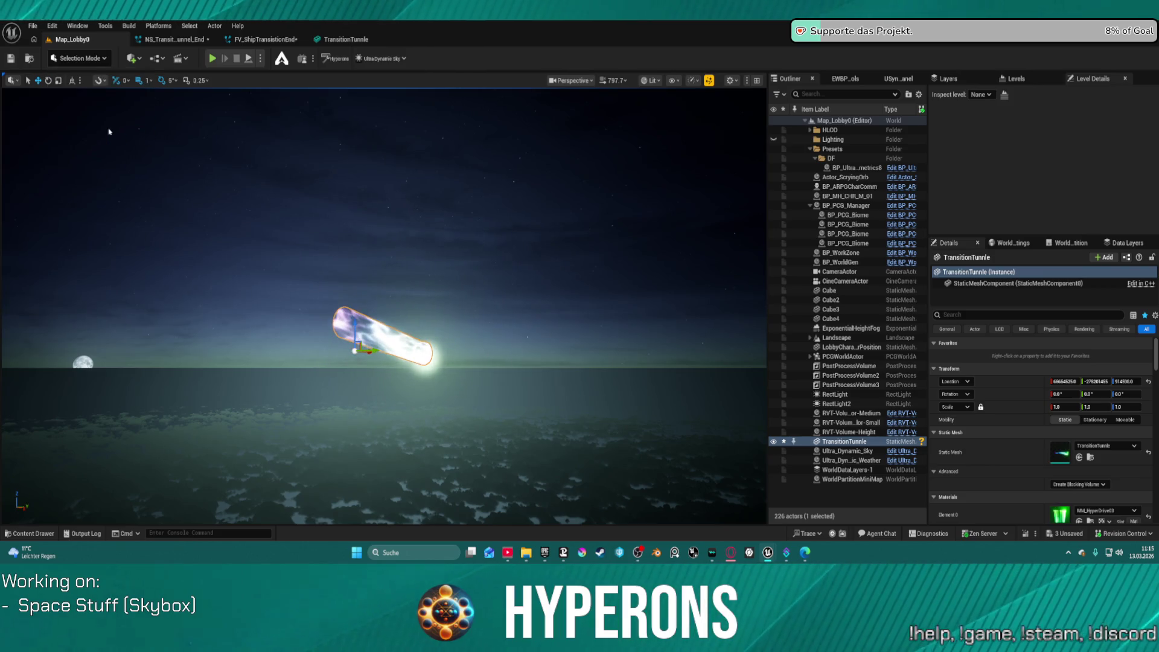
key(shift+5)
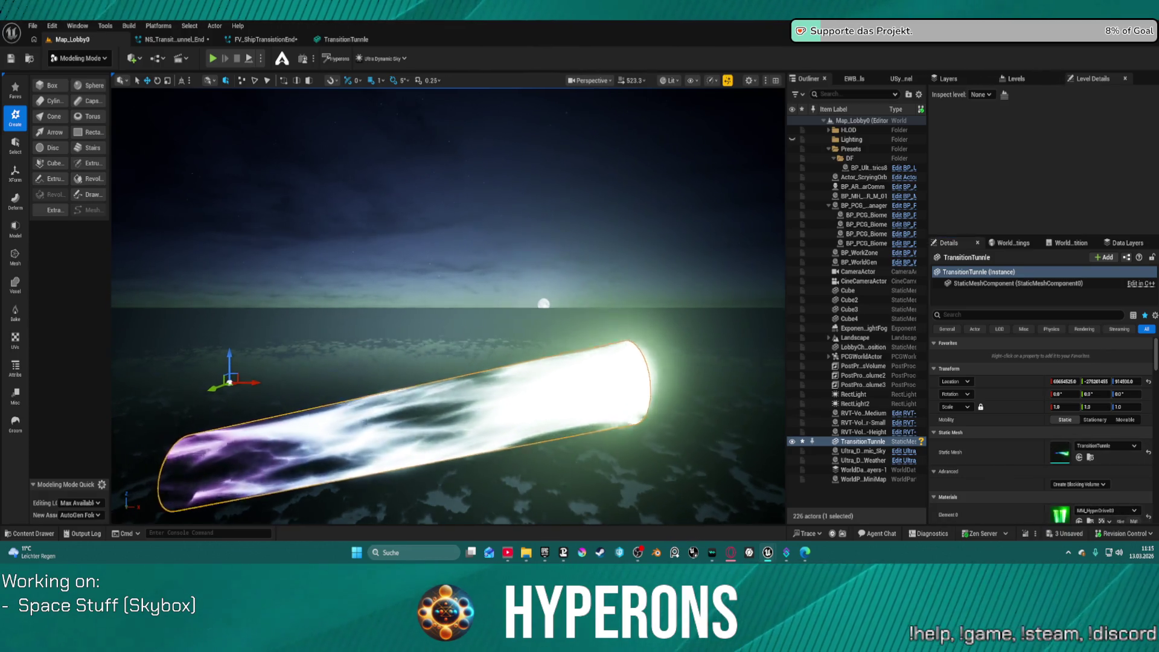
Frame the tunnel tube and review its material choices without changing them.
key(f)
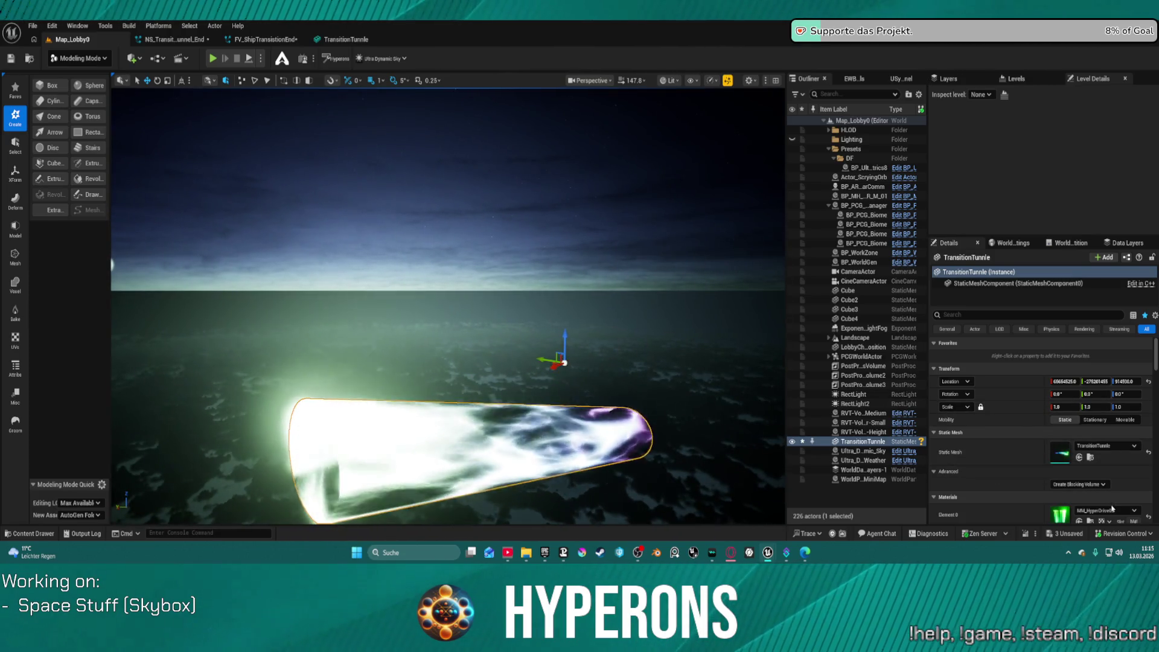
scroll(1114, 474, down, 1)
click(1127, 482)
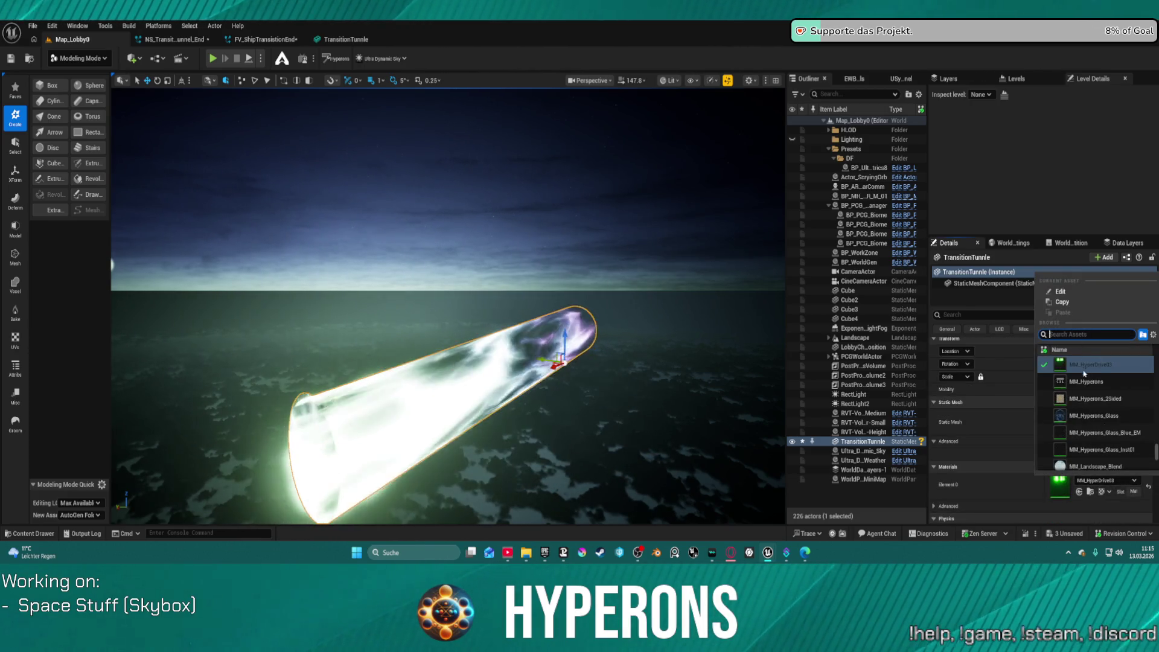
key(Escape)
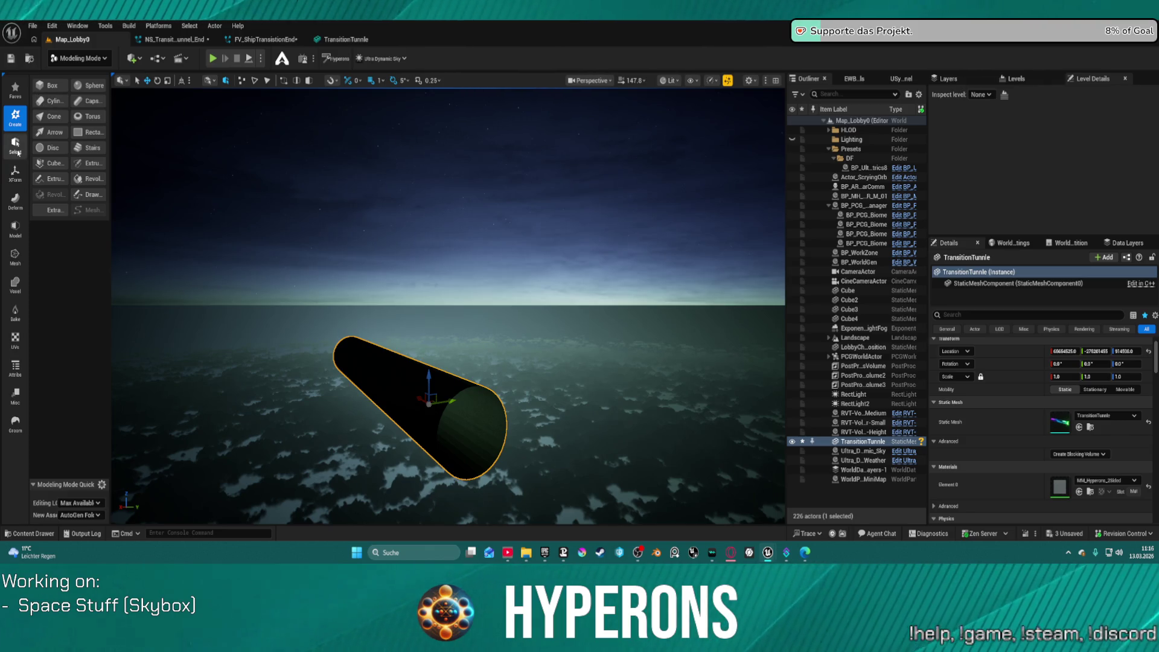
Browse the modeling palette categories and start Triangle Edit on the tube.
click(18, 204)
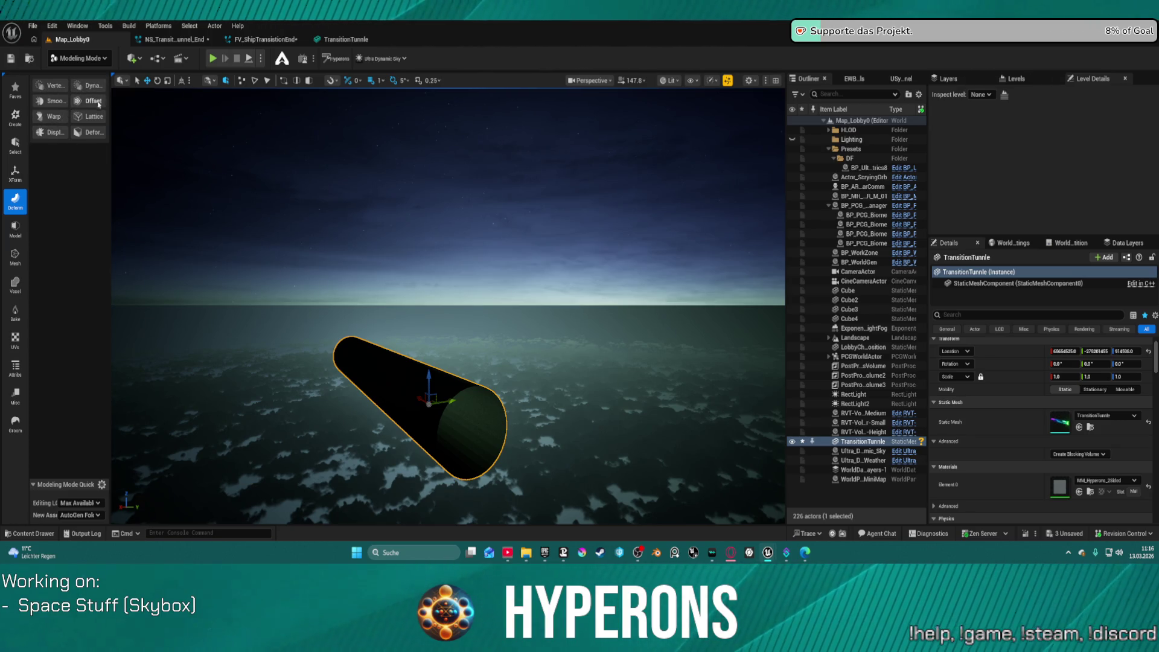
drag(111, 120, 134, 121)
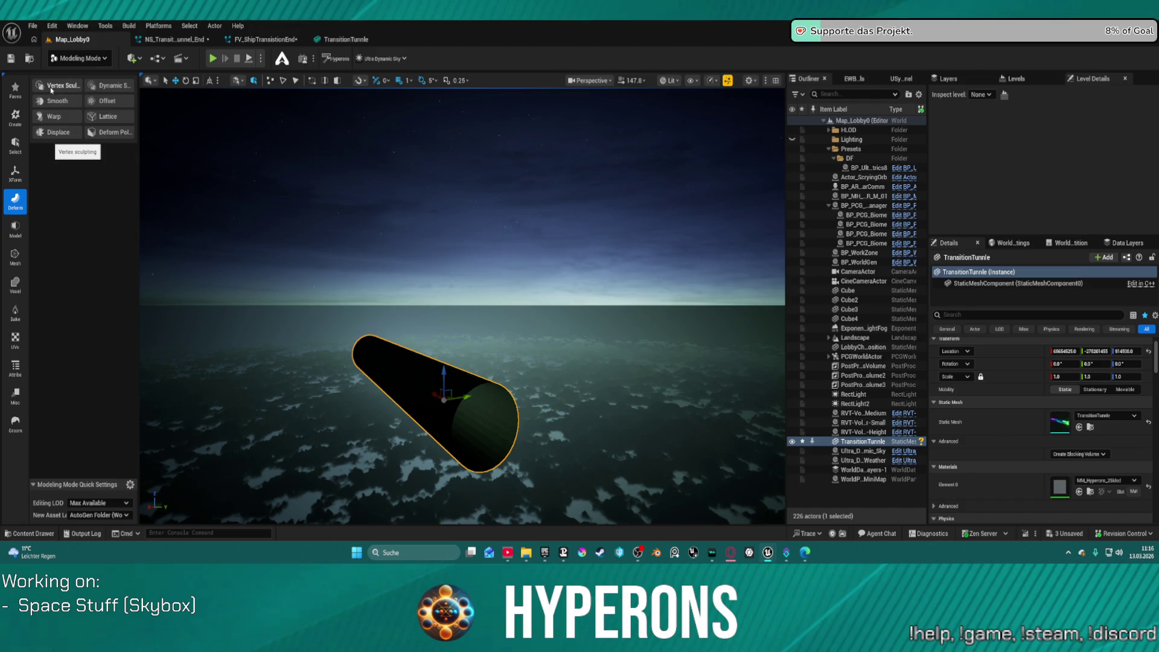
click(15, 229)
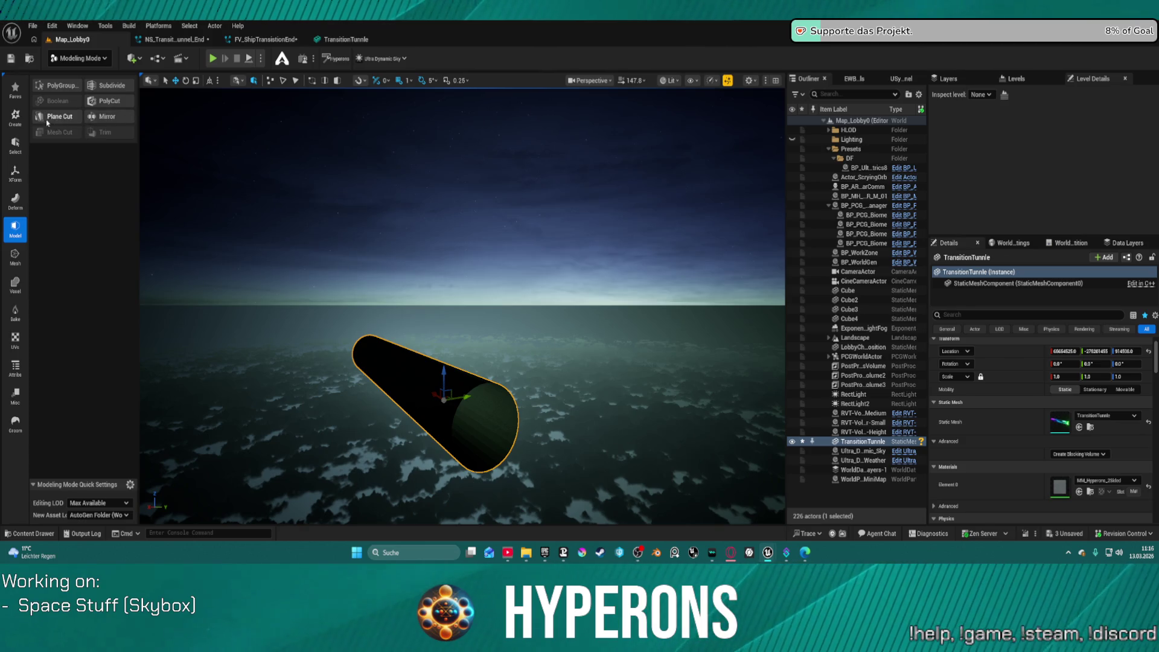
click(15, 255)
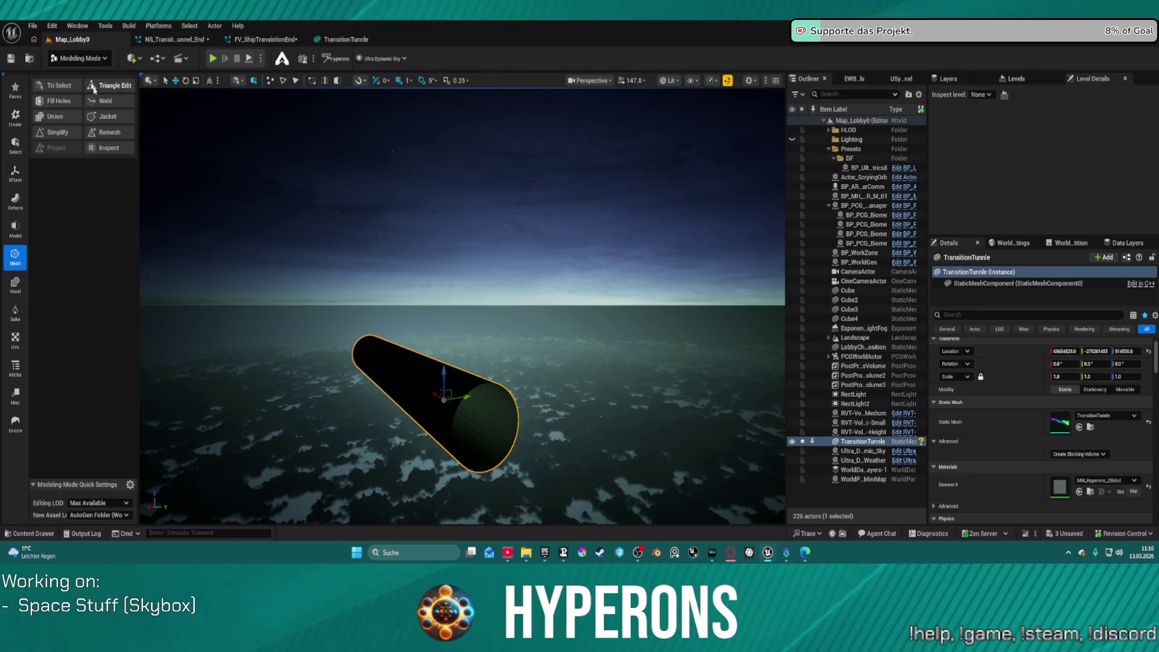
click(109, 85)
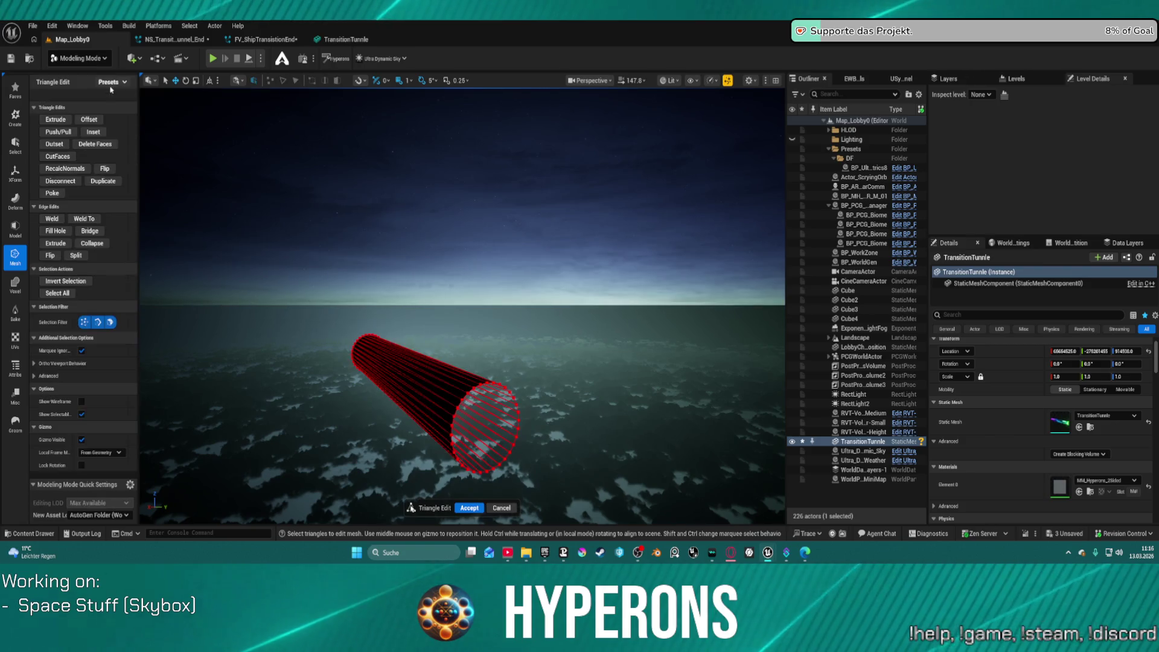
Select the tube's end ring, drag it outward along X to lengthen the tube, and accept.
drag(447, 418, 362, 386)
drag(368, 290, 422, 291)
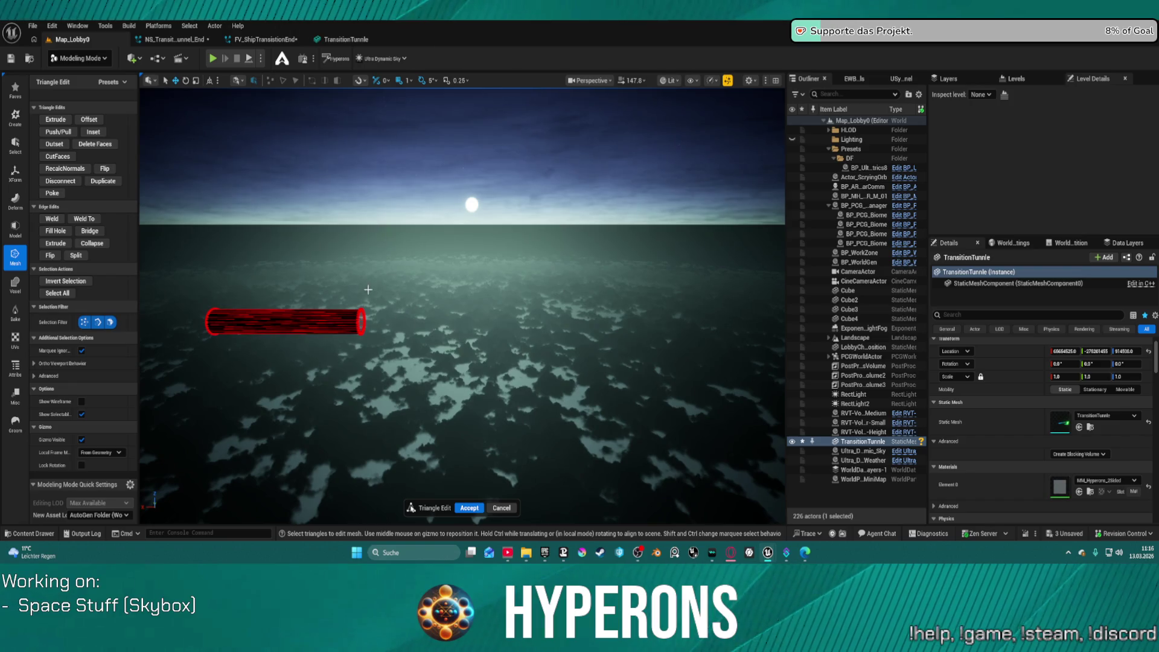
click(361, 322)
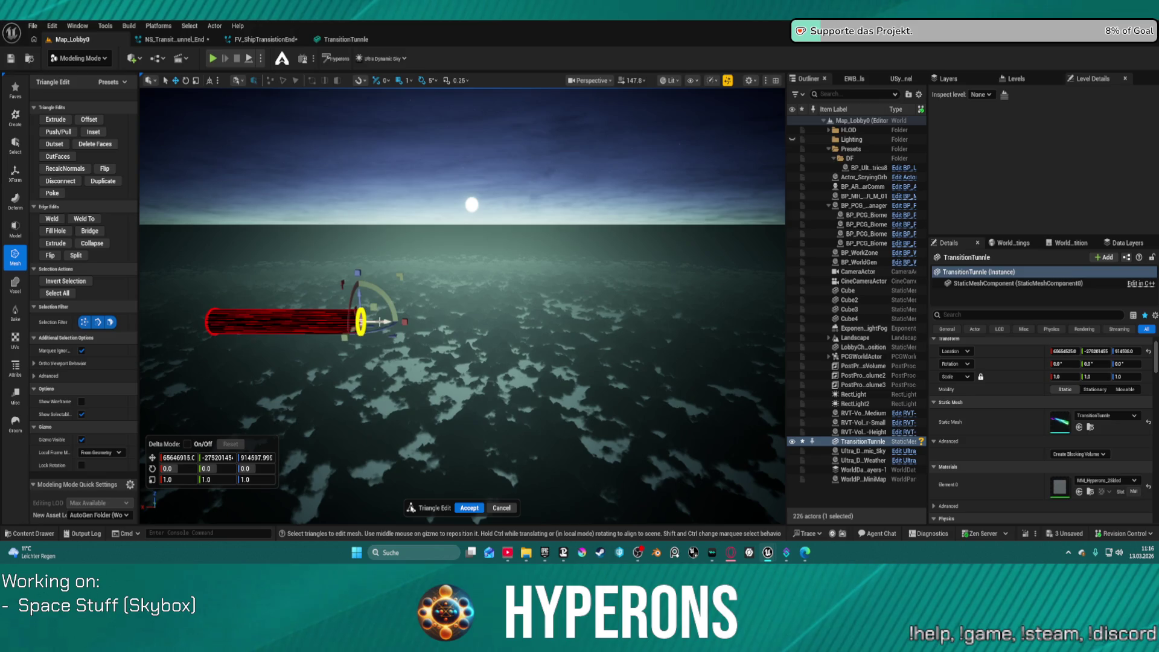
drag(384, 322, 805, 321)
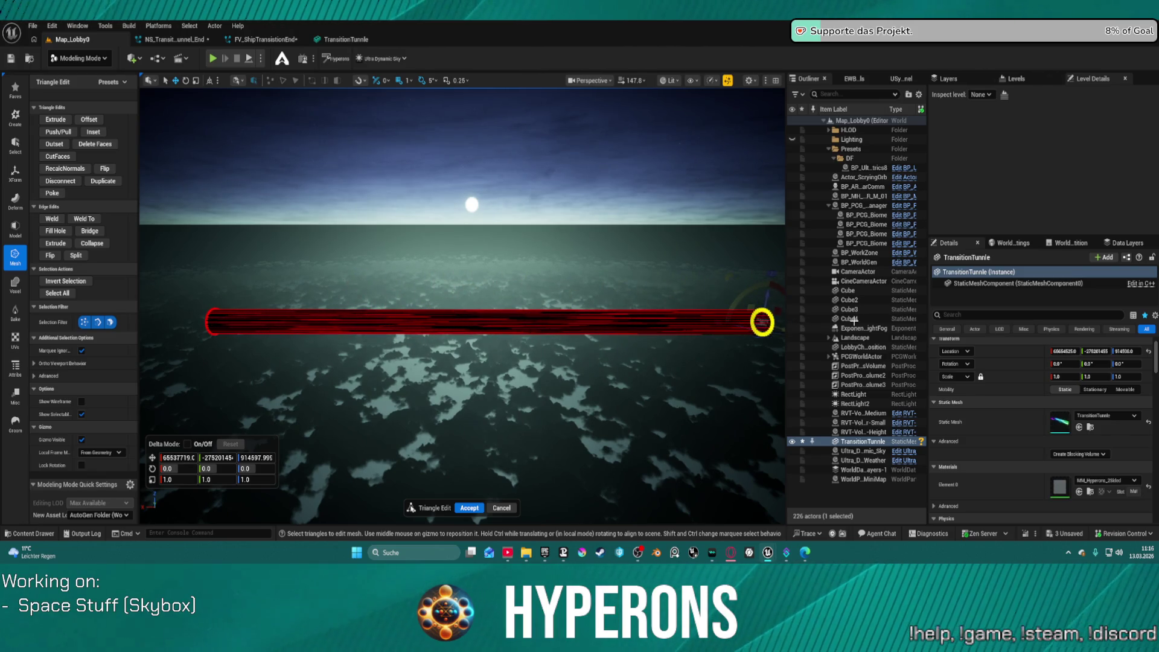
click(464, 508)
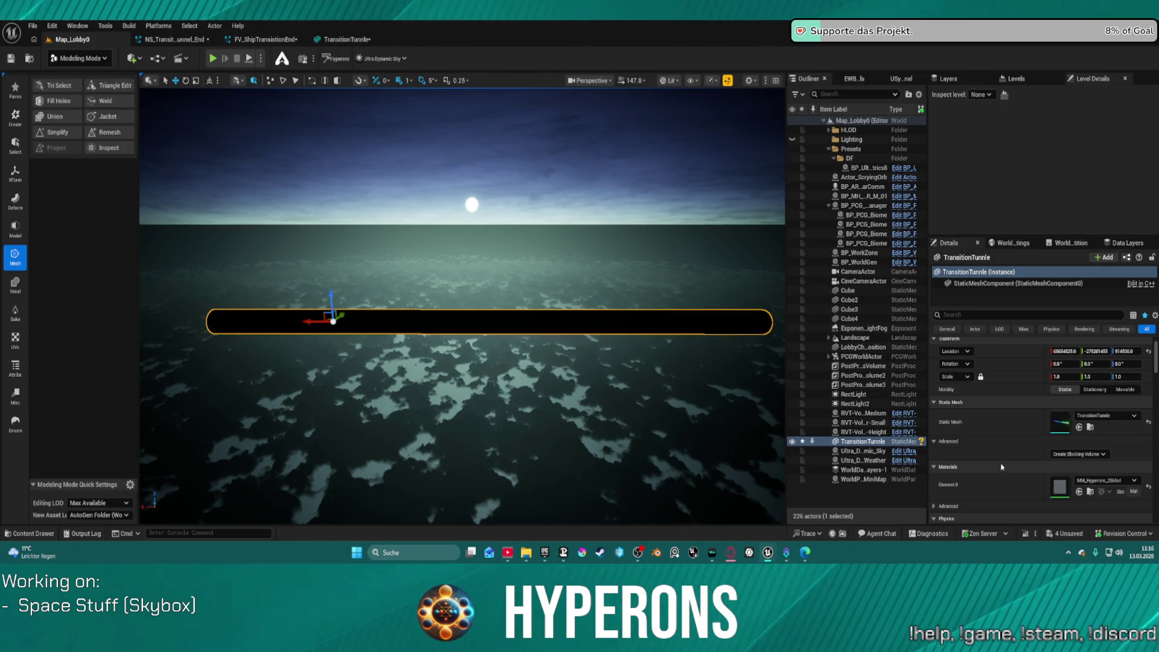
Assign MM_HyperDrive03 to the tube's material slot, then undo the material swap.
click(1134, 481)
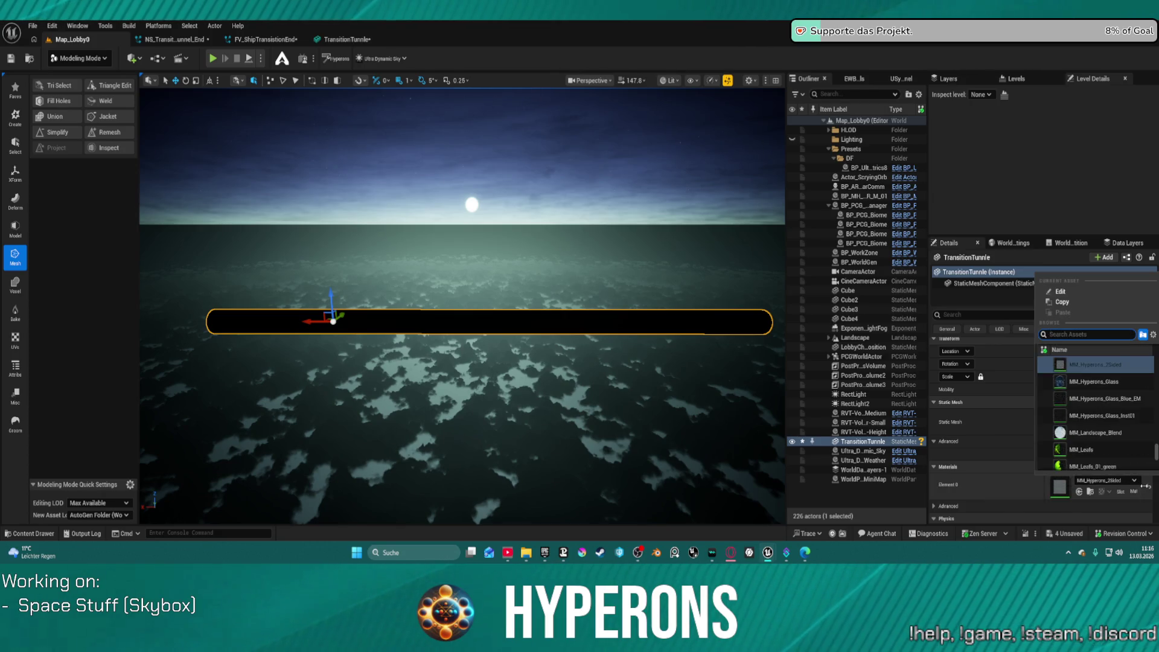
click(1094, 365)
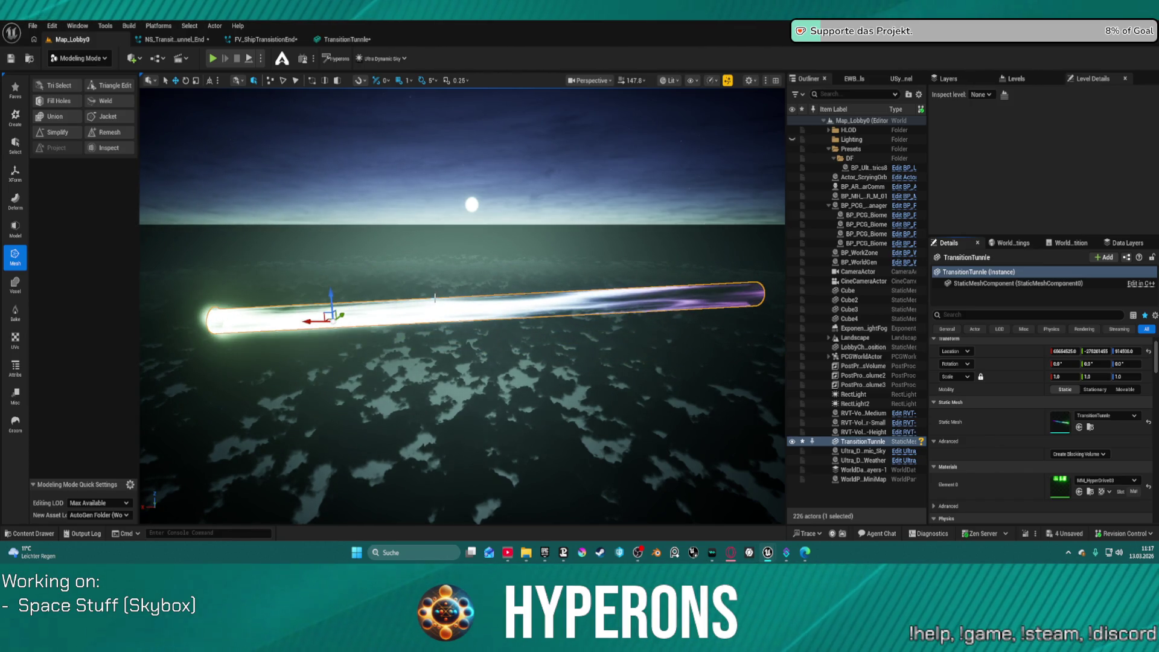
key(ctrl+z)
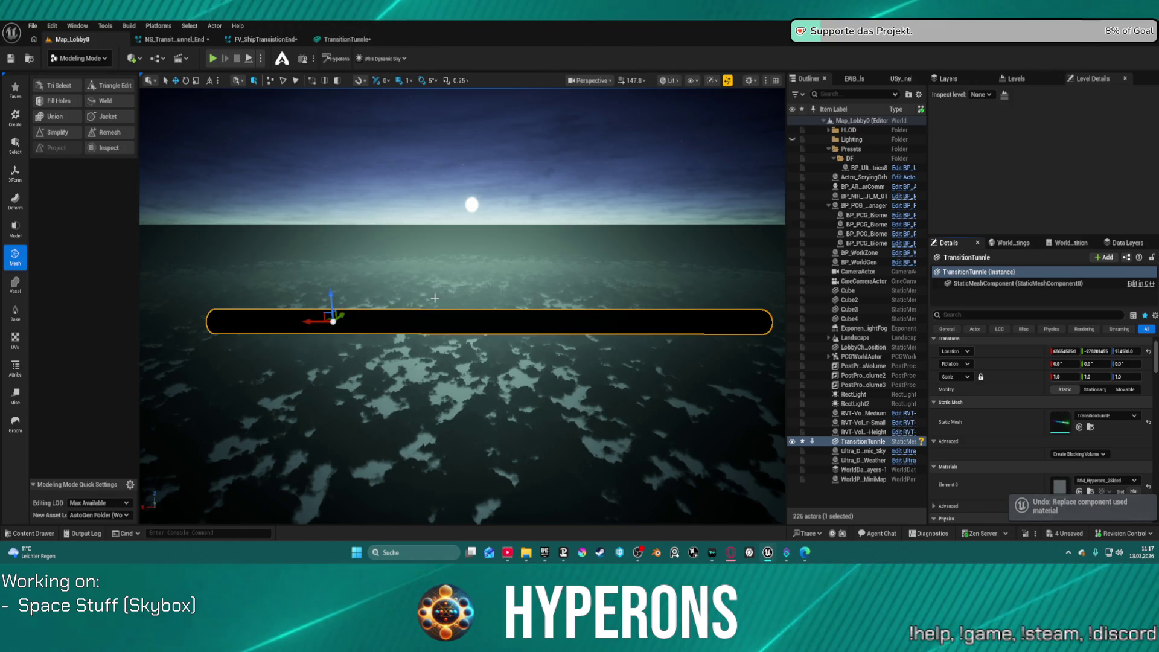
Undo the tube stretch and browse to the TransitionTunnle mesh in the Jumpgates folder.
key(ctrl+z)
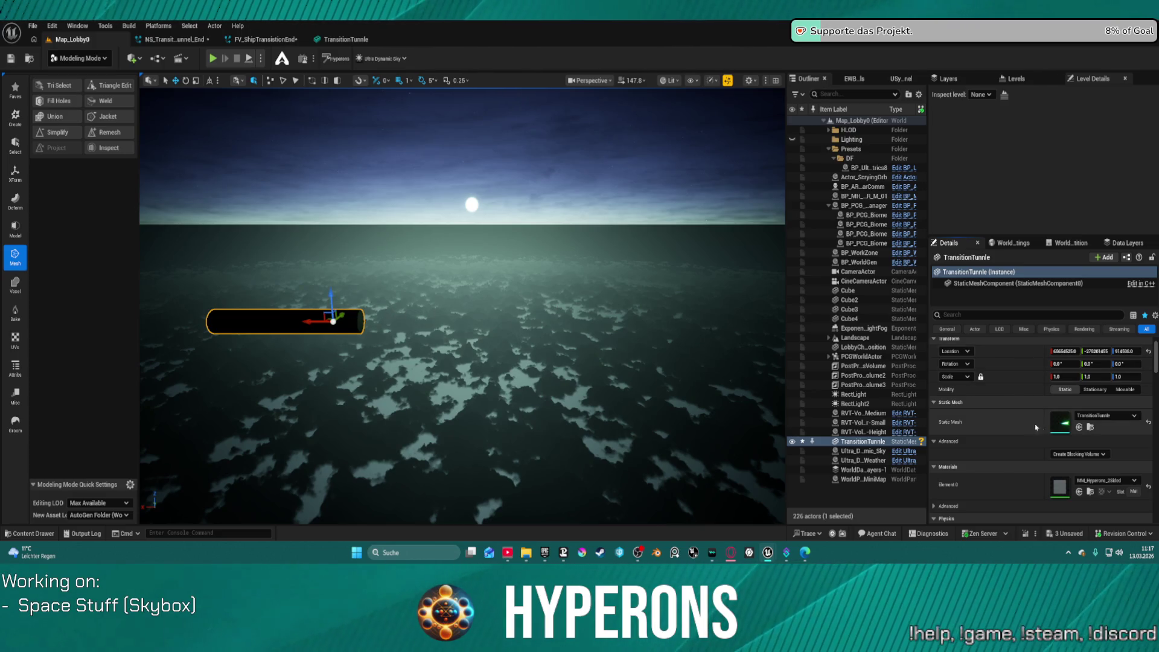
click(1090, 428)
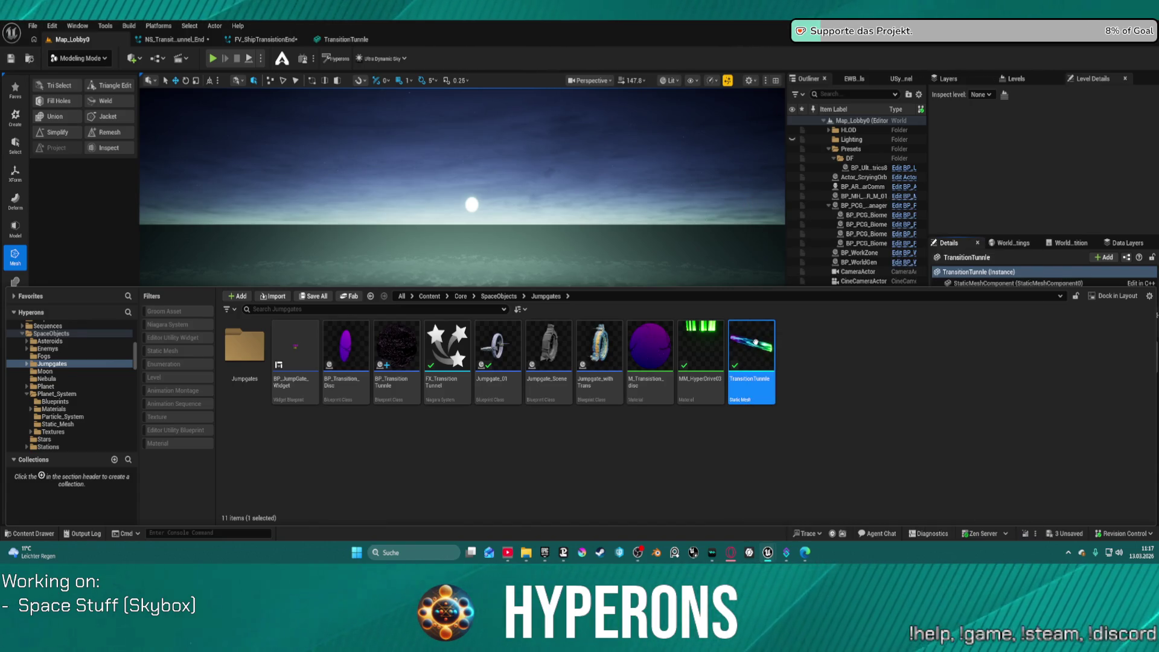
mouse_move(755, 343)
Export the TransitionTunnle mesh as FBX into E:\Game Design Stuff\Blender Models\Hyperons Highpoly.
right_click(767, 354)
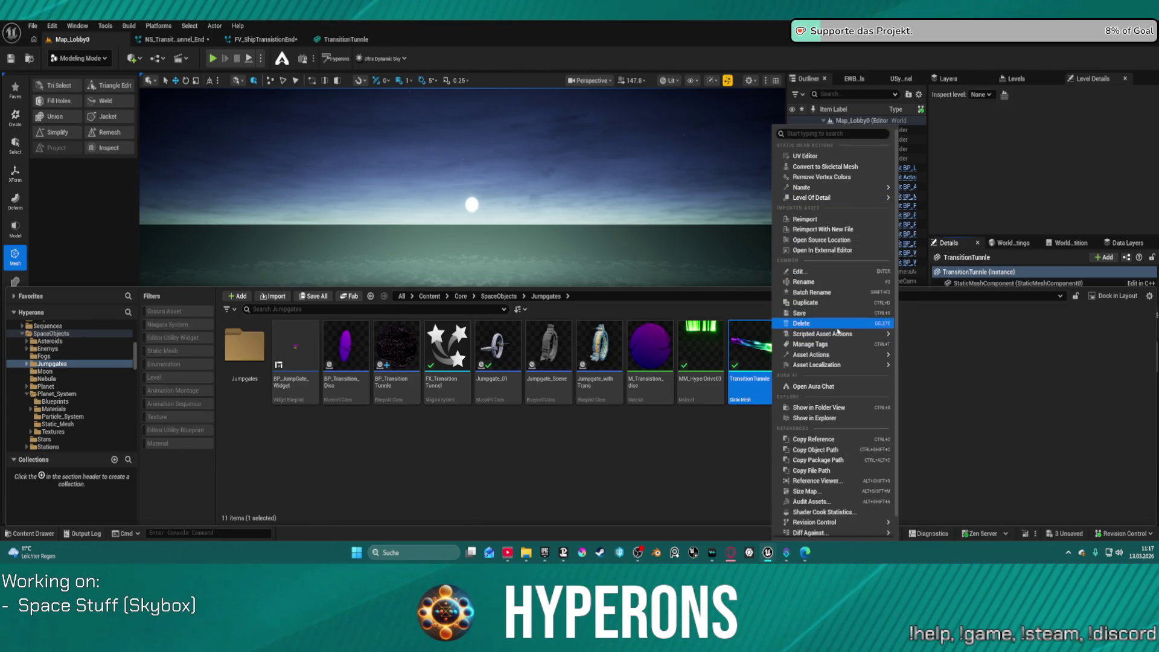
mouse_move(884, 364)
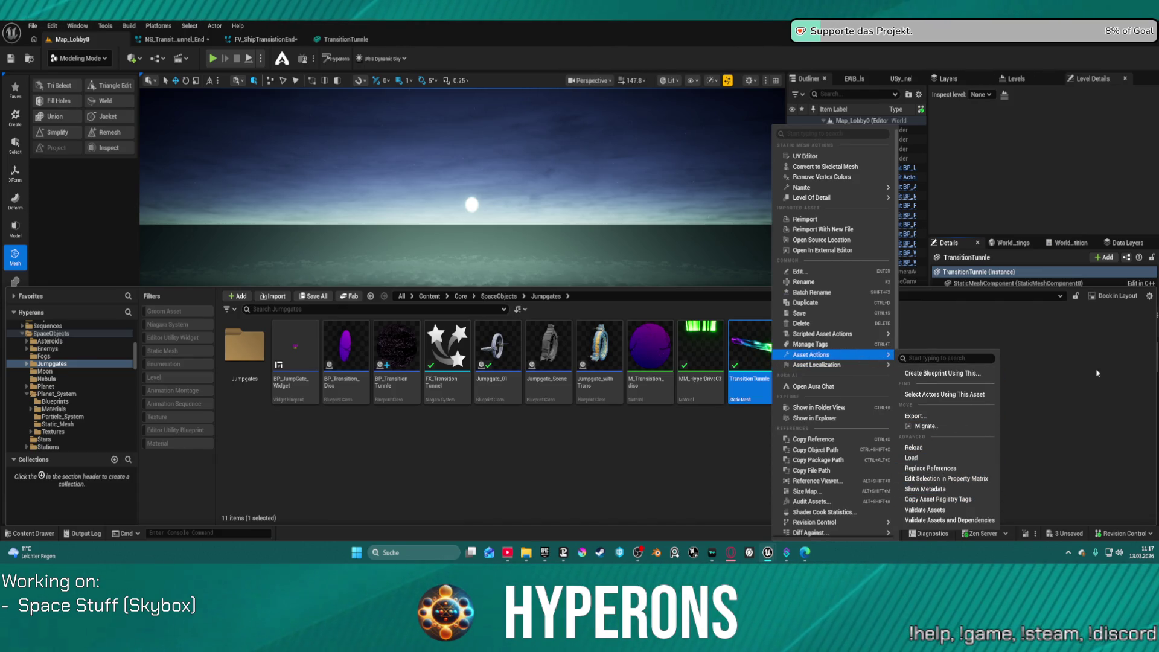
click(930, 416)
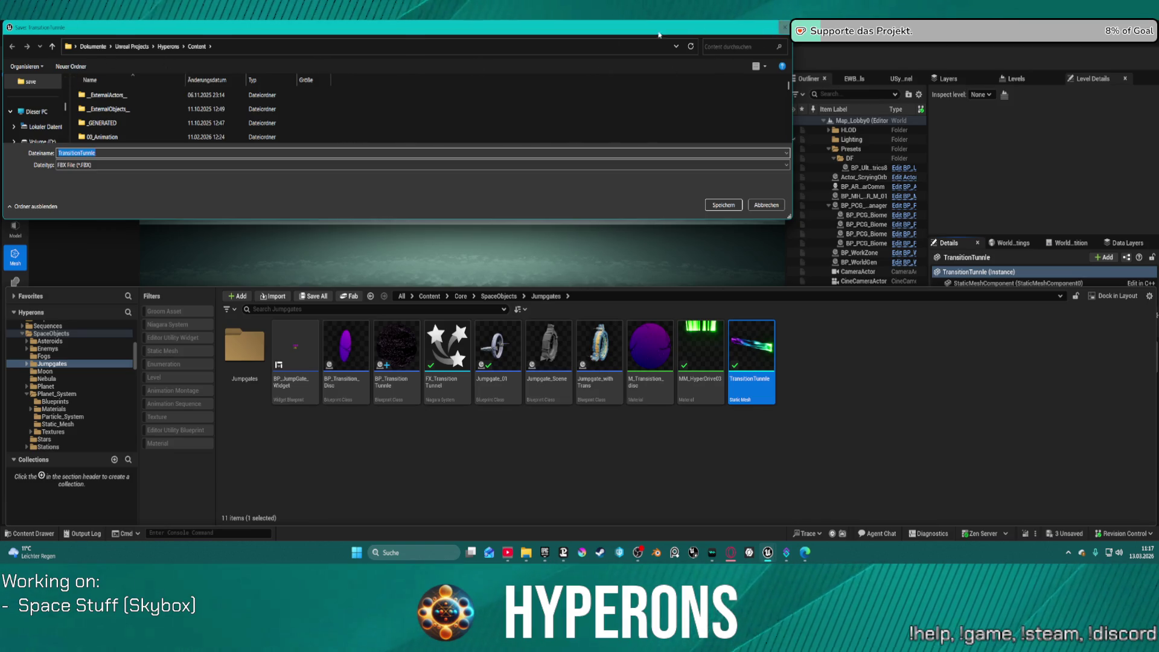
scroll(52, 123, down, 3)
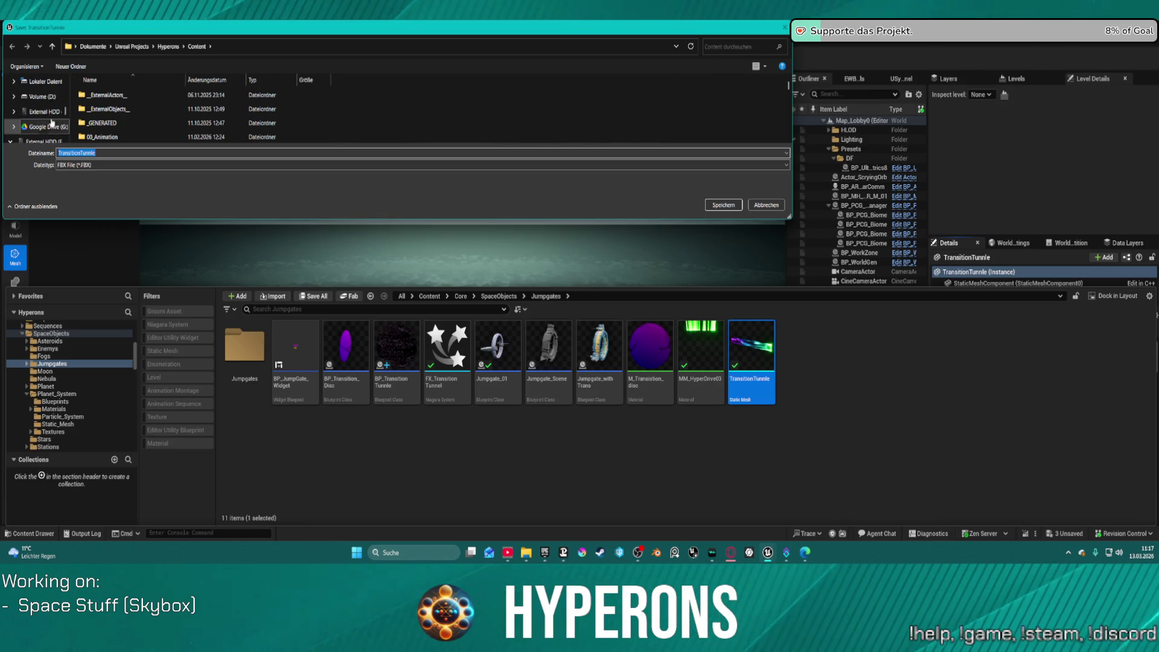
click(43, 112)
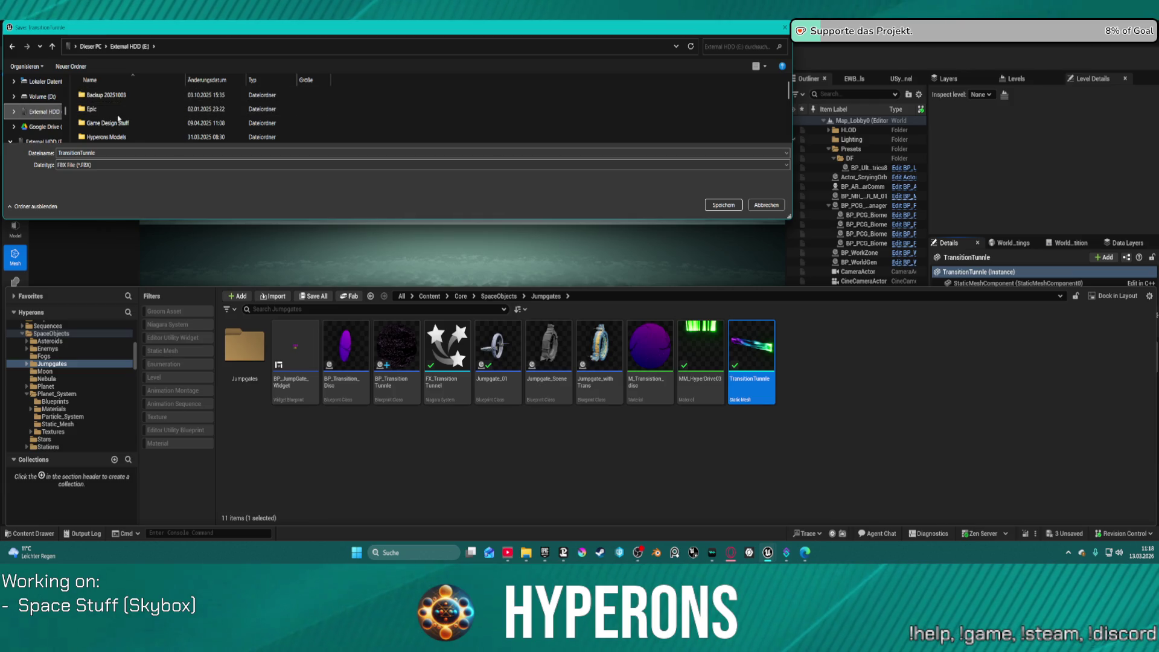
double_click(119, 122)
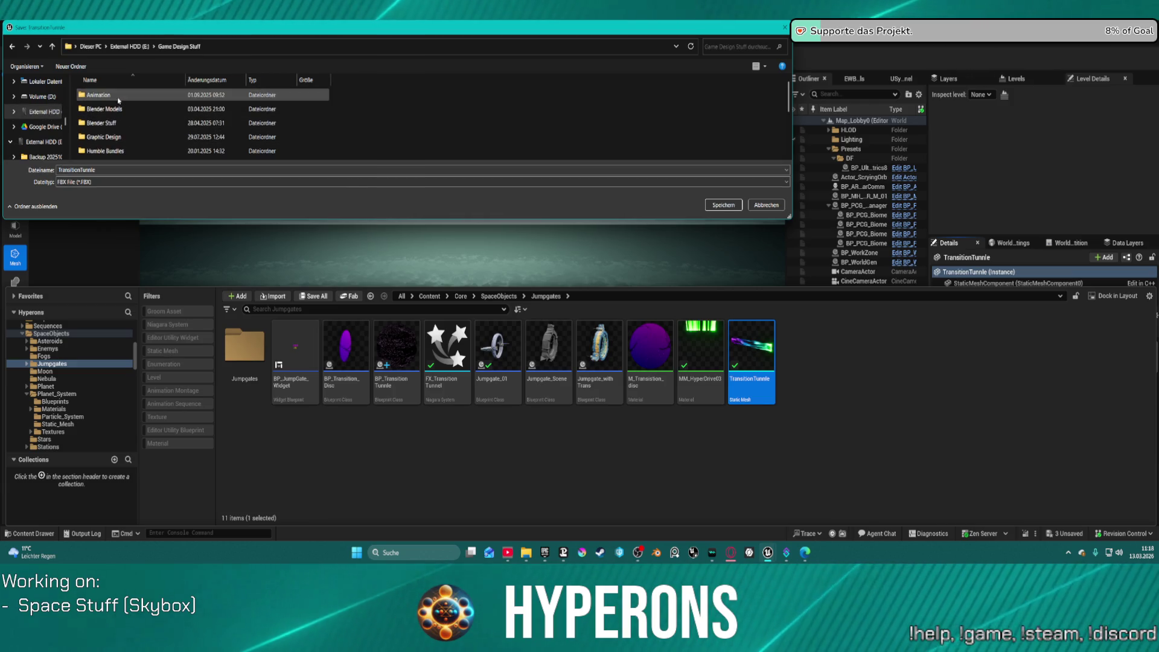
double_click(103, 109)
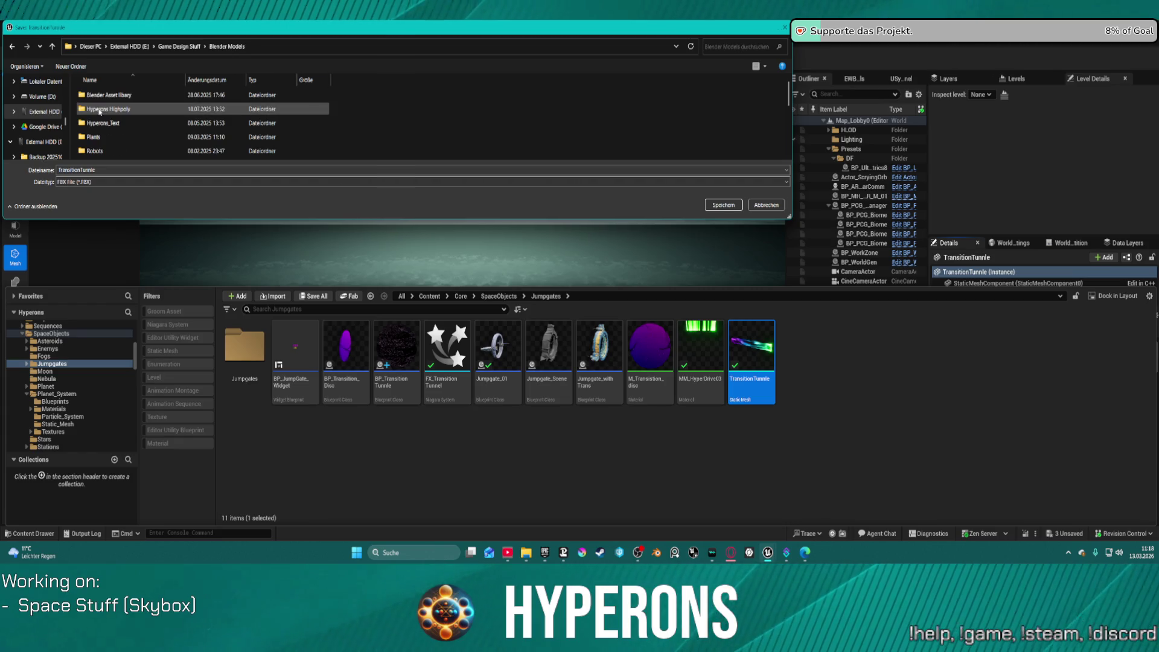
click(118, 116)
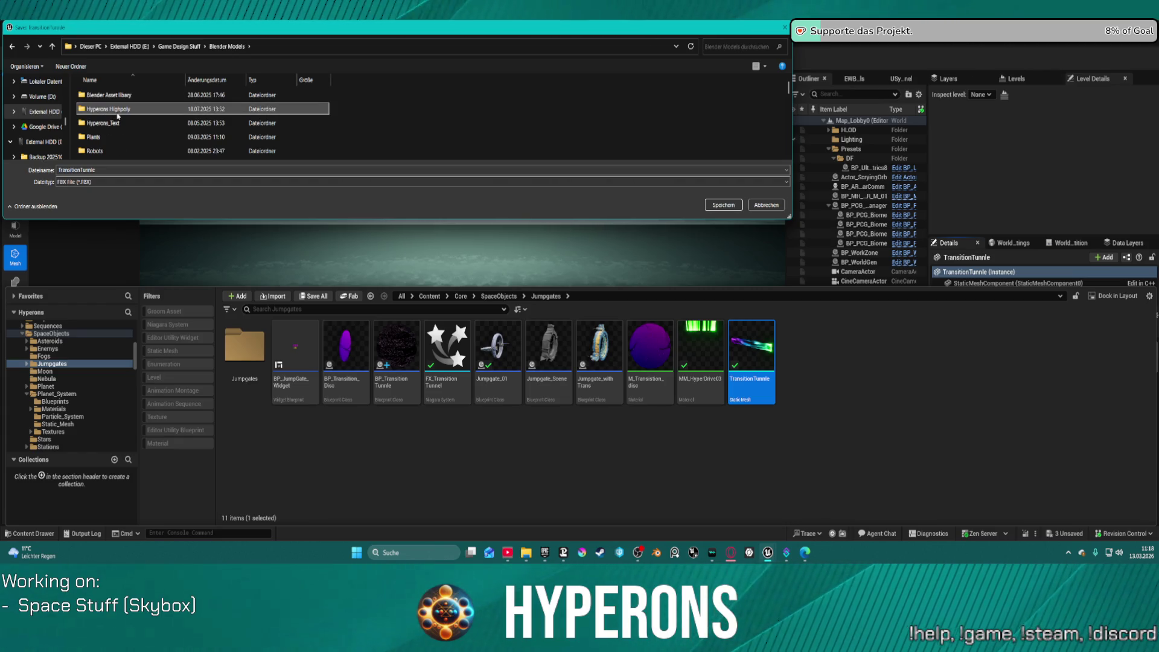
double_click(118, 115)
click(723, 205)
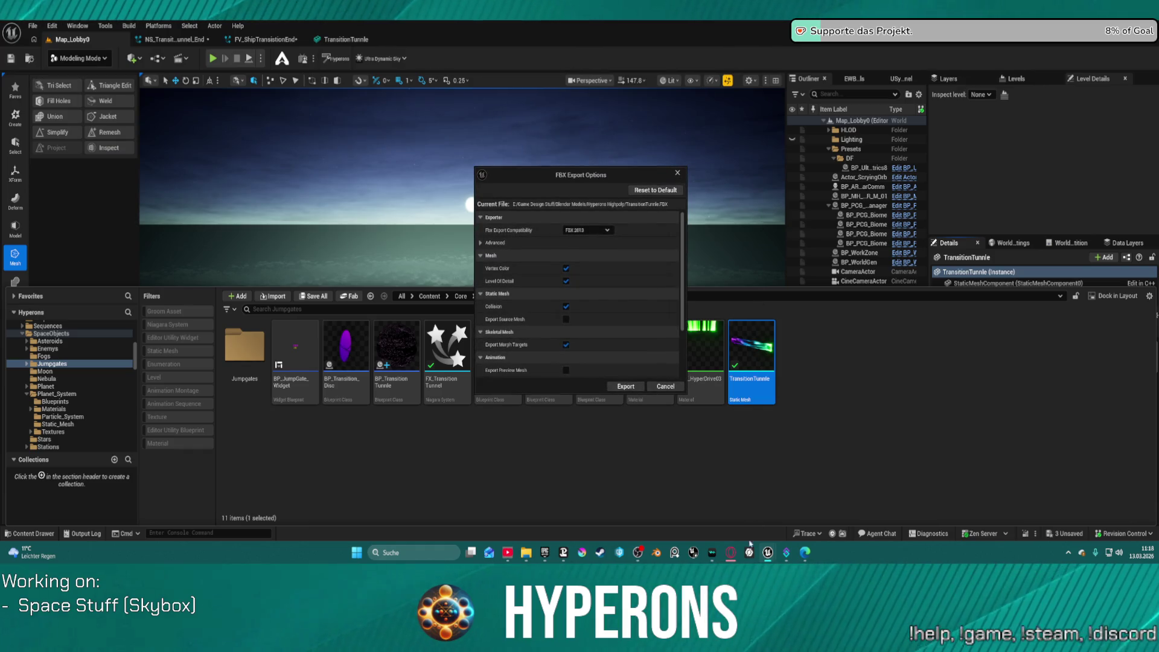
click(614, 387)
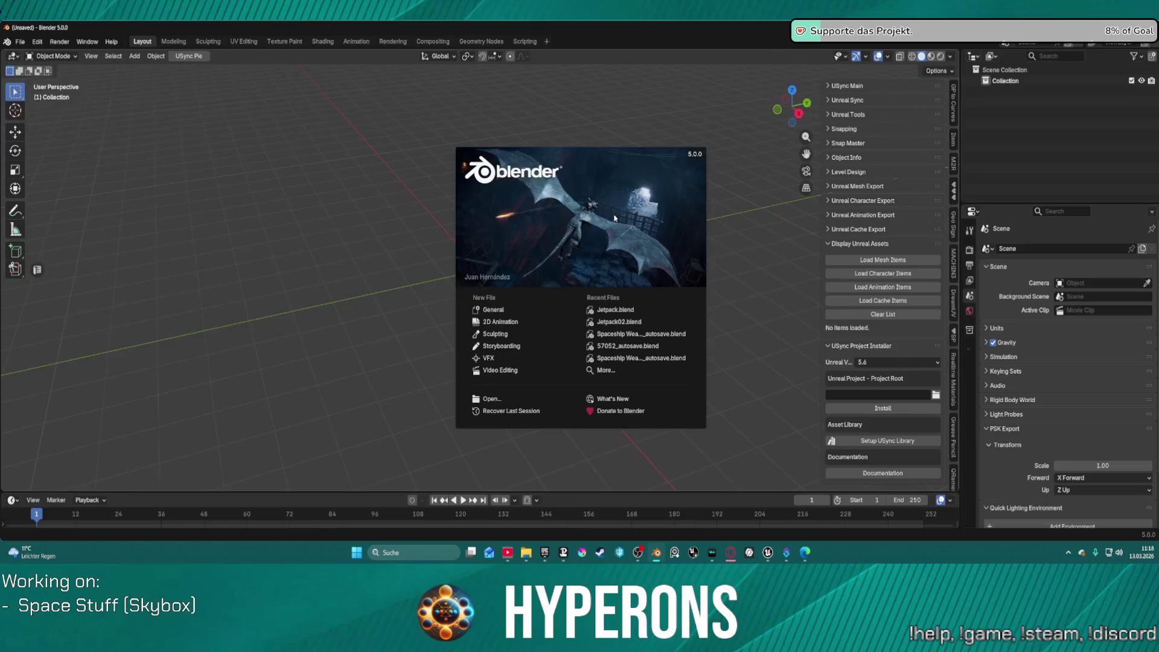
Start a General scene in Blender and check the File > Import formats without importing.
click(493, 312)
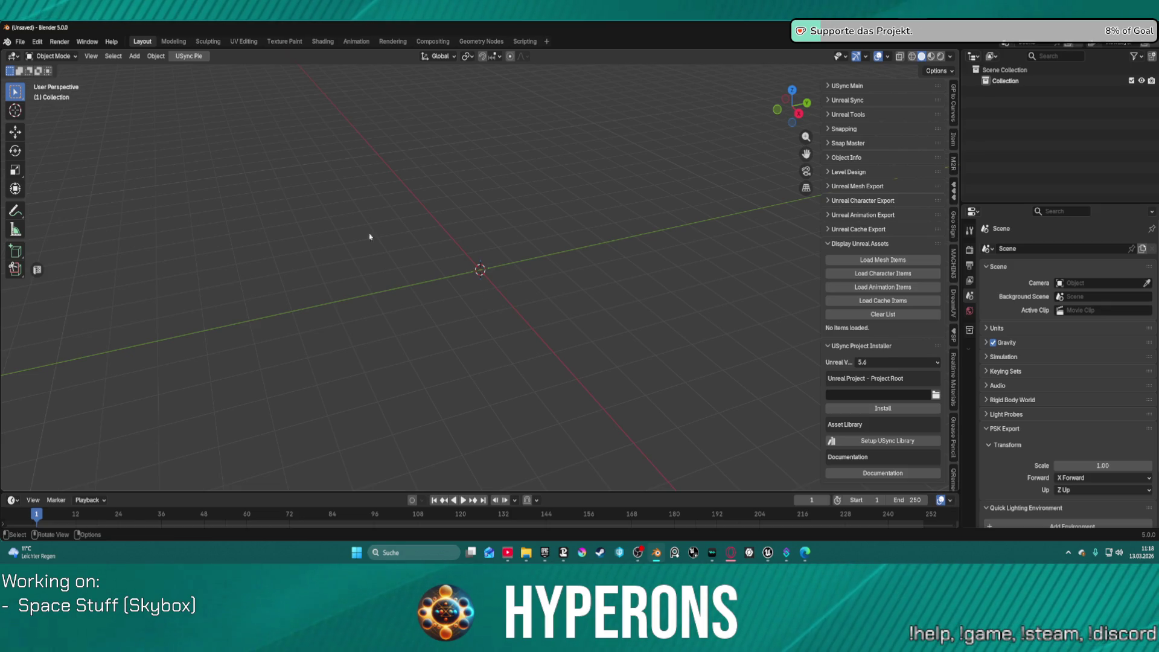
click(20, 42)
mouse_move(97, 197)
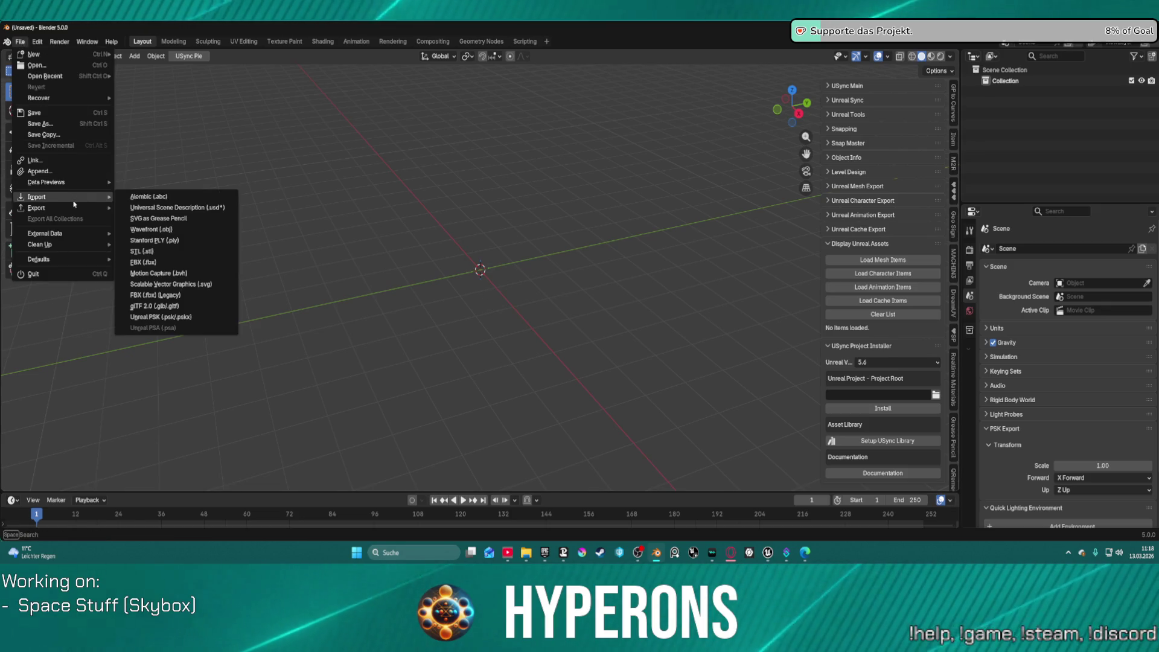
key(Escape)
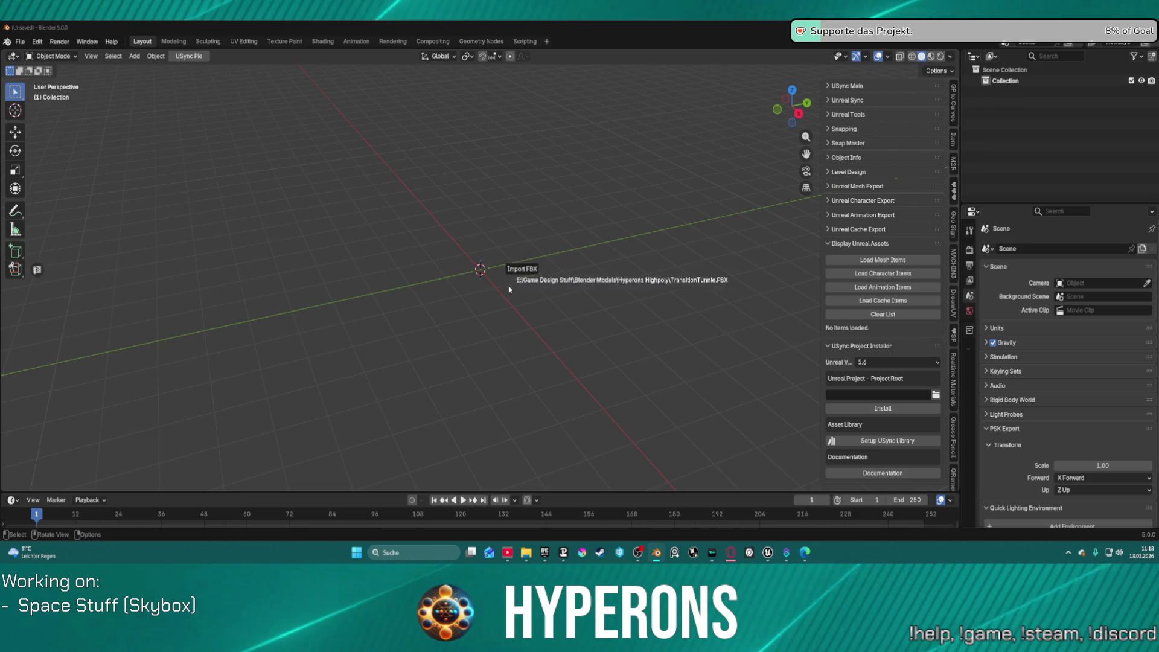
Import the TransitionTunnle FBX and delete its UCX_TransitionTunnle collision object.
drag(514, 278, 516, 284)
click(454, 471)
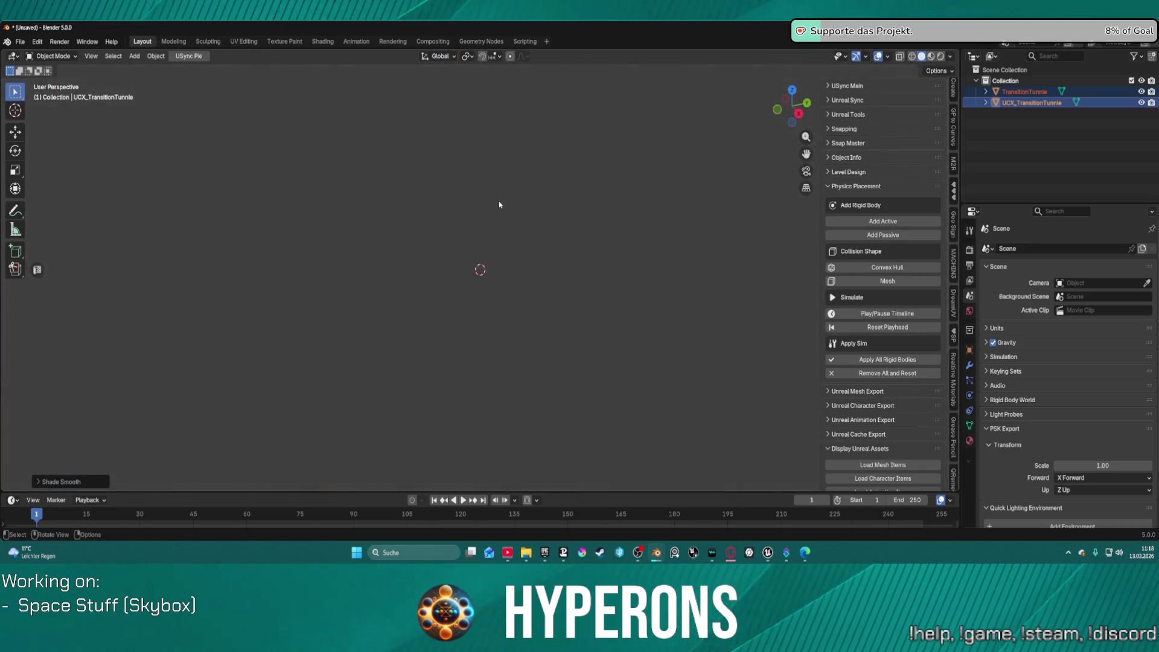
scroll(498, 261, down, 3)
mouse_move(499, 266)
mouse_down()
mouse_move(489, 267)
mouse_move(601, 255)
mouse_move(577, 263)
mouse_up()
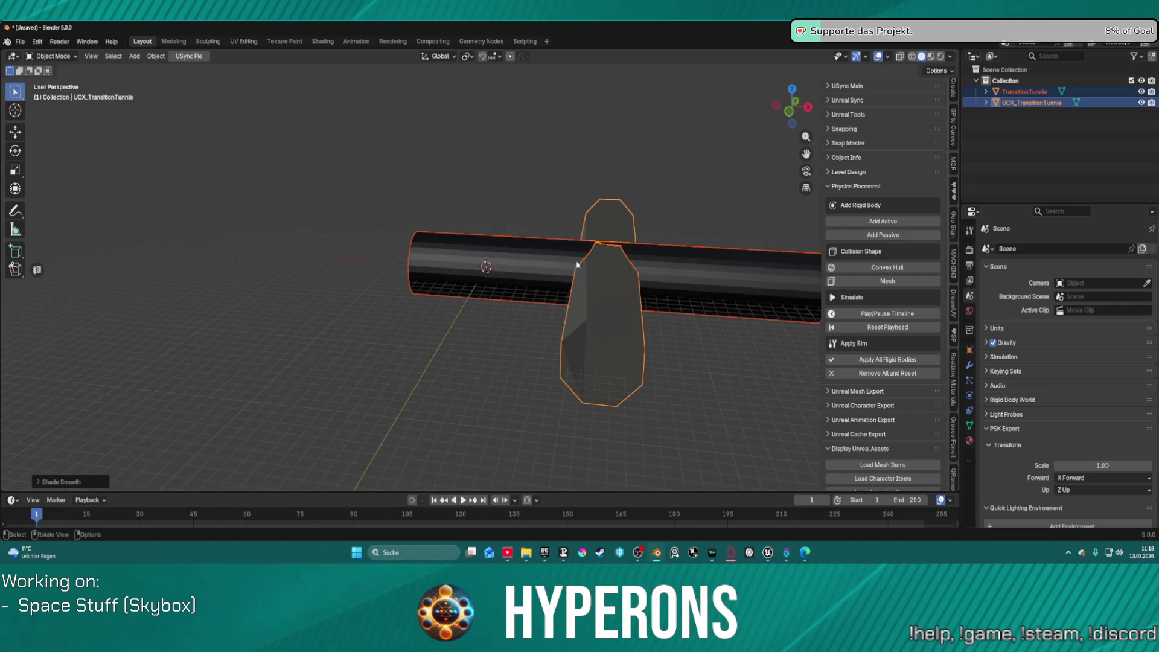
click(611, 320)
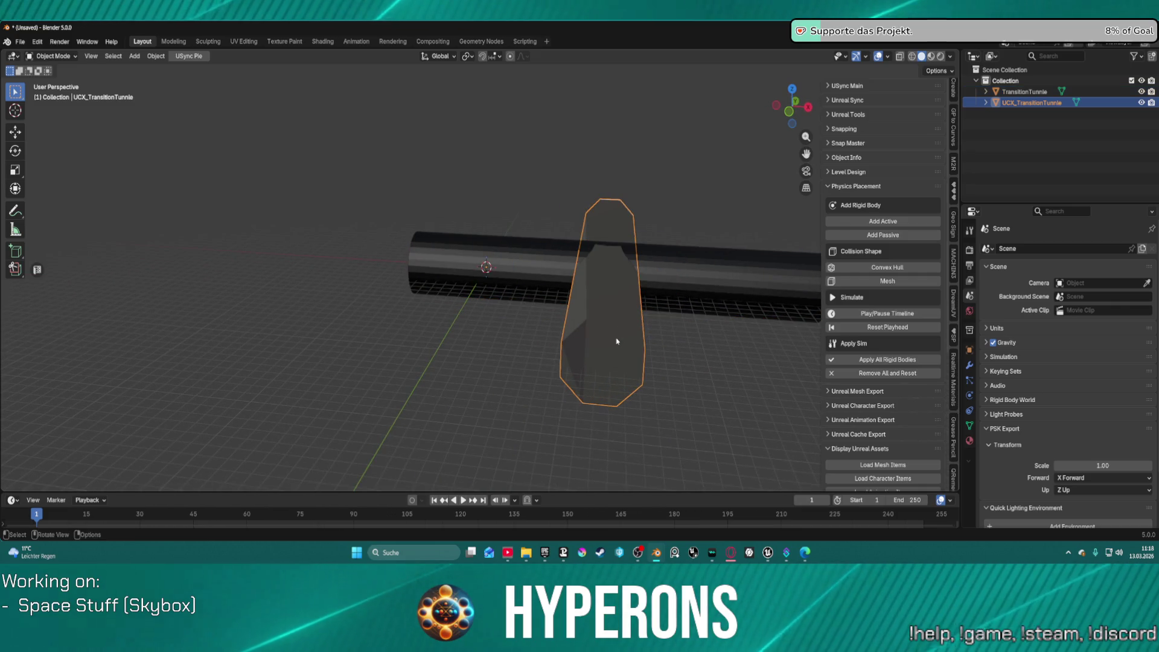
key(Delete)
Switch to Material Preview, select the TransitionTunnle tube, and open the UV Editing workspace.
mouse_move(608, 308)
mouse_down()
mouse_move(603, 251)
mouse_move(487, 227)
mouse_move(513, 217)
mouse_move(240, 92)
mouse_up()
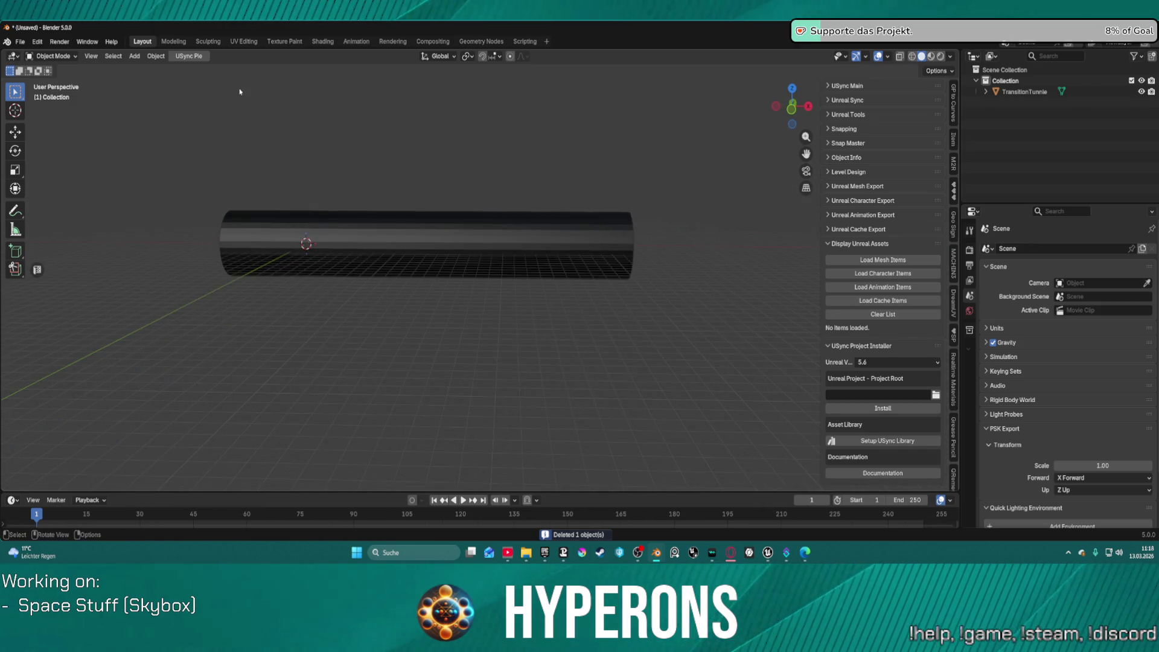
click(156, 56)
click(155, 56)
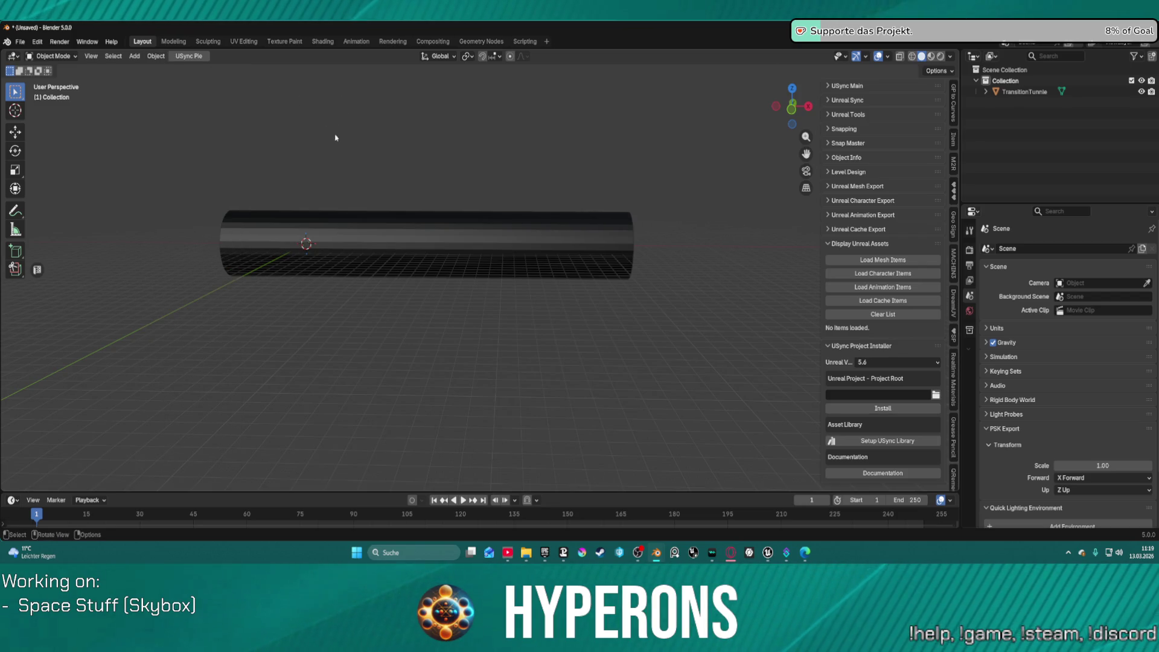
click(931, 56)
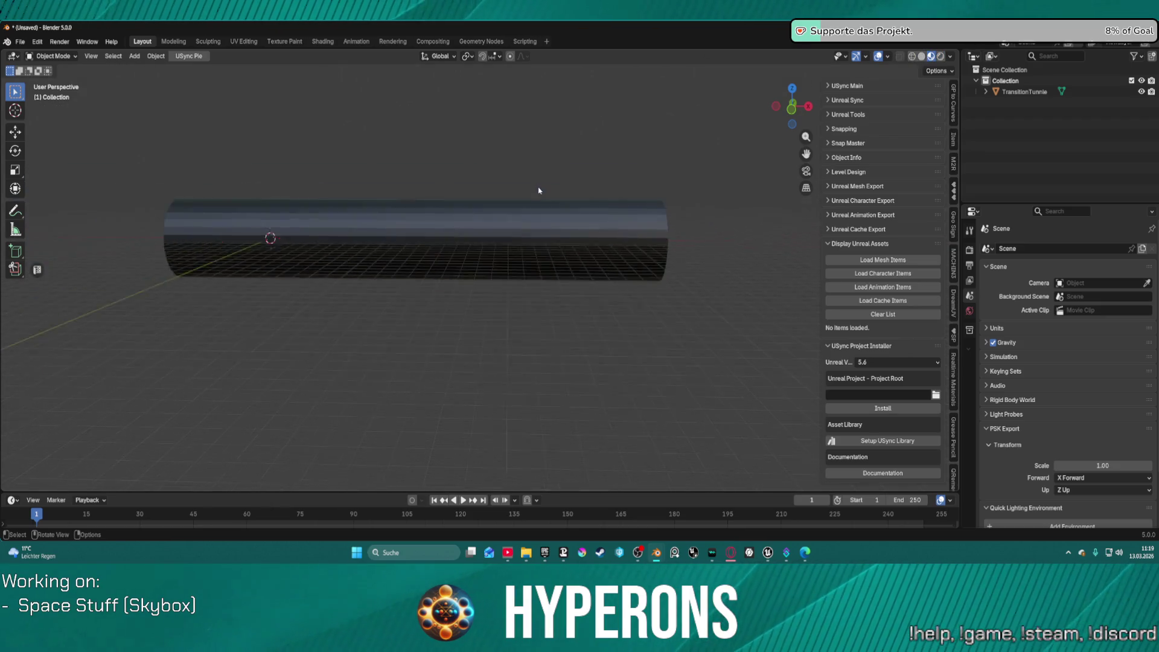
click(406, 239)
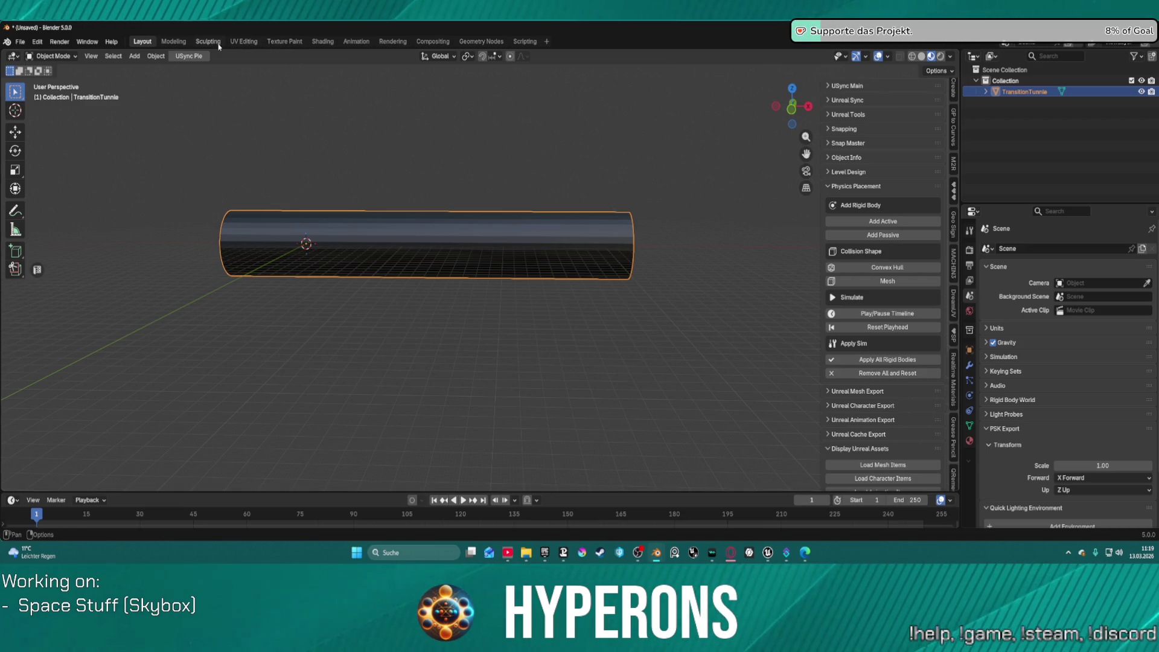
click(238, 42)
Select the whole tube and move its circular end-cap UV island below the side strip.
scroll(269, 258, down, 3)
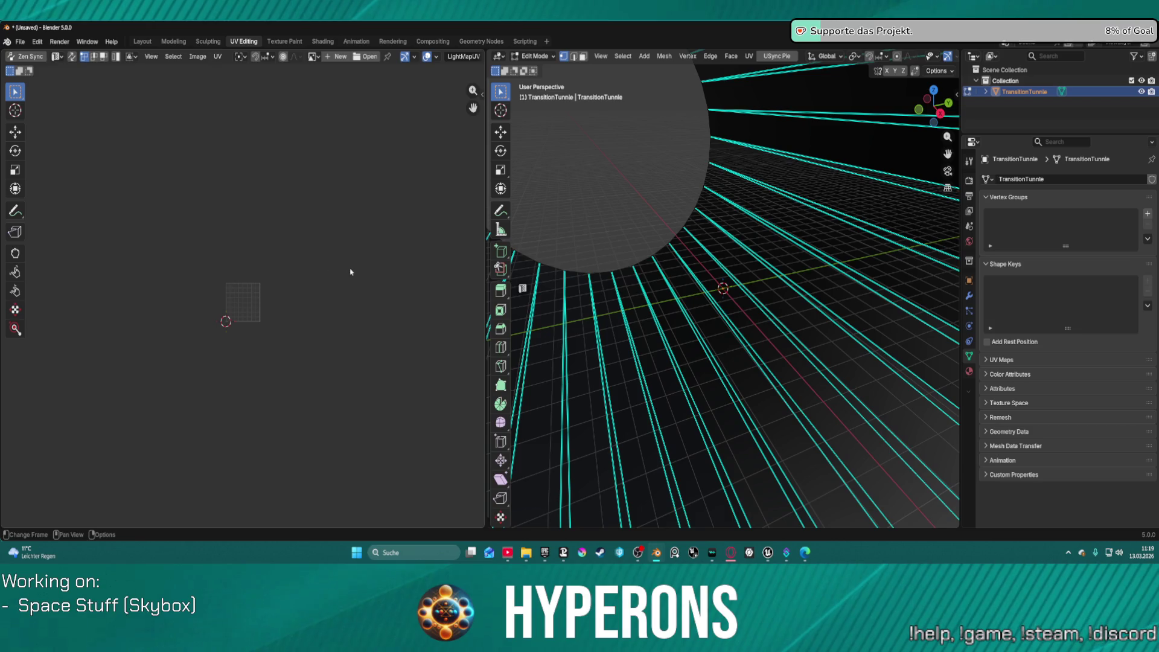
scroll(265, 296, up, 5)
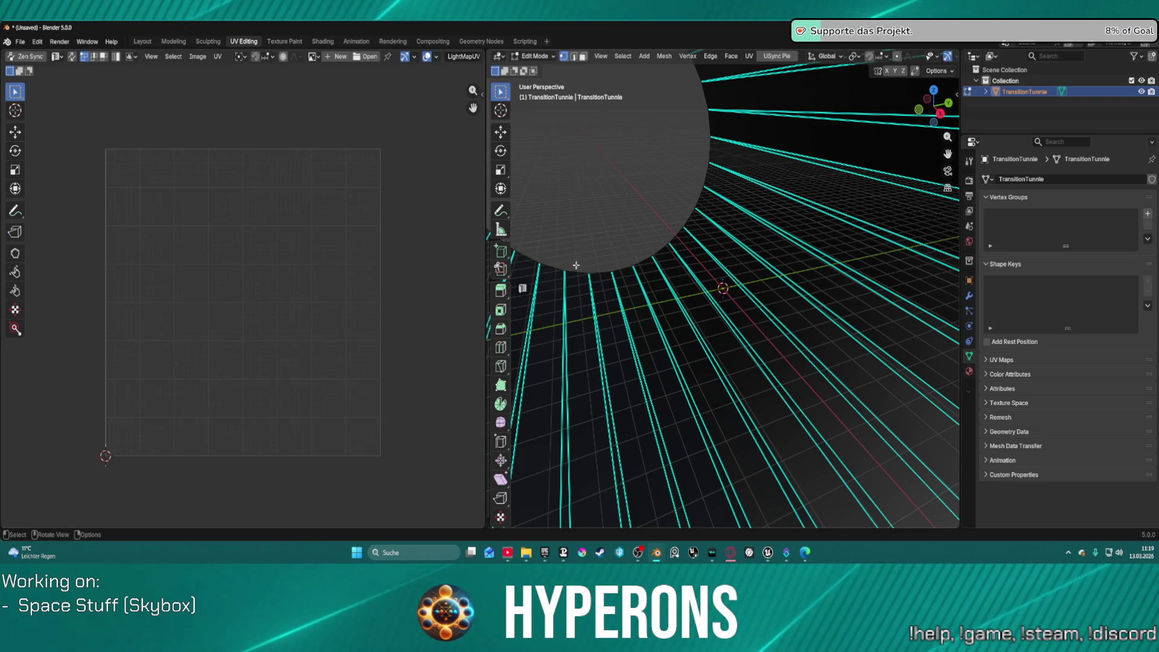
key(ctrl+v)
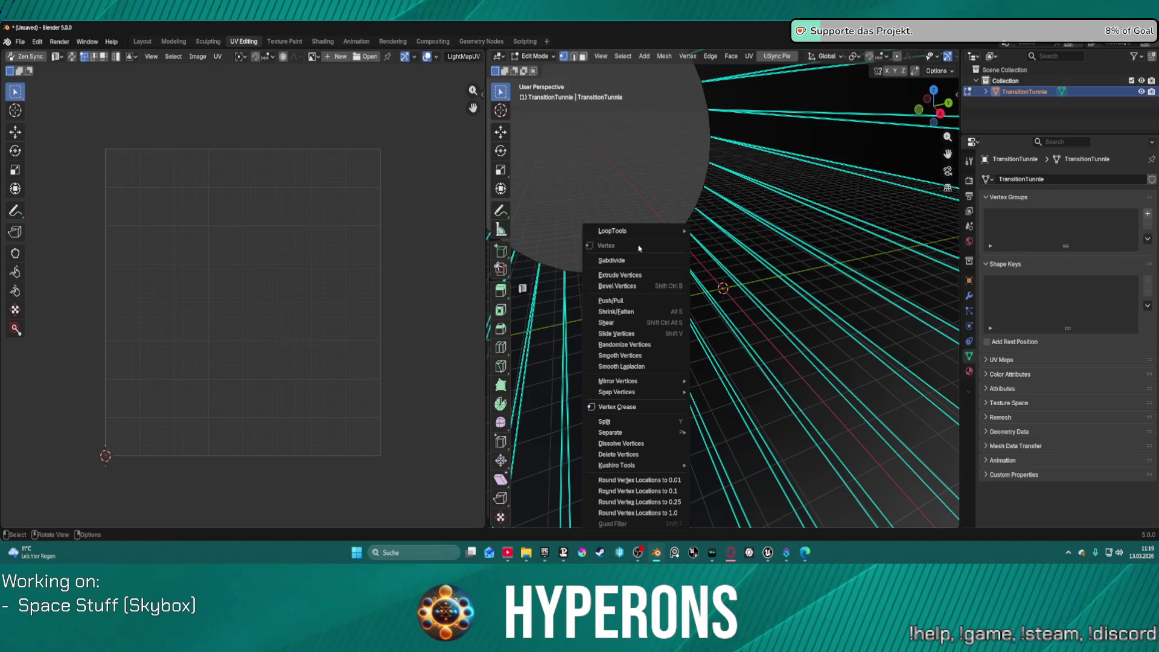
key(Escape)
scroll(608, 169, down, 10)
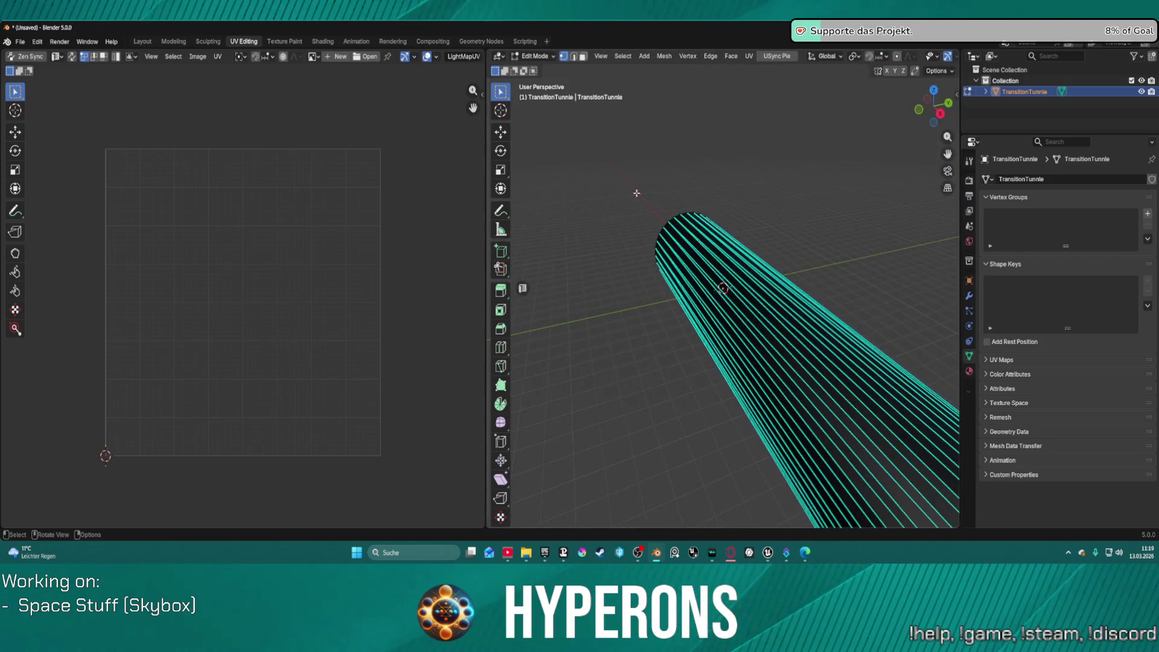
mouse_move(738, 228)
mouse_down()
mouse_move(604, 211)
mouse_move(544, 242)
mouse_up()
scroll(407, 374, down, 2)
key(a)
scroll(221, 233, up, 1)
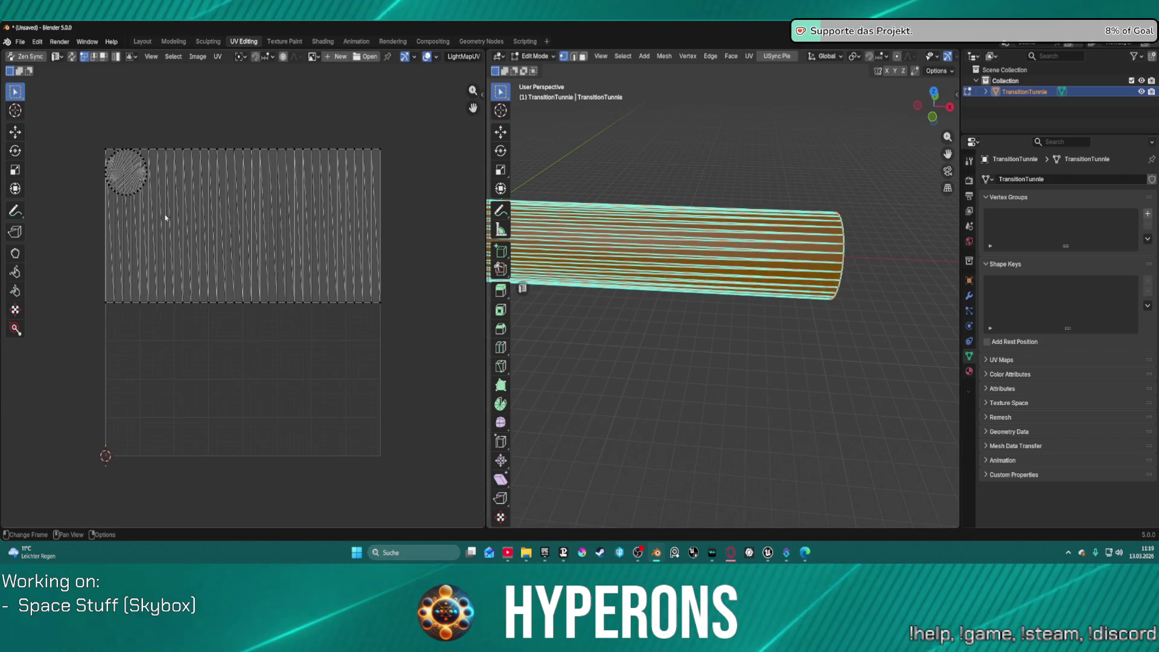
mouse_move(79, 136)
mouse_down()
mouse_move(191, 196)
mouse_move(161, 204)
mouse_move(112, 124)
mouse_up()
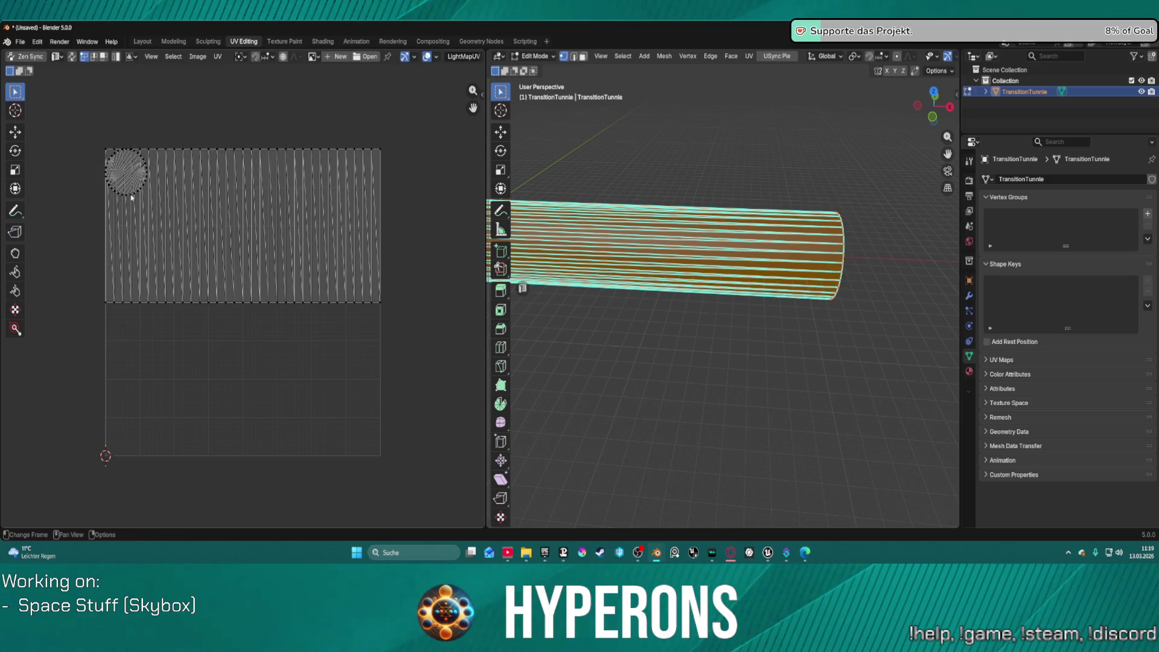
key(l)
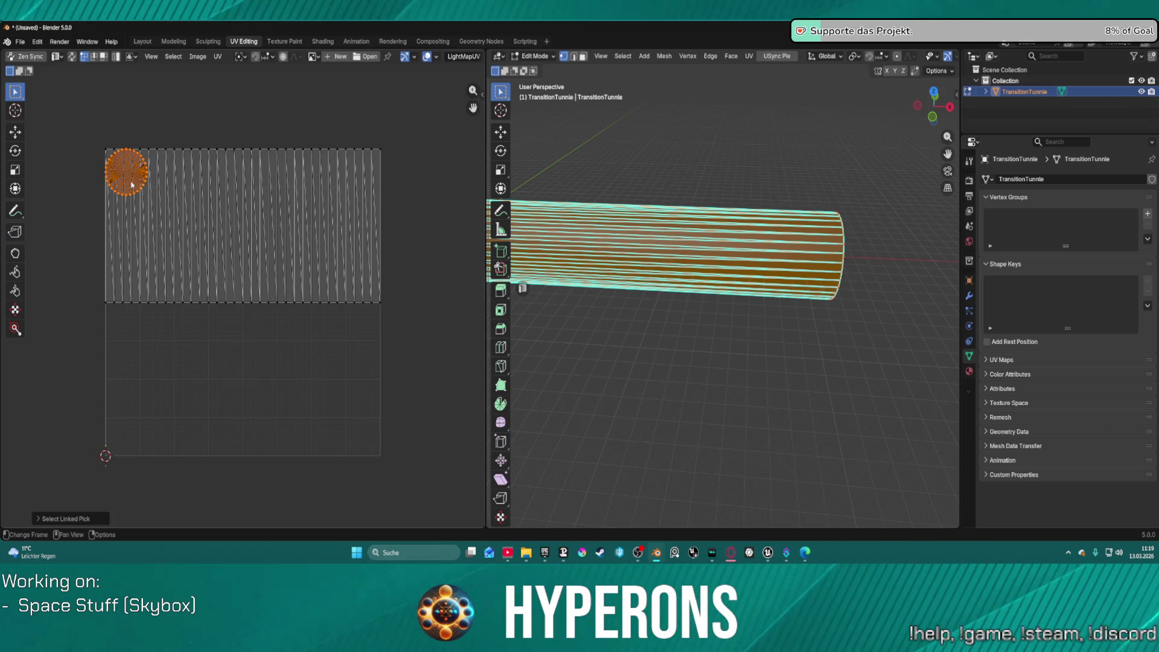
key(g)
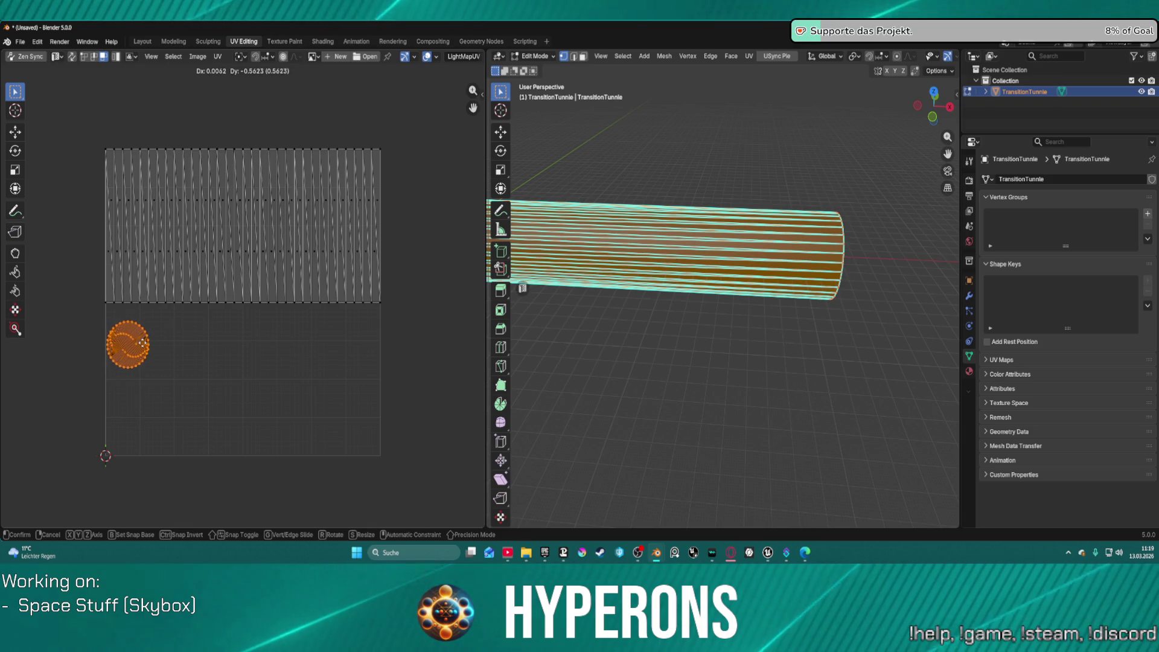
click(143, 344)
click(311, 112)
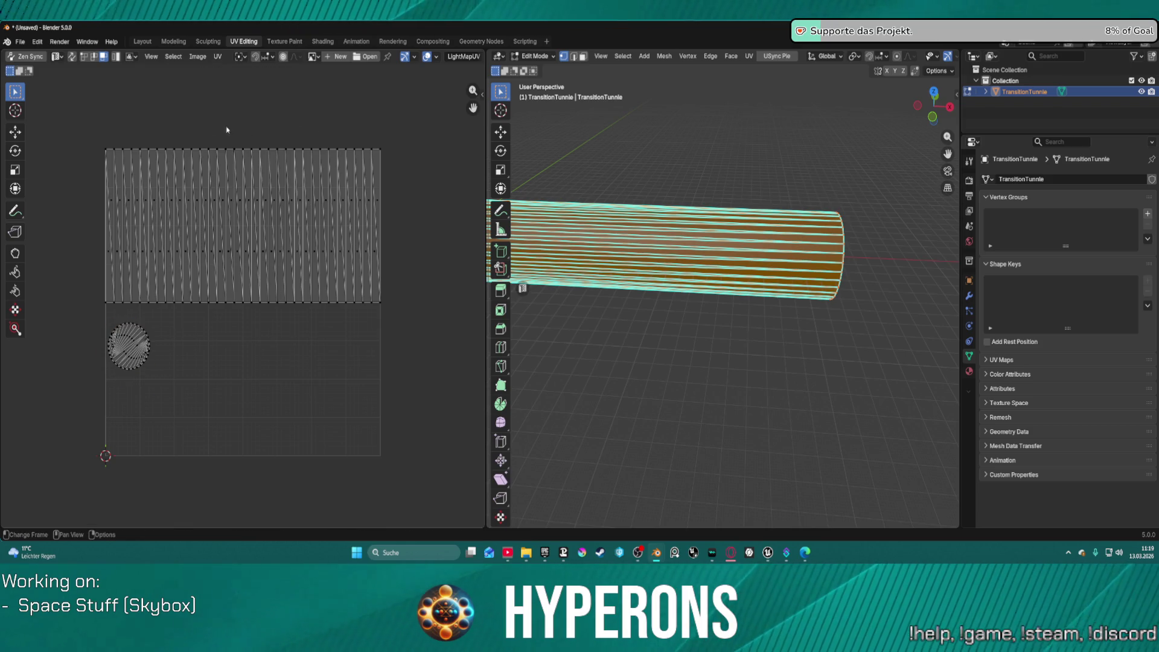
Box-select the end face at the tube's right end and extrude it.
scroll(689, 222, down, 2)
scroll(690, 222, down, 2)
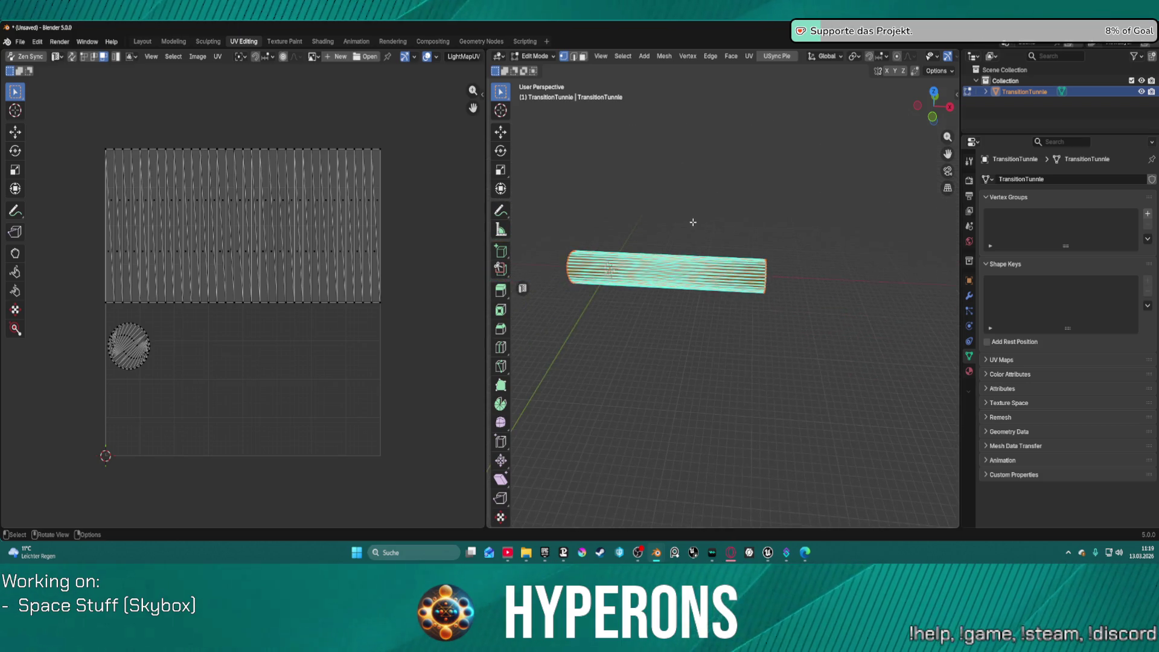
drag(747, 222, 794, 334)
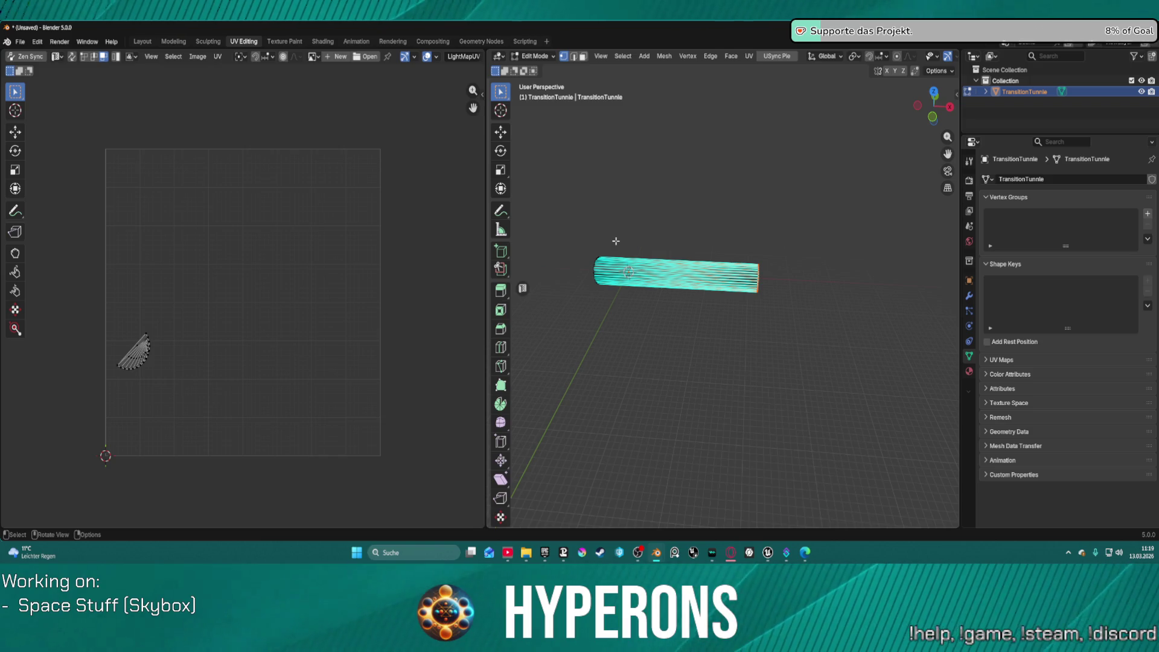
mouse_move(642, 244)
mouse_down()
mouse_move(689, 248)
mouse_move(733, 212)
mouse_move(574, 214)
mouse_up()
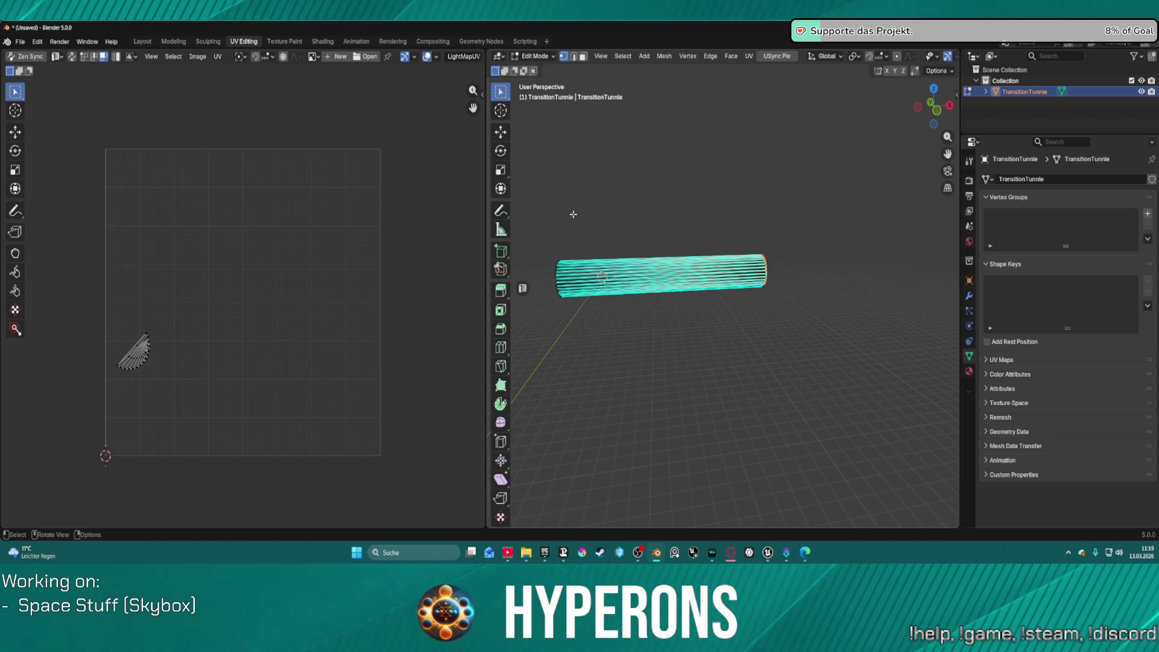
mouse_move(758, 231)
mouse_down()
mouse_move(743, 211)
mouse_move(804, 347)
mouse_up()
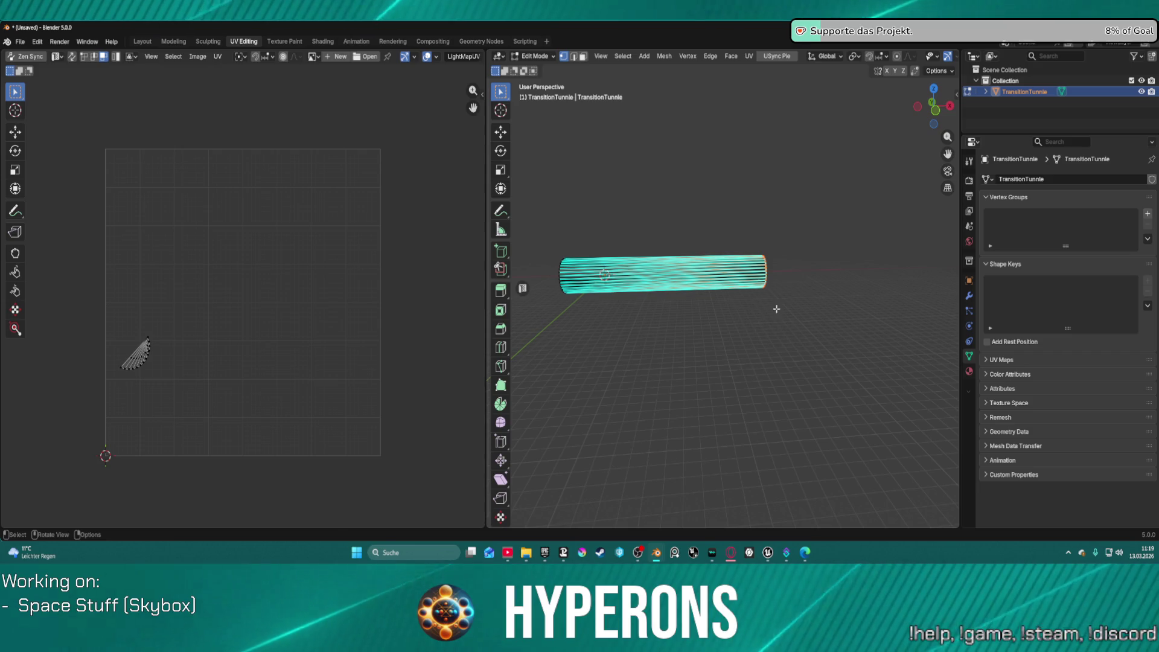
key(e)
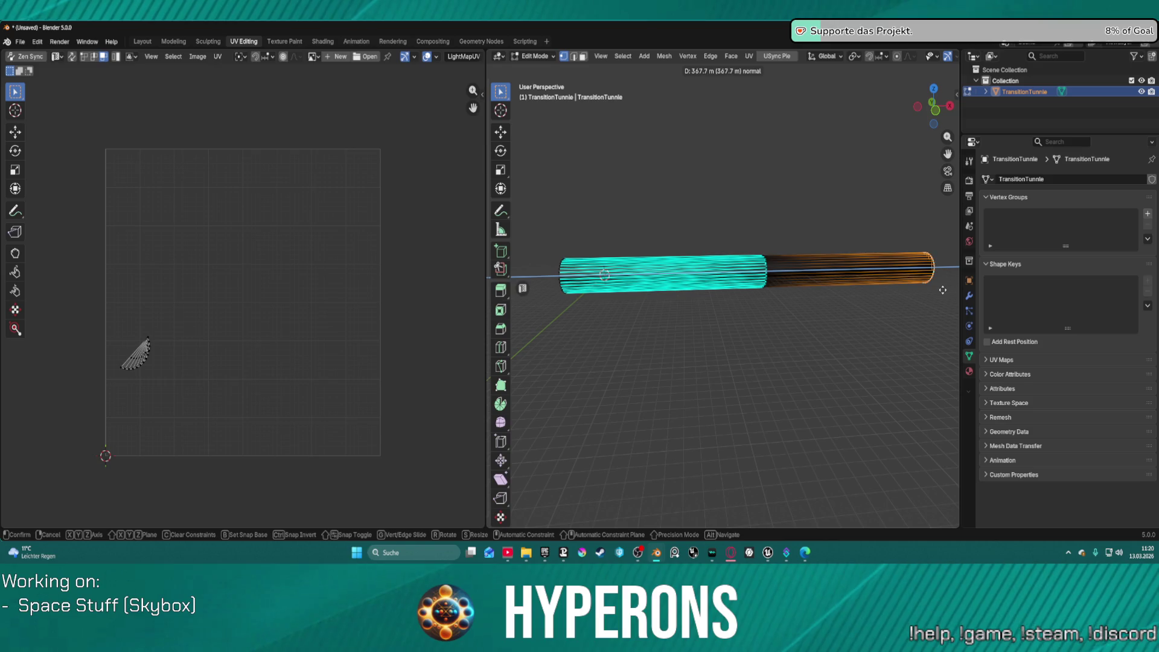
Cancel the extrusion and add an Array modifier with a count of 2.
right_click(943, 290)
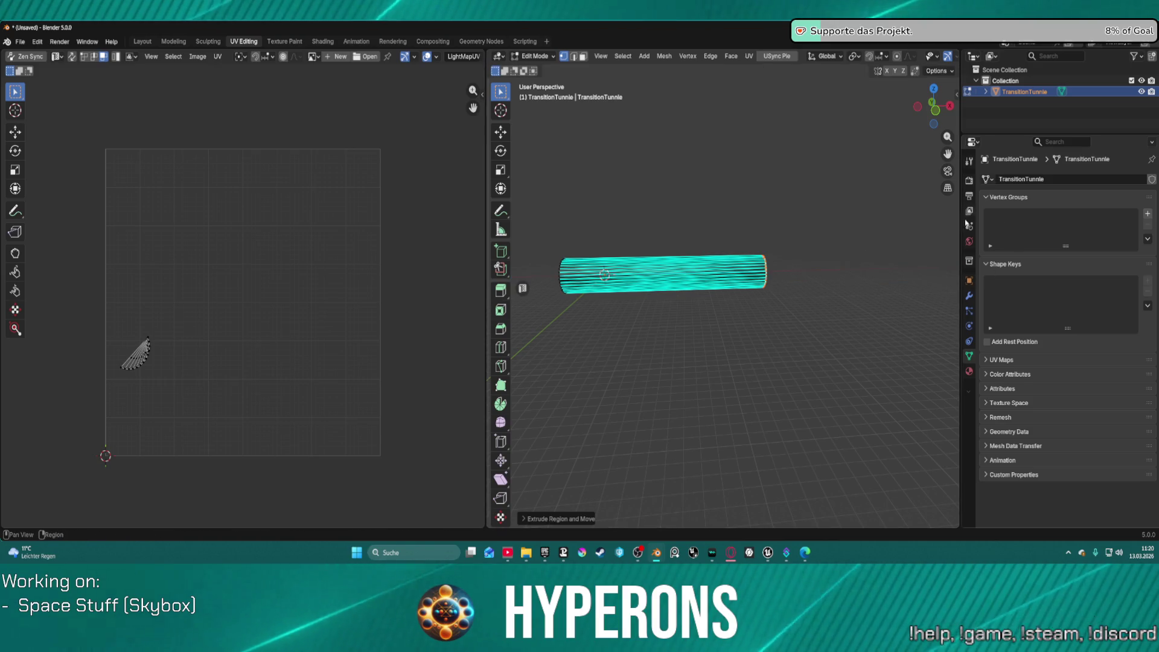
click(970, 295)
click(996, 179)
mouse_move(996, 216)
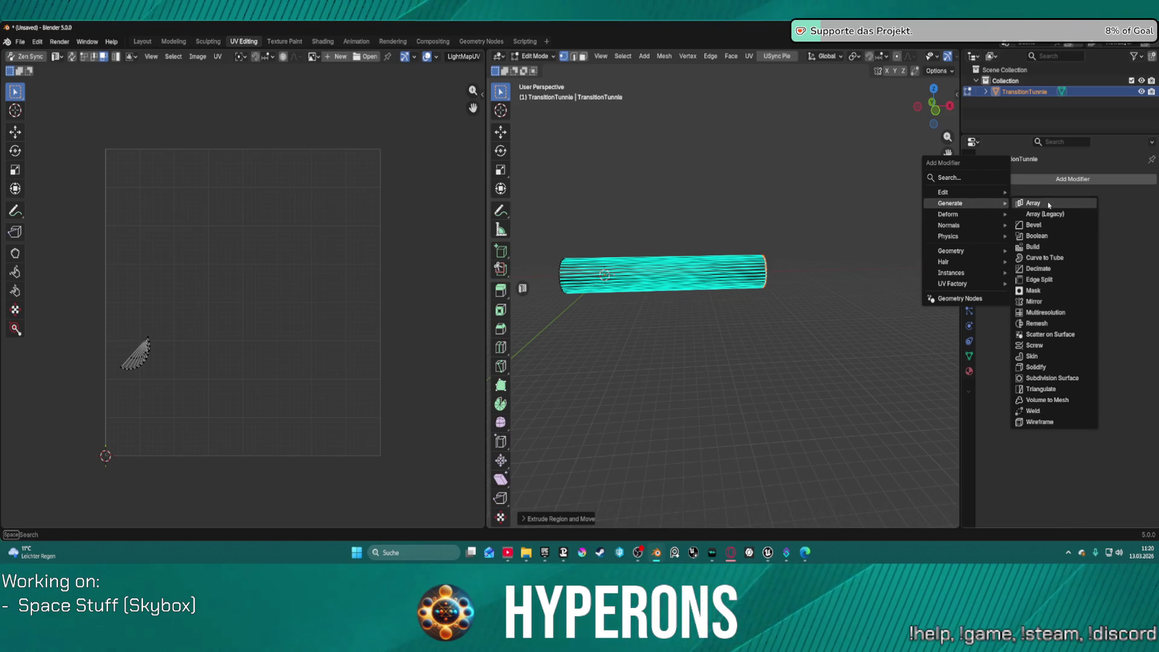
click(1049, 205)
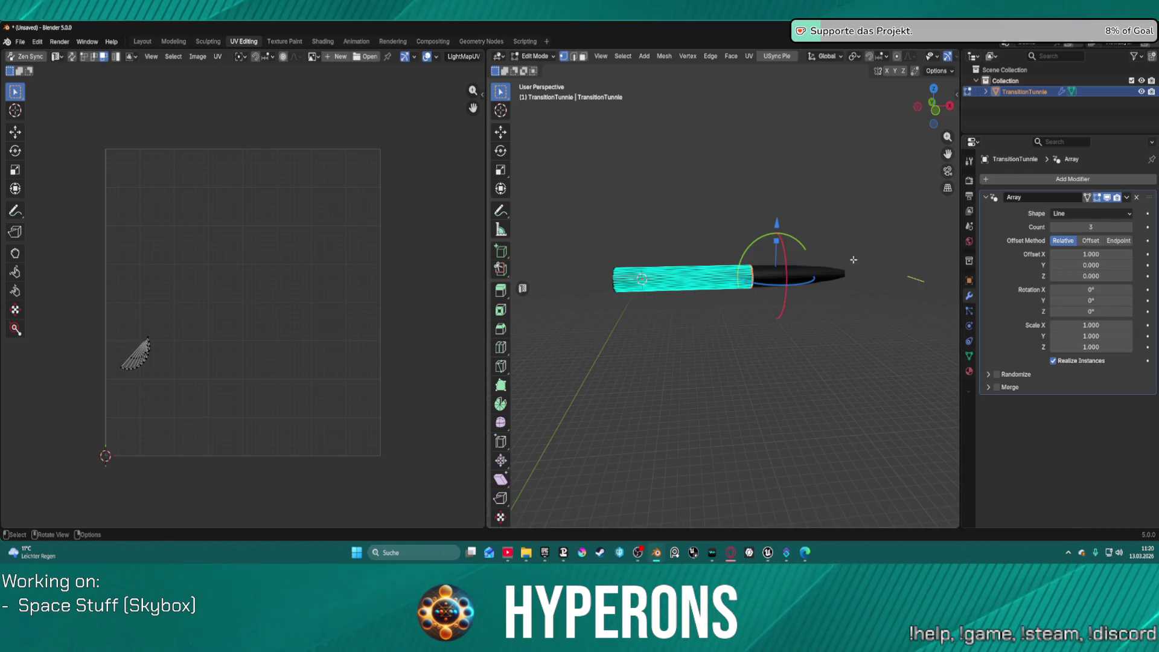
scroll(892, 267, up, 1)
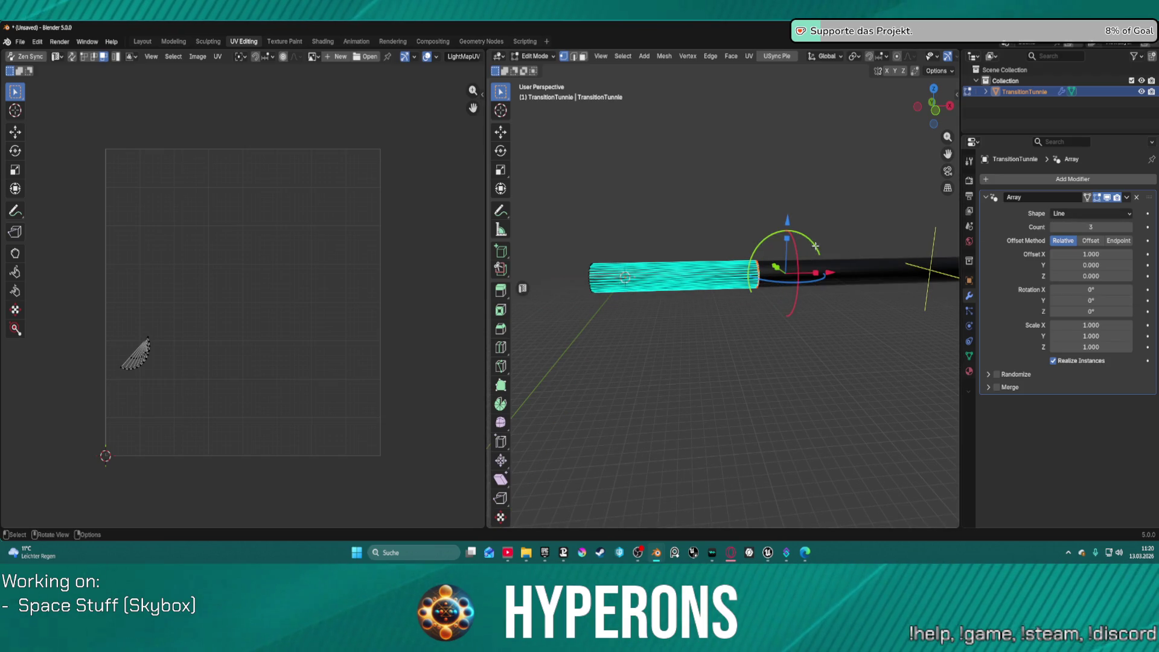
right_click(882, 213)
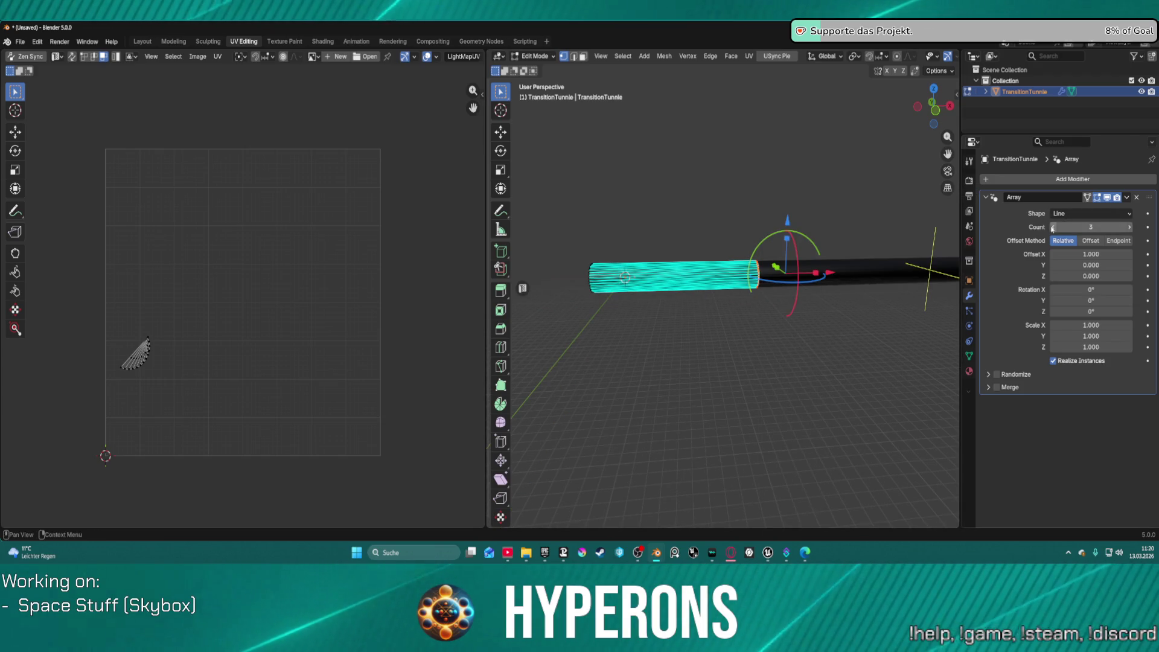
click(1052, 228)
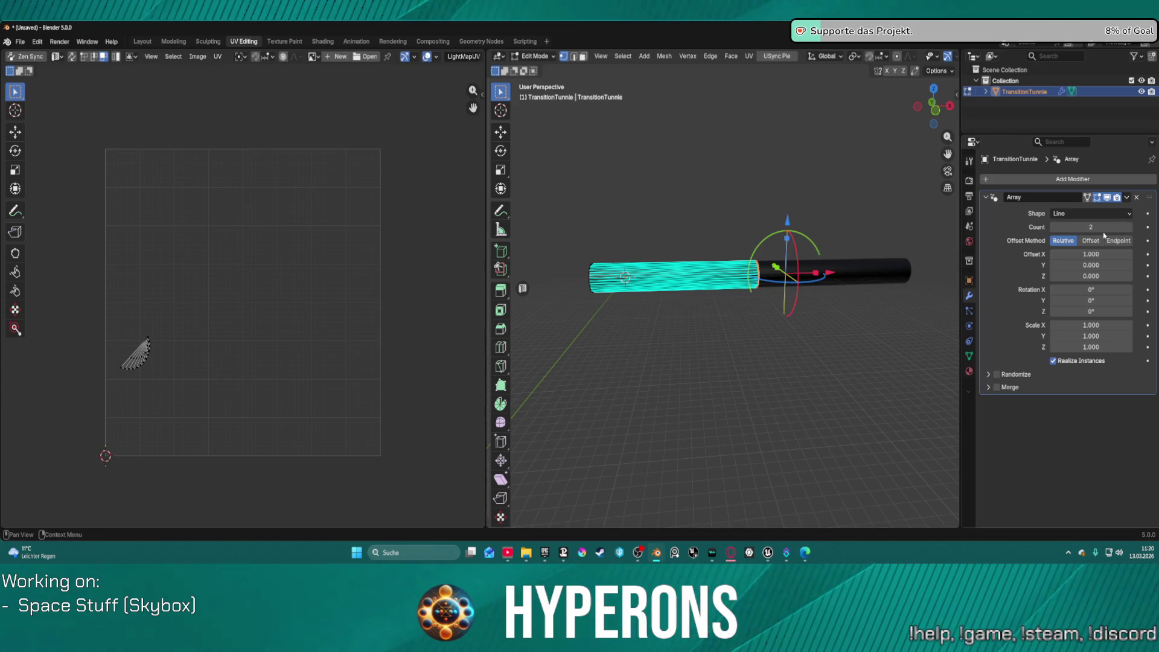
Select the whole tube mesh and open the Array modifier's dropdown.
click(920, 249)
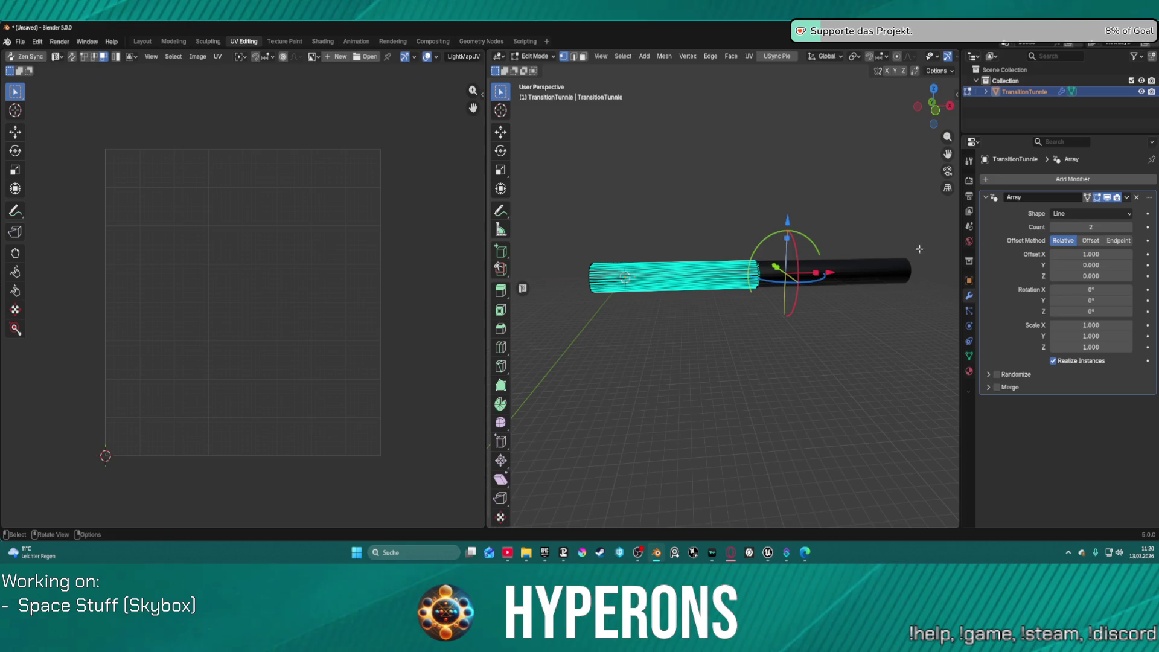
click(680, 257)
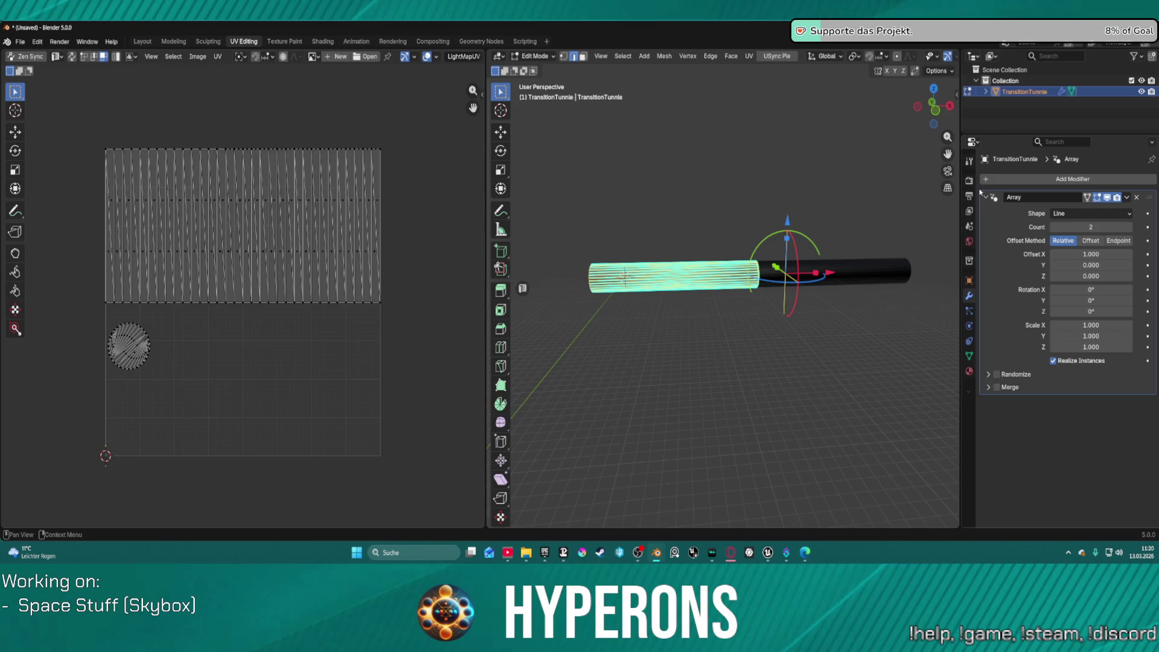
click(1127, 198)
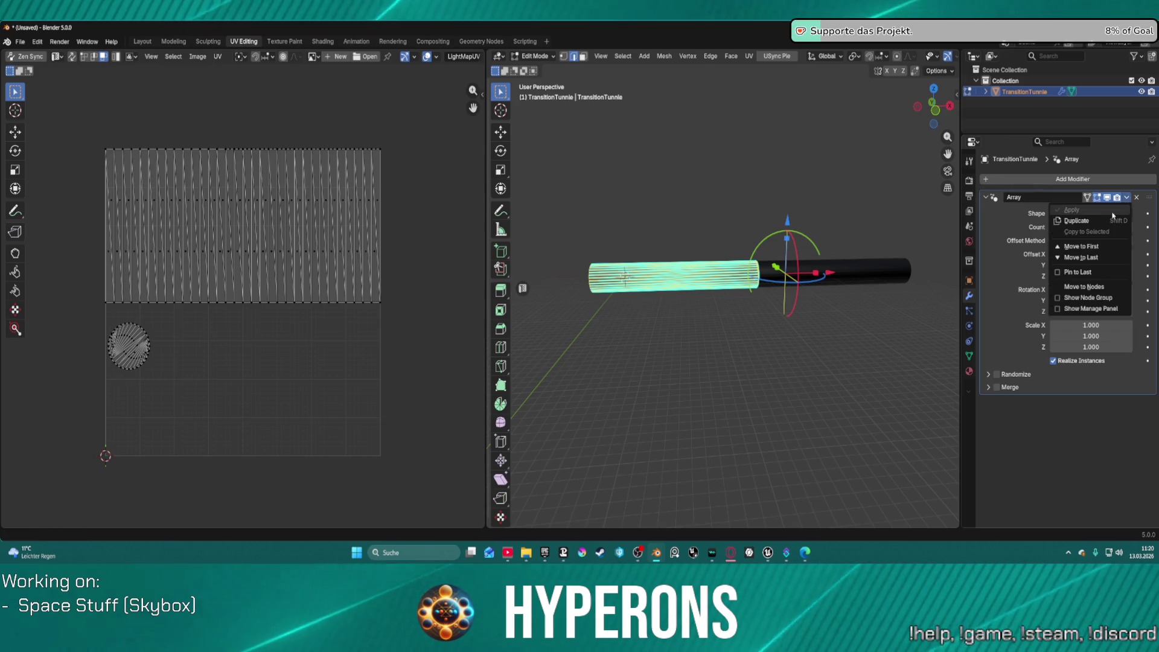
key(ctrl+Tab)
Apply the Array modifier in Object Mode, then return the tube to Edit Mode.
click(697, 199)
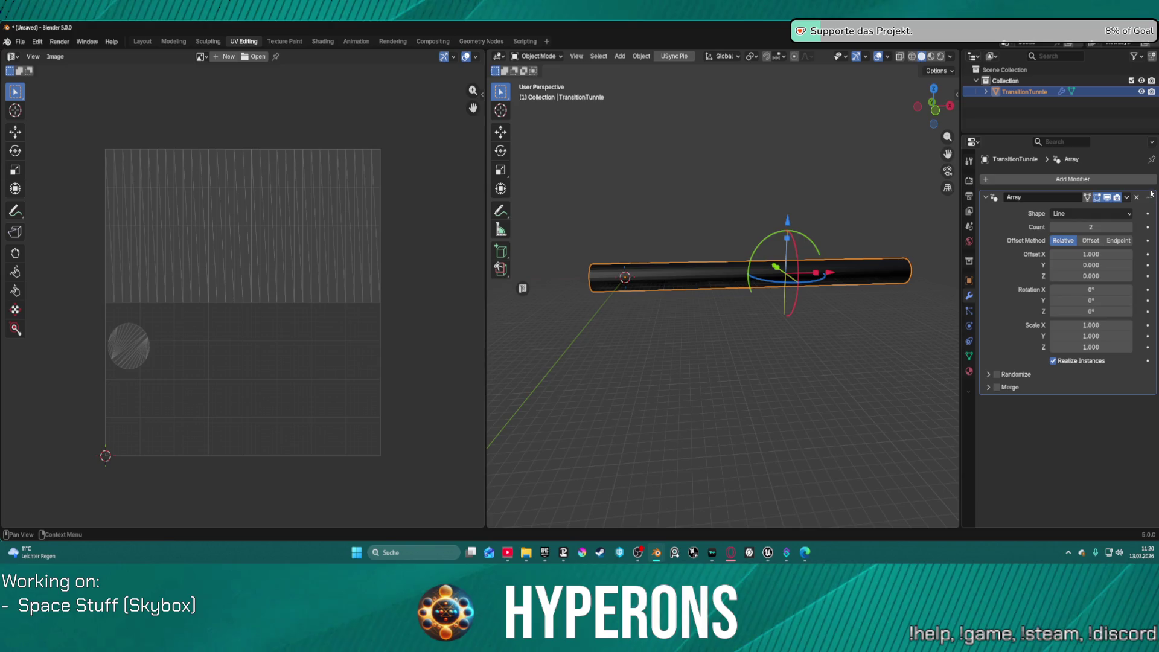
click(1127, 198)
click(1081, 211)
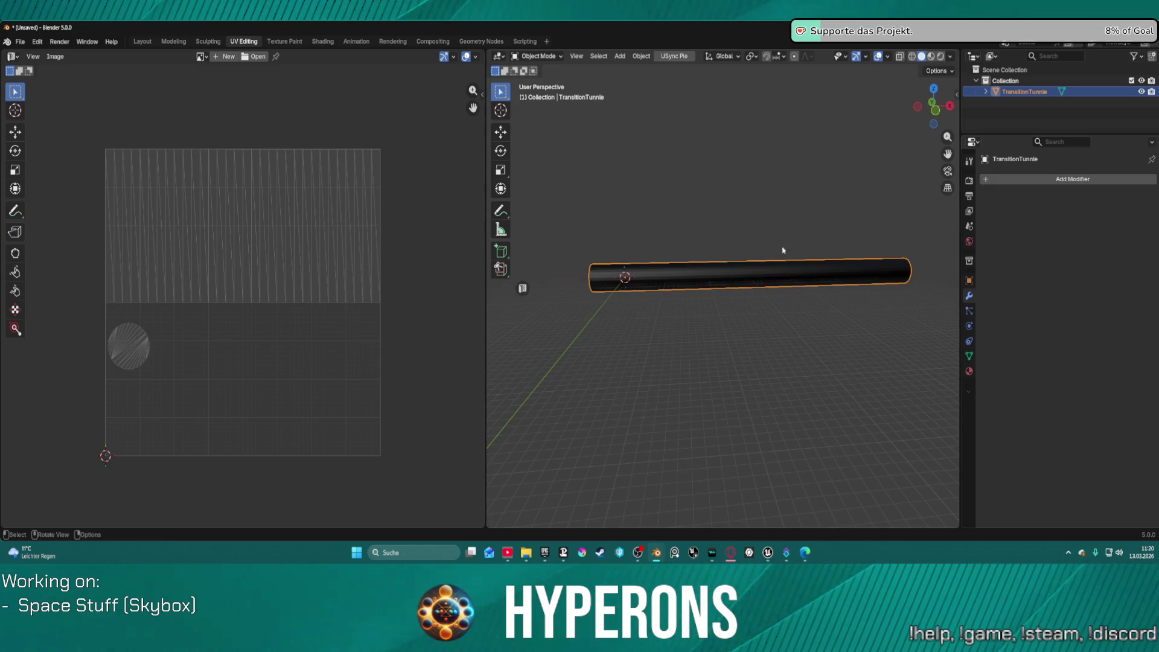
key(ctrl+Tab)
click(812, 262)
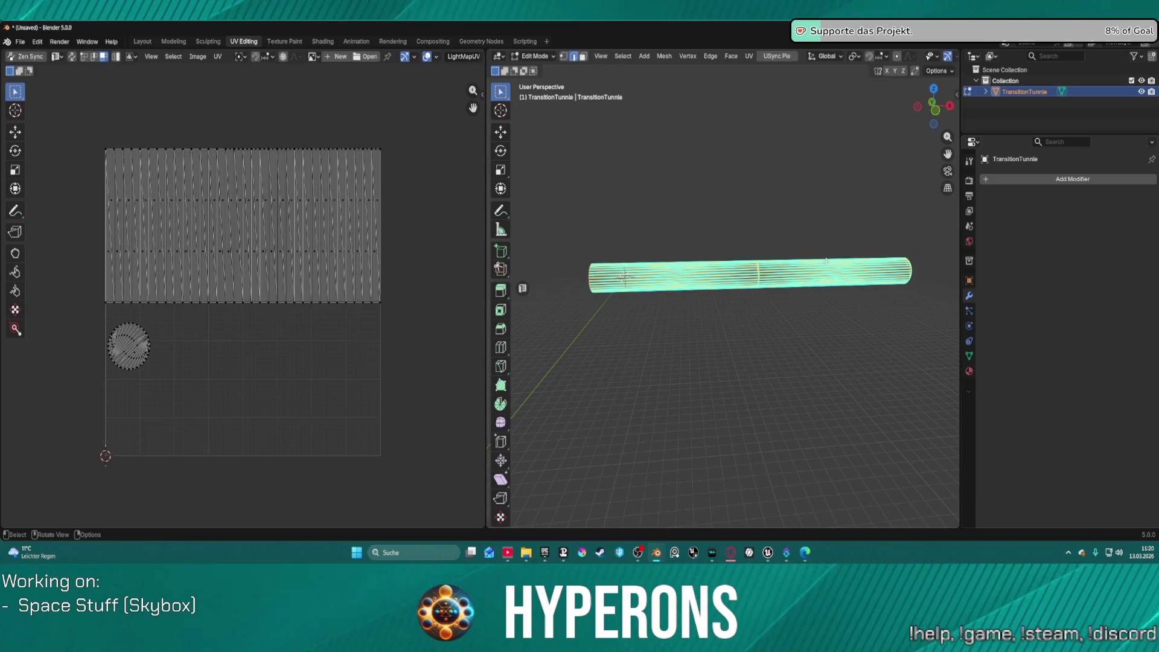
In edge mode, box-select edges at the tube's left part and right end to inspect the loops.
key(1)
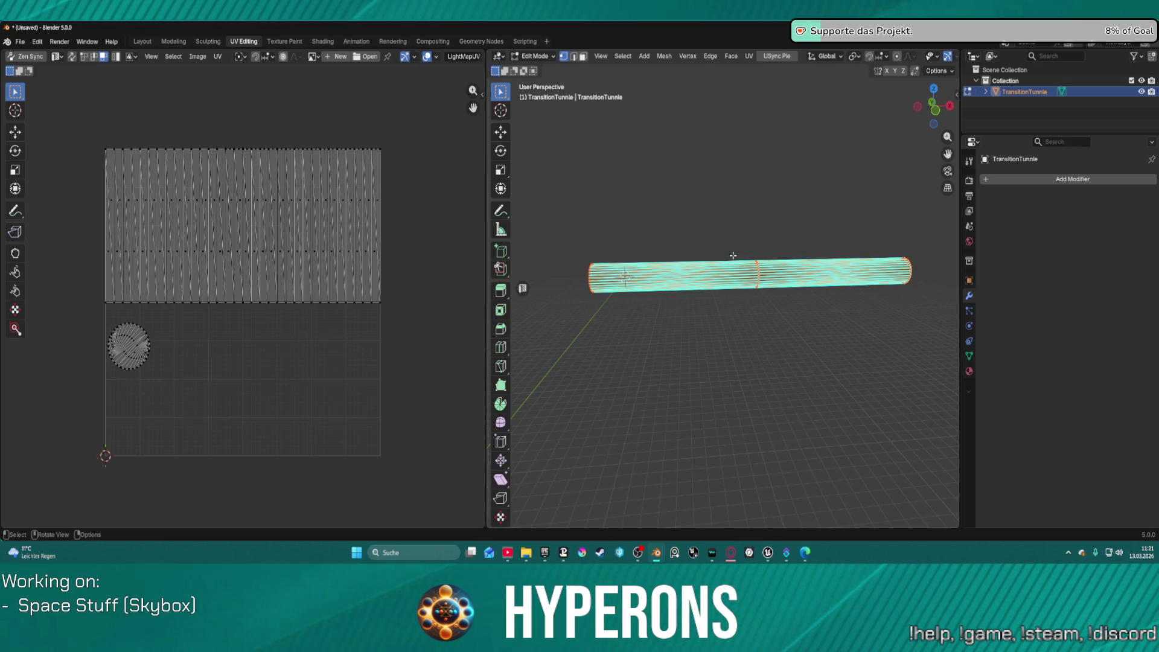
key(alt+a)
key(2)
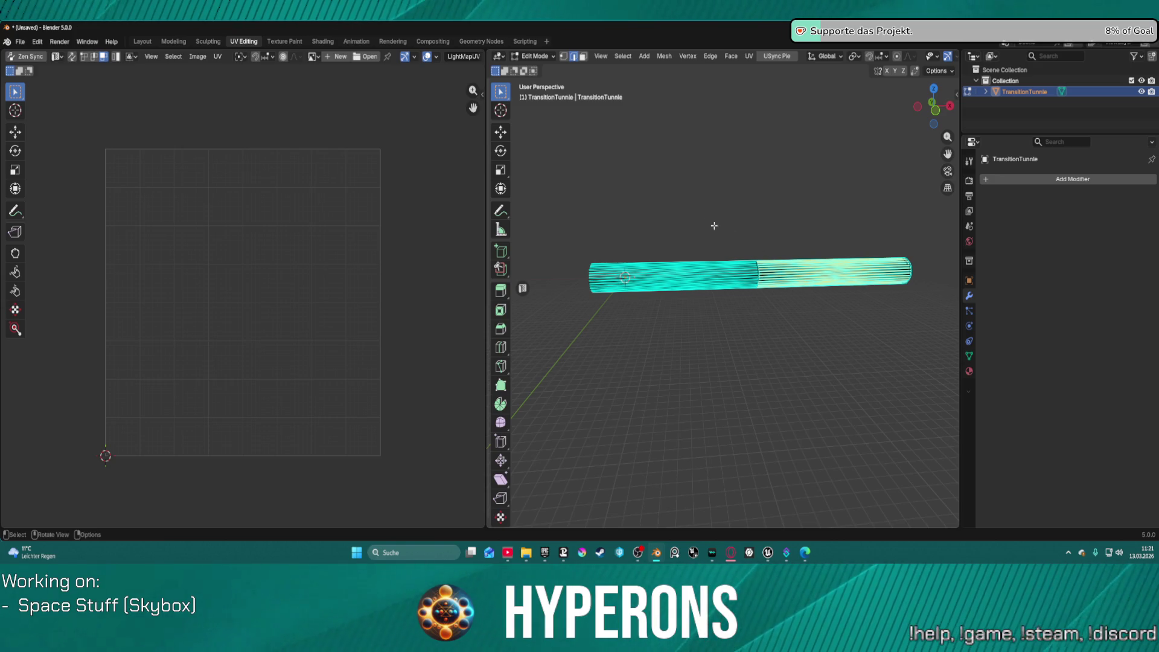
drag(608, 194, 727, 321)
mouse_move(824, 236)
mouse_down()
mouse_move(933, 311)
mouse_move(876, 340)
mouse_up()
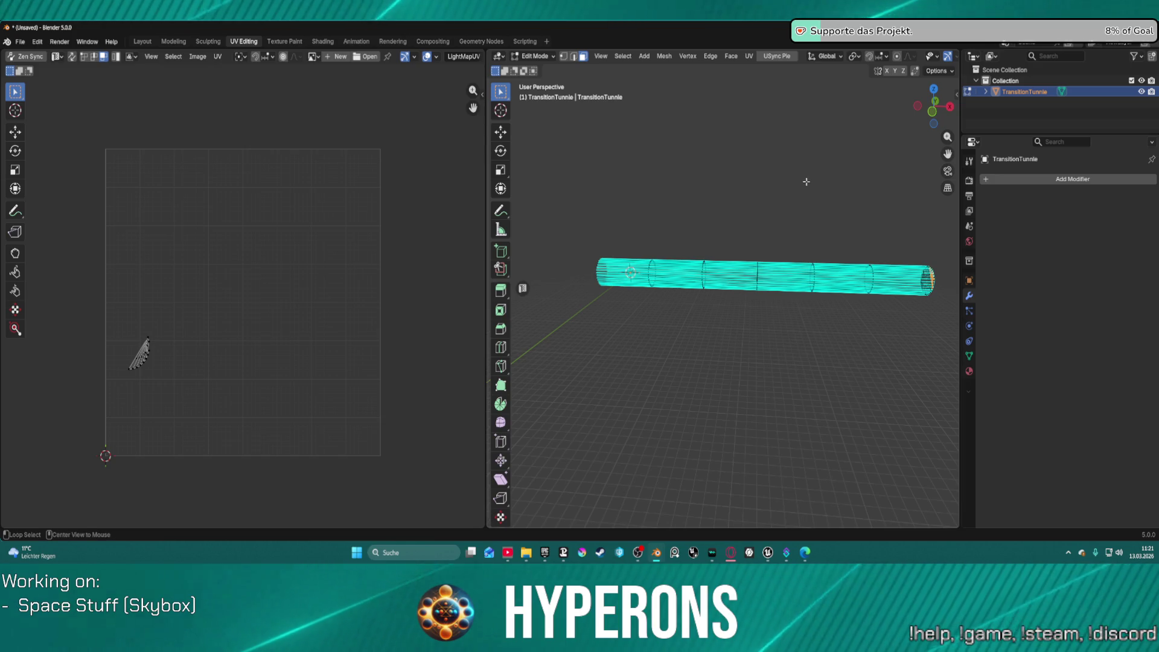
key(ctrl+z)
mouse_move(743, 185)
mouse_down()
mouse_move(953, 363)
mouse_move(663, 183)
mouse_up()
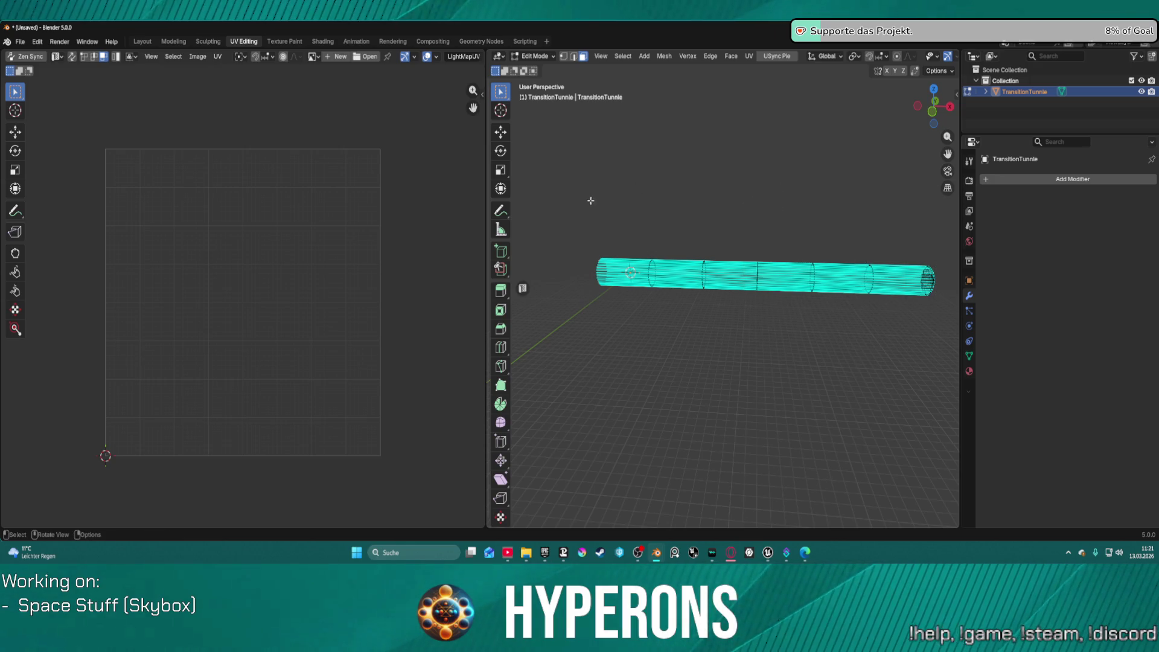
Select each half of the tube's faces and check the matching UV islands.
mouse_move(582, 209)
mouse_down()
mouse_move(622, 281)
mouse_move(788, 365)
mouse_up()
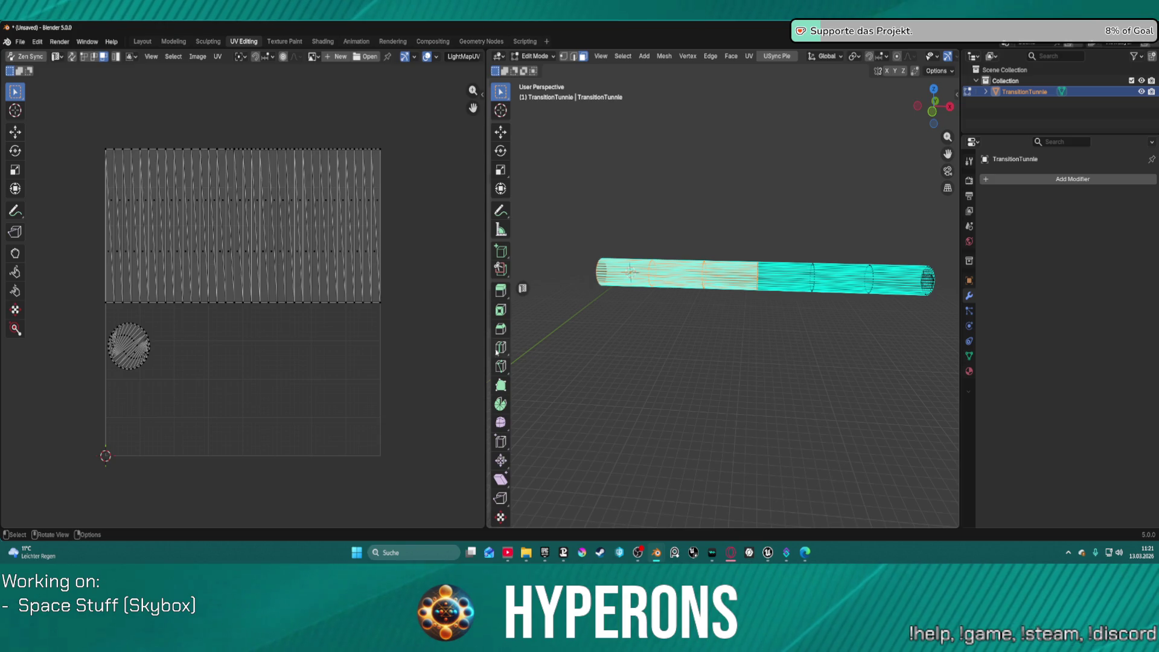
click(138, 351)
key(a)
click(162, 361)
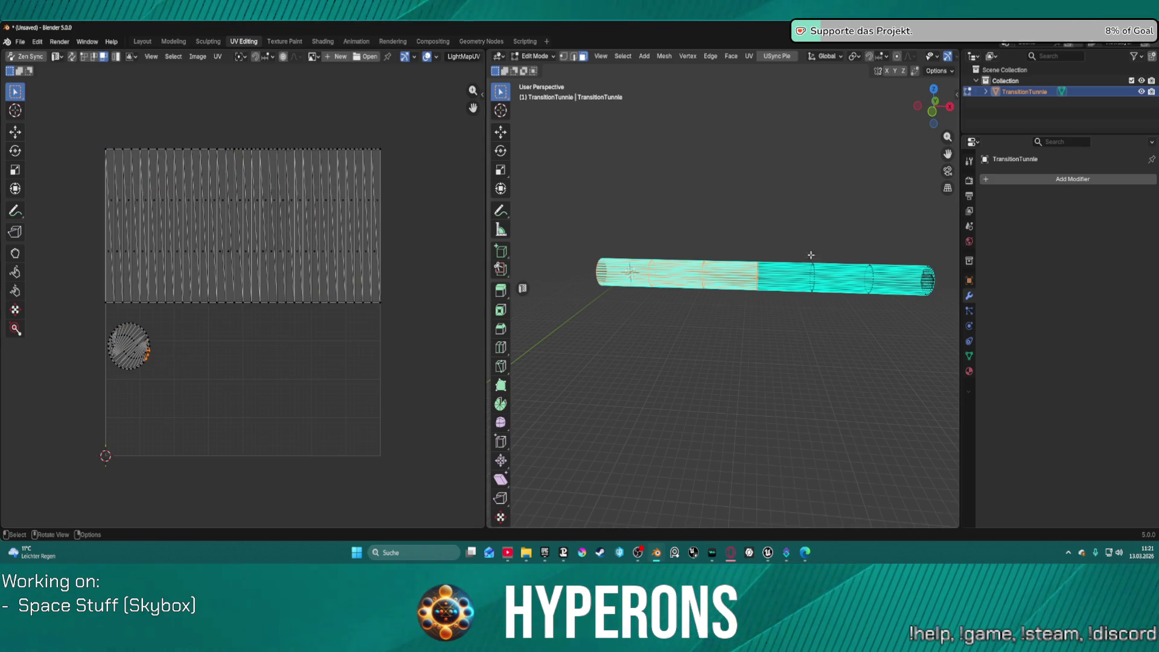
mouse_move(759, 197)
mouse_down()
mouse_move(924, 357)
mouse_move(954, 350)
mouse_up()
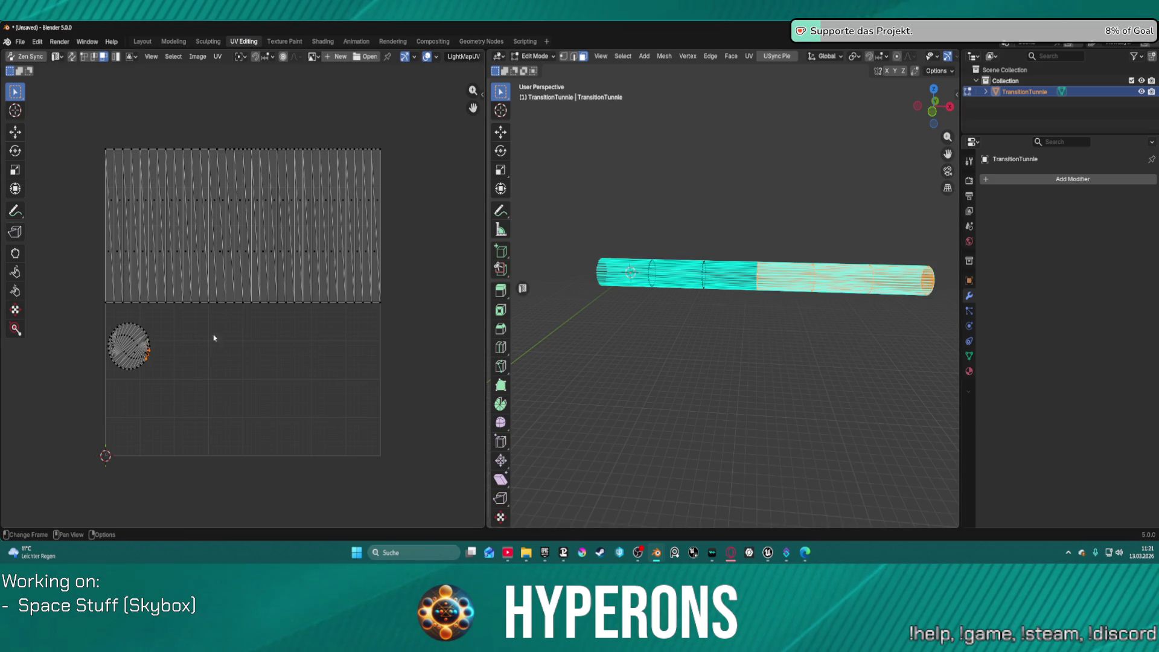
drag(107, 323, 192, 398)
mouse_move(893, 334)
mouse_down()
mouse_move(834, 328)
mouse_move(868, 323)
mouse_up()
click(868, 323)
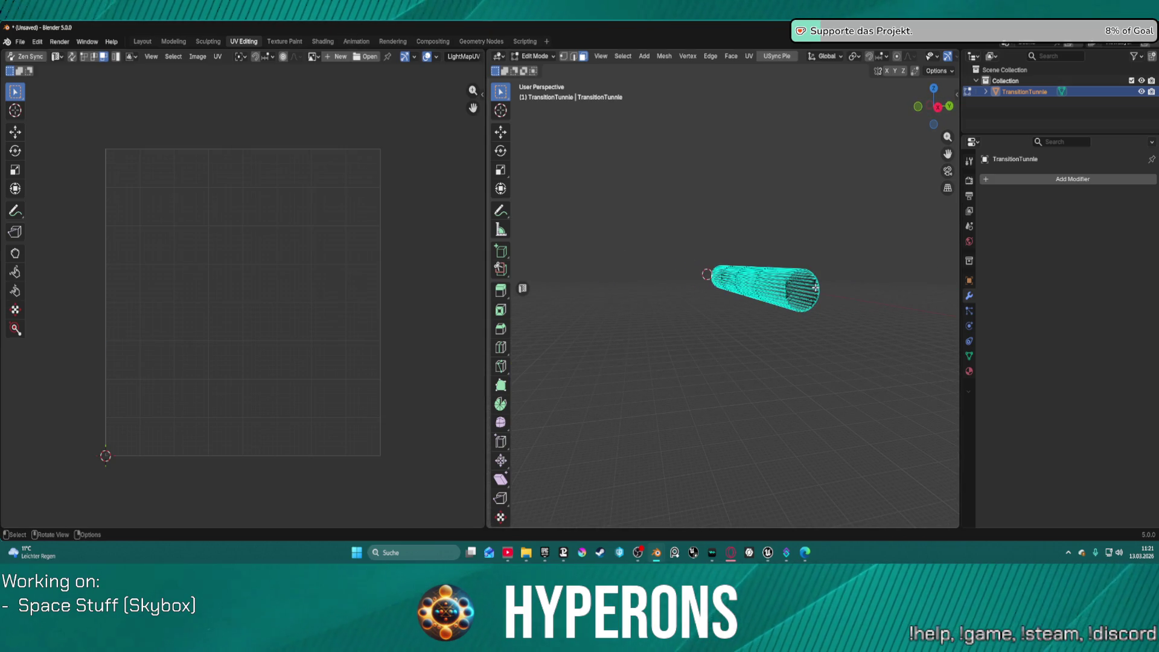
scroll(853, 324, up, 5)
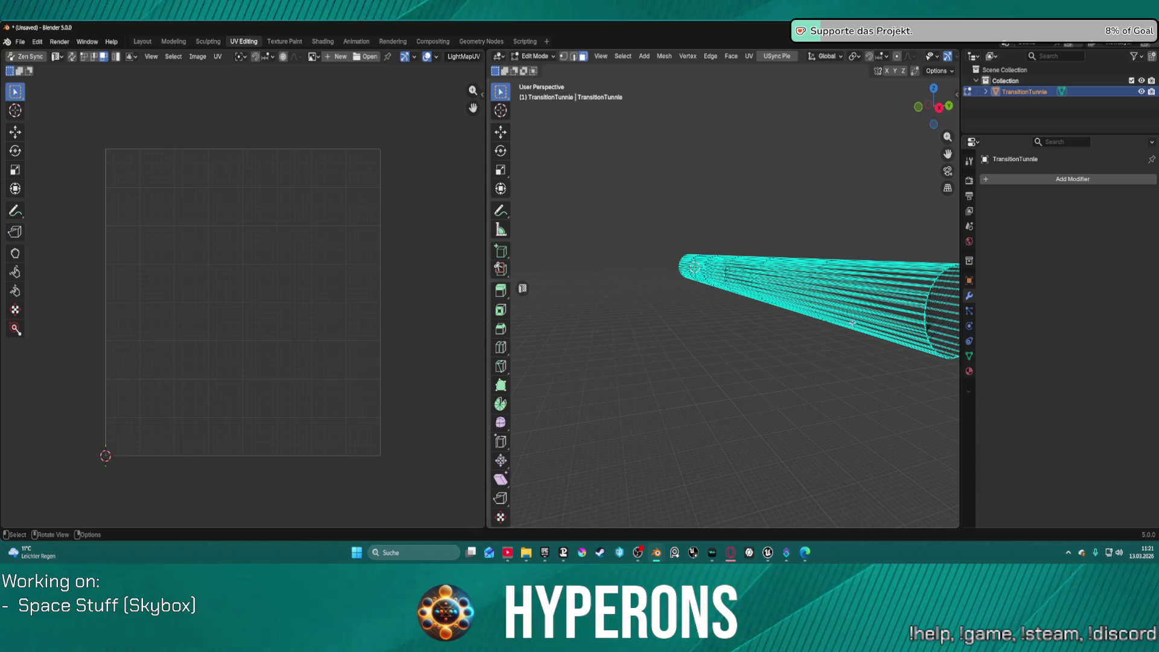
Put the tube back in Object Mode and switch to the Layout workspace.
key(ctrl+Tab)
click(803, 326)
key(Tab)
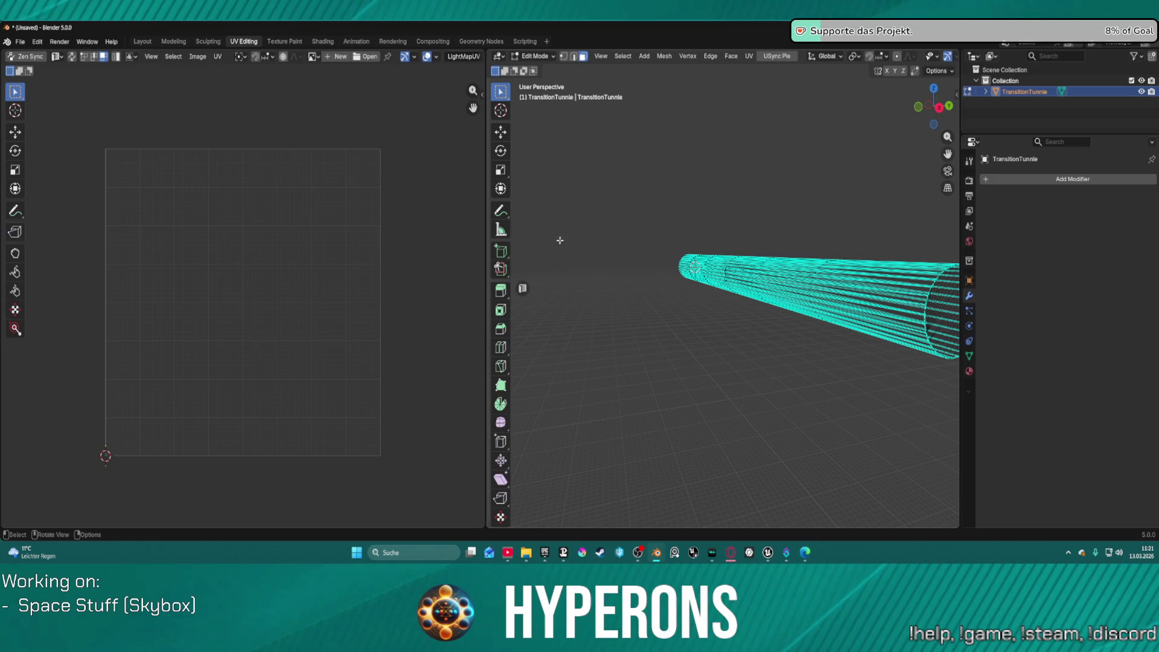
key(ctrl+Tab)
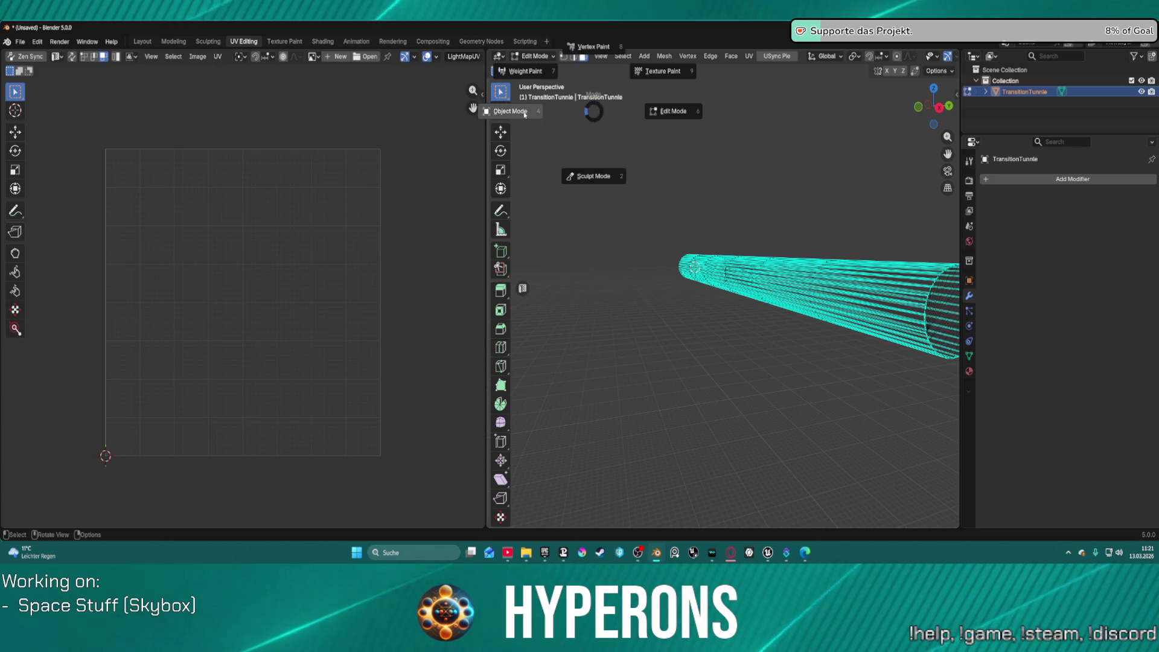
click(609, 186)
mouse_move(609, 186)
mouse_down()
mouse_move(718, 230)
mouse_move(737, 254)
mouse_up()
scroll(759, 288, up, 3)
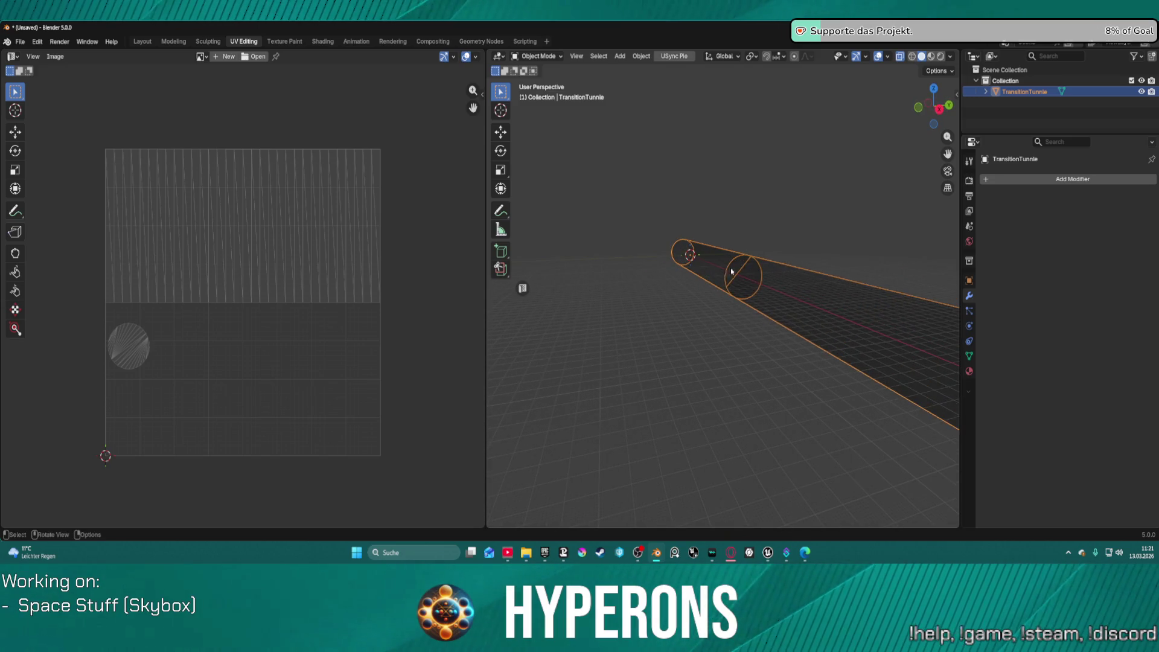
click(142, 41)
Switch the viewport to Solid shading, leaving outline and X-ray settings unchanged.
mouse_move(613, 225)
mouse_down()
mouse_move(533, 220)
mouse_move(757, 123)
mouse_up()
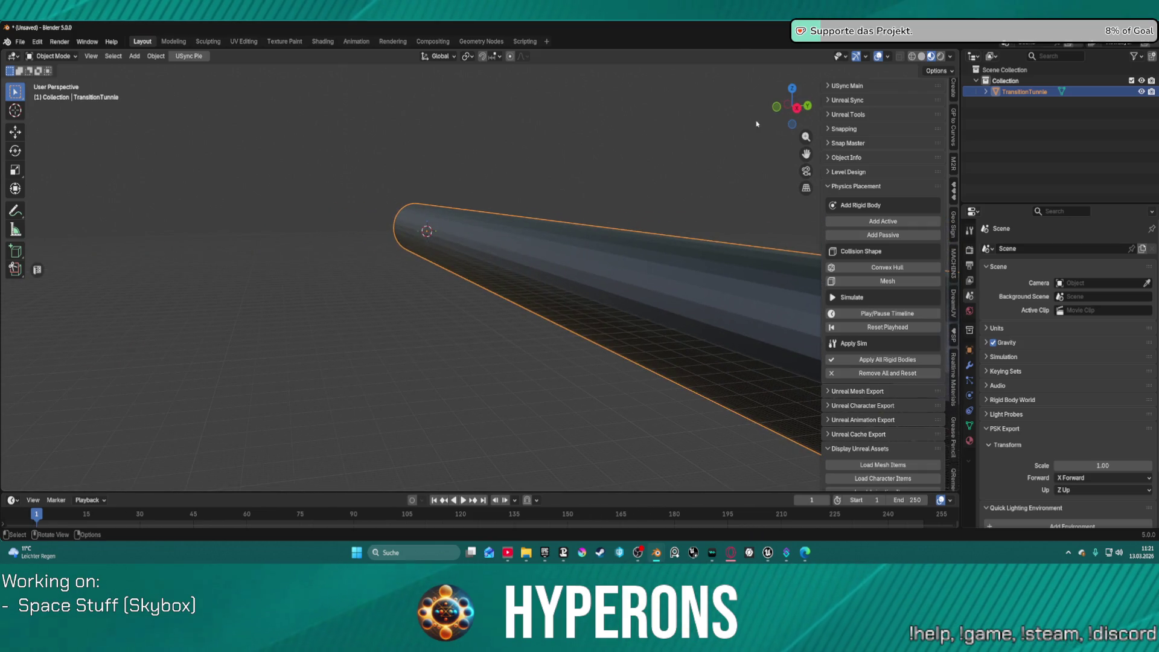
click(922, 57)
scroll(686, 271, down, 5)
scroll(677, 269, up, 4)
scroll(676, 269, down, 7)
click(951, 57)
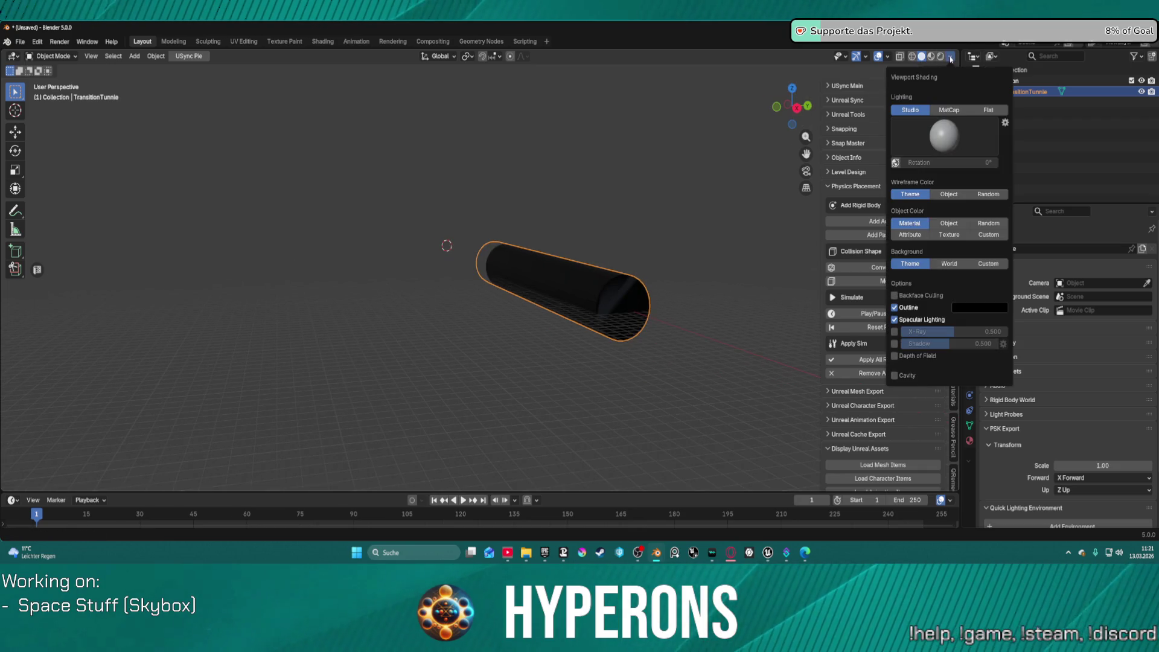
click(895, 308)
click(896, 309)
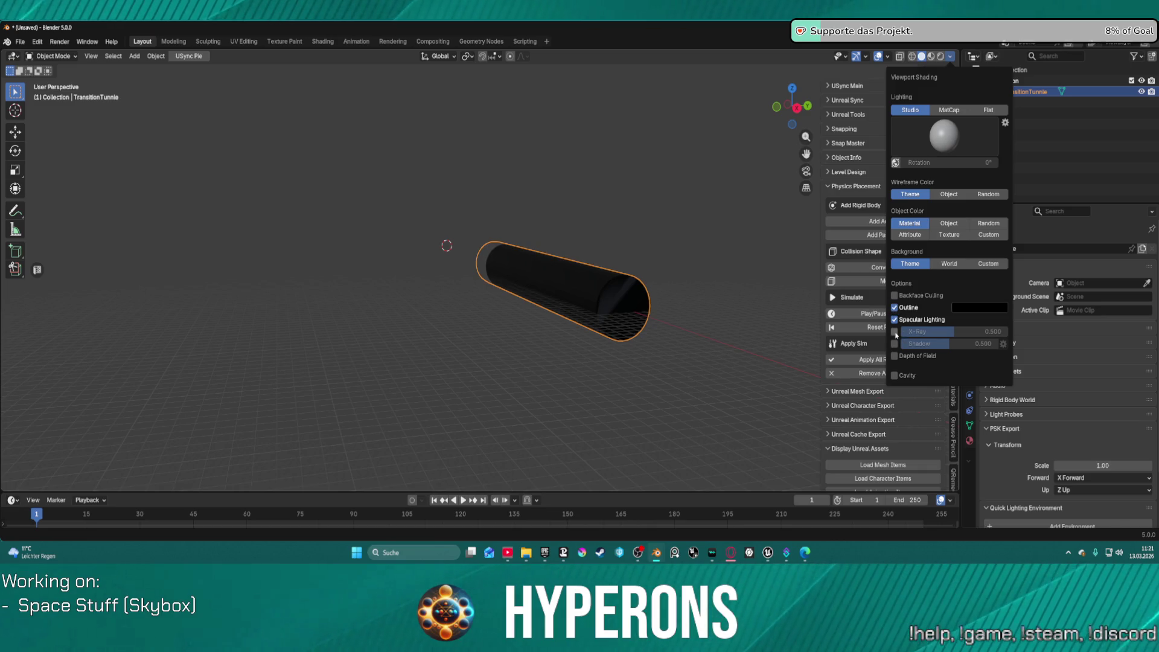
click(895, 332)
click(895, 331)
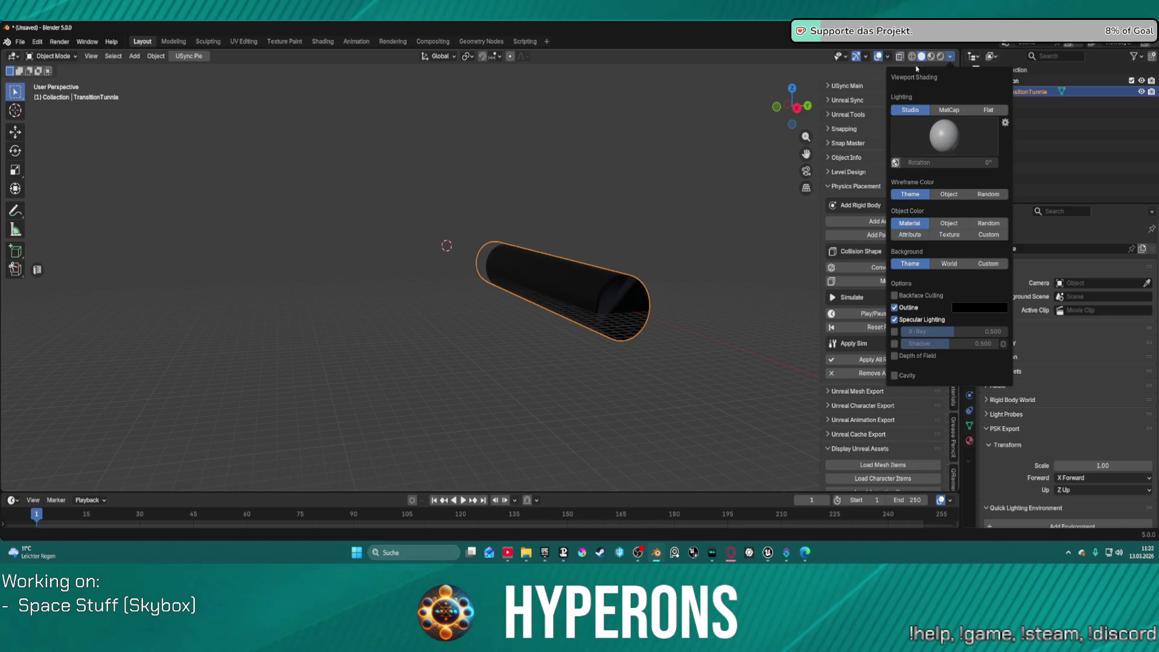
Set the viewport shading Object Color to Custom for a plain grey tube.
drag(640, 266, 683, 261)
click(921, 56)
click(949, 57)
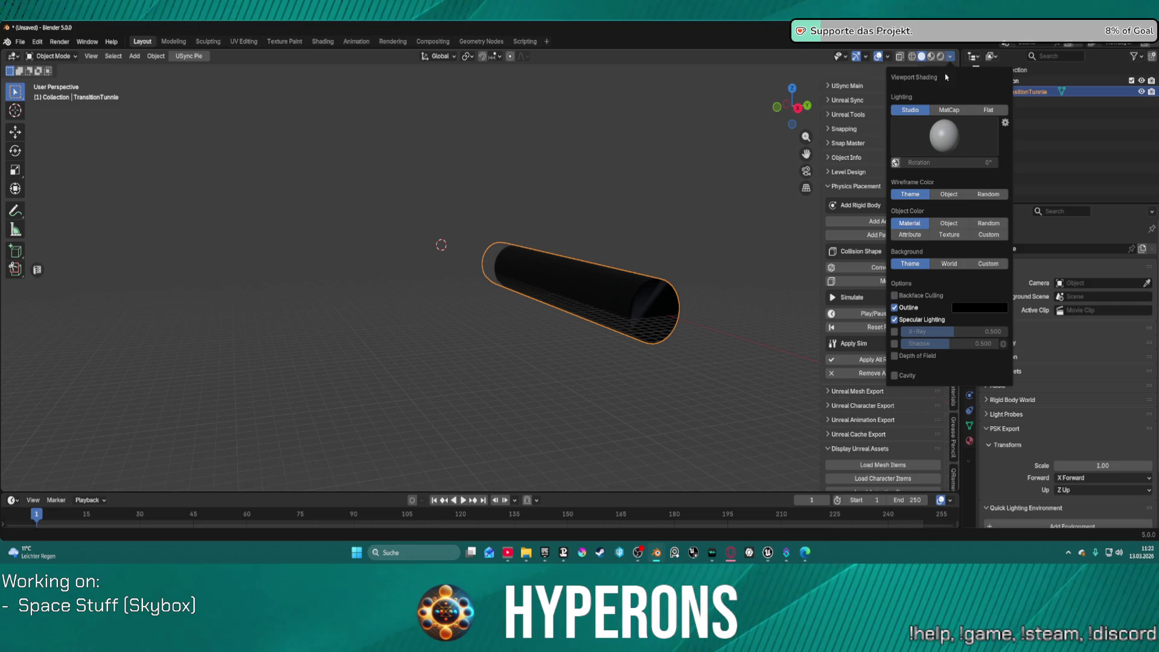
click(950, 236)
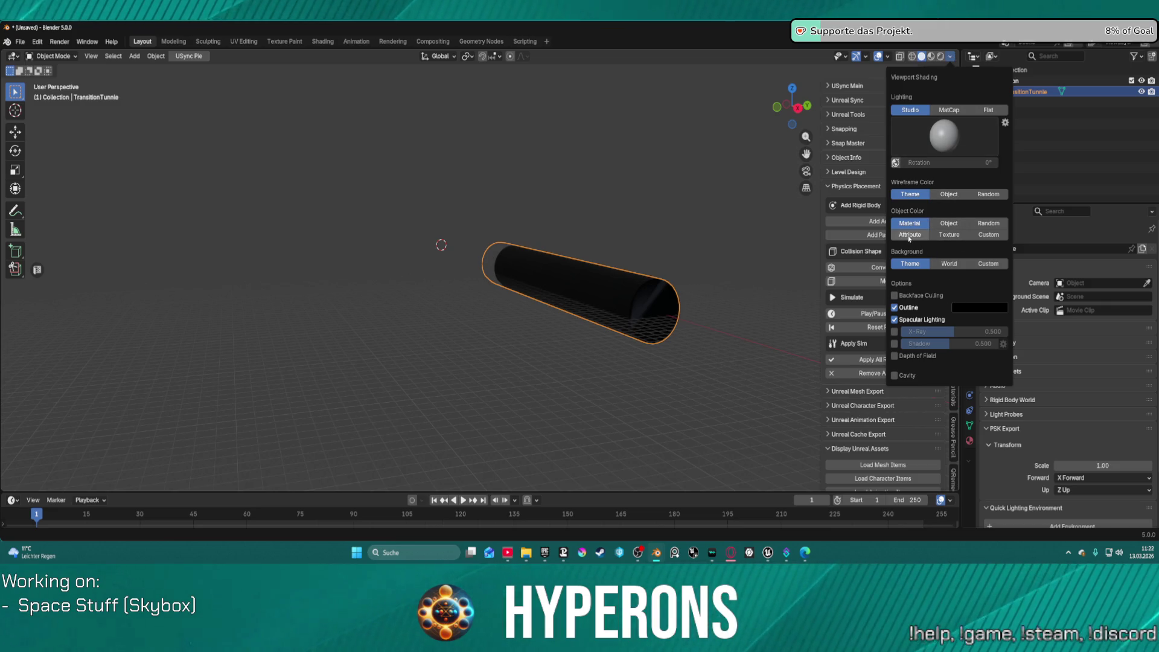
click(988, 235)
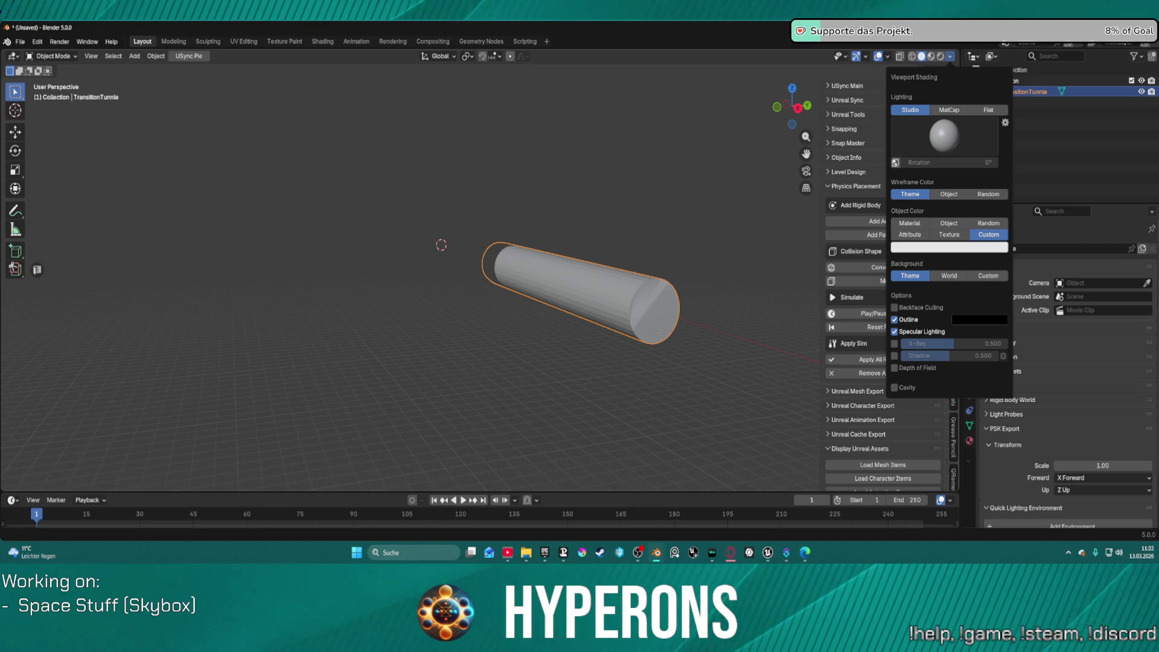
click(888, 56)
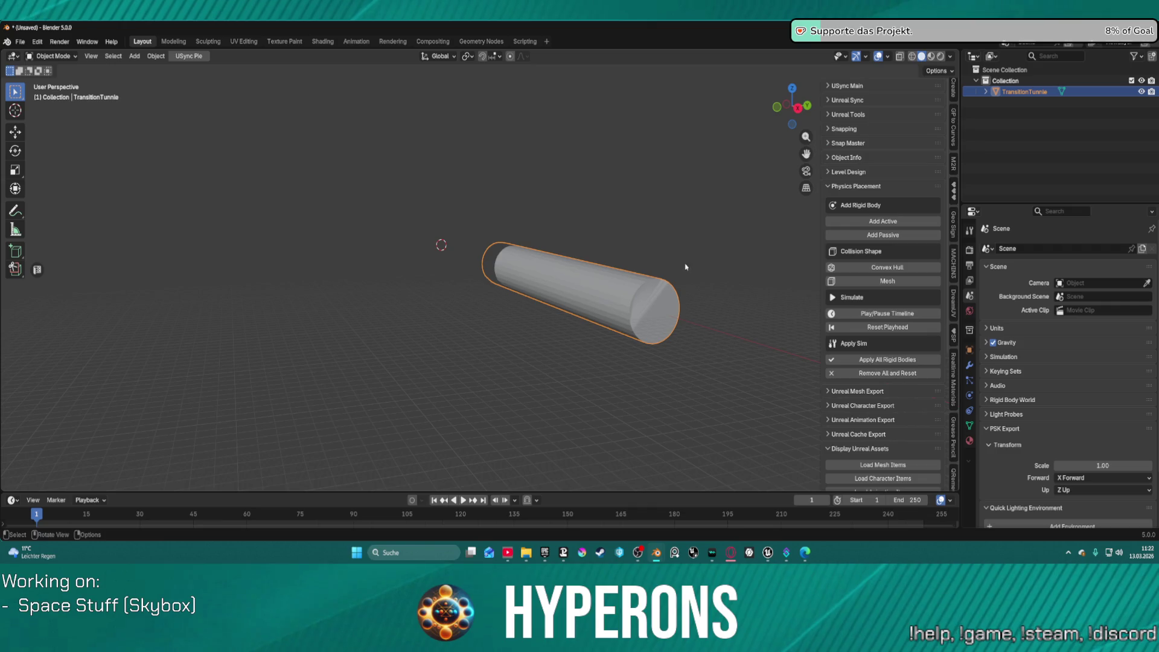
key(ctrl+Tab)
Enter Edit Mode, face the tube's end cap, and box-select its cap faces.
click(721, 275)
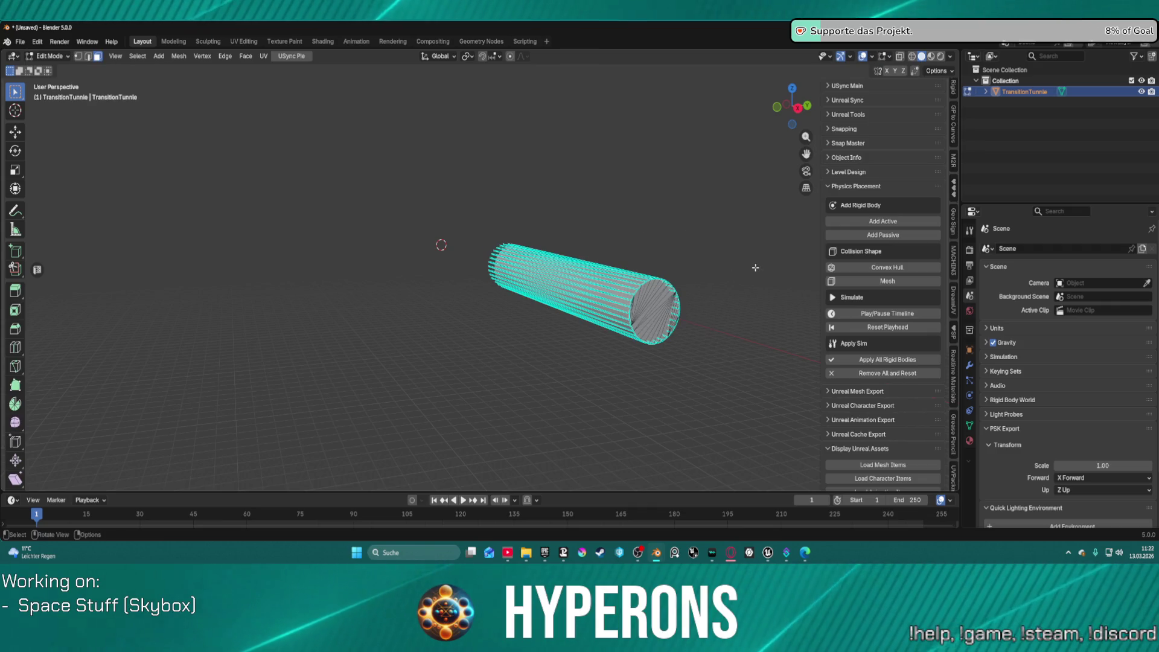
scroll(592, 277, up, 5)
mouse_move(592, 276)
mouse_down()
mouse_move(534, 267)
mouse_move(699, 331)
mouse_move(683, 322)
mouse_up()
key(x)
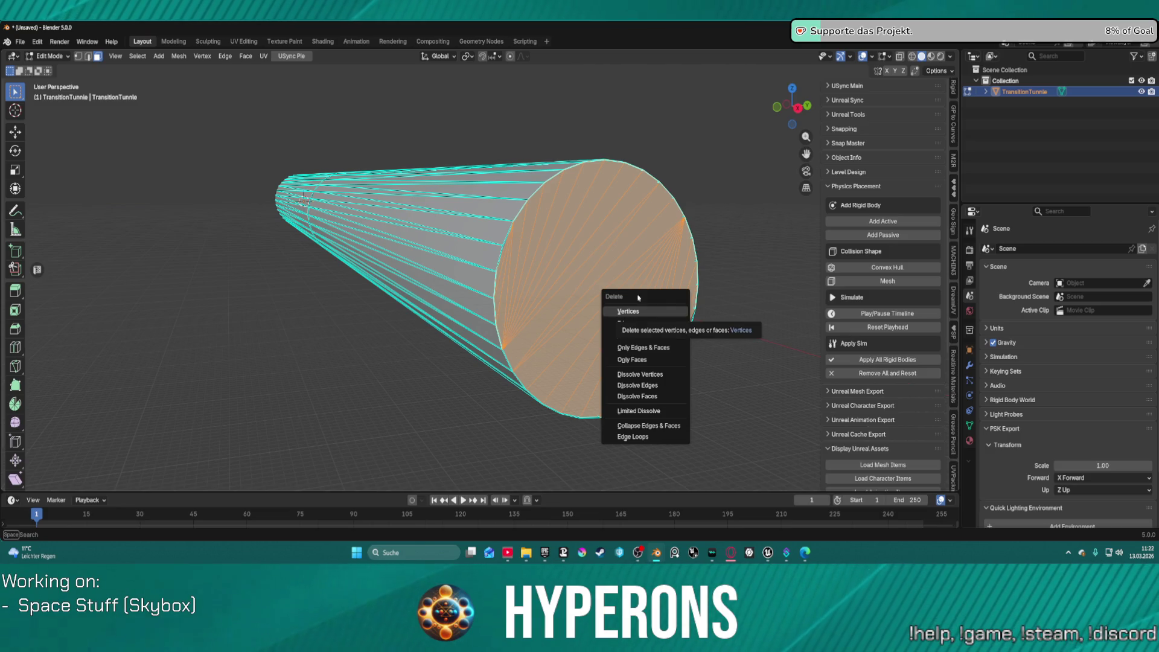
key(Escape)
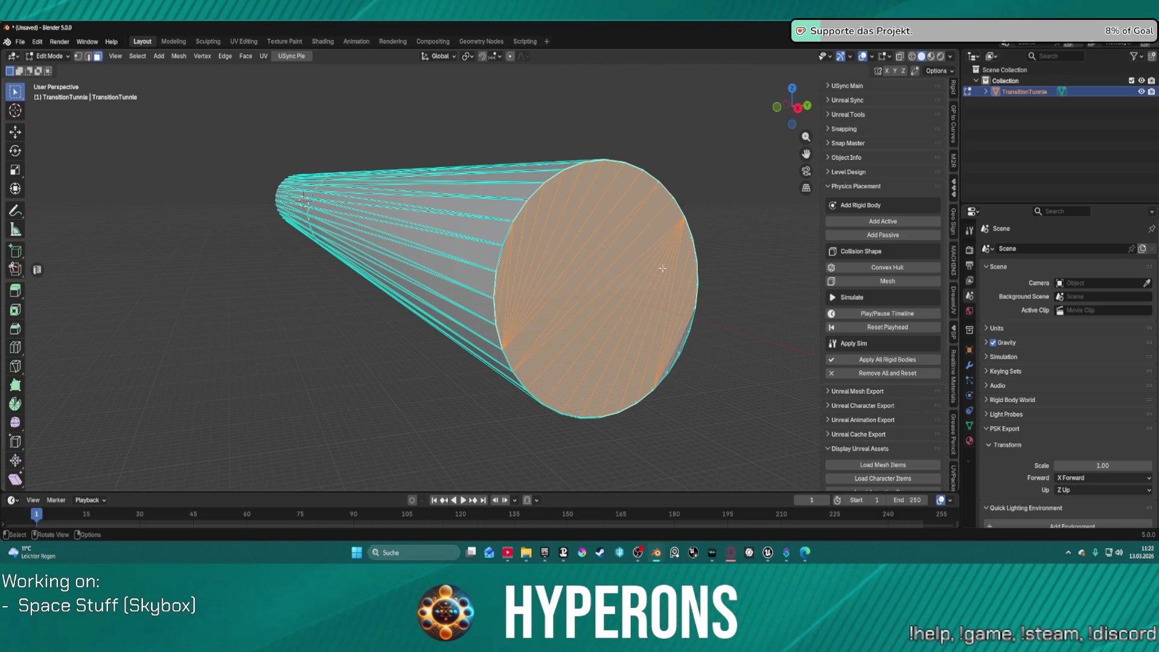
key(2)
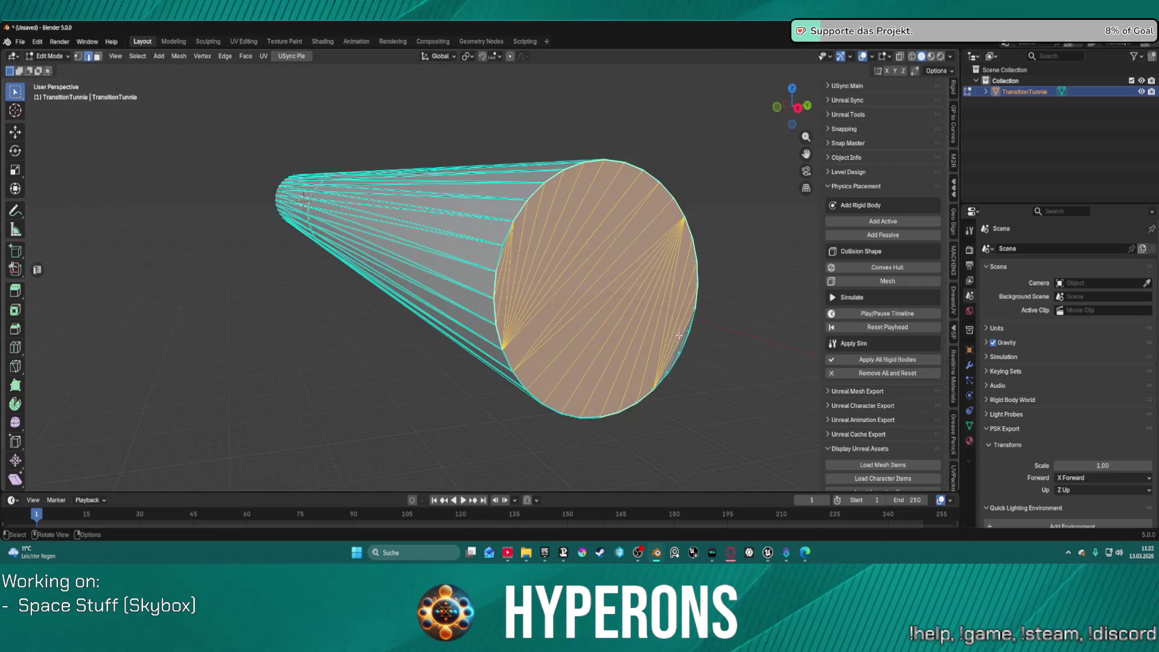
drag(682, 337, 660, 327)
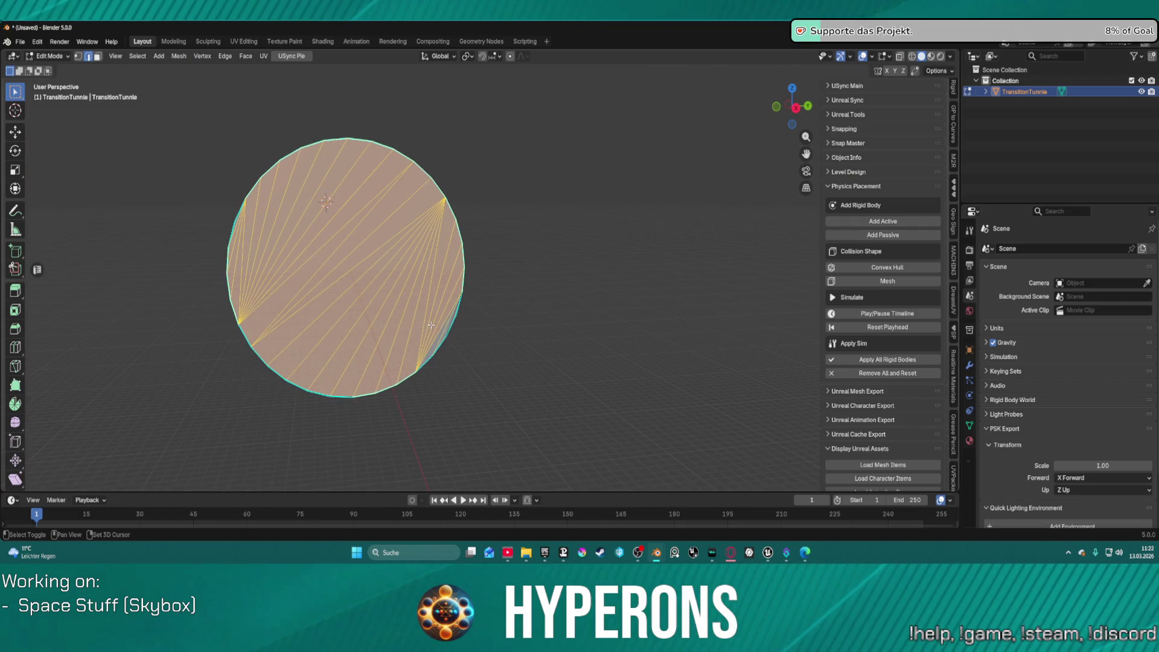
key(3)
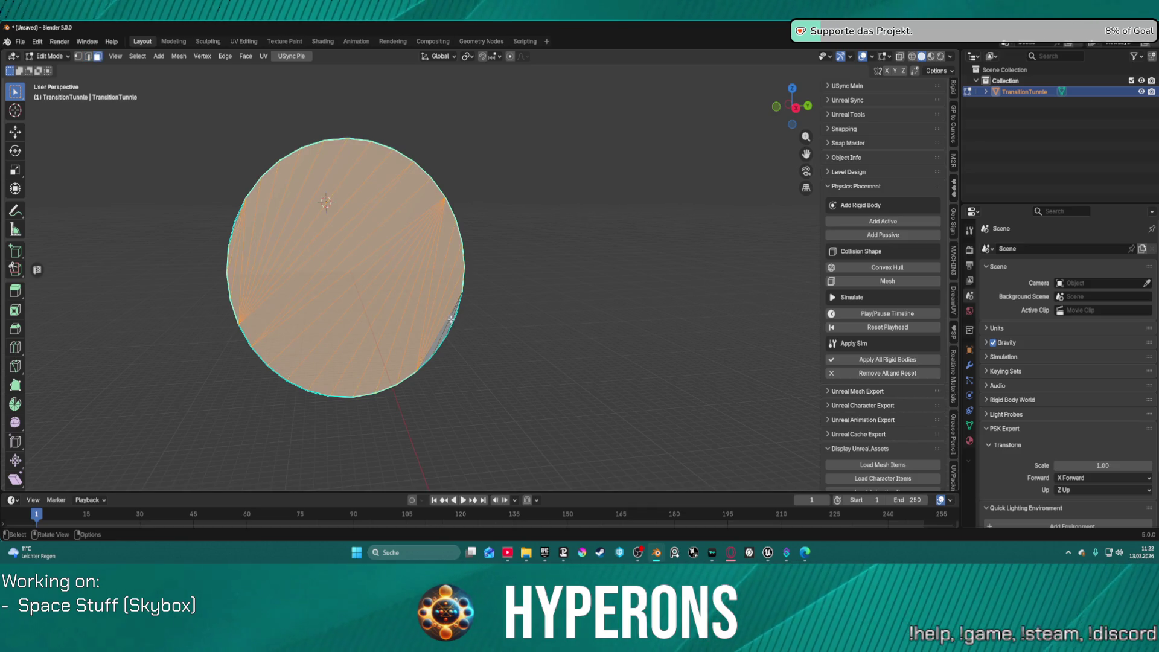
key(b)
mouse_move(242, 157)
mouse_down()
mouse_move(319, 254)
mouse_move(292, 220)
mouse_move(239, 215)
mouse_up()
key(b)
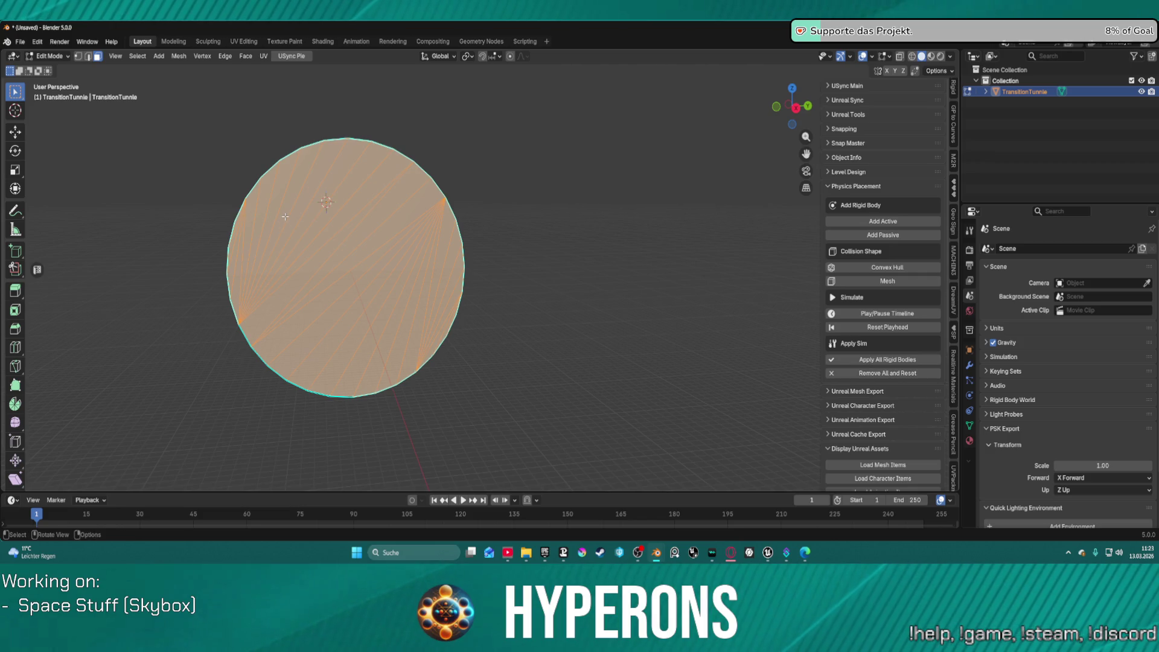
Delete only the selected end-cap faces, undoing an accidental vertex deletion first.
key(x)
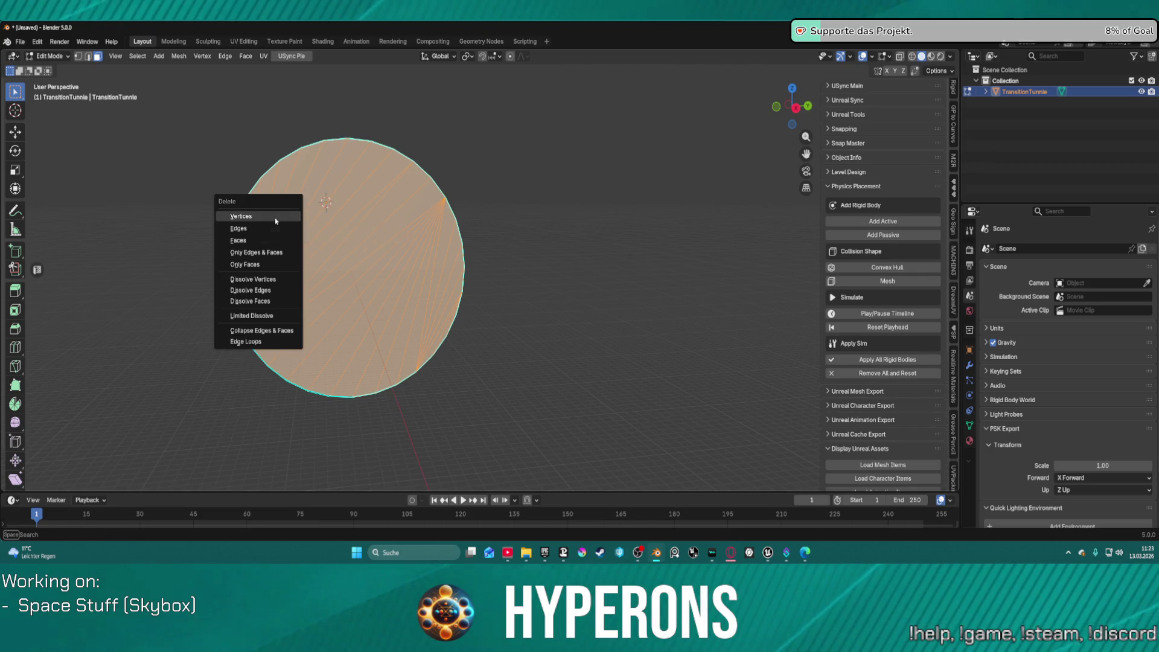
click(275, 221)
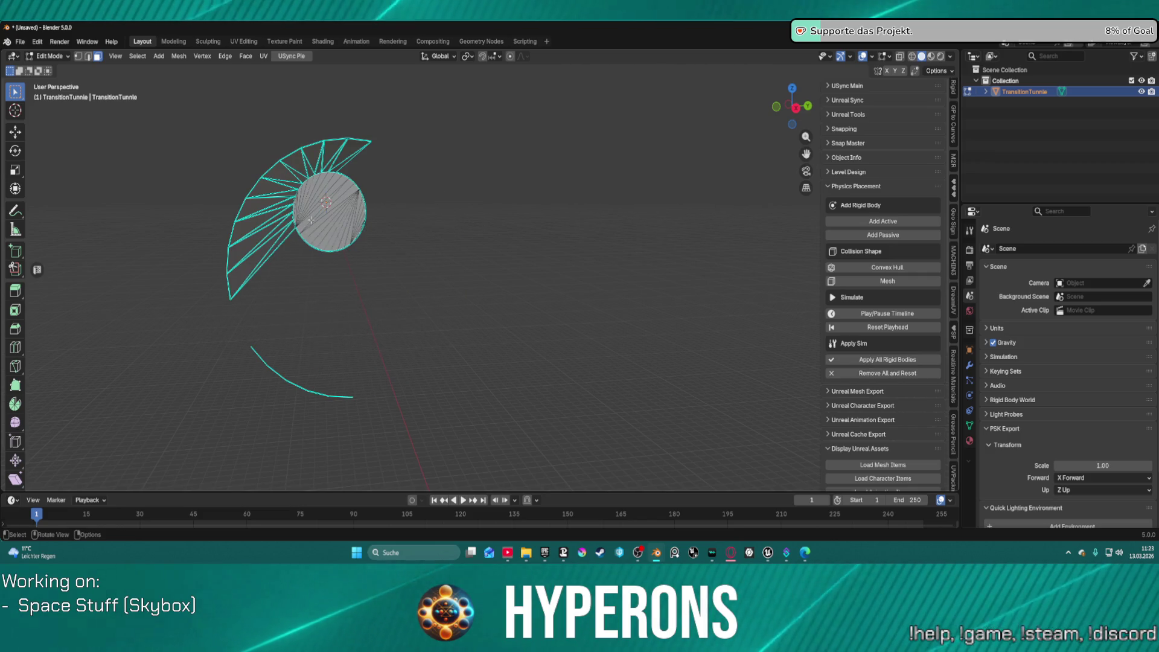
key(ctrl+z)
key(ctrl+shift+z)
key(ctrl+z)
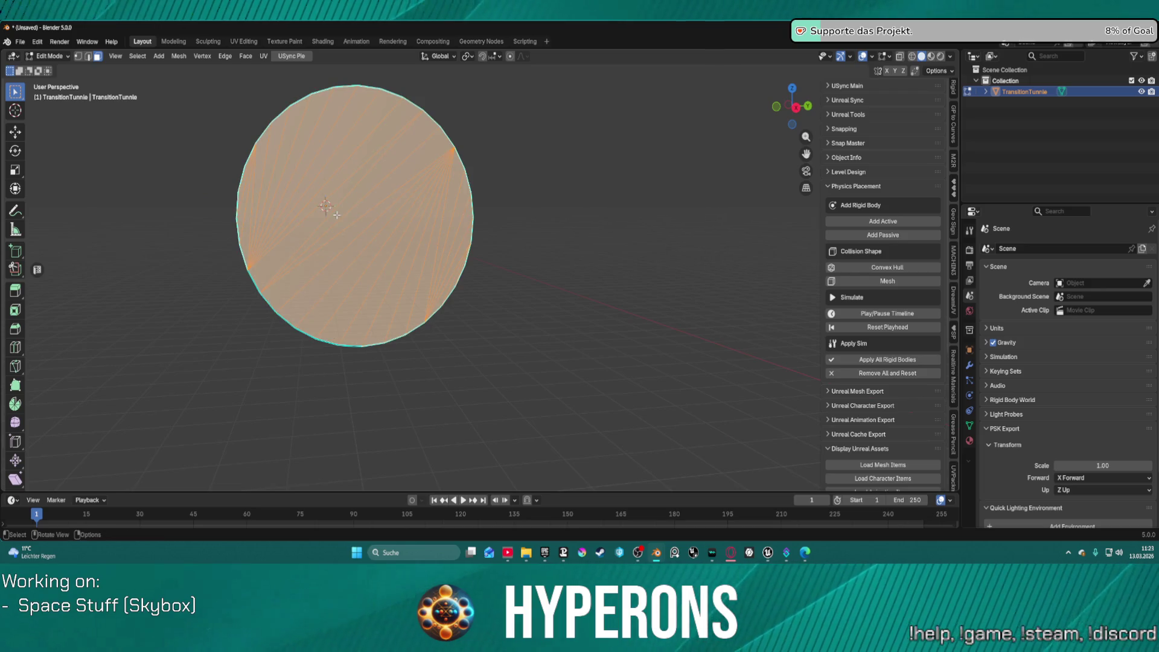
key(x)
click(315, 263)
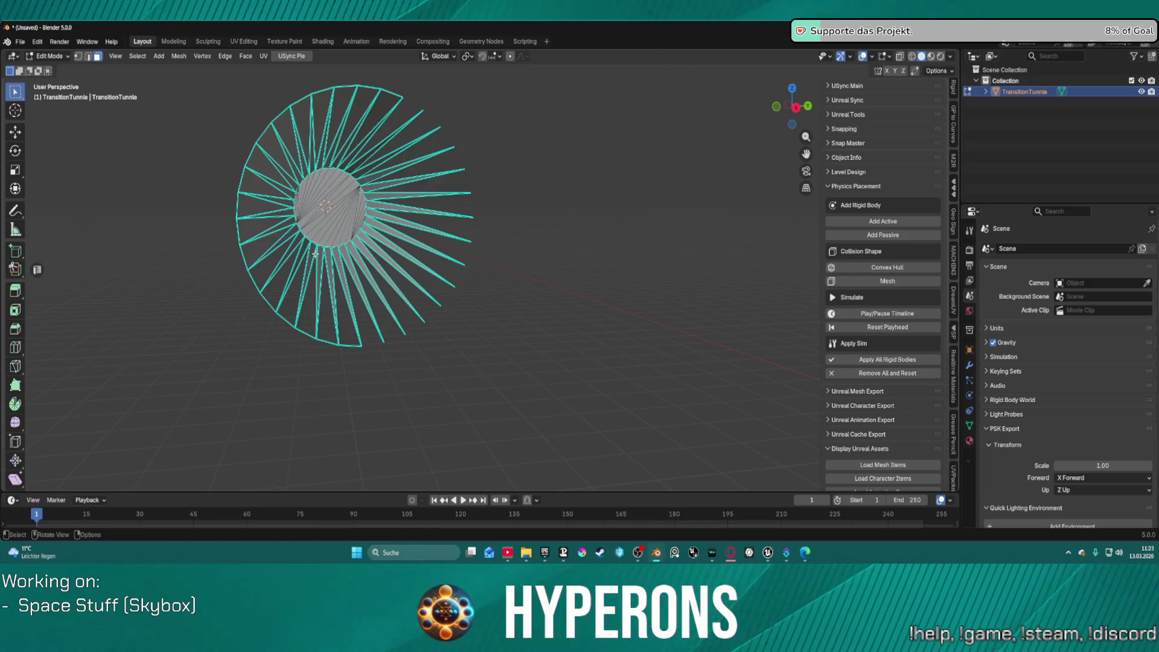
scroll(346, 243, down, 5)
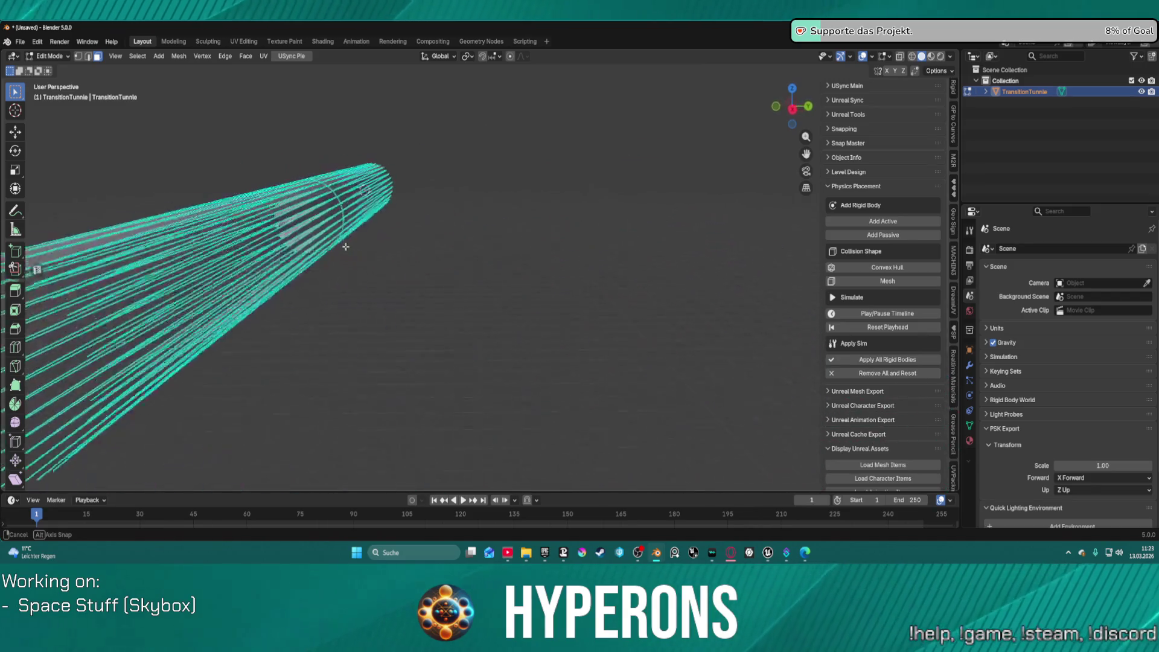
scroll(333, 242, down, 8)
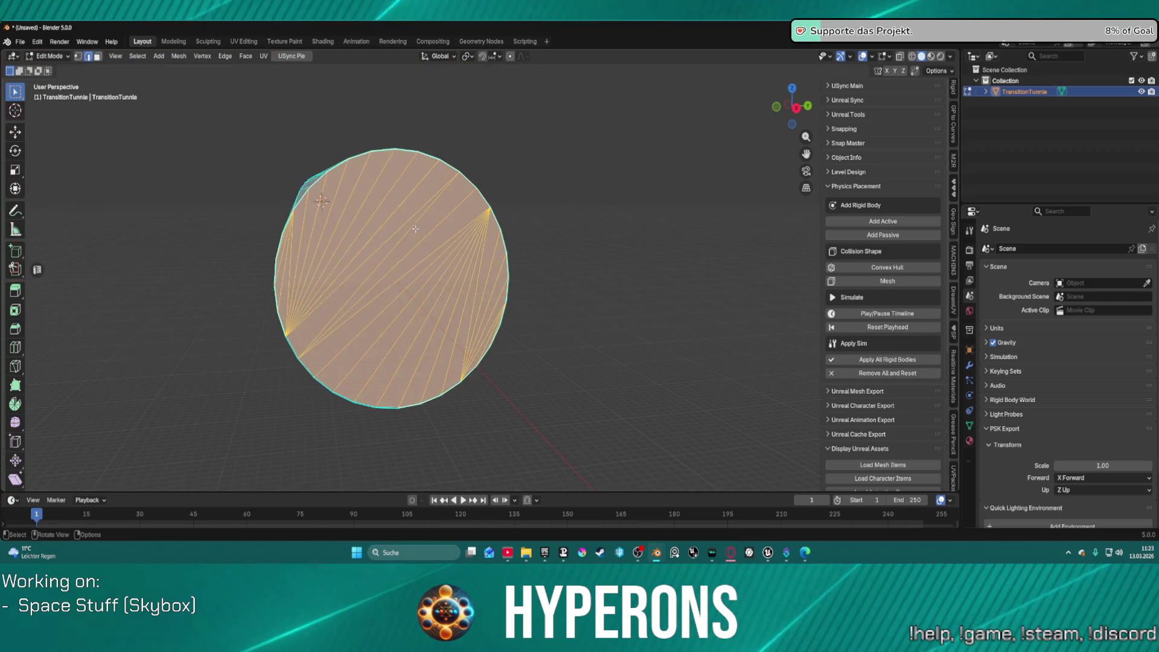
Select the linked cap disc, dissolve it into one face, and extrude it outward.
key(2)
click(390, 260)
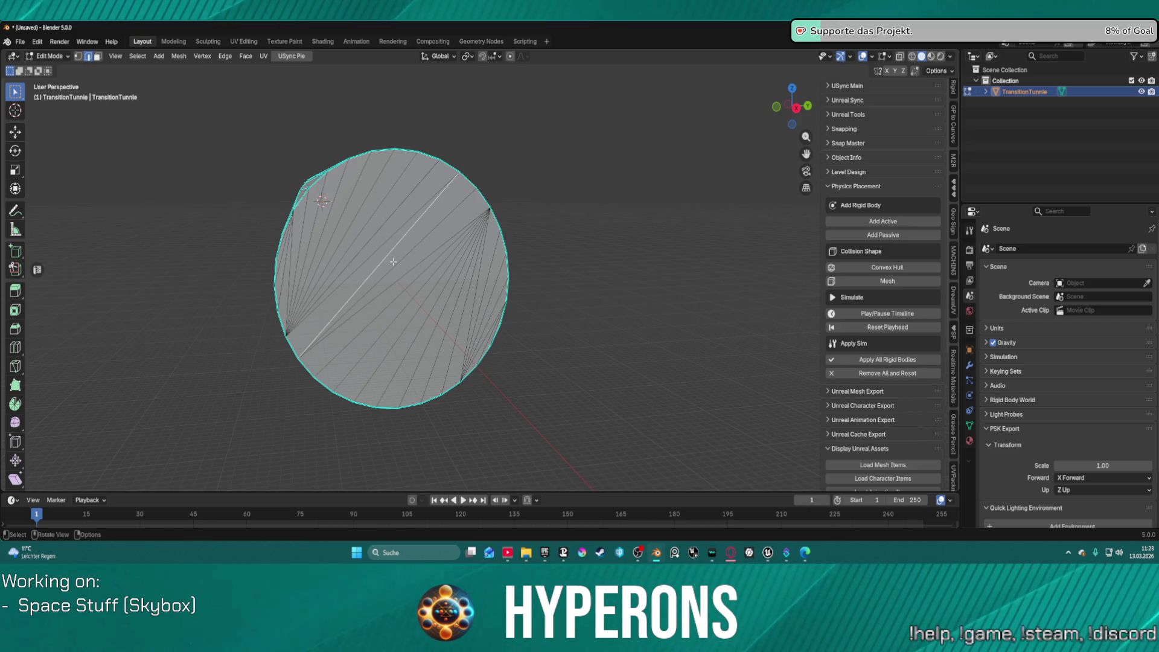
key(ctrl+l)
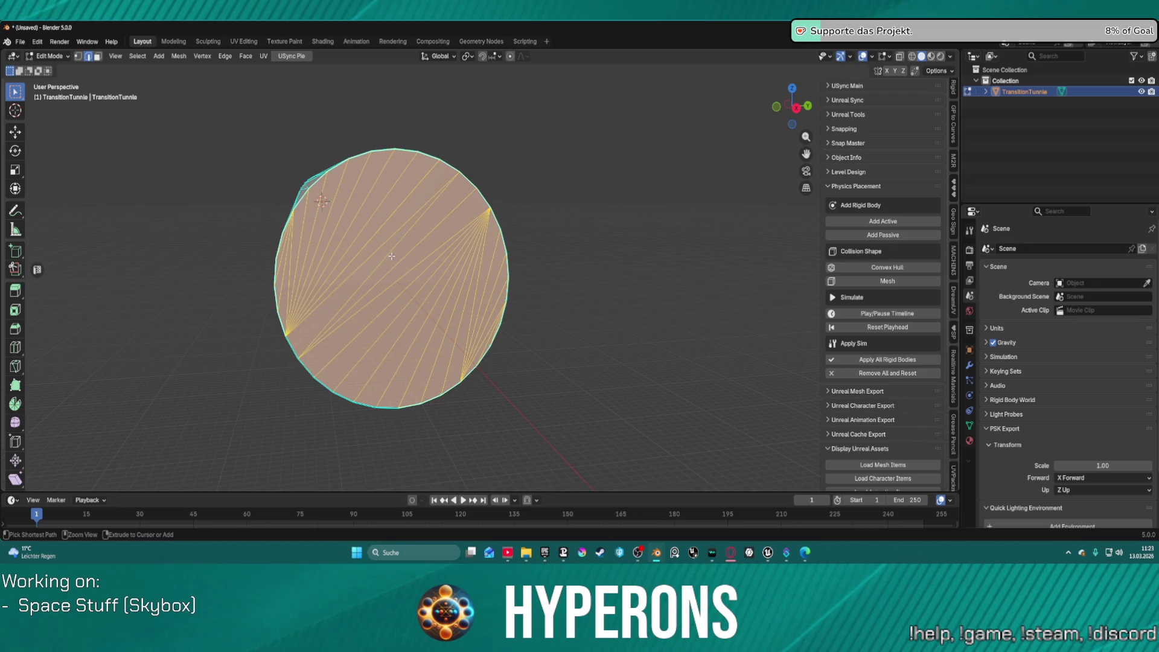
key(ctrl+x)
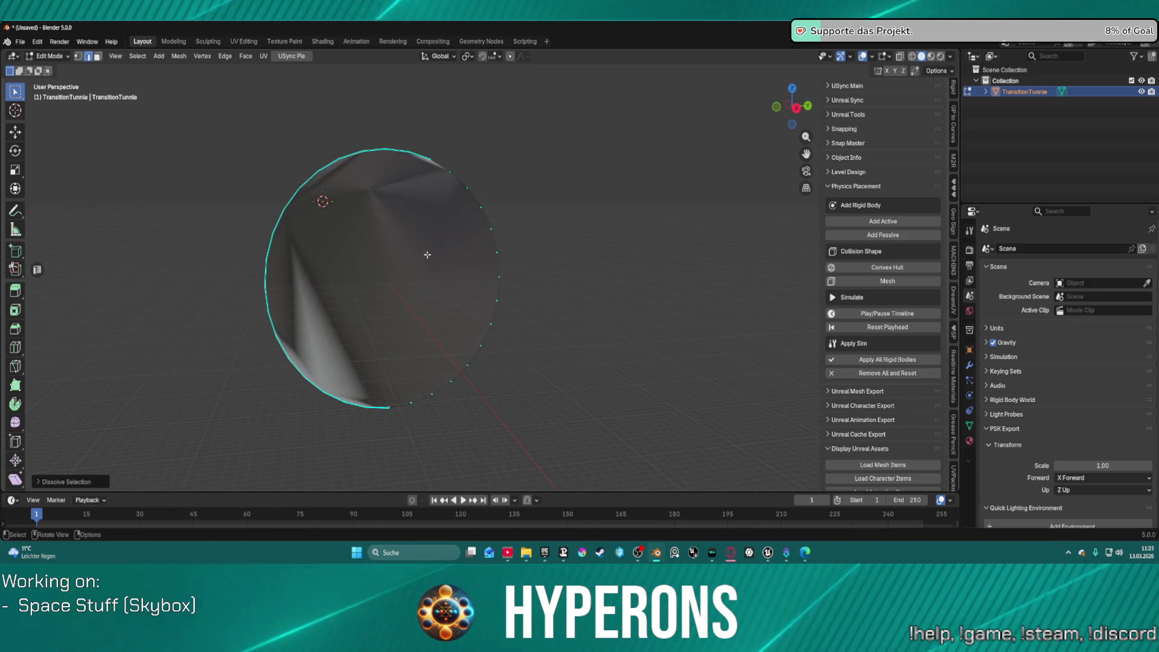
click(427, 254)
key(e)
click(454, 258)
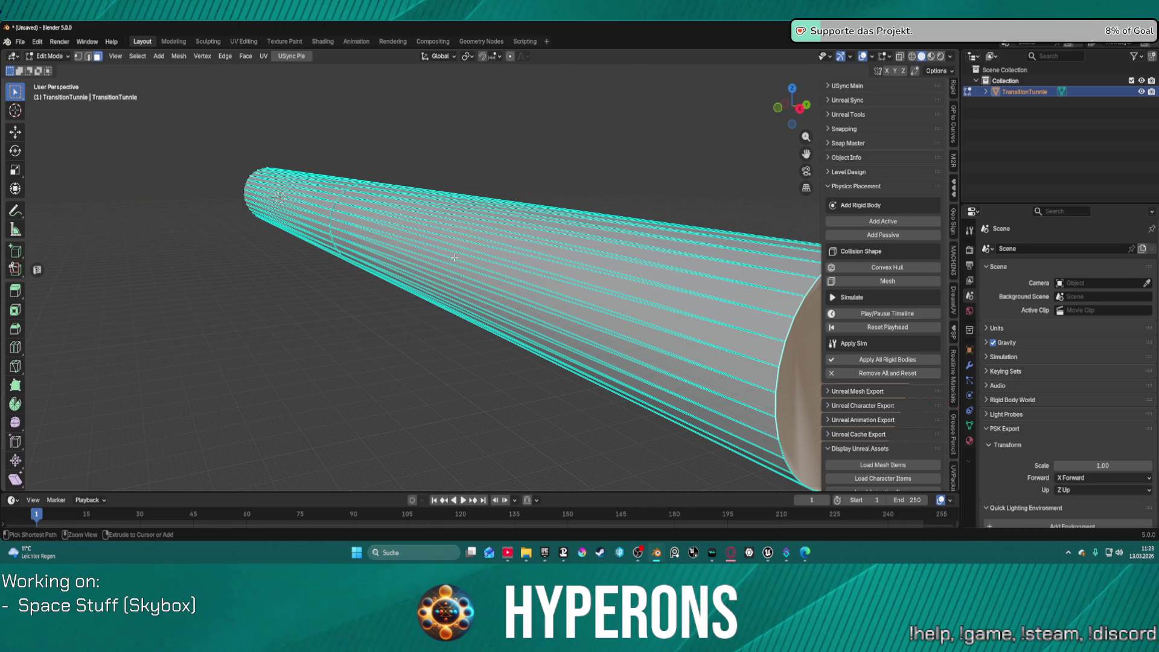
Fill the tube's open end with a face, undo it, then refill it with Alt+F.
right_click(455, 258)
click(434, 269)
mouse_move(487, 243)
mouse_down()
mouse_move(399, 282)
mouse_move(492, 252)
mouse_up()
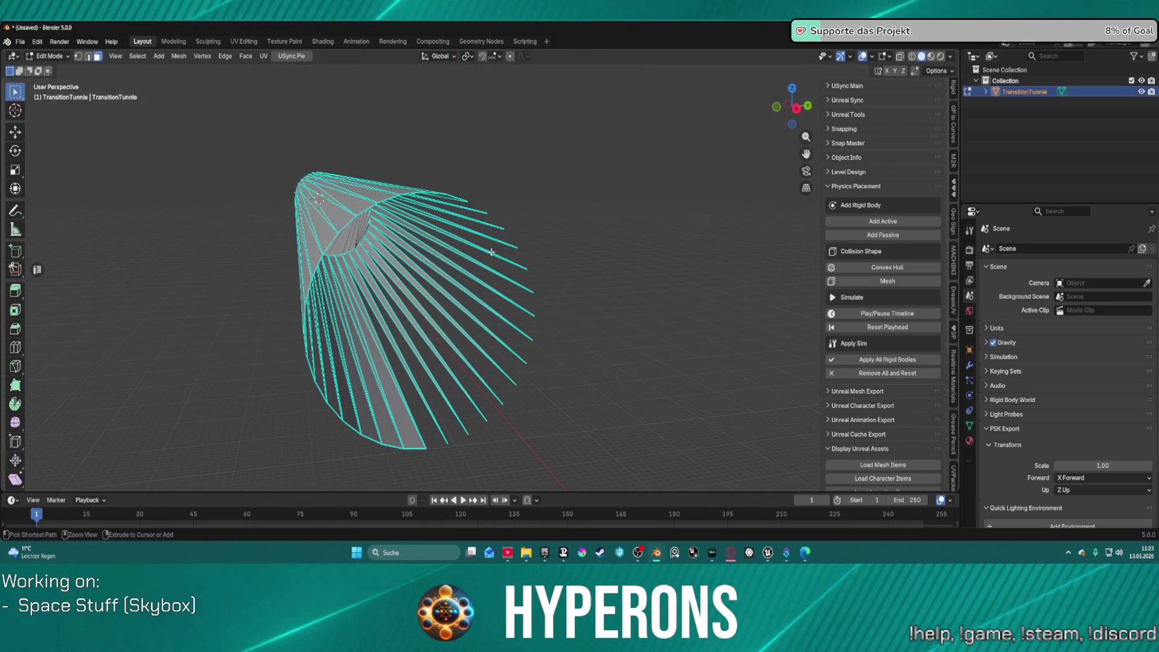
key(f)
key(ctrl+z)
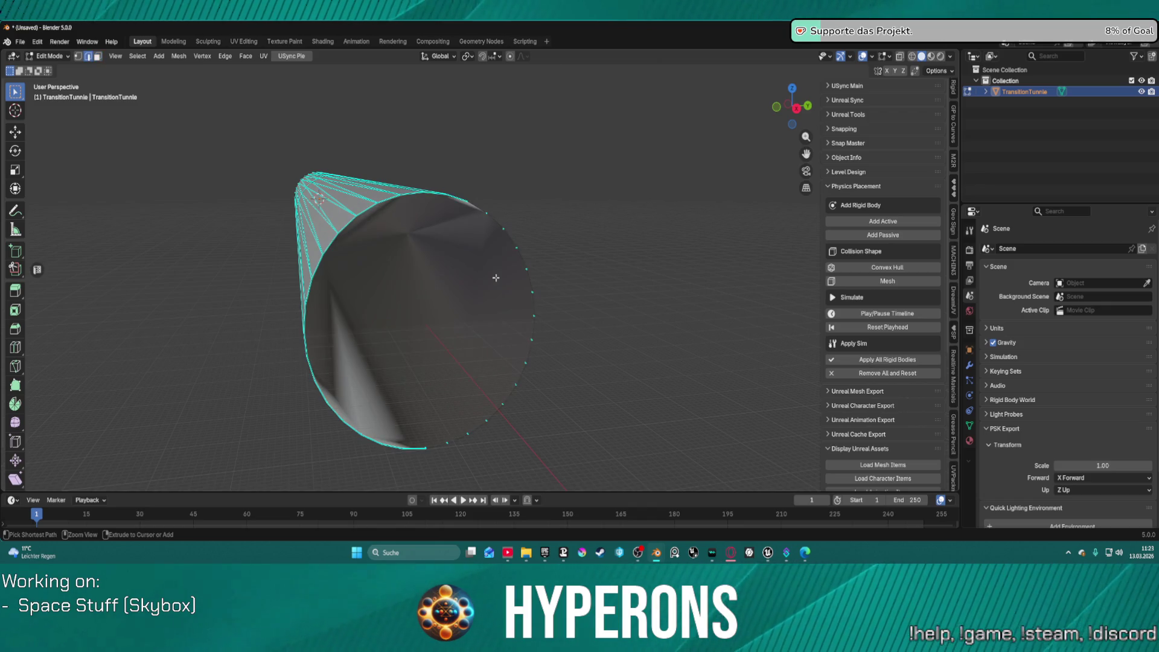
key(alt+f)
mouse_move(504, 278)
mouse_down()
mouse_move(505, 266)
mouse_move(516, 272)
mouse_up()
Deselect the mesh and undo back to the earlier tube geometry.
key(m)
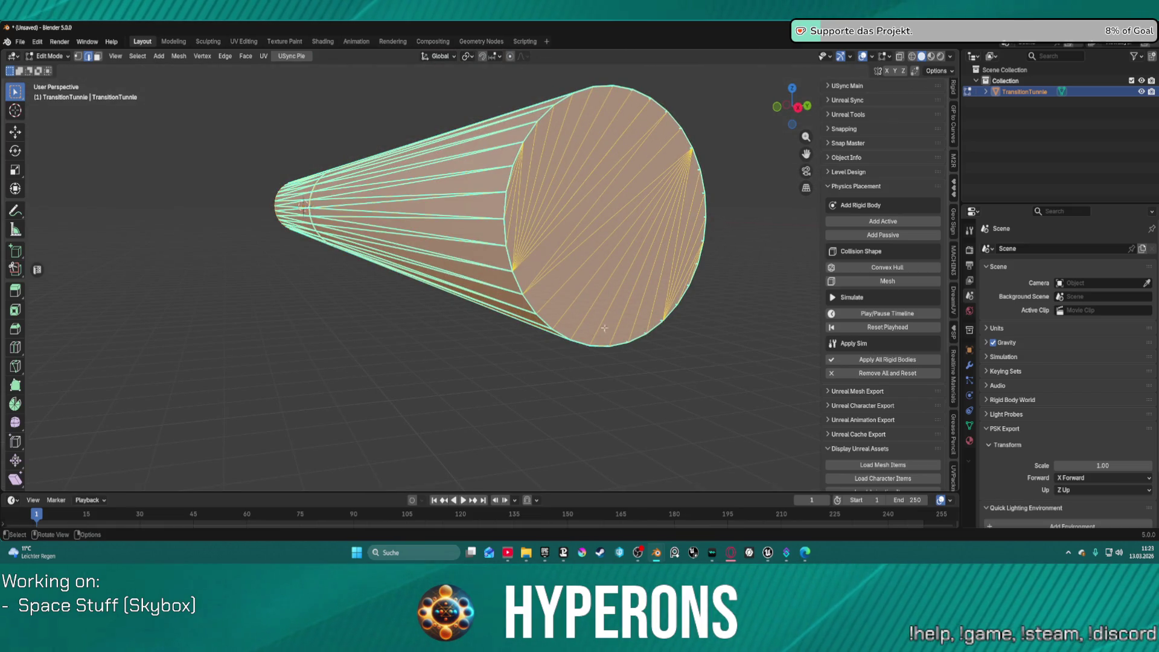
click(630, 364)
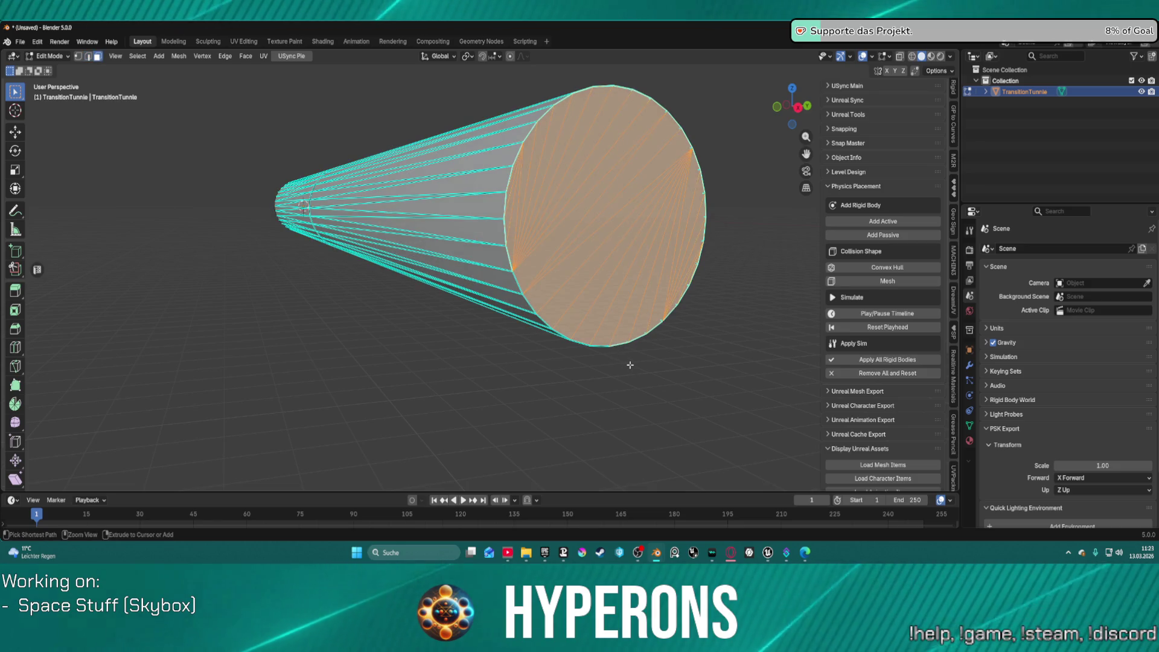
click(629, 365)
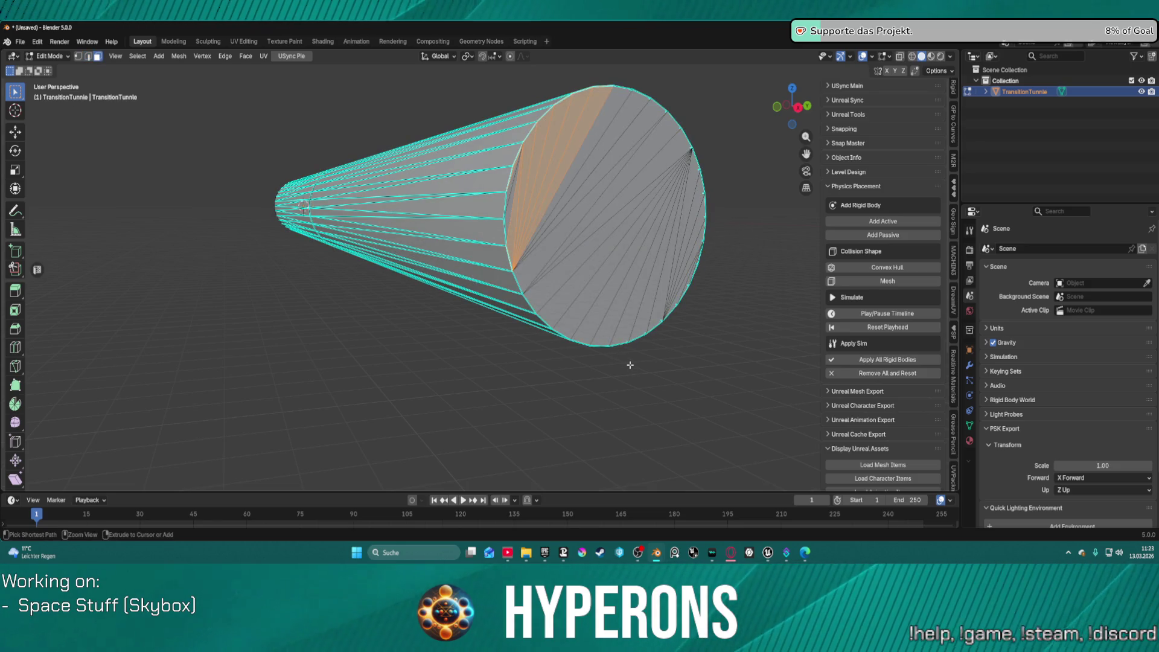
key(Tab)
key(ctrl+z)
key(ctrl+z)
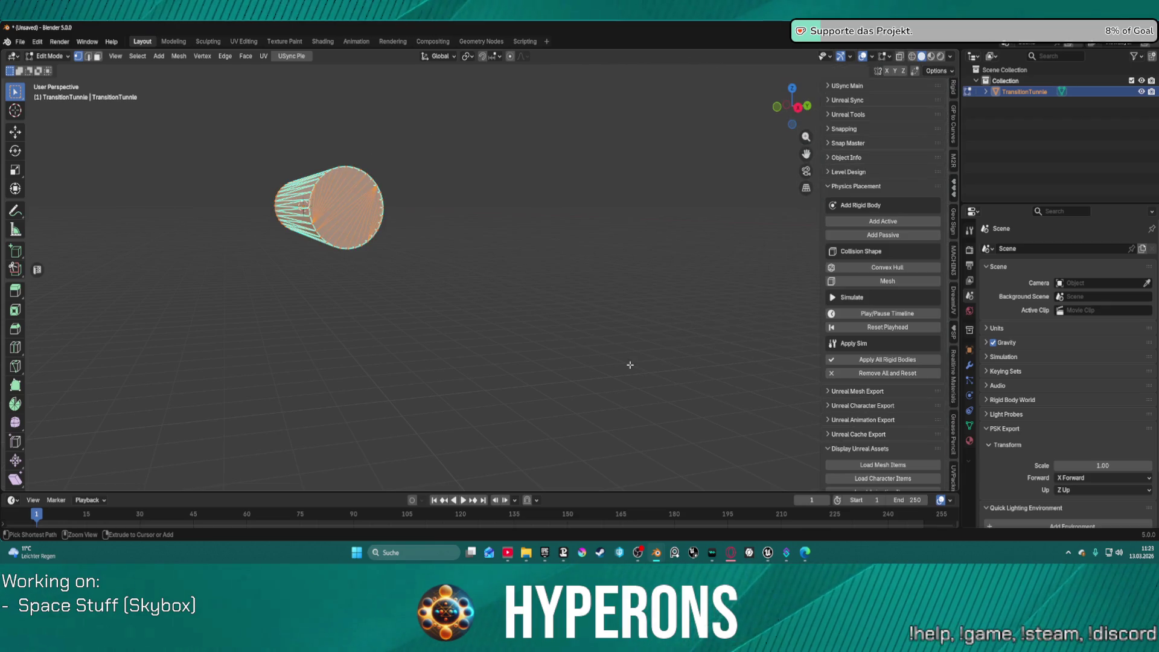
In face mode, select the whole cylinder and merge its overlapping vertices by distance.
scroll(494, 304, up, 5)
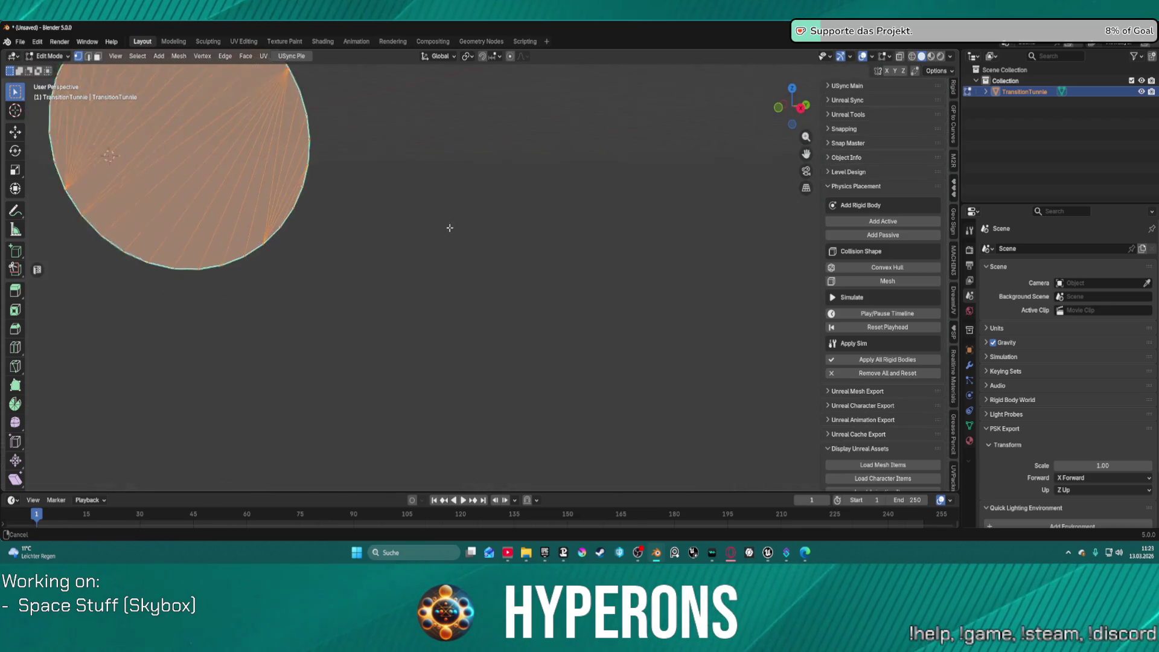
key(3)
scroll(538, 317, down, 2)
click(461, 343)
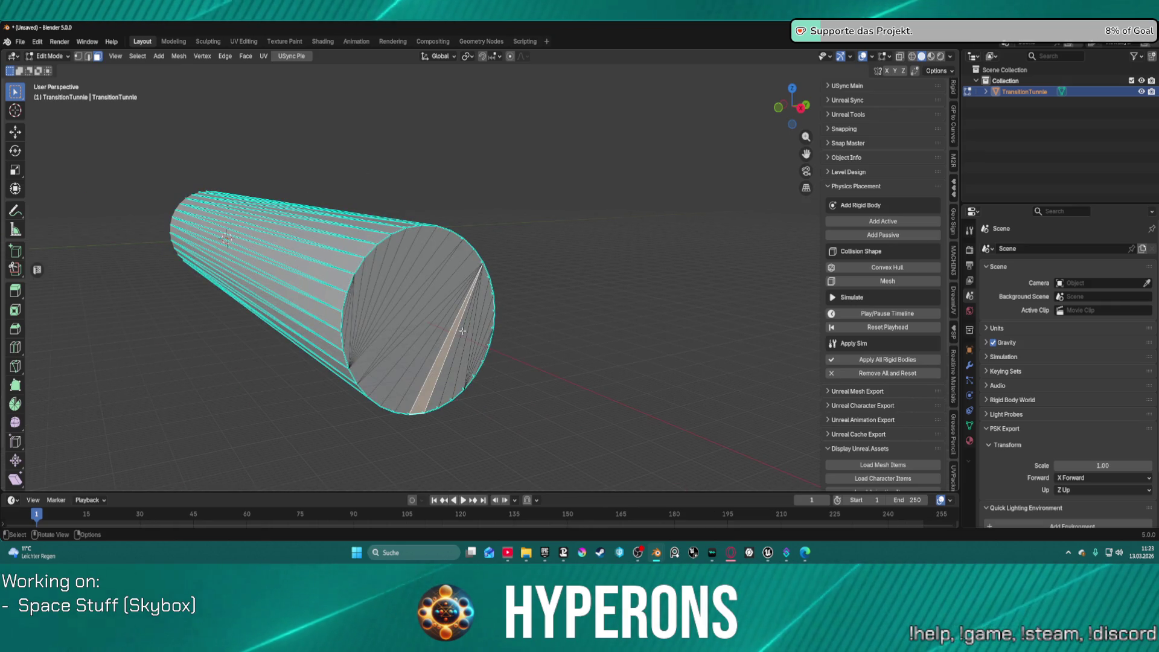
key(a)
key(m)
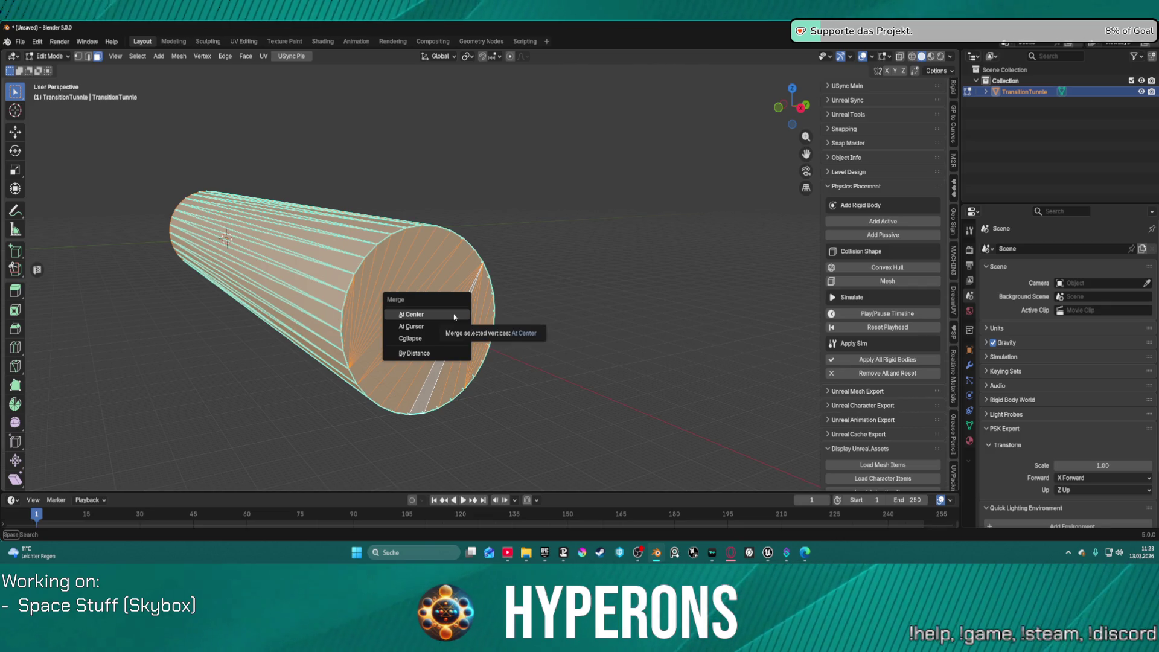
click(454, 313)
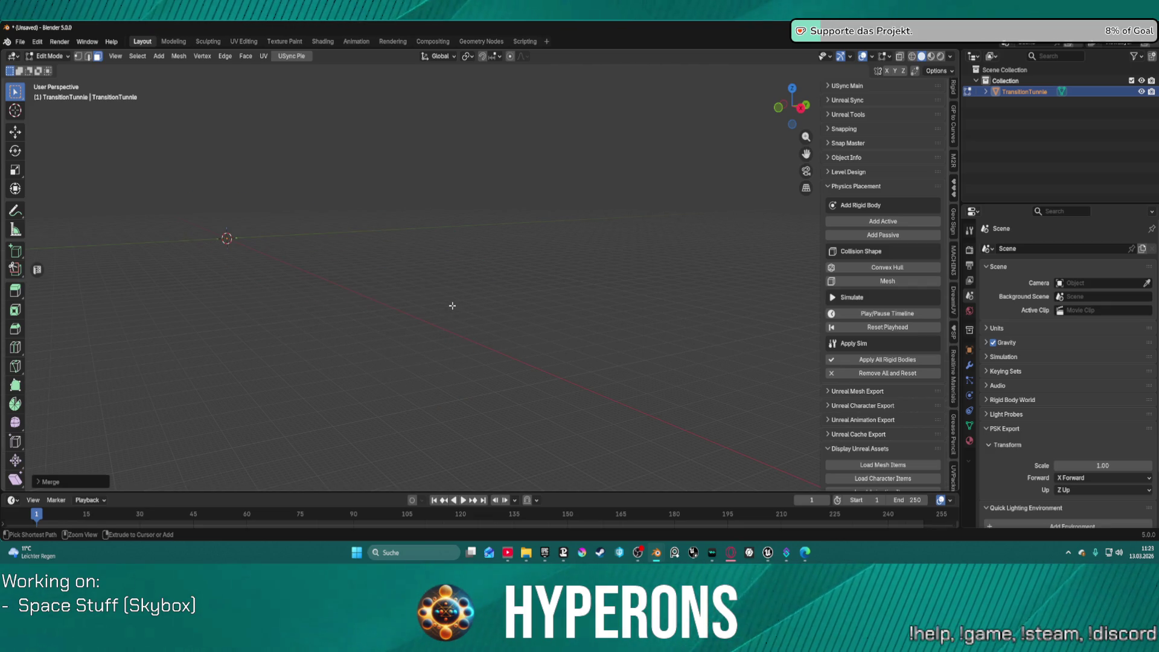
key(ctrl+z)
key(m)
click(453, 309)
In edge mode, box-select the end cap's fan edges and delete them.
scroll(453, 310, up, 2)
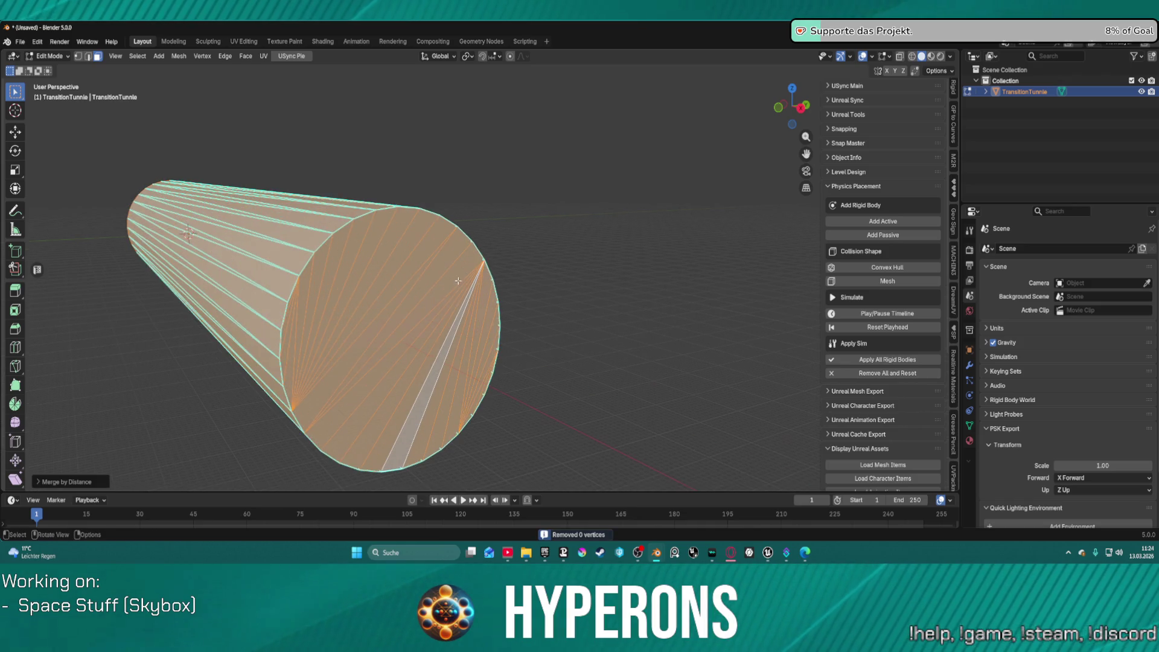
key(2)
click(471, 334)
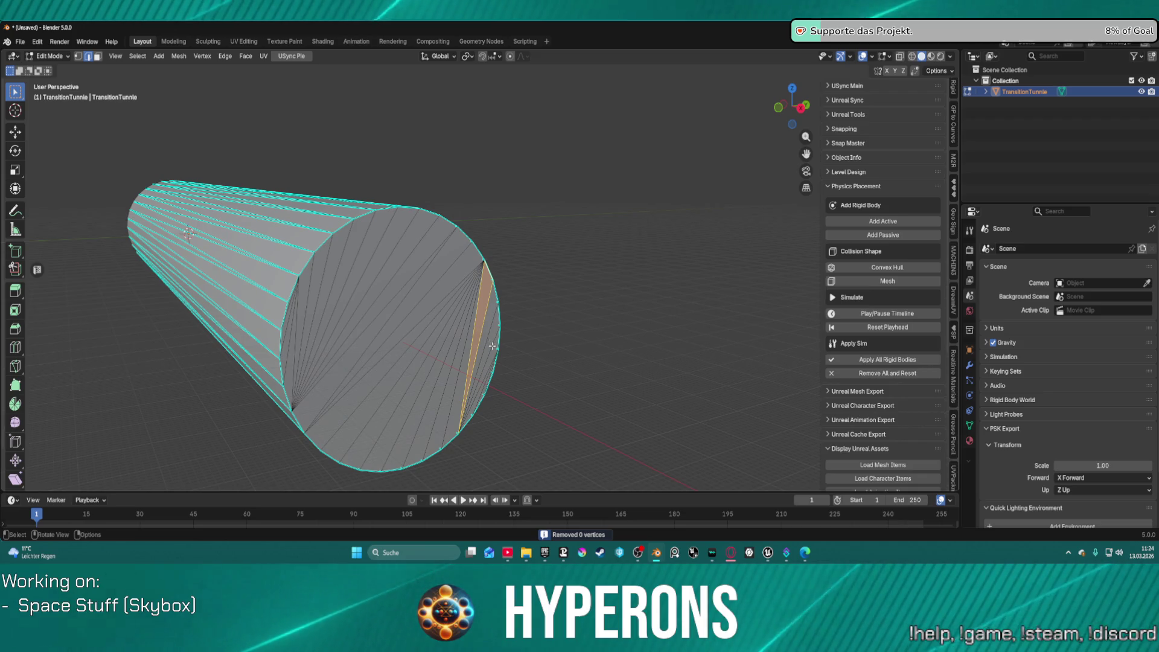
mouse_move(494, 353)
mouse_down()
mouse_move(357, 285)
mouse_move(292, 297)
mouse_up()
key(x)
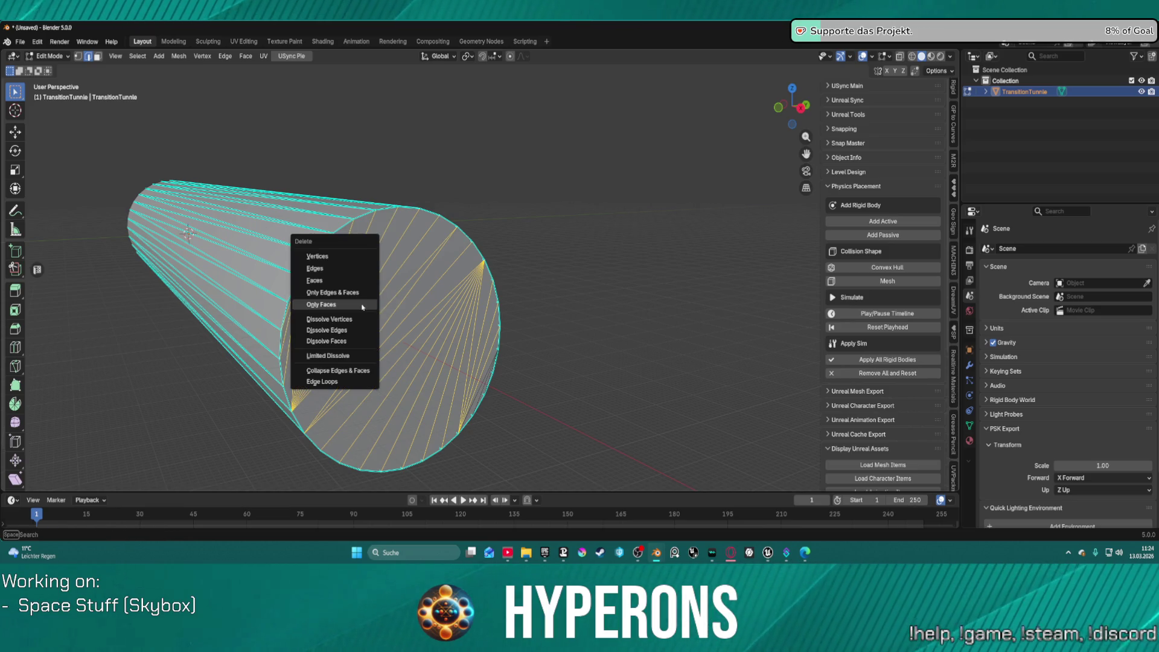
click(336, 269)
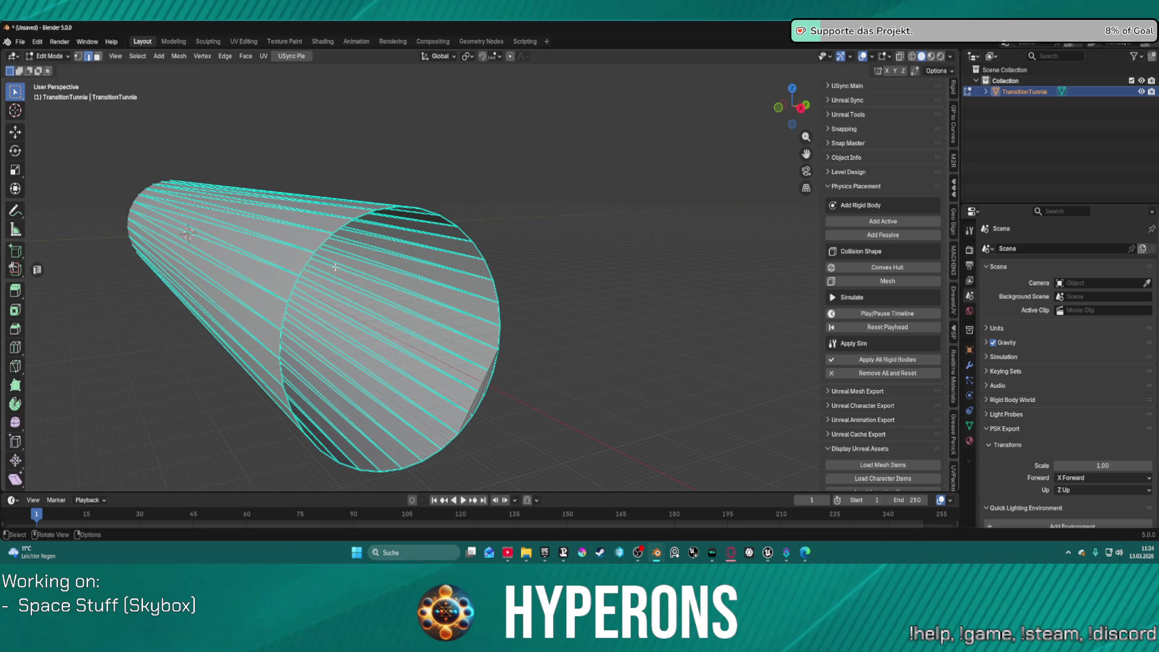